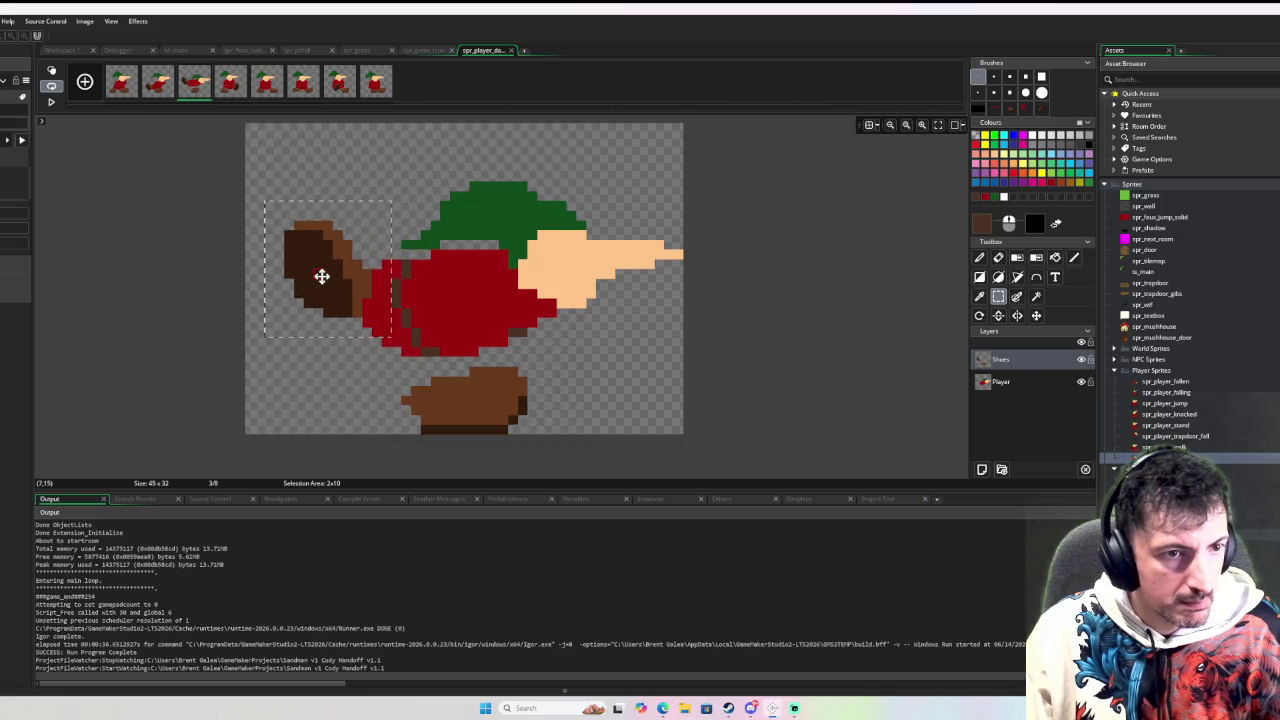
# Shift frame 3's brown shoe left beneath the red tunic, then select frames 4 through 8
pyautogui.click(507, 375)
pyautogui.moveTo(543, 362)
pyautogui.mouseDown()
pyautogui.moveTo(423, 432)
pyautogui.moveTo(391, 431)
pyautogui.mouseUp()
pyautogui.press('Left')
pyautogui.press('Left')
pyautogui.press('Left')
pyautogui.press('d')
pyautogui.moveTo(447, 392)
pyautogui.mouseDown()
pyautogui.moveTo(426, 343)
pyautogui.moveTo(399, 372)
pyautogui.mouseUp()
pyautogui.hotkey('ctrl', 'z')
pyautogui.hotkey('ctrl', 'z')
pyautogui.hotkey('ctrl', 'z')
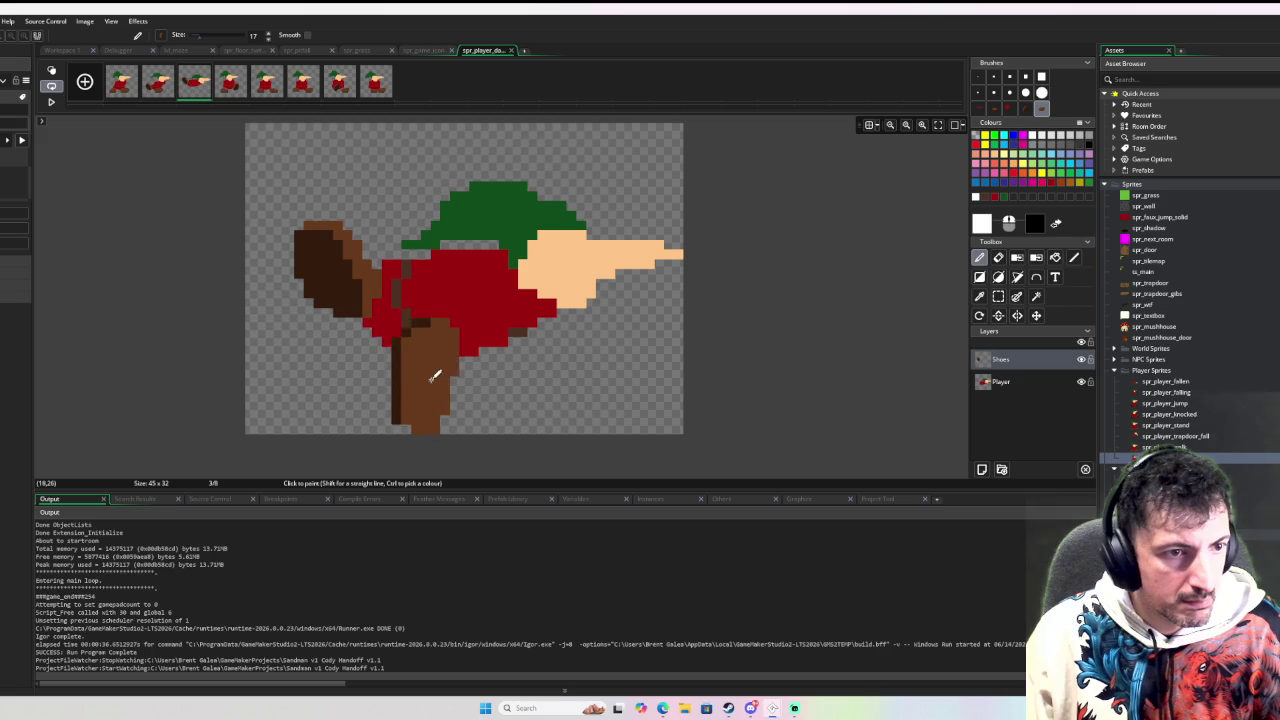
pyautogui.hotkey('ctrl', 'y')
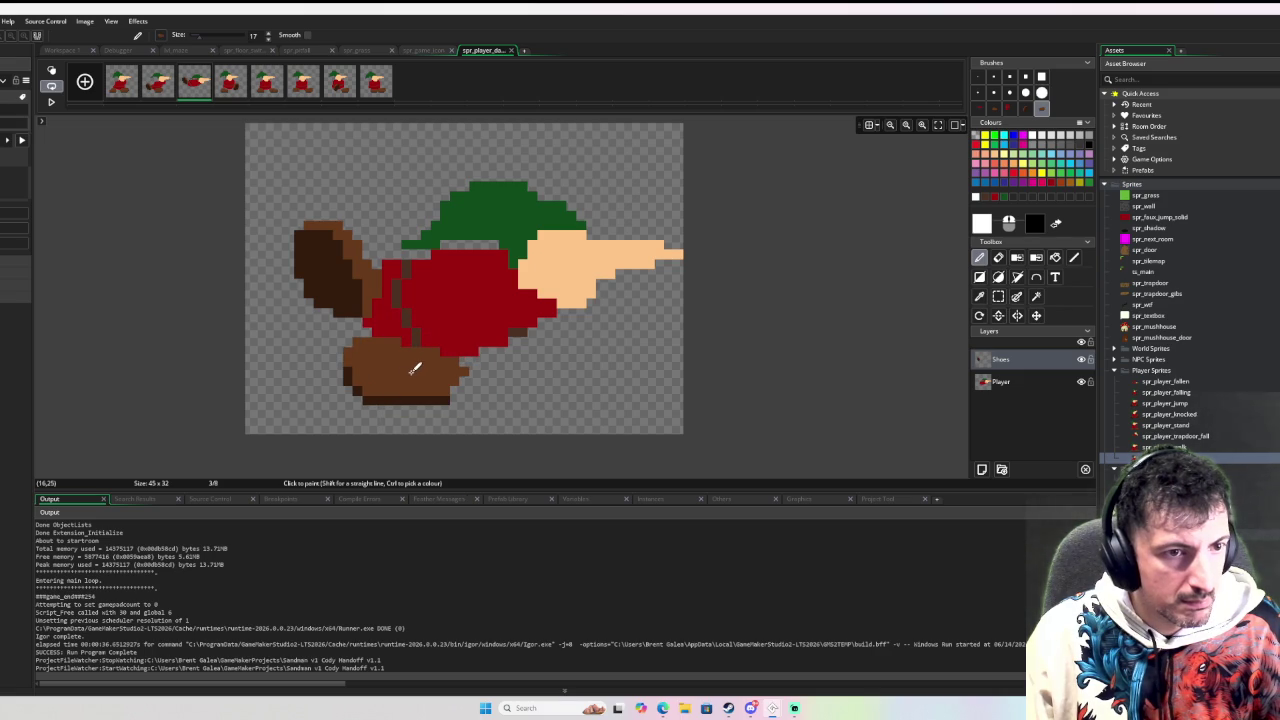
pyautogui.hotkey('ctrl', 'y')
pyautogui.hotkey('ctrl', 'y')
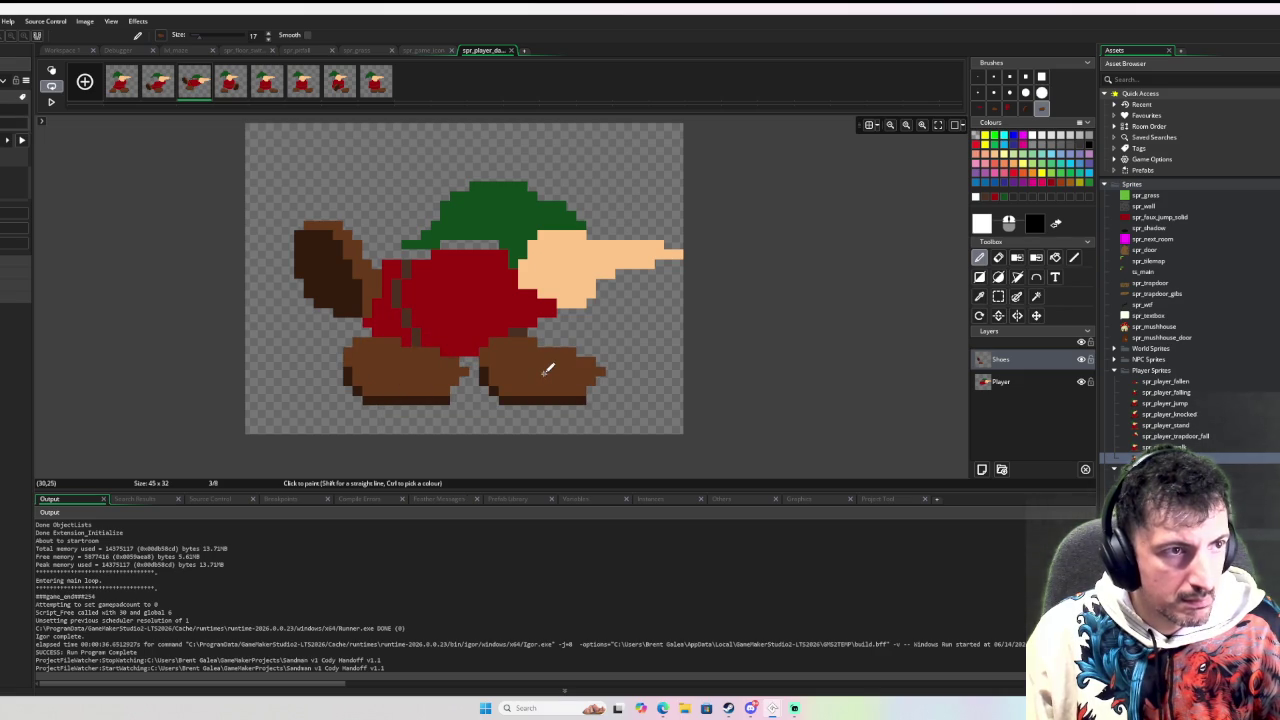
pyautogui.hotkey('ctrl', 'z')
pyautogui.hotkey('ctrl', 'z')
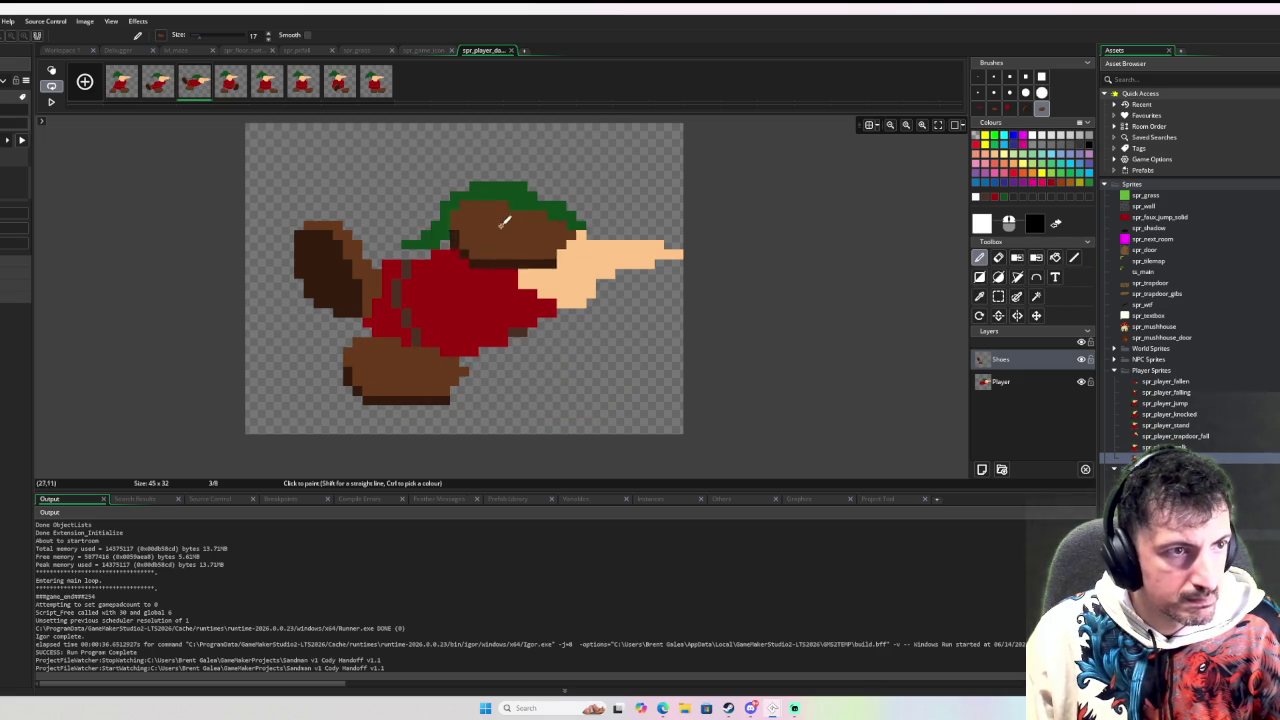
pyautogui.click(231, 84)
pyautogui.keyDown('shift'); pyautogui.click(389, 70); pyautogui.keyUp('shift')
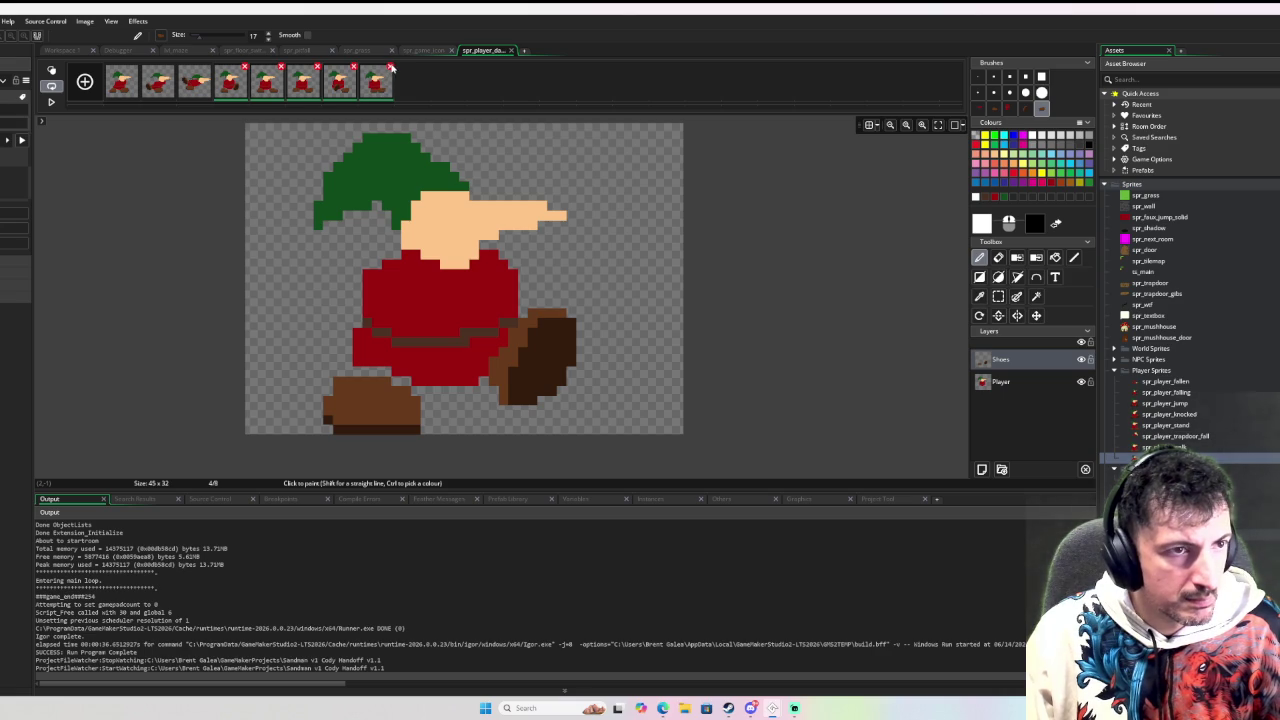
# Delete frames 4–8, duplicate frame 3 into two new frames, and preview the animation
pyautogui.click(390, 68)
pyautogui.click(598, 291)
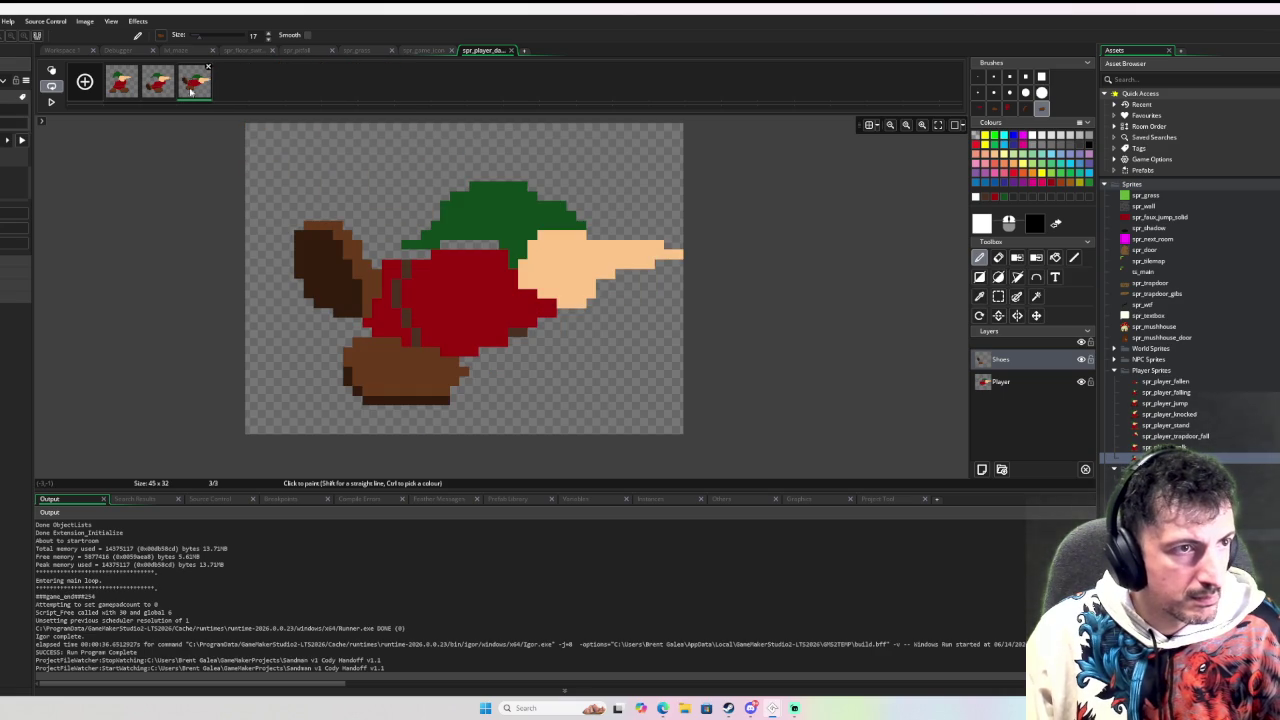
pyautogui.hotkey('ctrl', 'v')
pyautogui.hotkey('ctrl', 'v')
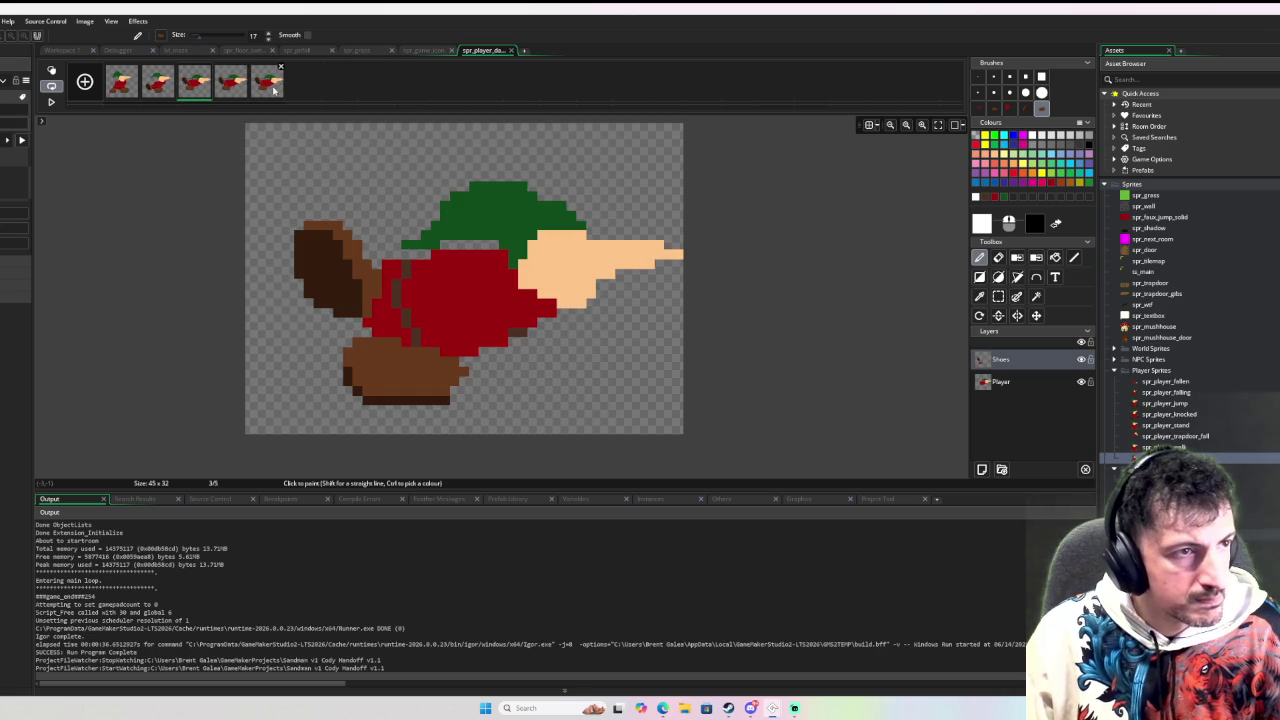
pyautogui.click(51, 104)
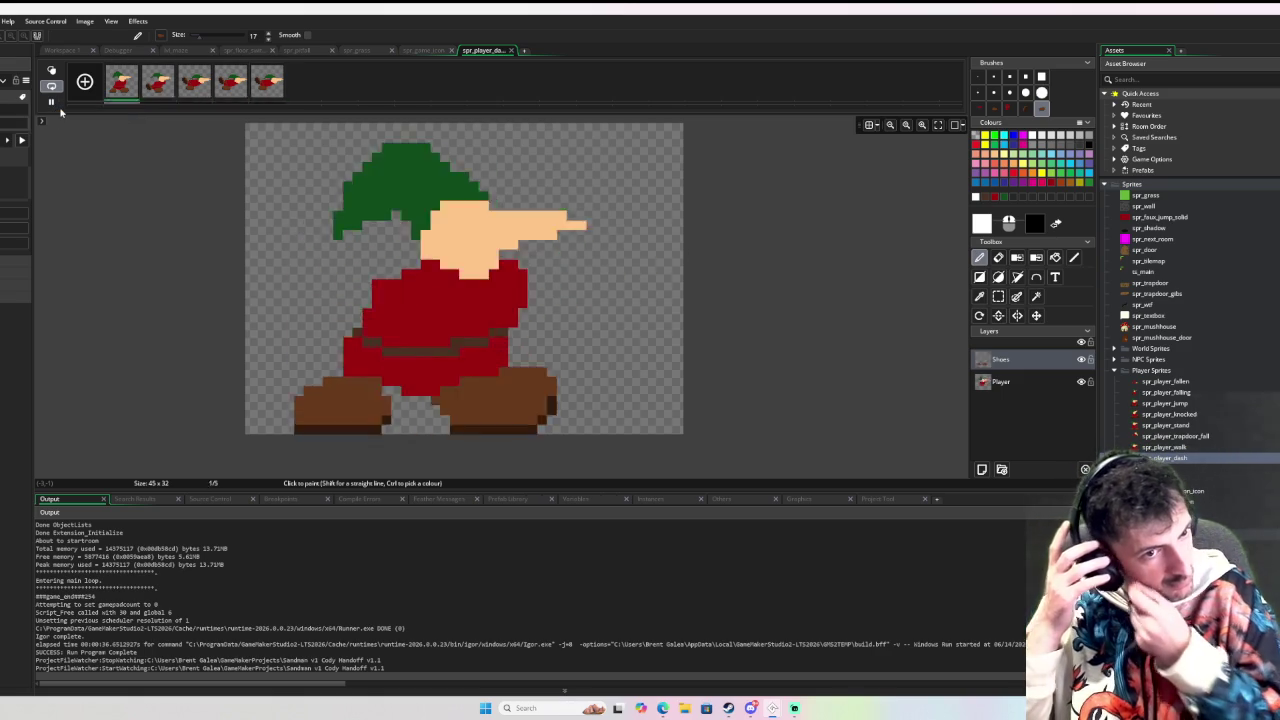
pyautogui.click(51, 101)
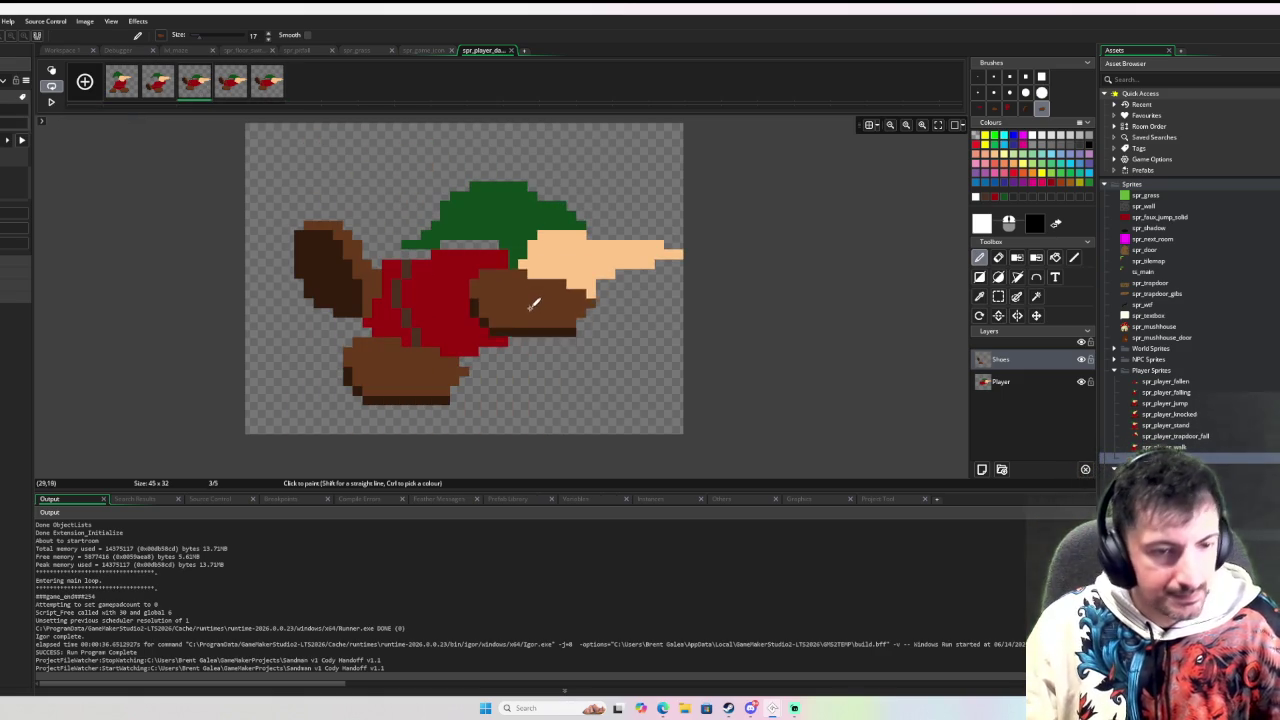
# Try a red fill on the Shoes layer, undo it, and switch to the Player layer
pyautogui.keyDown('ctrl'); pyautogui.click(525, 298); pyautogui.keyUp('ctrl')
pyautogui.press('f')
pyautogui.click(561, 305)
pyautogui.hotkey('ctrl', 'z')
pyautogui.click(1000, 381)
pyautogui.press('Right')
pyautogui.press('Right')
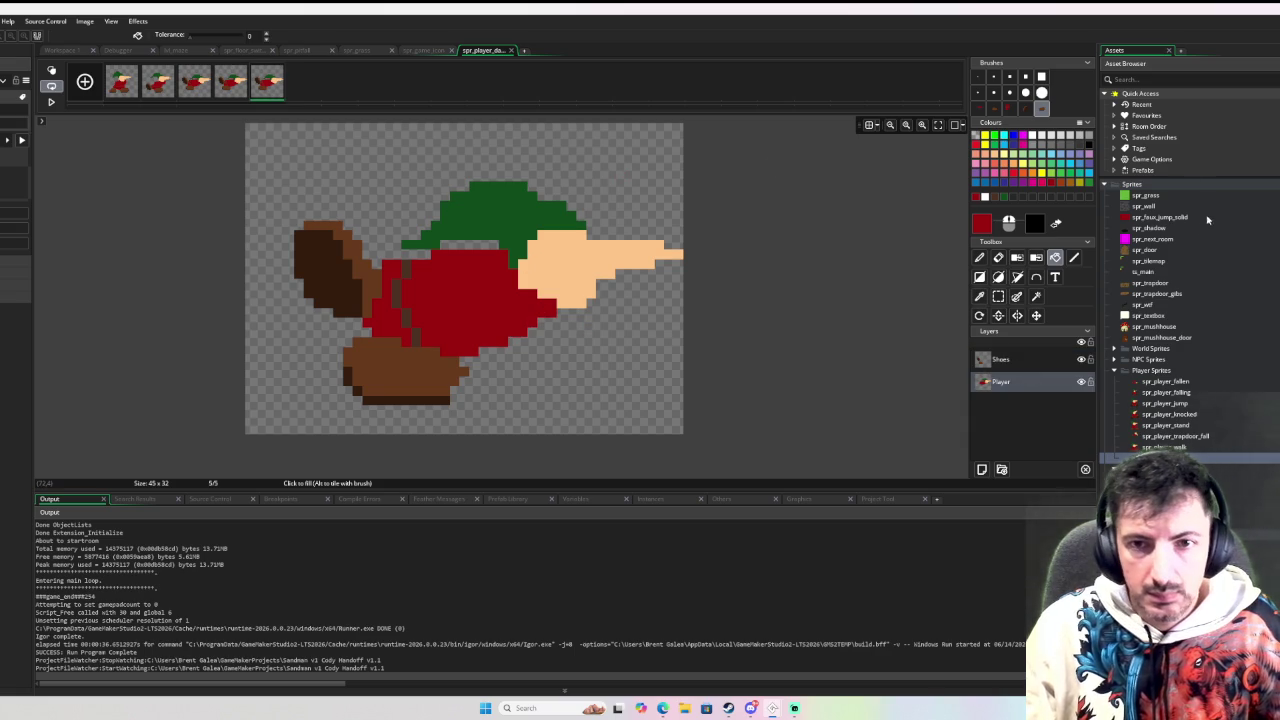
# Close the image editor, preview the dash animation, and close the spr_player_dash window
pyautogui.hotkey('ctrl', 'w')
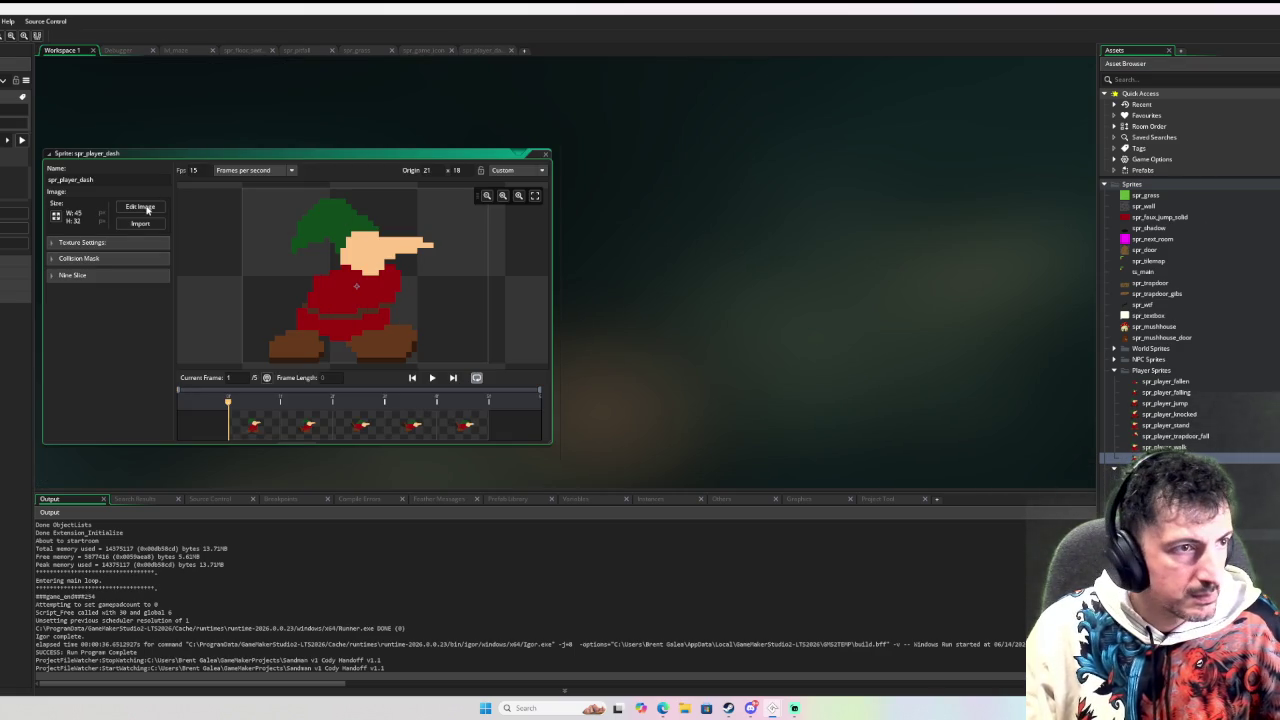
pyautogui.click(432, 378)
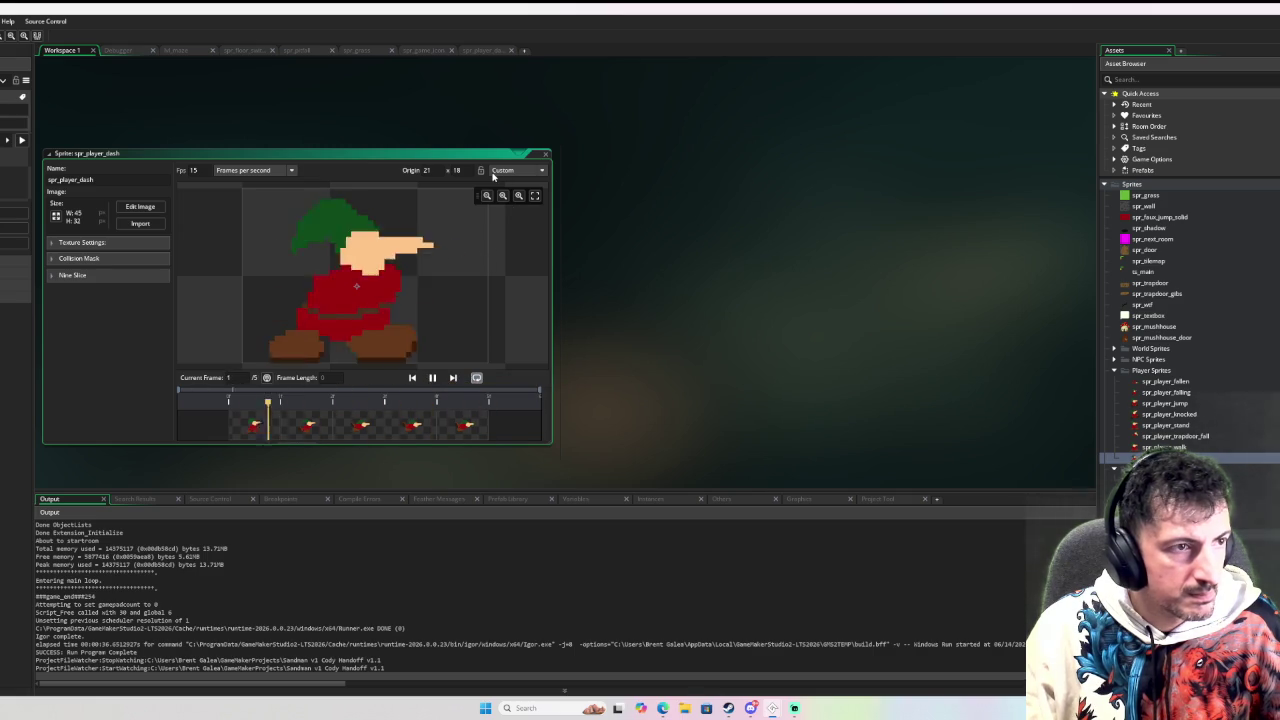
pyautogui.click(545, 155)
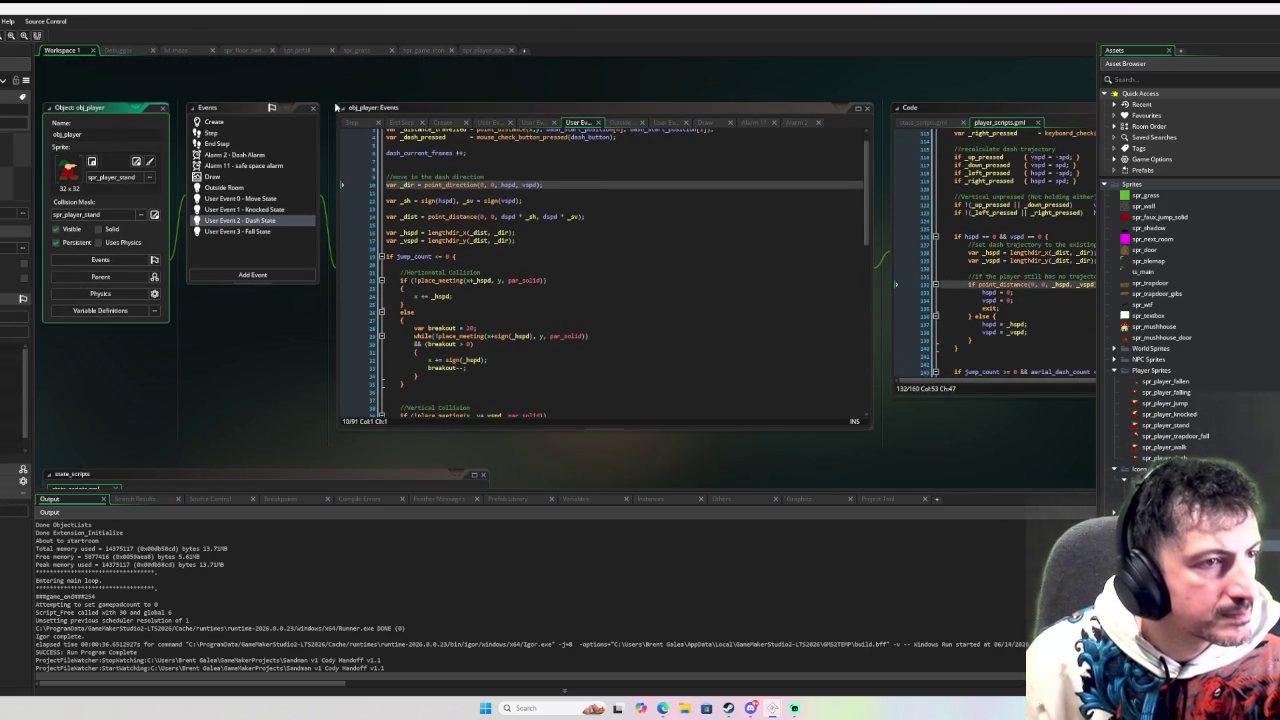
# Open obj_player's End Step code and insert blank lines after the in_animation check
pyautogui.click(245, 143)
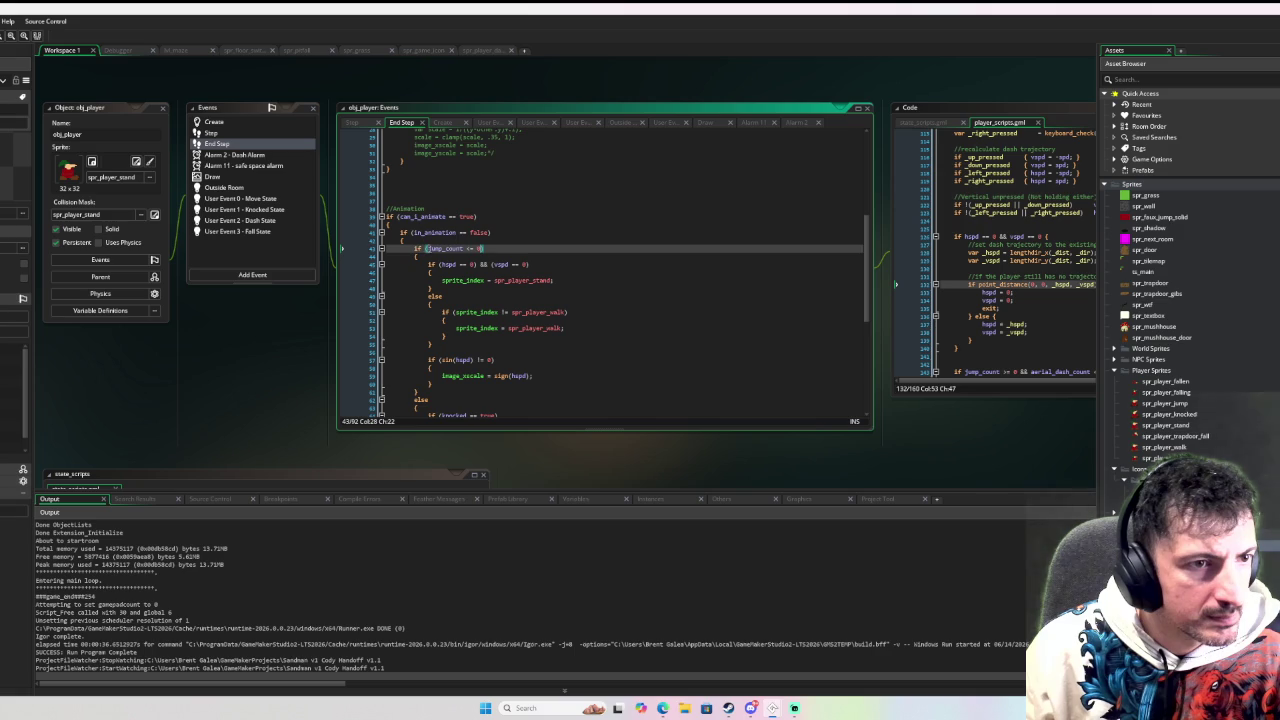
pyautogui.click(414, 256)
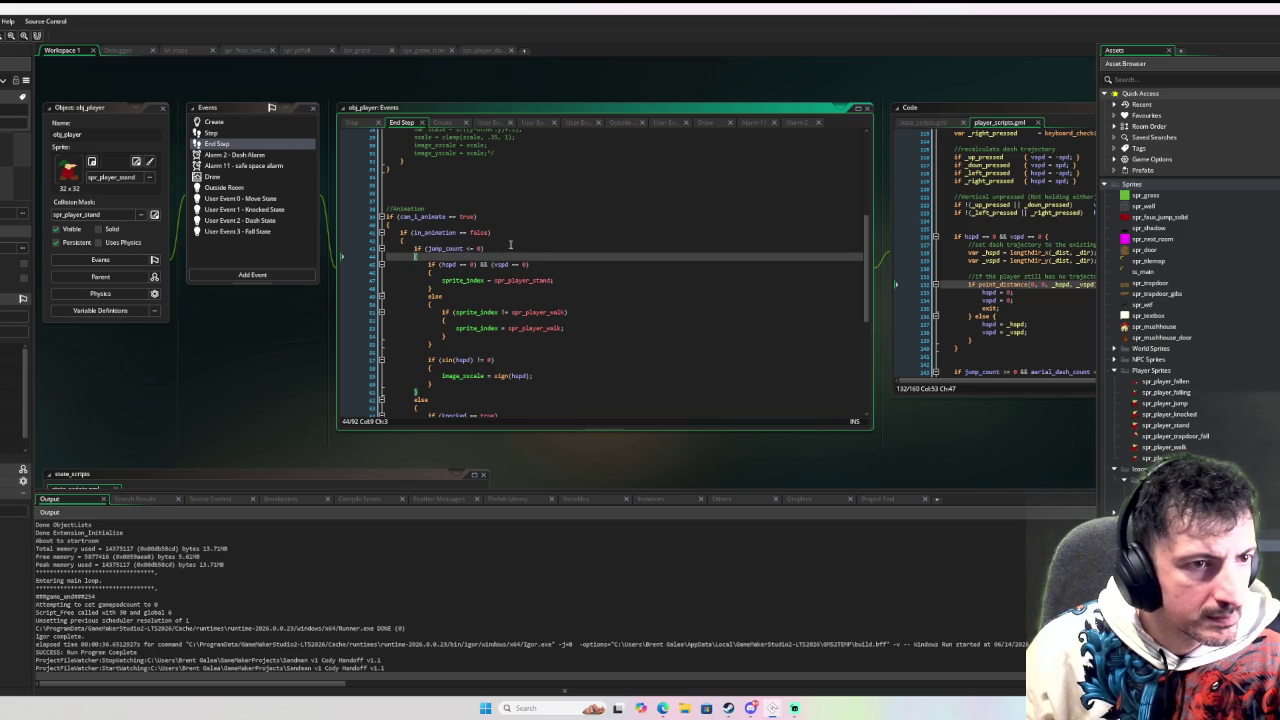
pyautogui.scroll(-1, 510, 244)
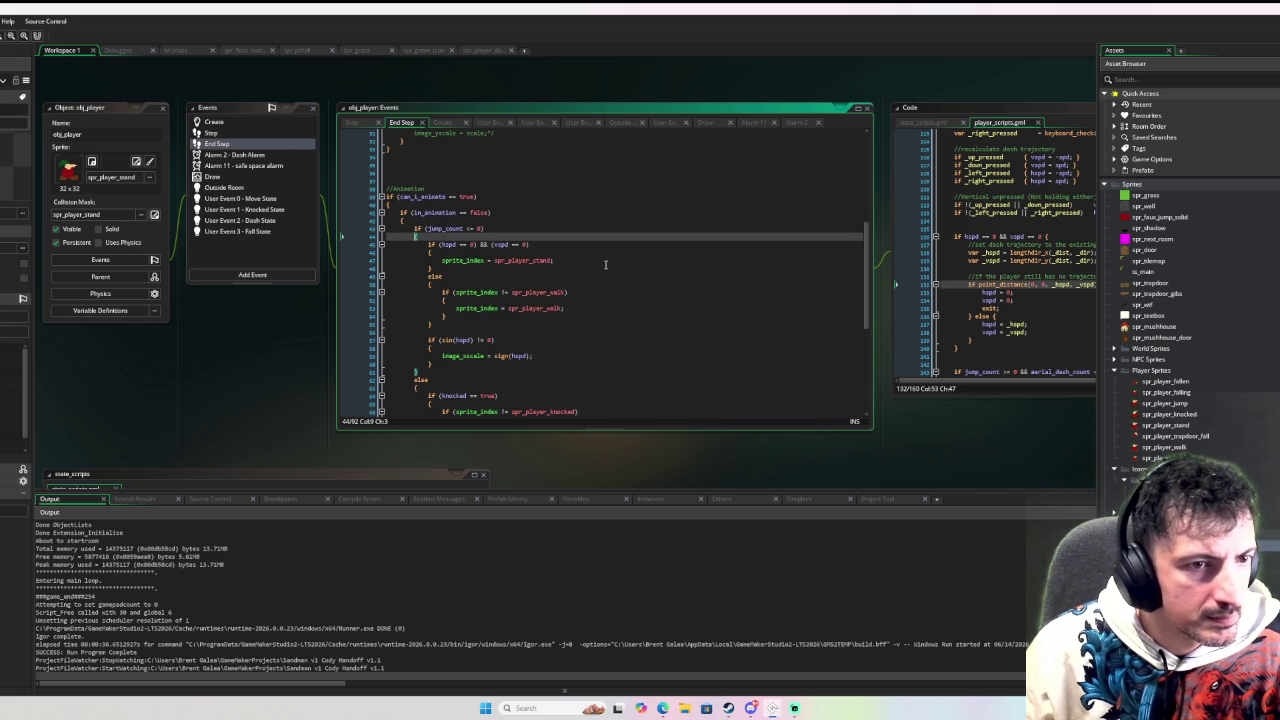
pyautogui.scroll(-1, 586, 270)
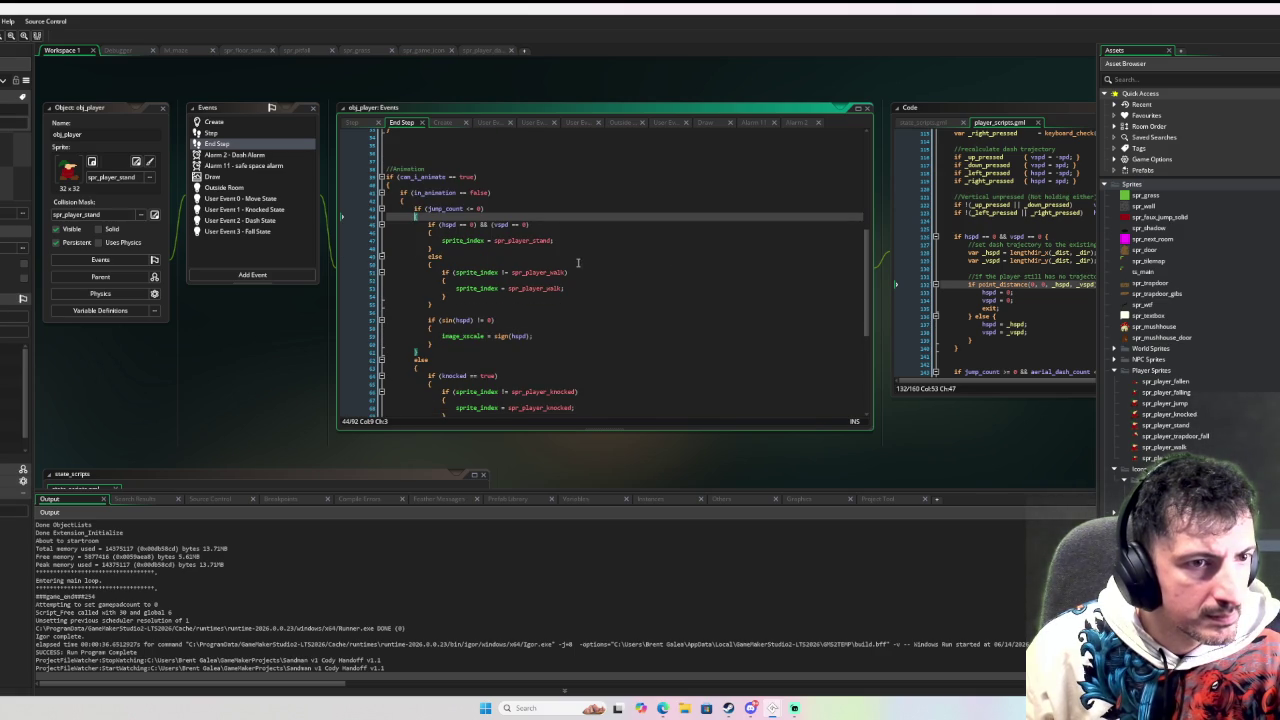
pyautogui.scroll(-3, 577, 263)
pyautogui.scroll(-4, 577, 263)
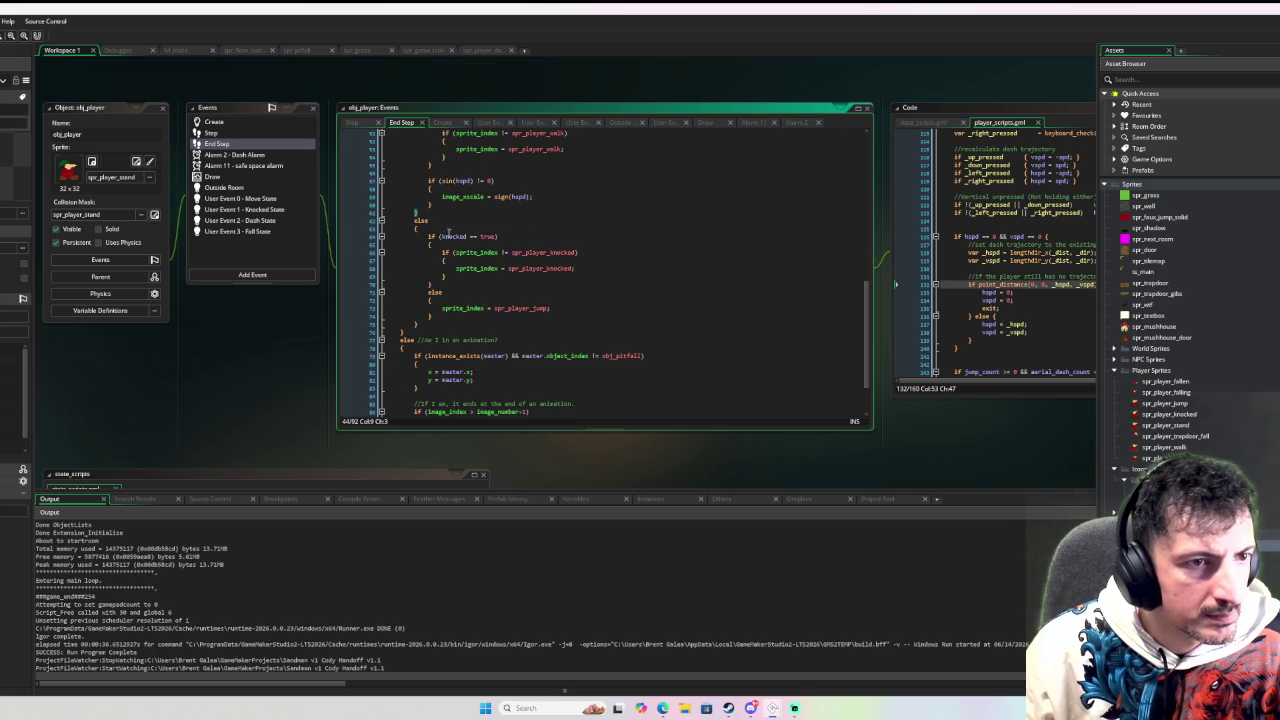
pyautogui.scroll(5, 426, 229)
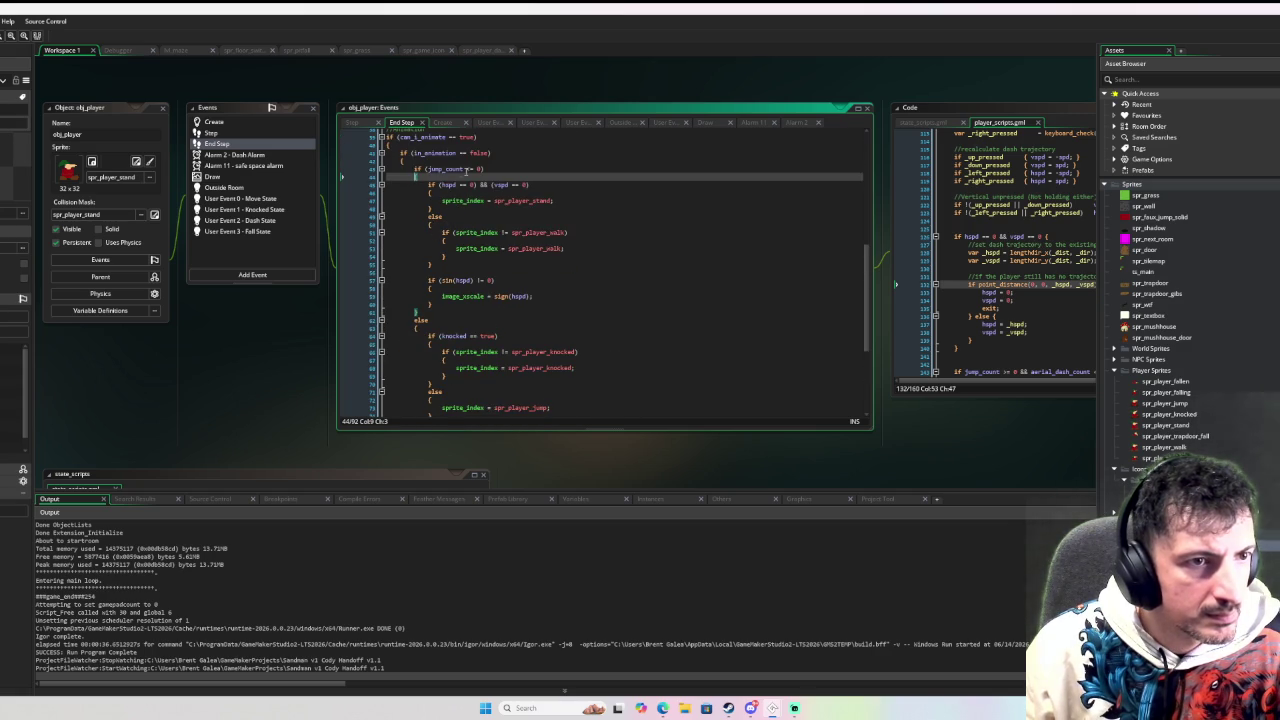
pyautogui.click(419, 327)
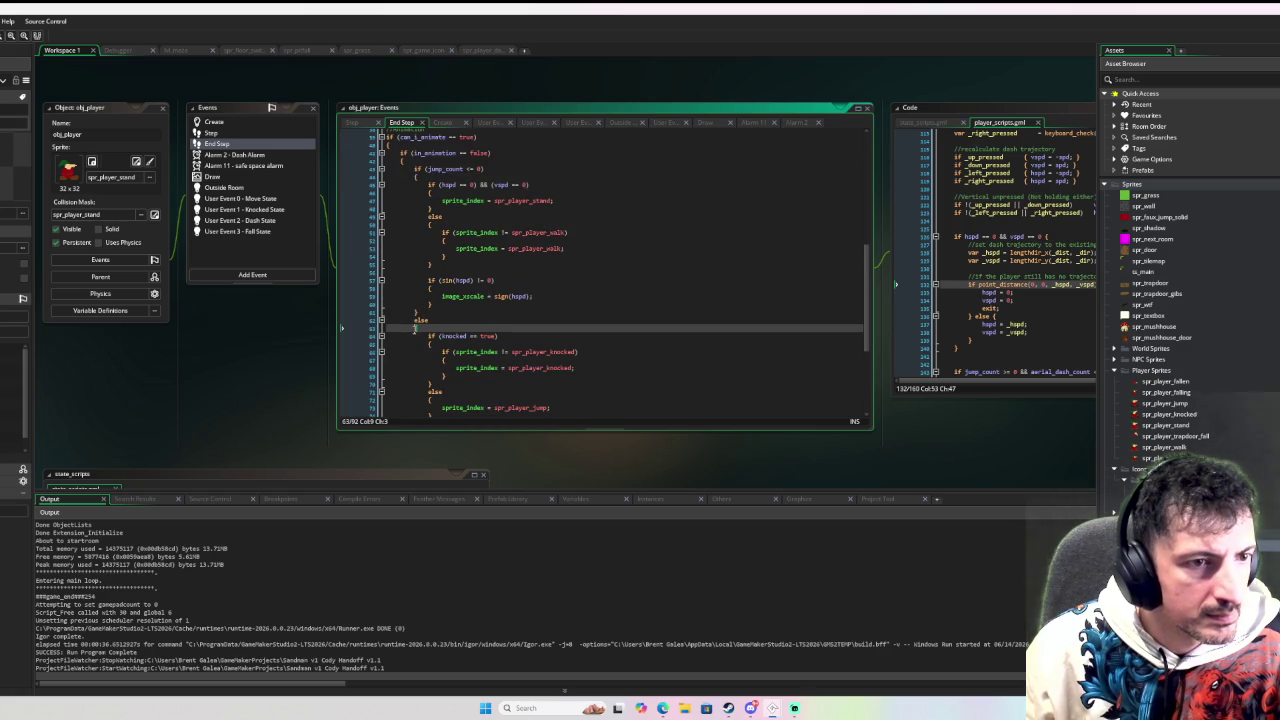
pyautogui.scroll(-4, 449, 312)
pyautogui.scroll(5, 430, 300)
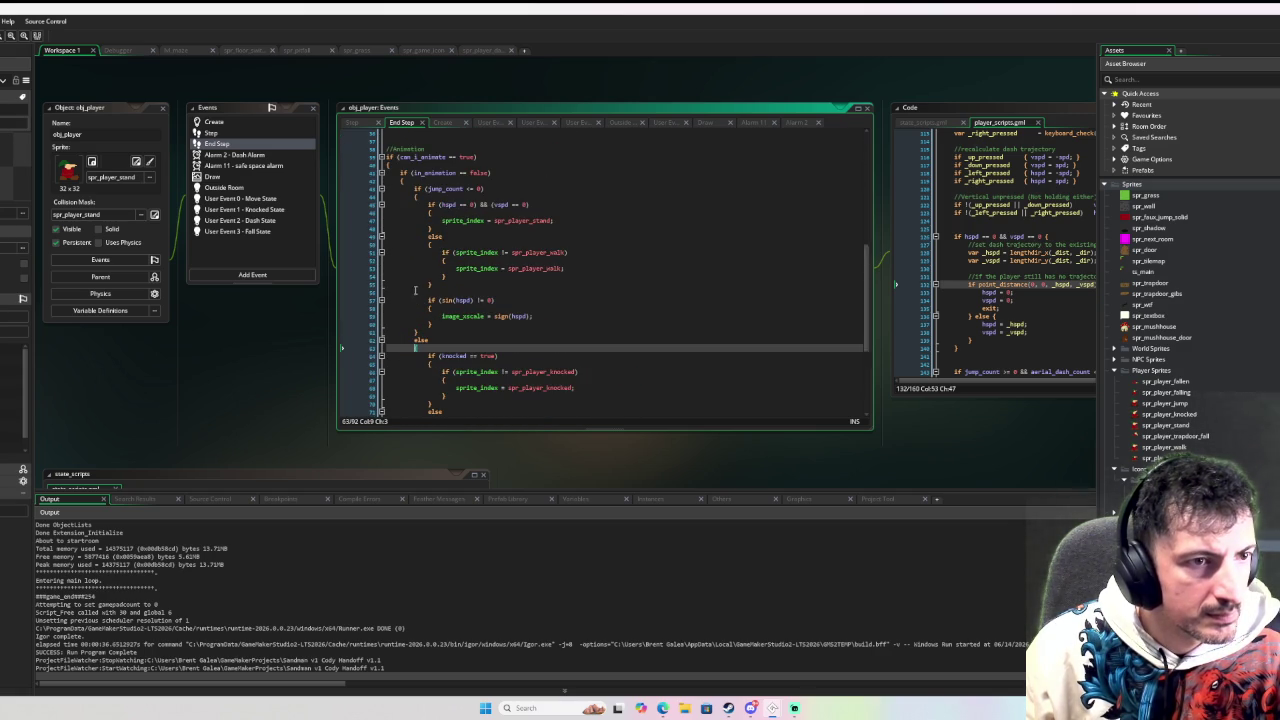
pyautogui.click(417, 181)
pyautogui.press('Return')
pyautogui.press('Return')
pyautogui.press('Return')
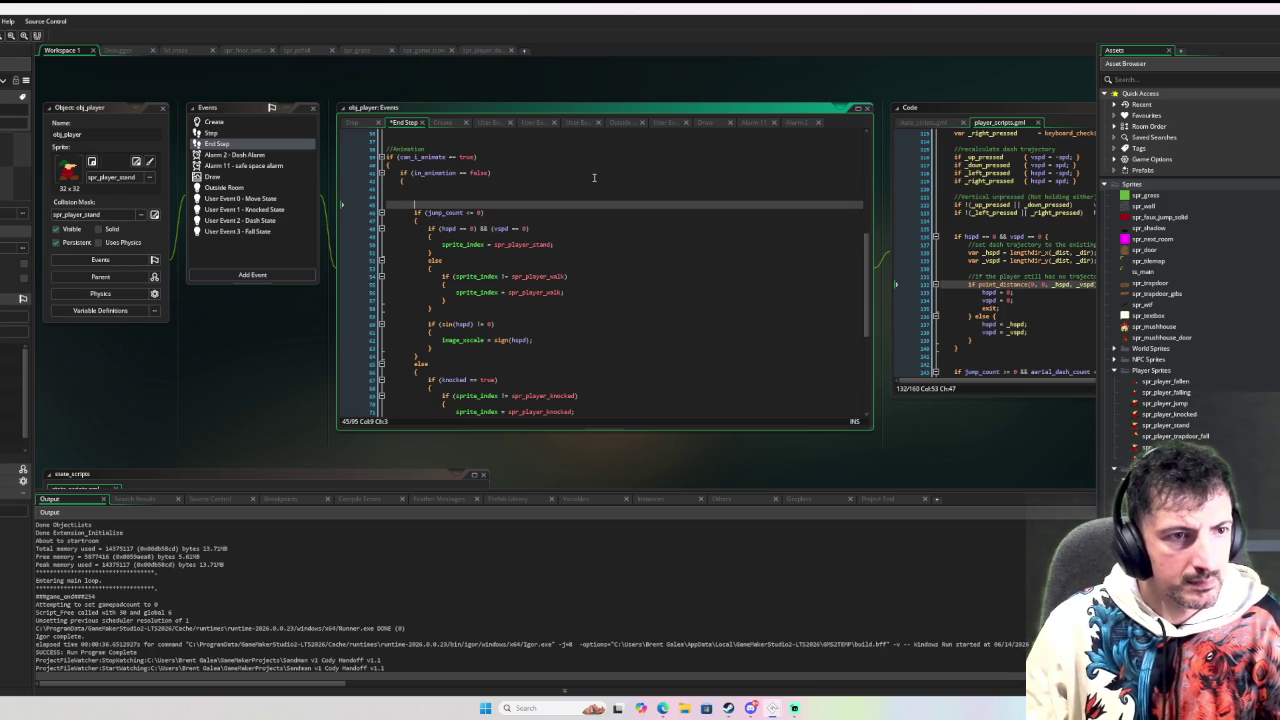
# Wrap the animation code in 'switch state_' with a 'case player_state.move' and a break
pyautogui.press('Up')
pyautogui.write('s')
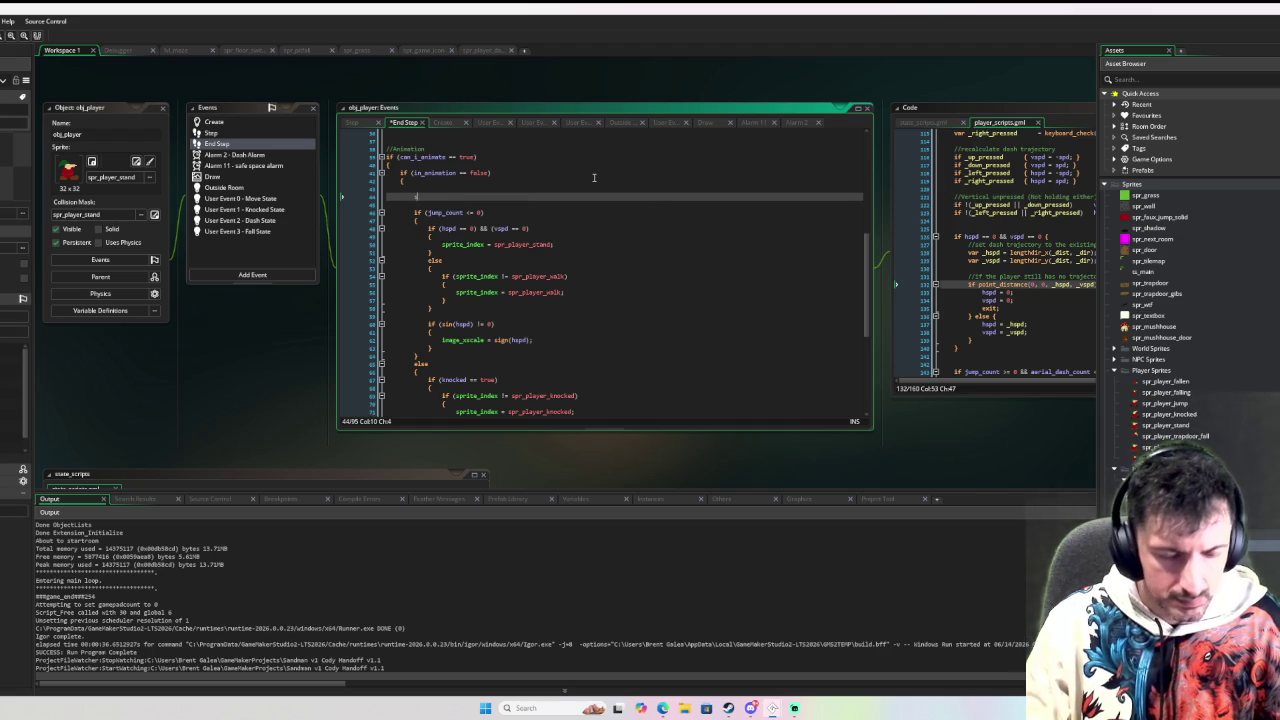
pyautogui.write('witch state')
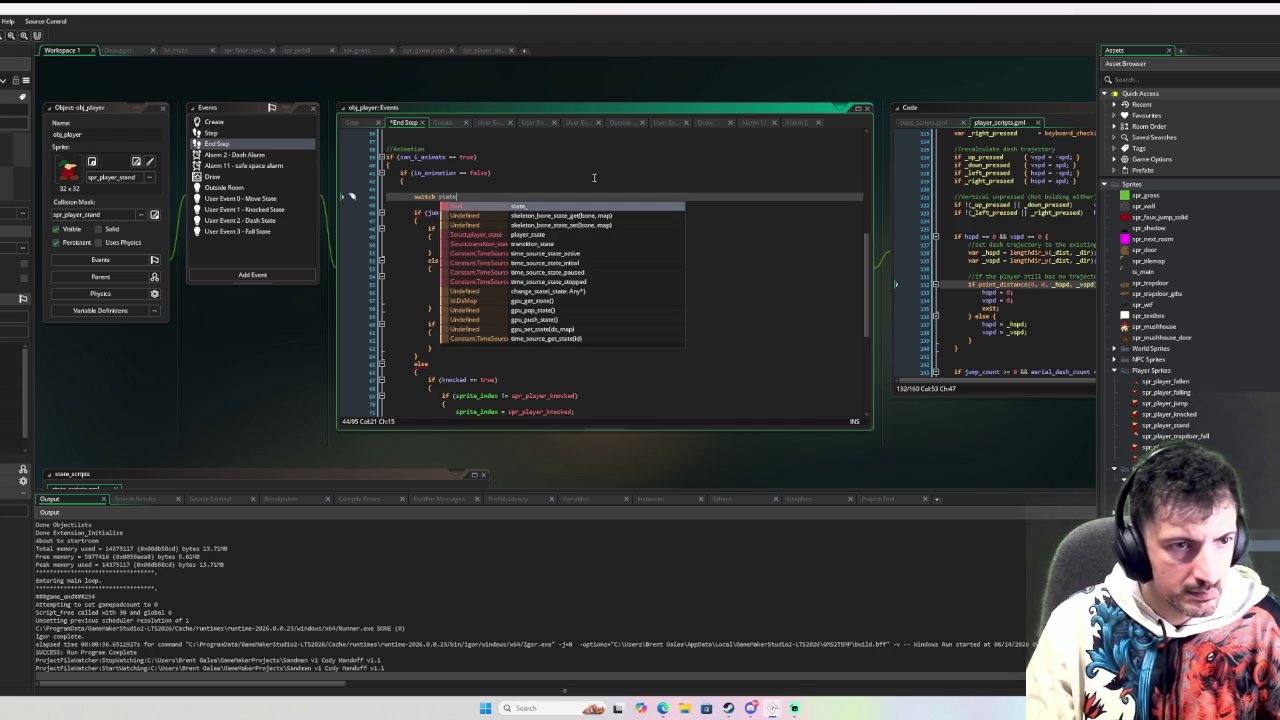
pyautogui.write('_ {')
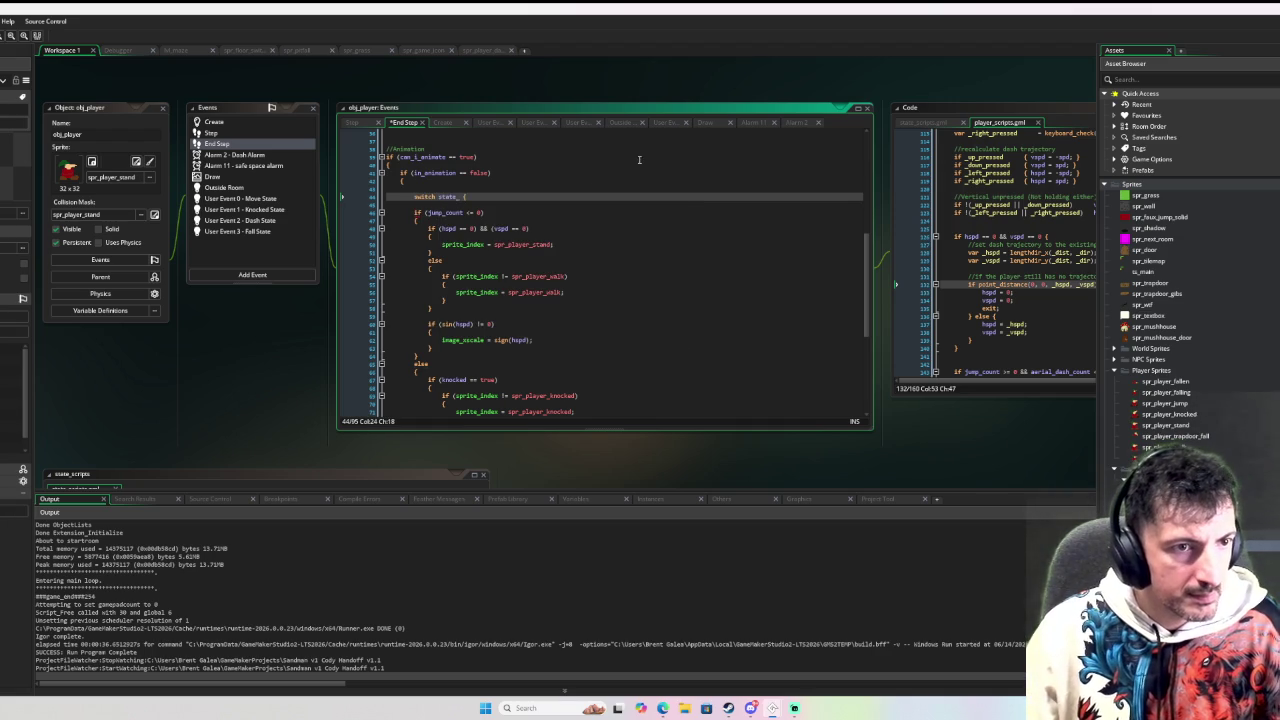
pyautogui.press('Return')
pyautogui.write('case')
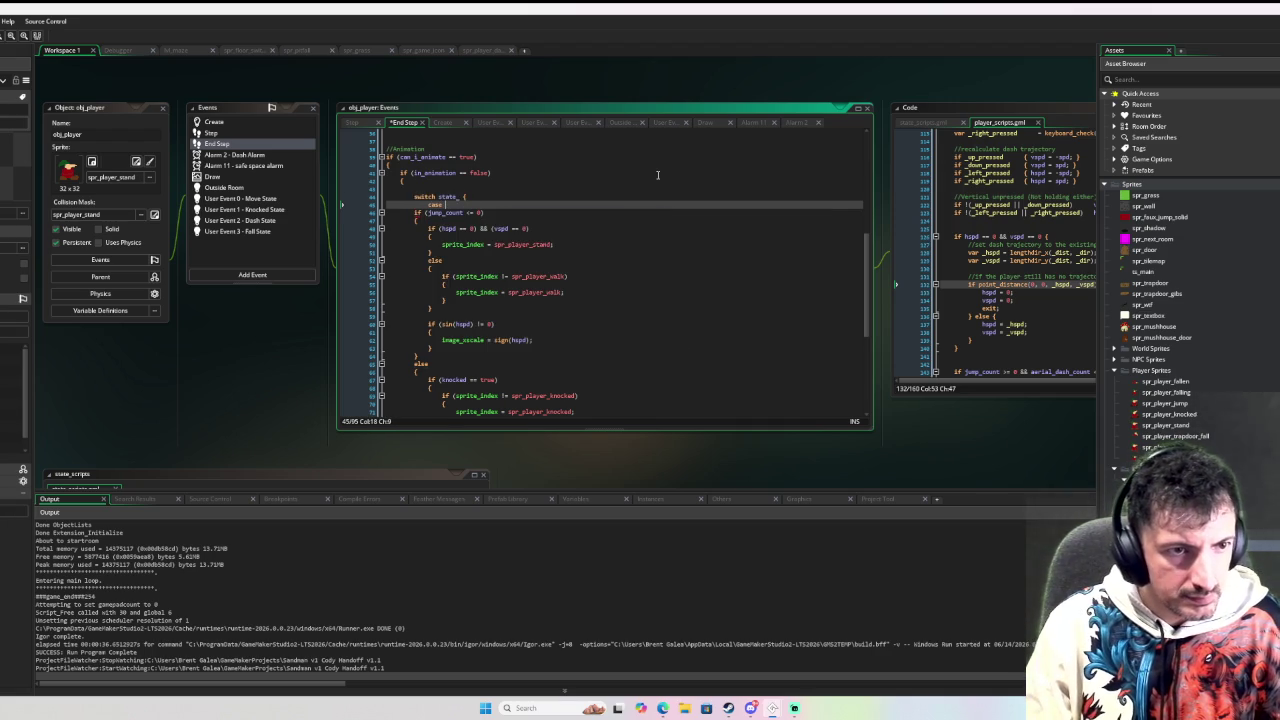
pyautogui.write(' player_state.move')
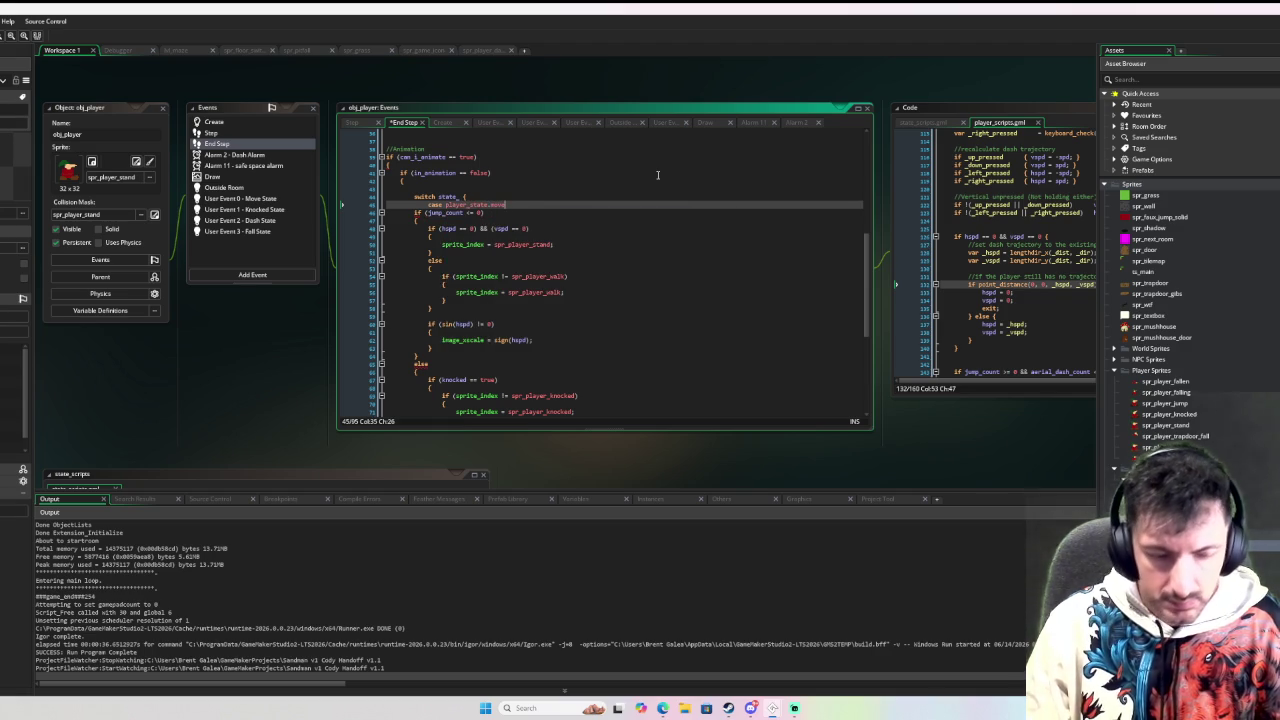
pyautogui.moveTo(425, 213)
pyautogui.mouseDown()
pyautogui.moveTo(560, 250)
pyautogui.moveTo(585, 363)
pyautogui.mouseUp()
pyautogui.press('Tab')
pyautogui.click(508, 366)
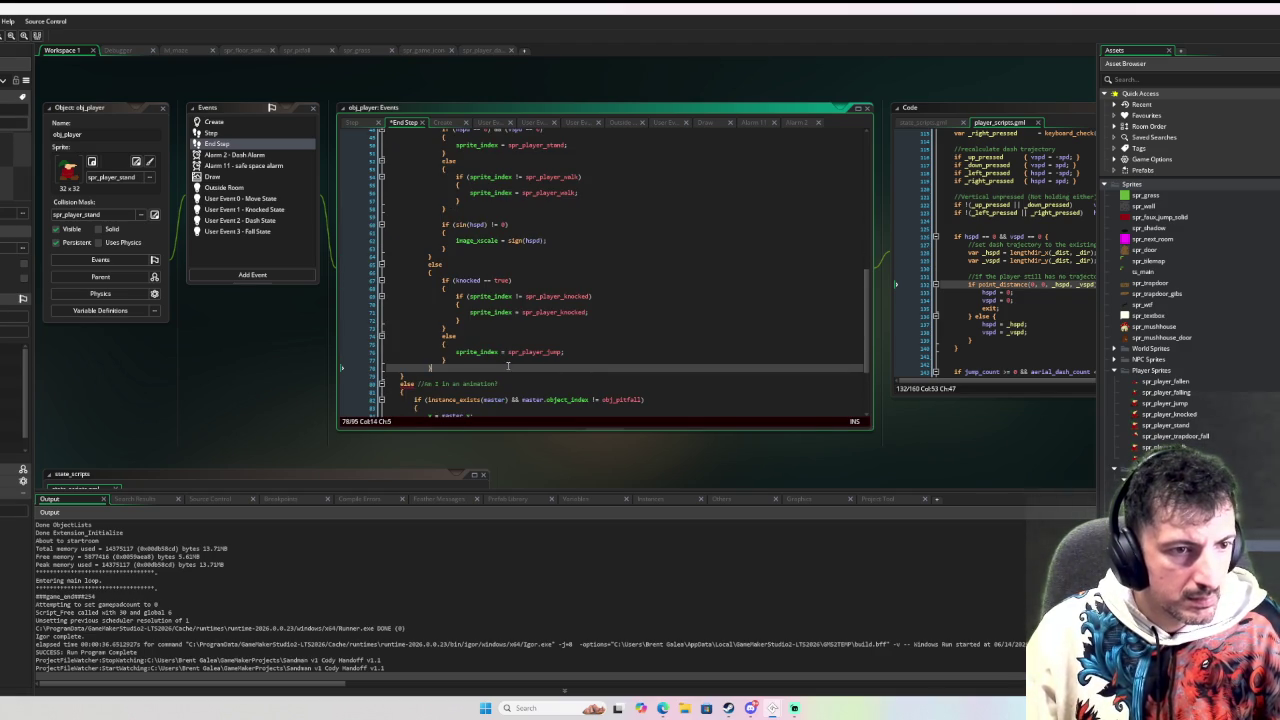
pyautogui.press('Return')
pyautogui.write('break;')
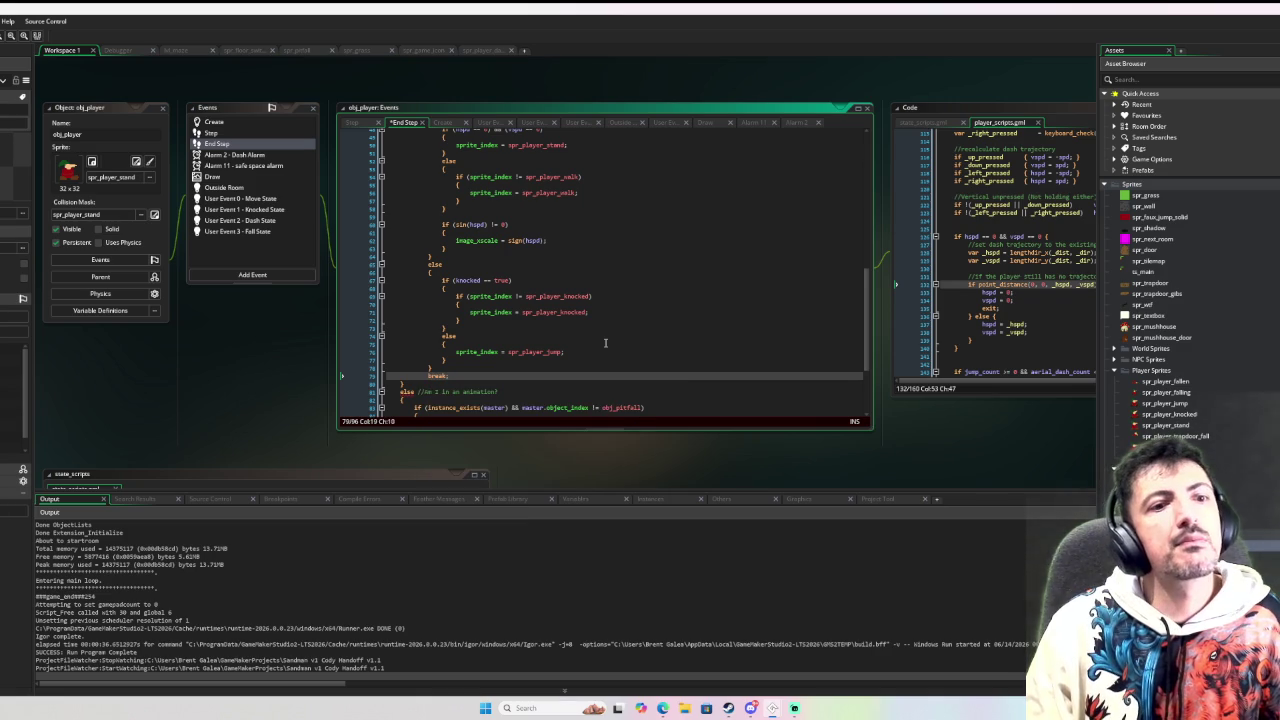
pyautogui.press('Return')
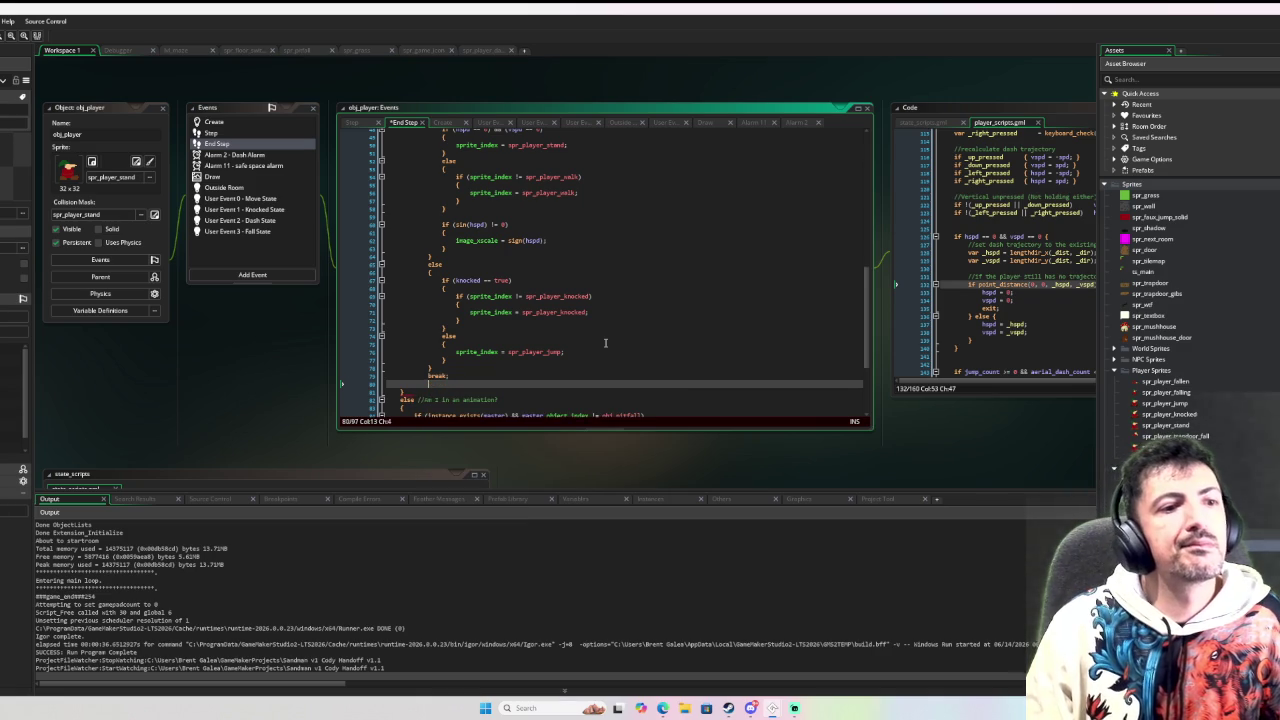
# Add a 'case player_state.dash:' label after the jump case's break
pyautogui.scroll(-5, 600, 326)
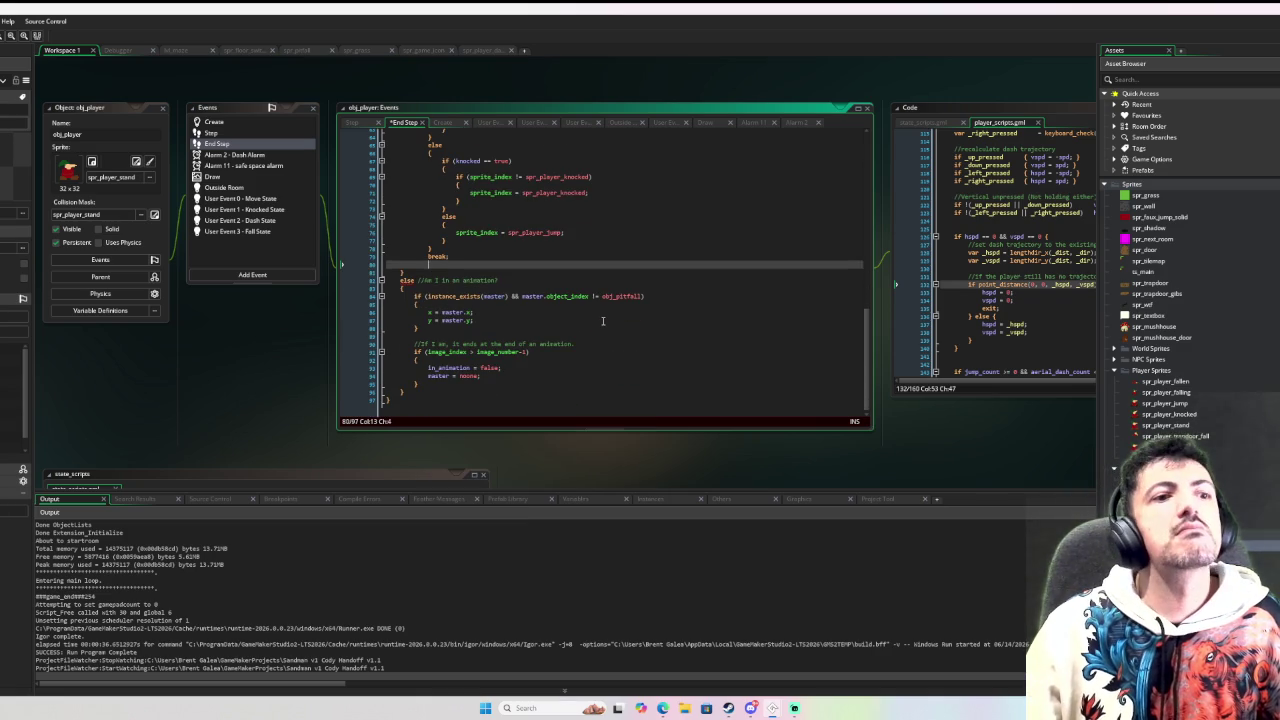
pyautogui.scroll(9, 603, 320)
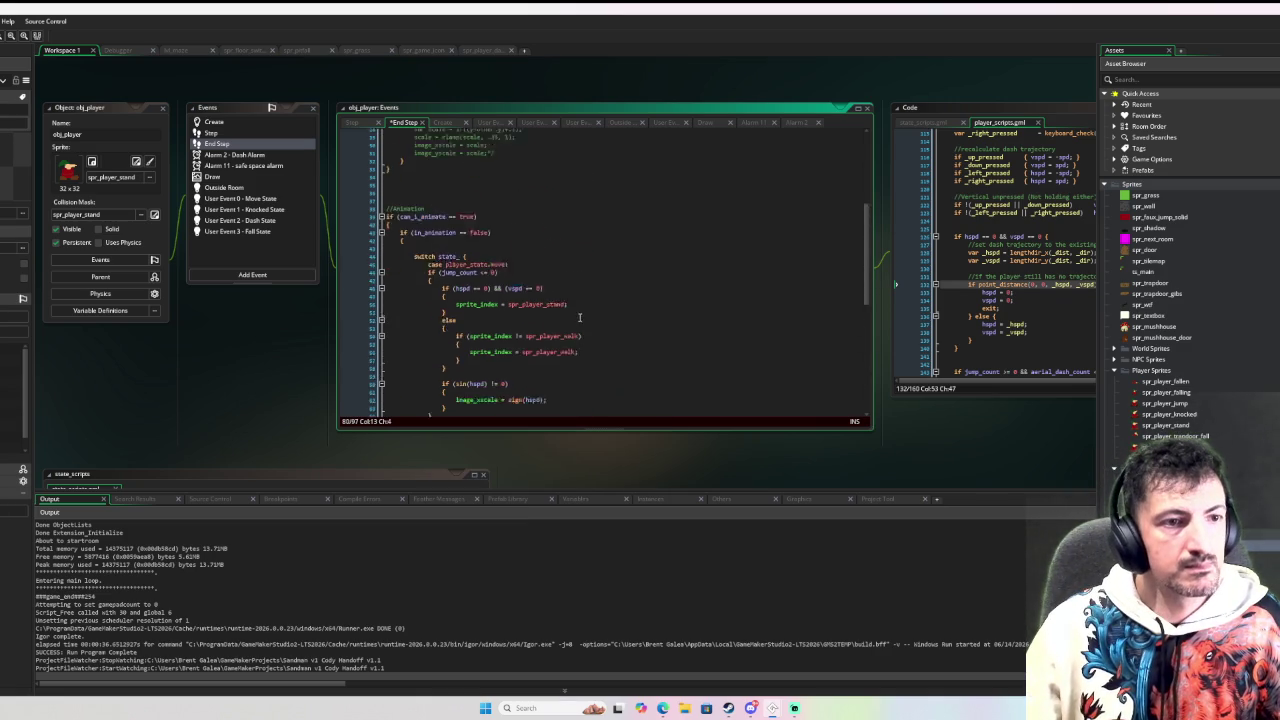
pyautogui.scroll(-5, 522, 213)
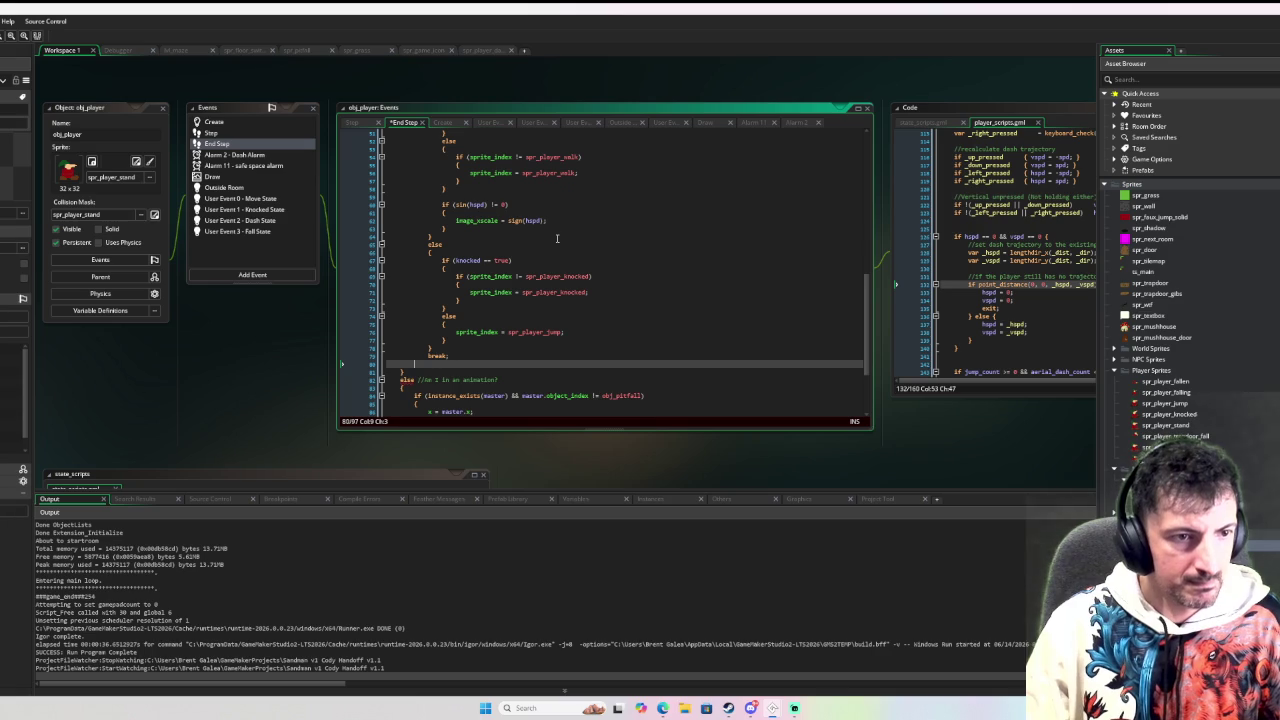
pyautogui.press('Return')
pyautogui.write('case player_state.dash')
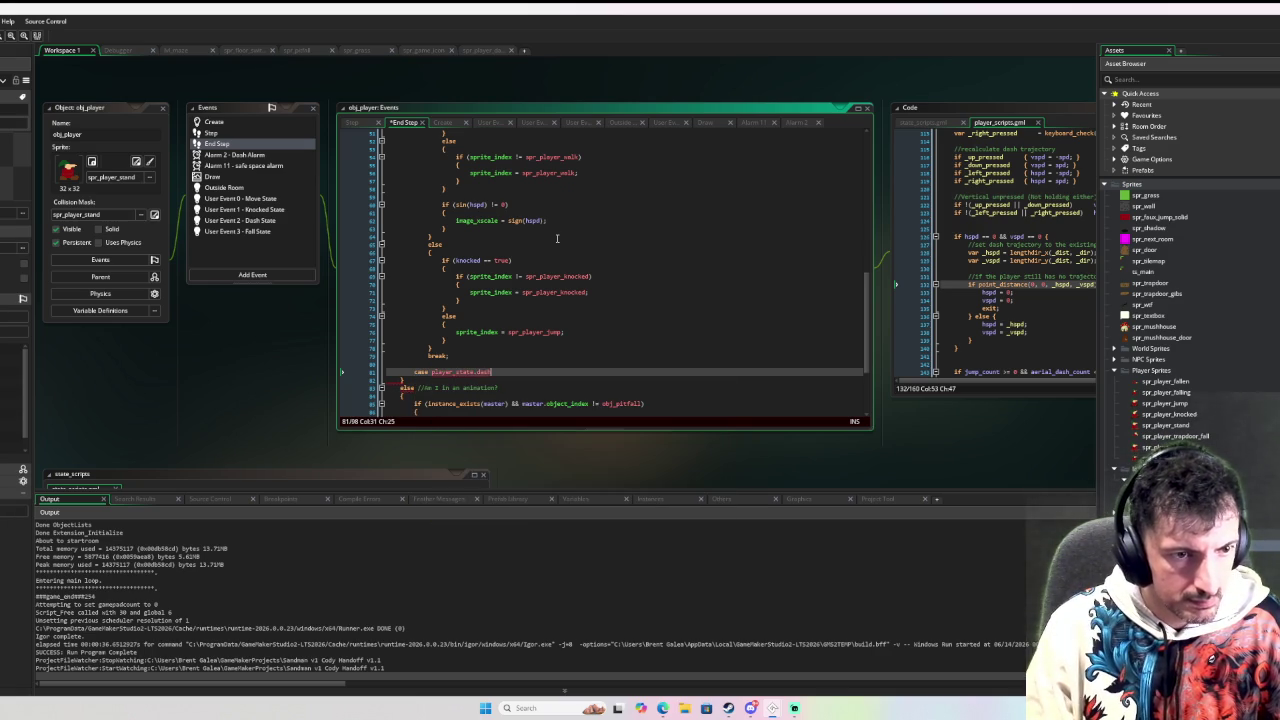
pyautogui.write(':')
pyautogui.press('Return')
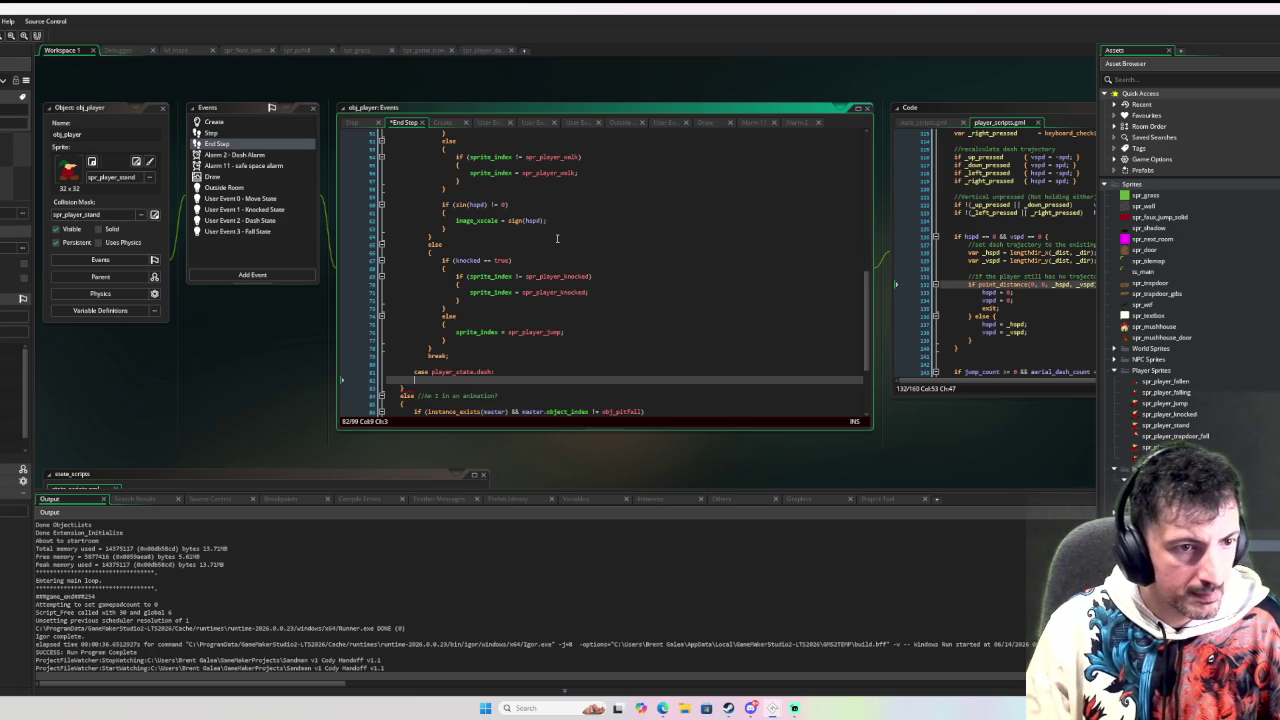
# Give the dash case 'sprite_index = spr_player_dash;' and a break, reusing the jump case line
pyautogui.moveTo(576, 328); pyautogui.dragTo(456, 331)
pyautogui.hotkey('ctrl', 'c')
pyautogui.click(505, 379)
pyautogui.hotkey('ctrl', 'v')
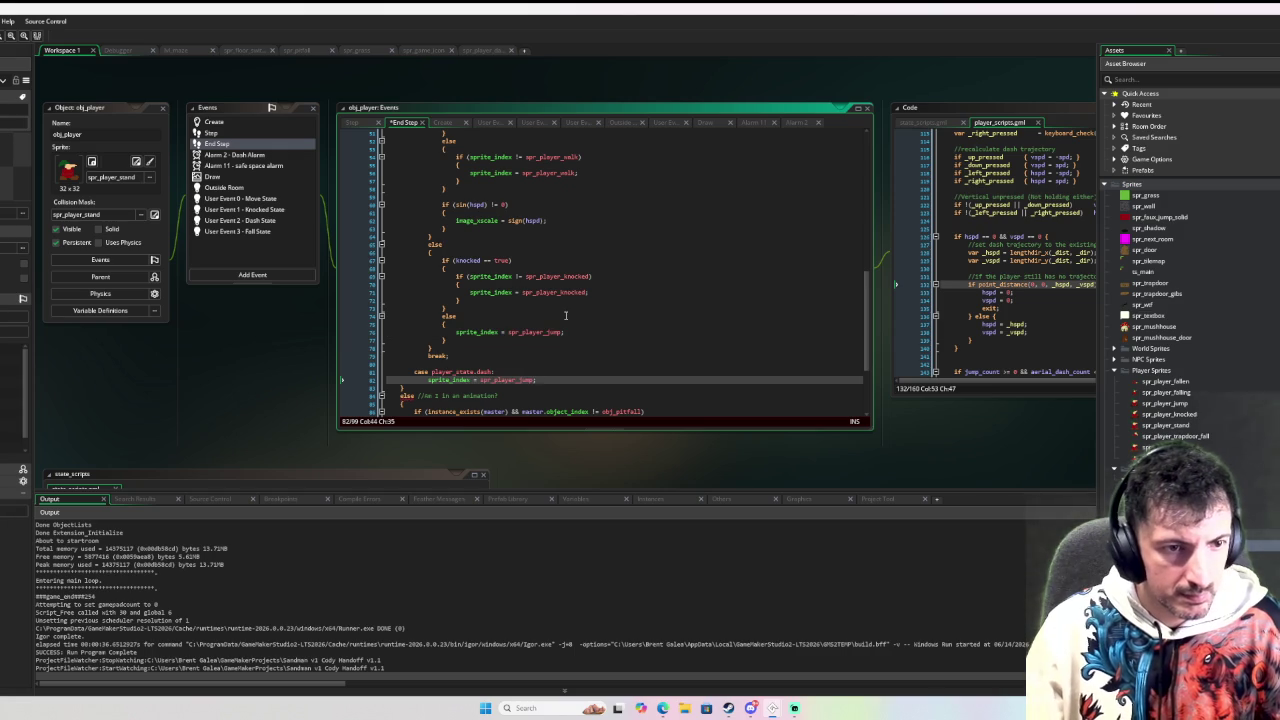
pyautogui.hotkey('shift', 'Left')
pyautogui.hotkey('shift', 'Left')
pyautogui.hotkey('shift', 'Left')
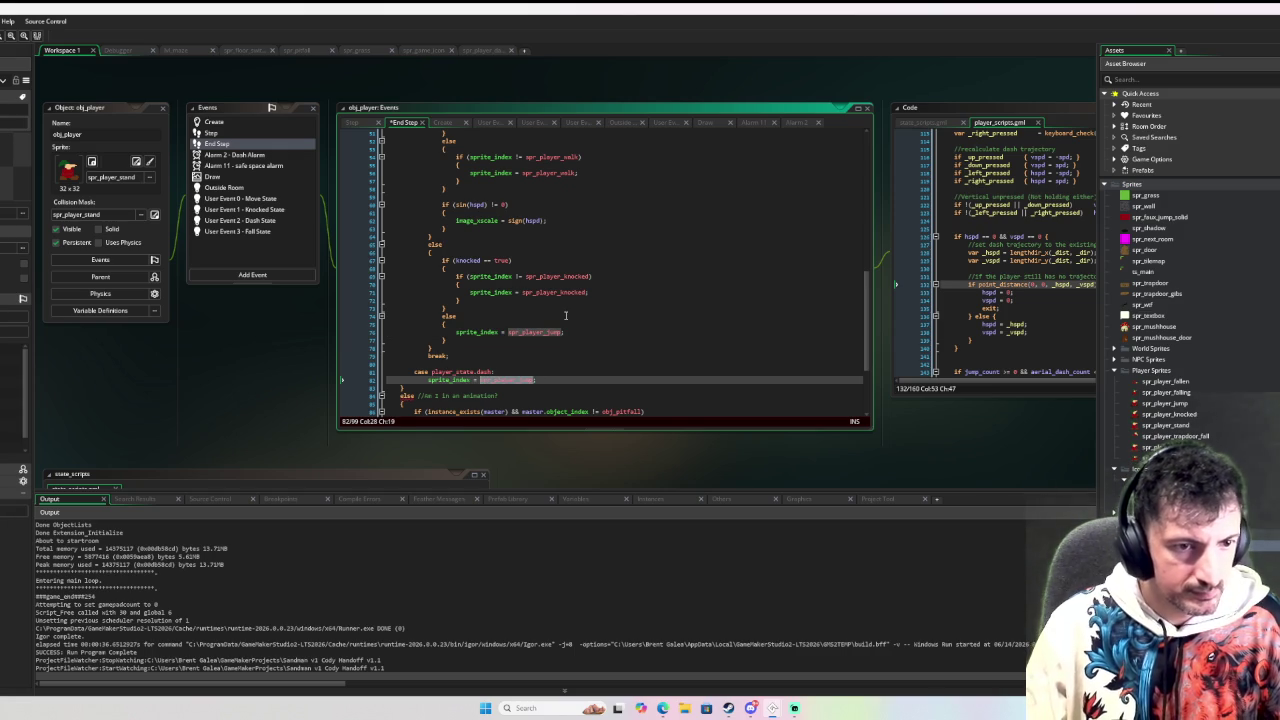
pyautogui.write('spr_player_')
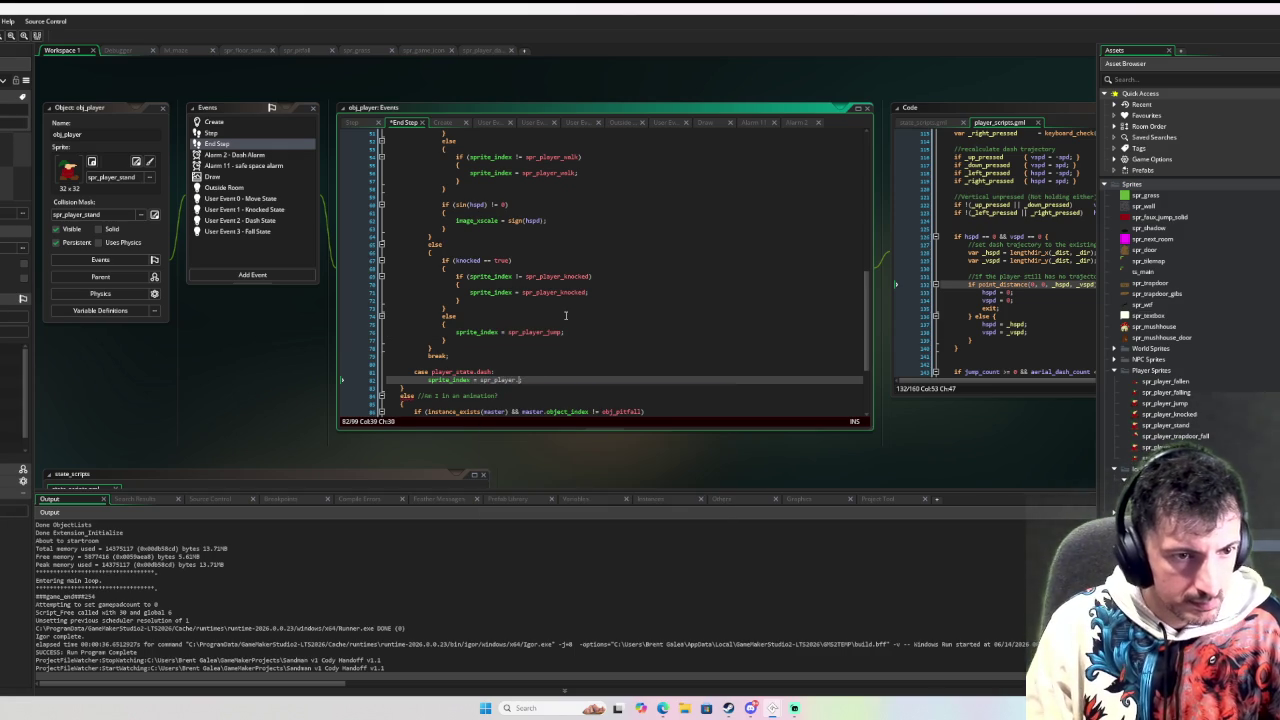
pyautogui.write('dash;')
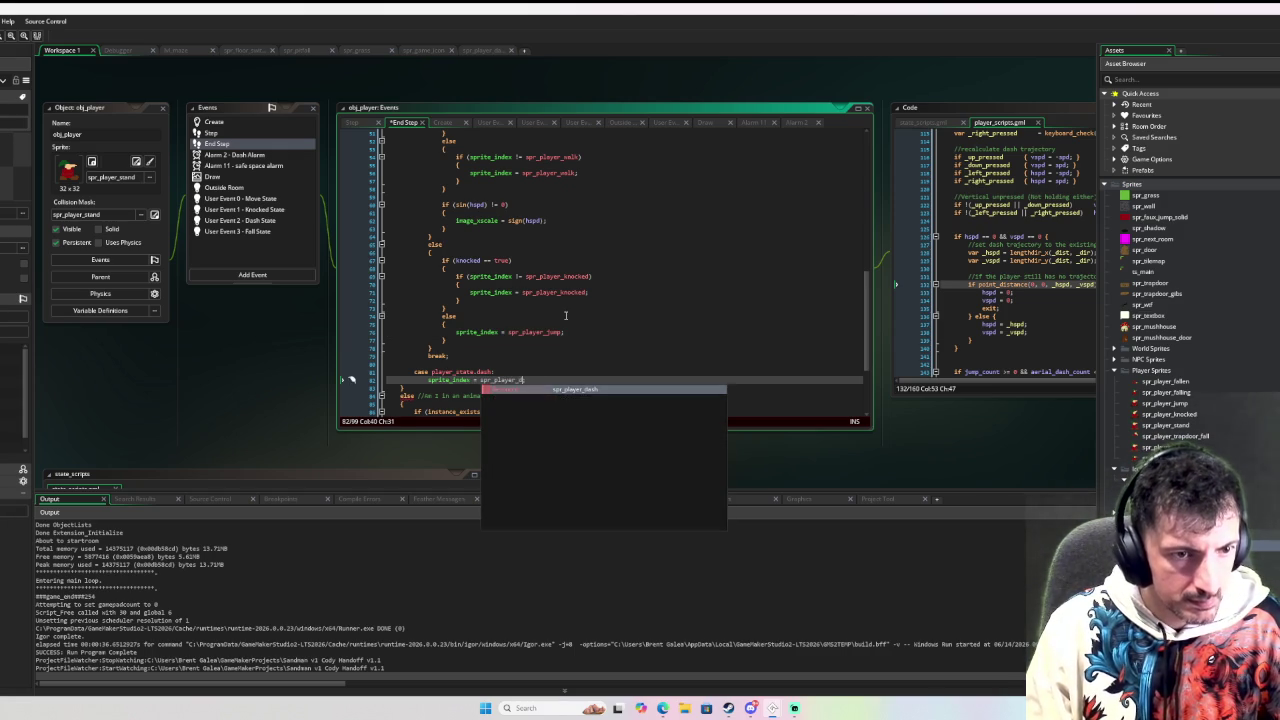
pyautogui.press('Return')
pyautogui.write('eak;')
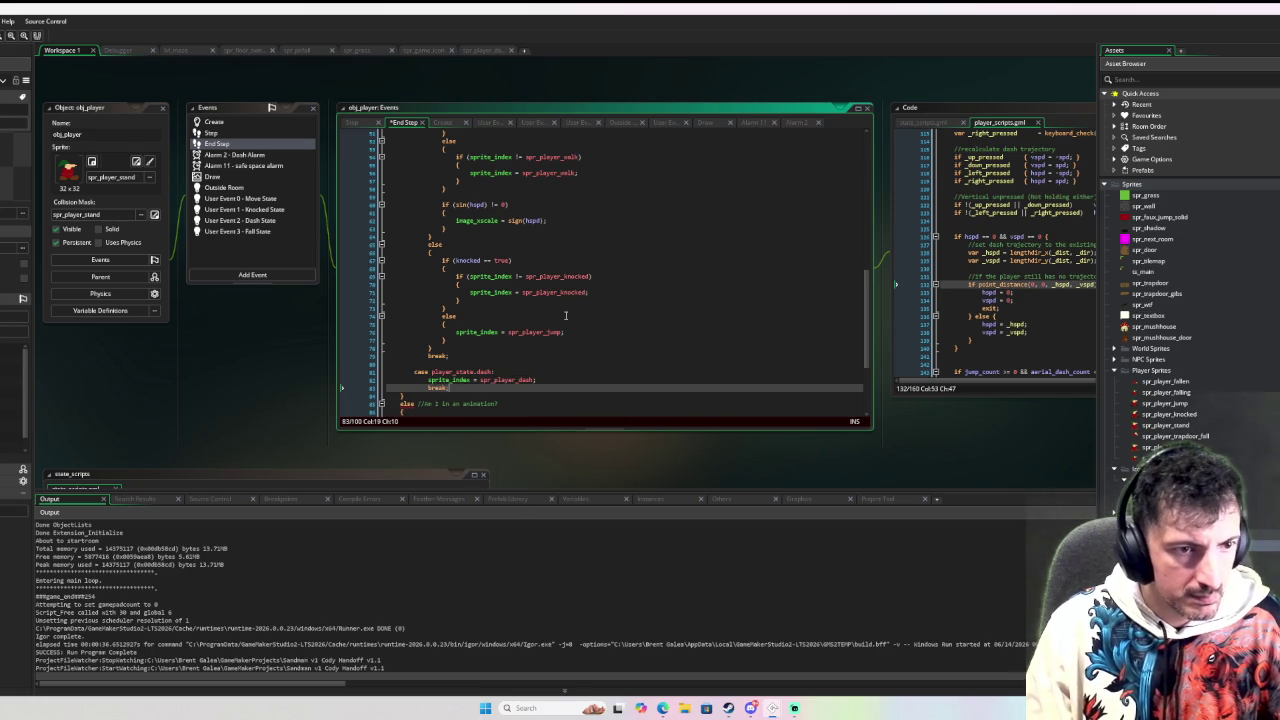
pyautogui.scroll(-2, 566, 315)
pyautogui.press('Return')
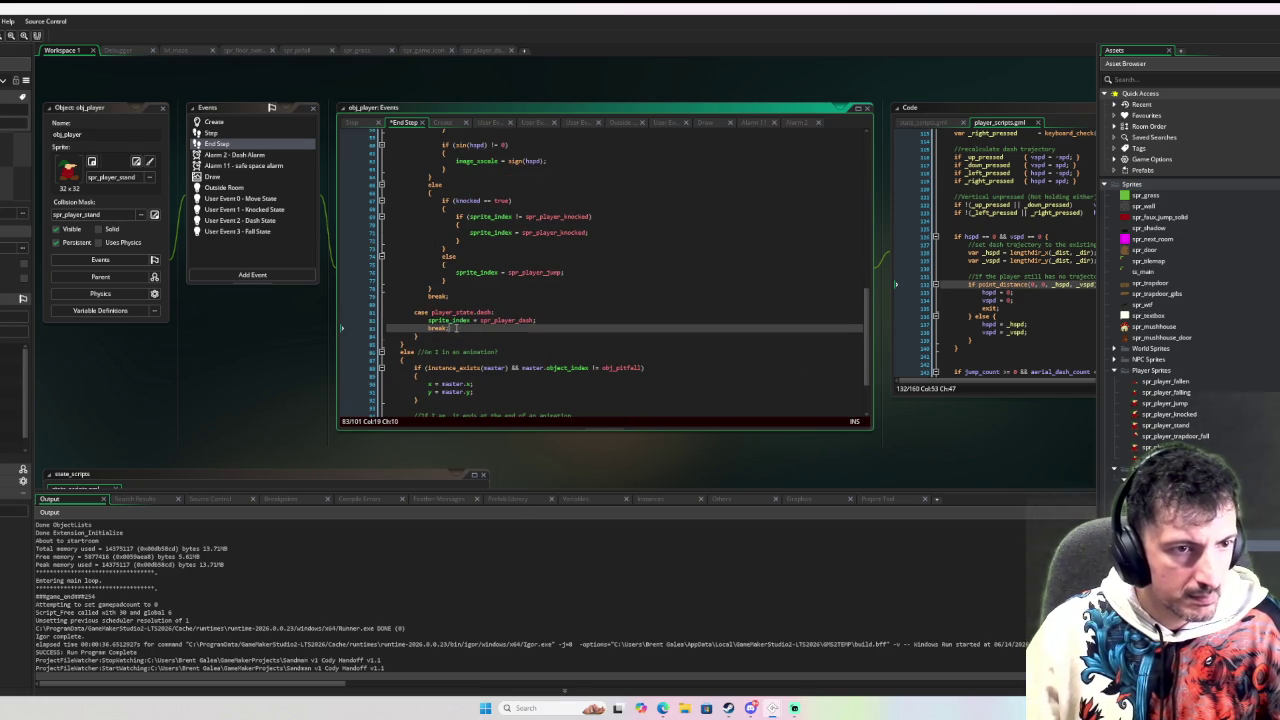
# Indent the whole switch block one level
pyautogui.scroll(2, 446, 320)
pyautogui.keyDown('shift'); pyautogui.click(446, 320); pyautogui.keyUp('shift')
pyautogui.hotkey('shift', 'Up')
pyautogui.hotkey('shift', 'Up')
pyautogui.hotkey('shift', 'Up')
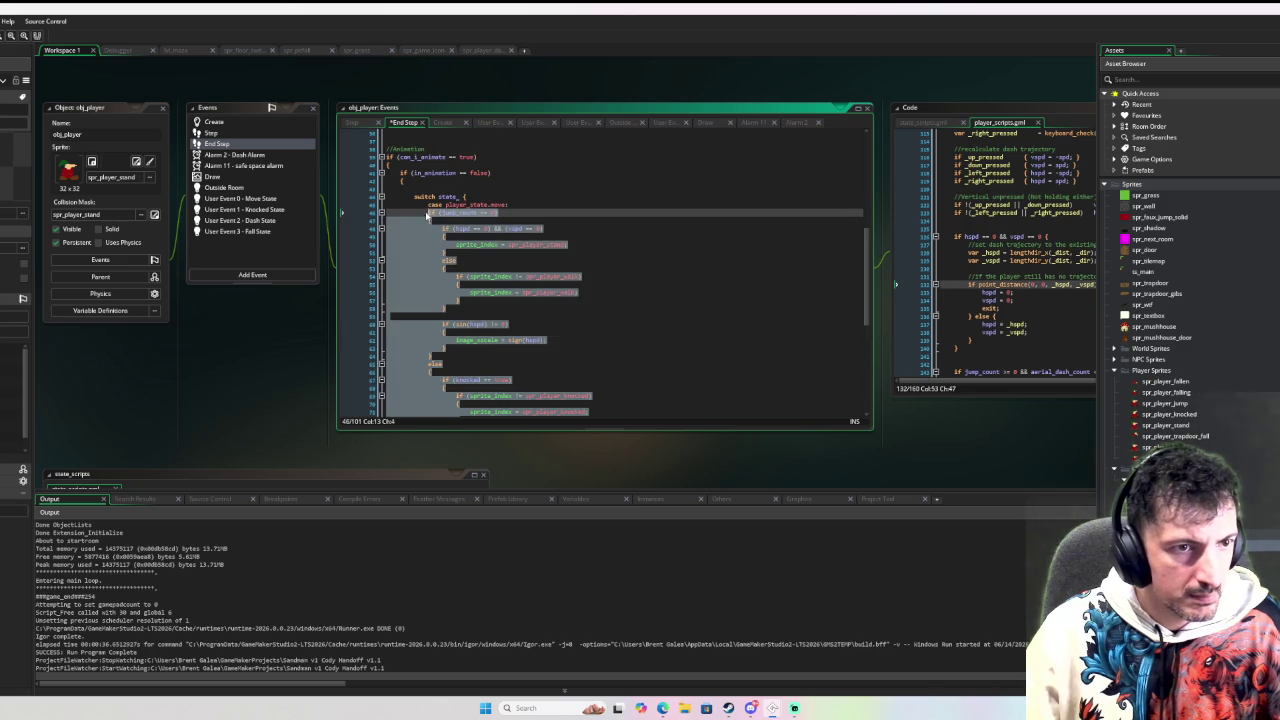
pyautogui.press('Tab')
pyautogui.scroll(-10, 757, 337)
pyautogui.click(648, 340)
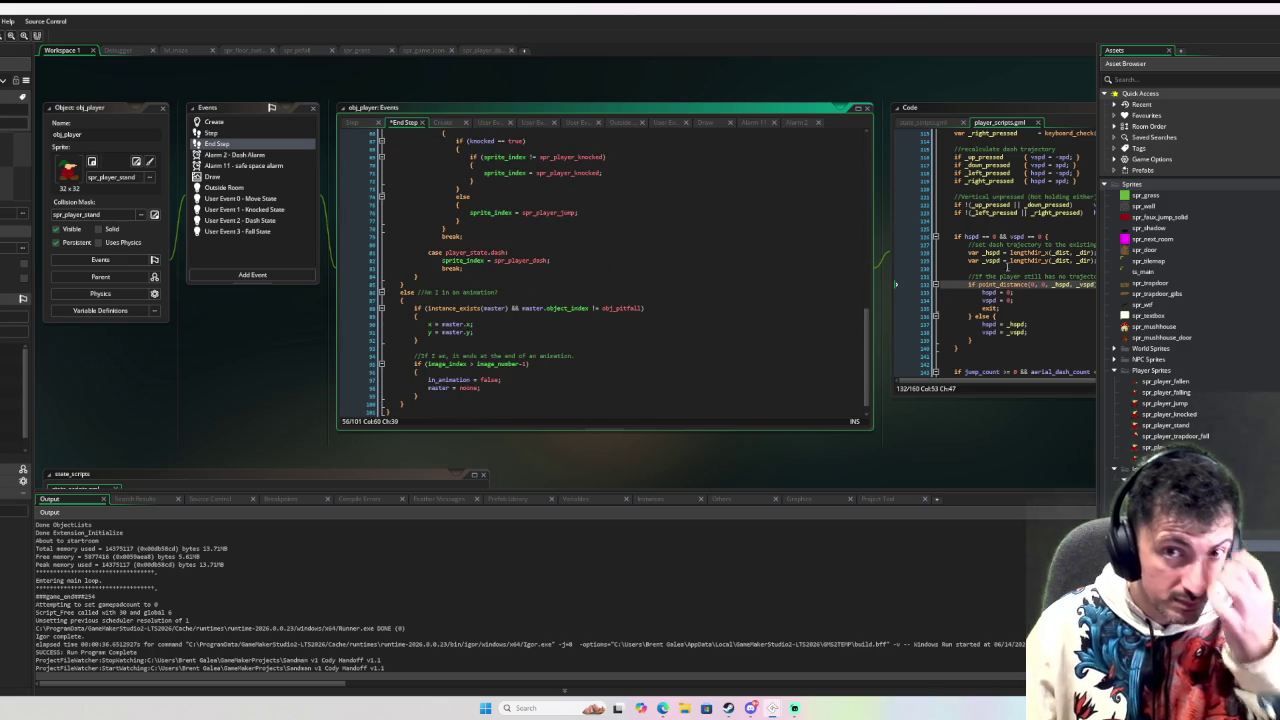
# Open the change_state function definition from its call in the player script
pyautogui.click(1014, 300)
pyautogui.scroll(-3, 860, 290)
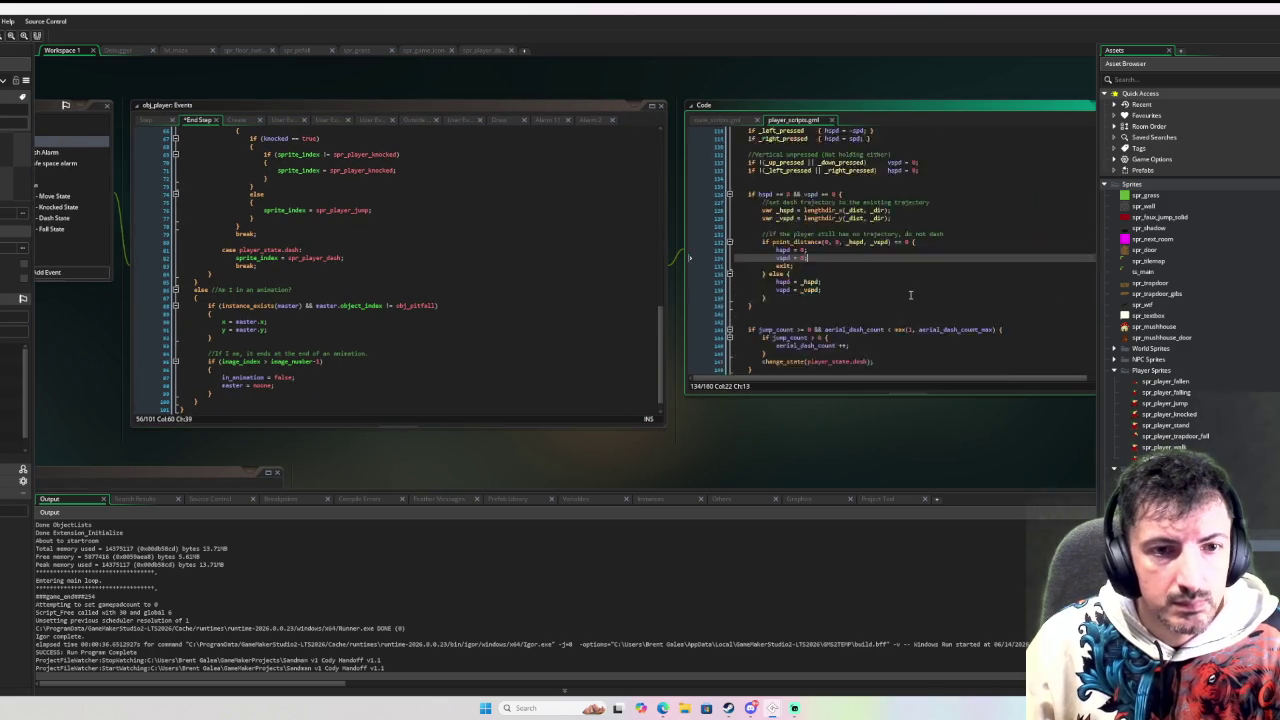
pyautogui.scroll(5, 860, 299)
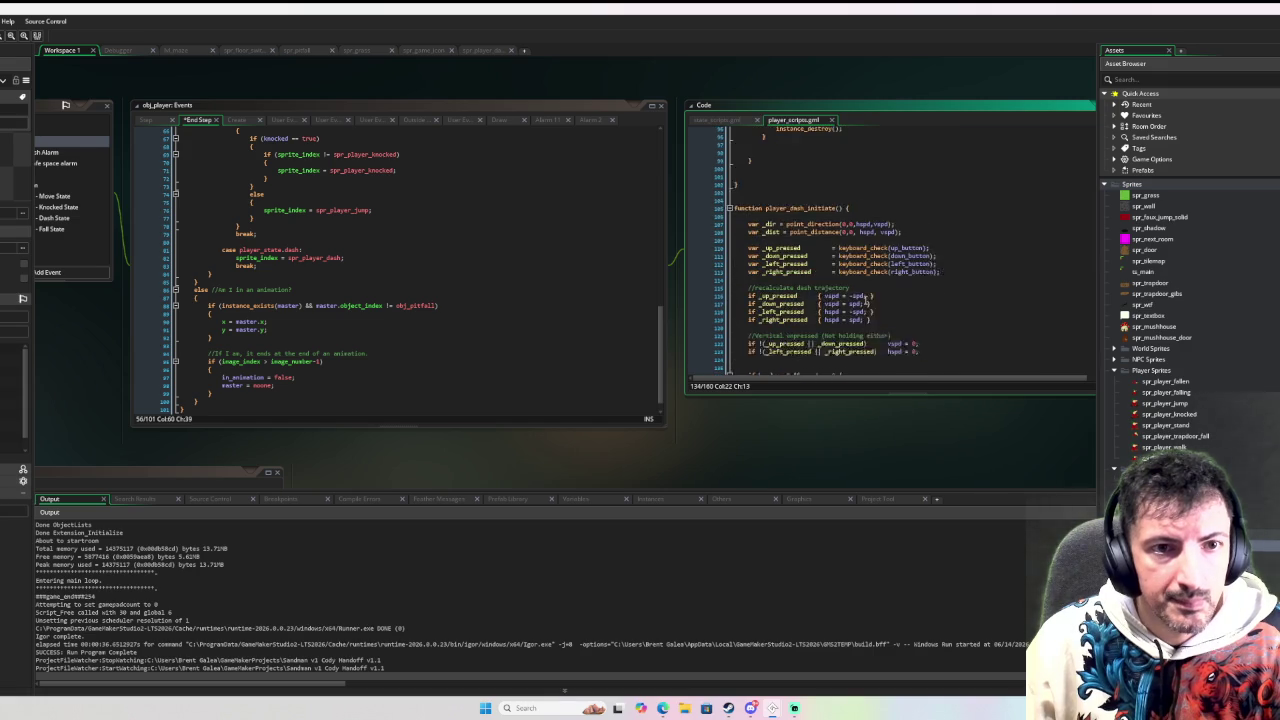
pyautogui.scroll(-3, 867, 302)
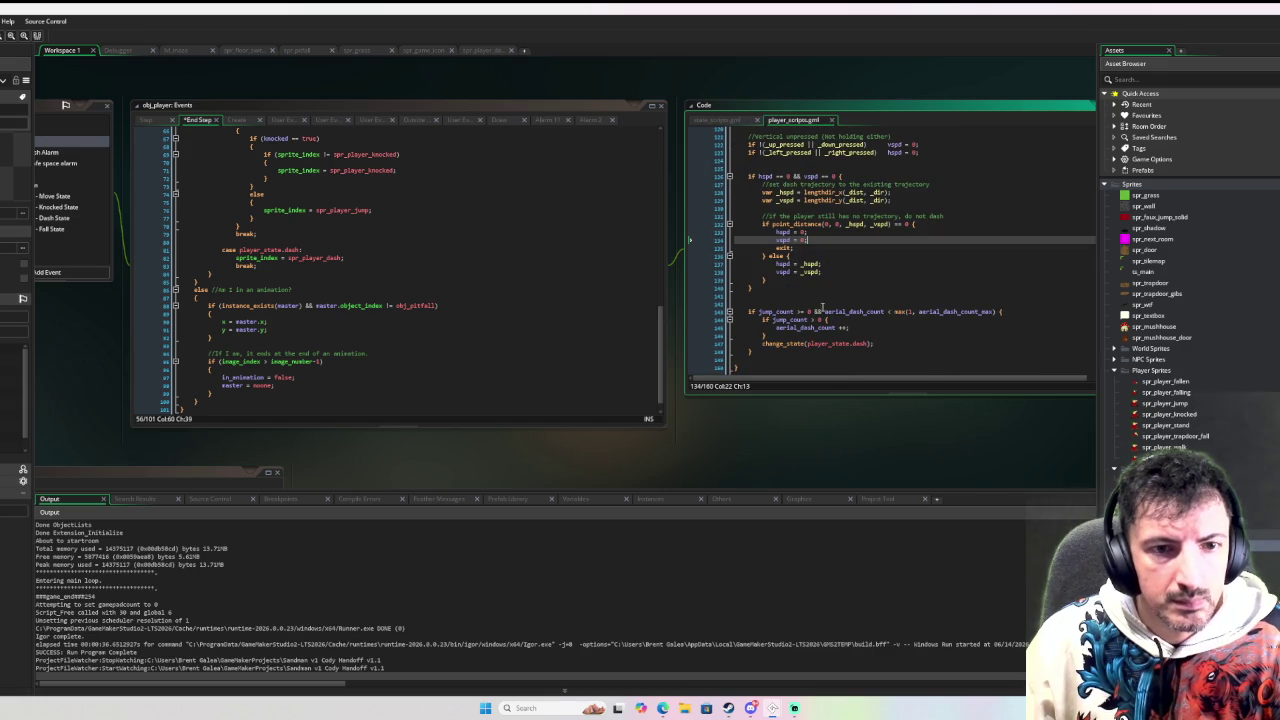
pyautogui.click(785, 336)
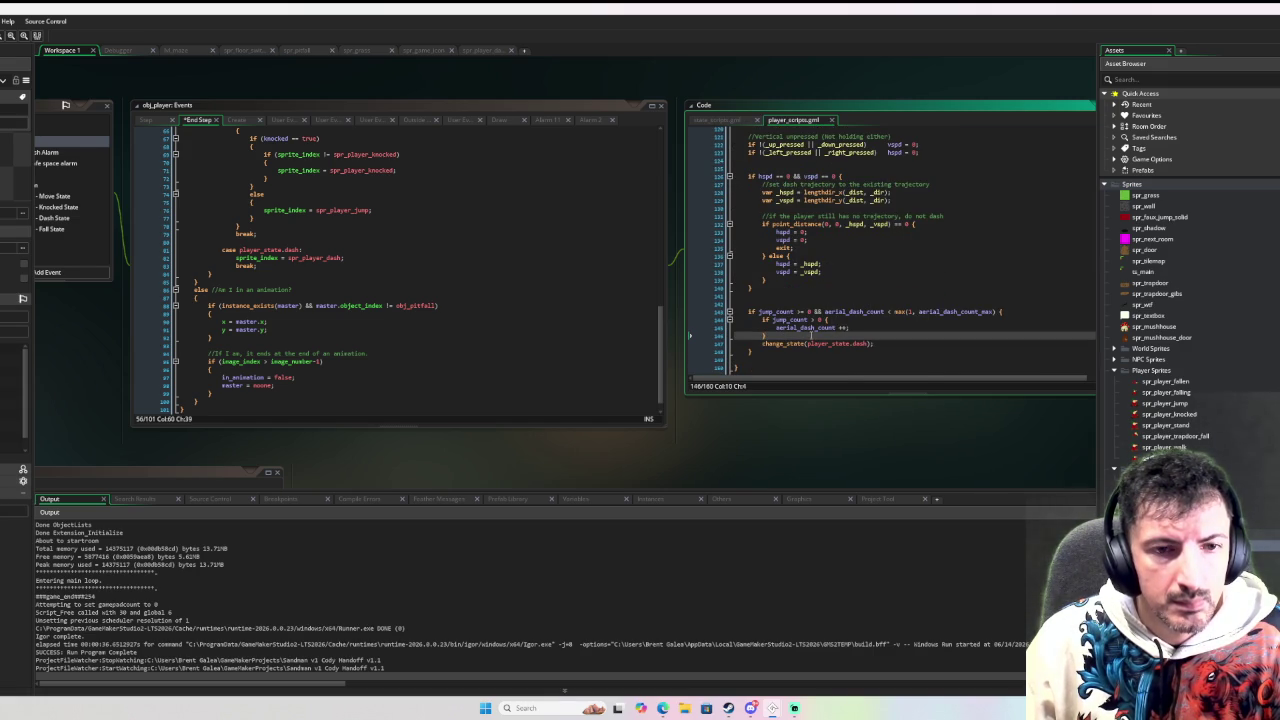
pyautogui.middleClick(792, 342)
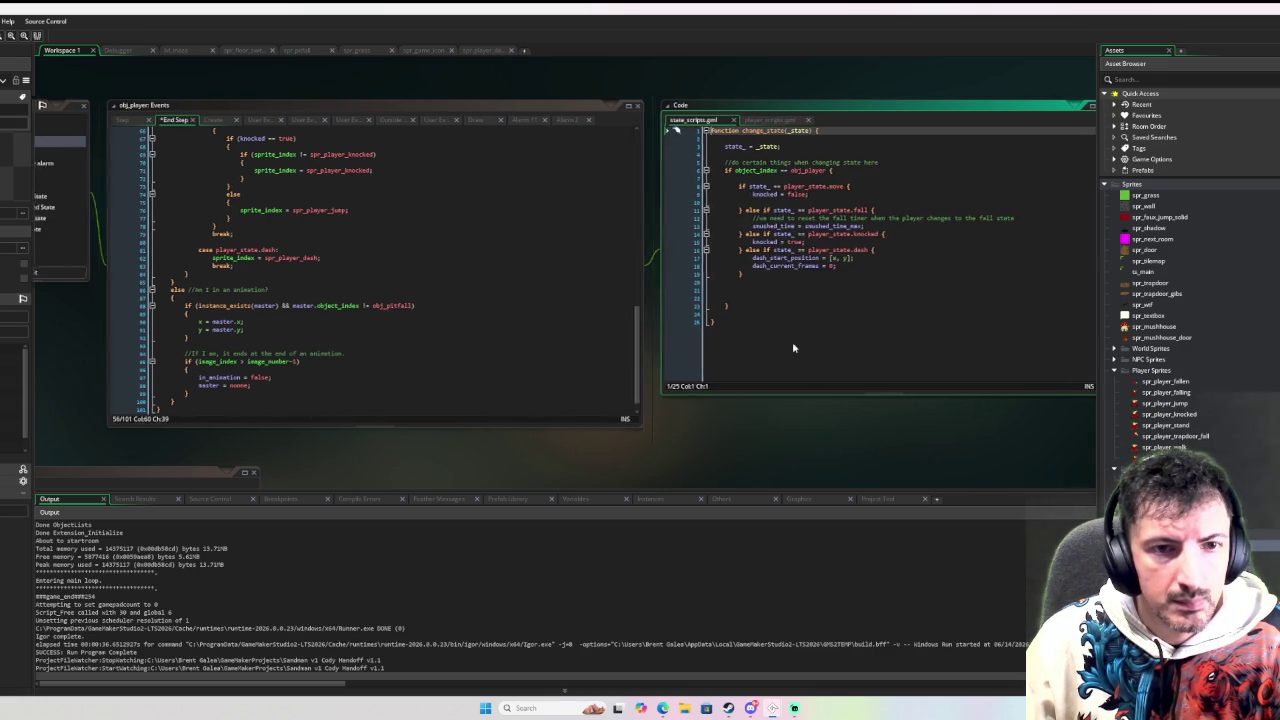
# Add 'image_index = 0;' as the first line of change_state's dash branch
pyautogui.click(873, 251)
pyautogui.press('Return')
pyautogui.write('e_index = 0;')
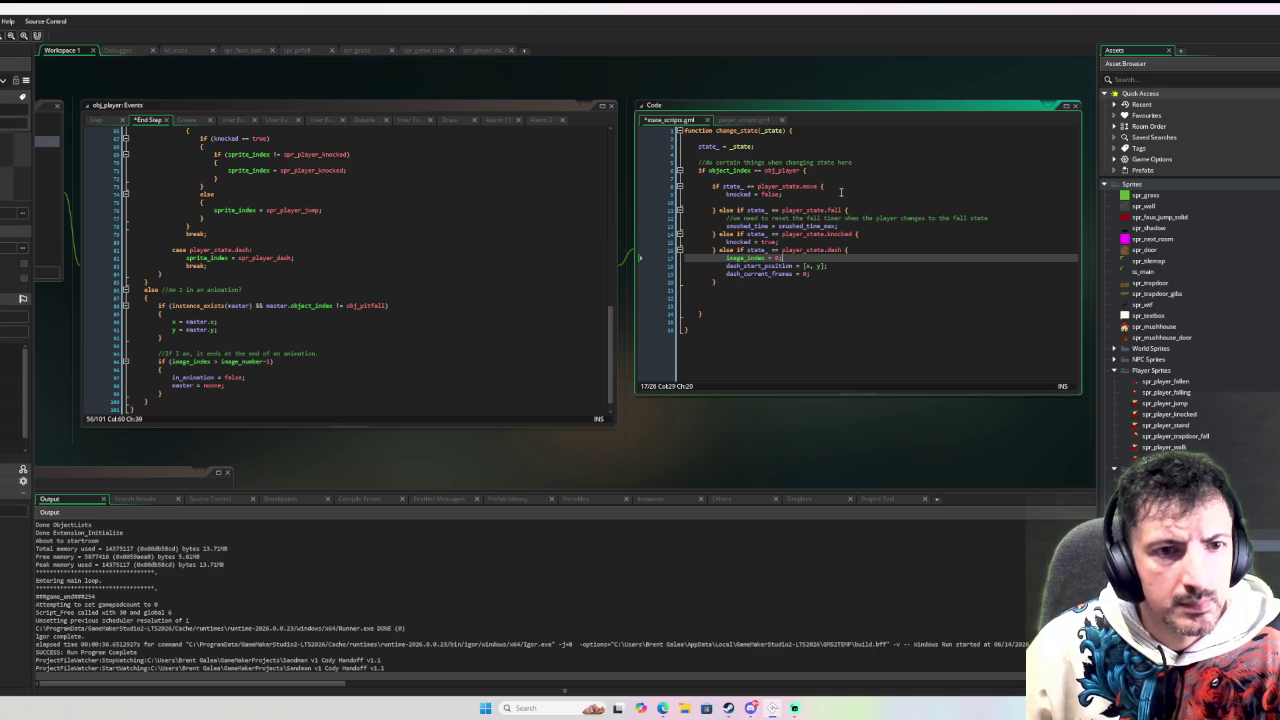
pyautogui.hscroll(-5, 656, 394)
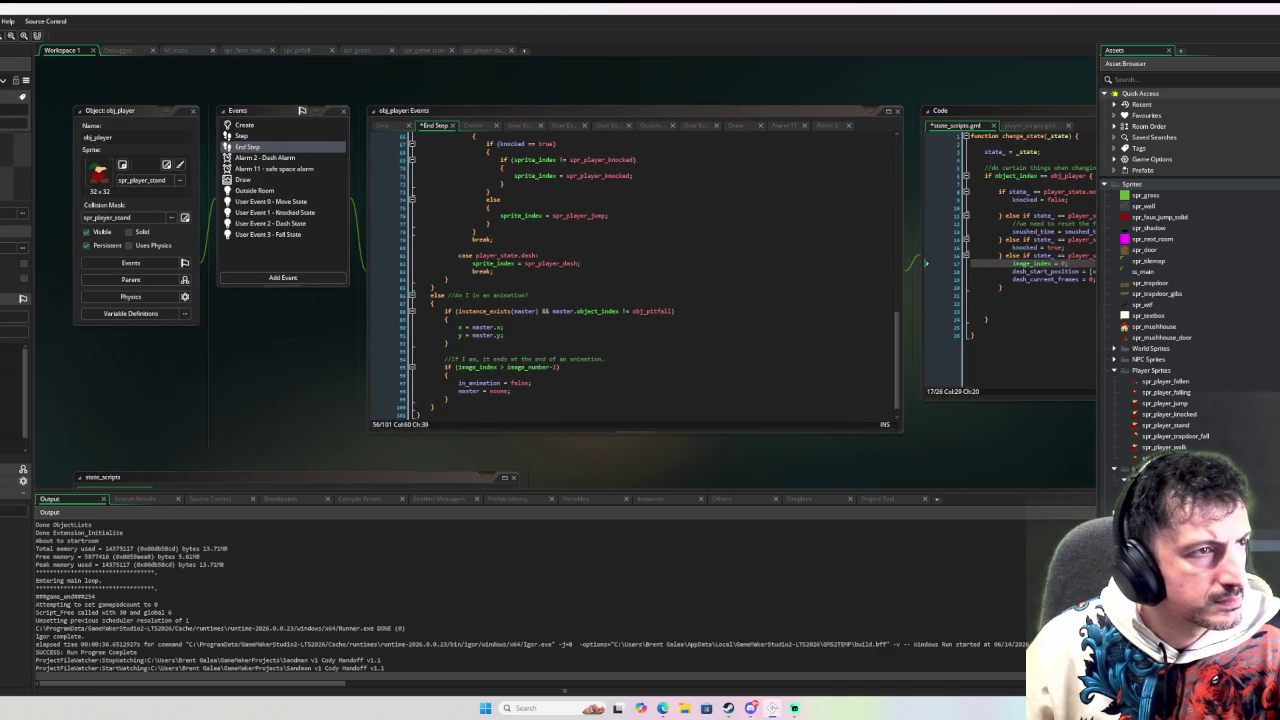
# Run the game in the debugger with F6, dash the player left and right, then close it
pyautogui.press('F6')
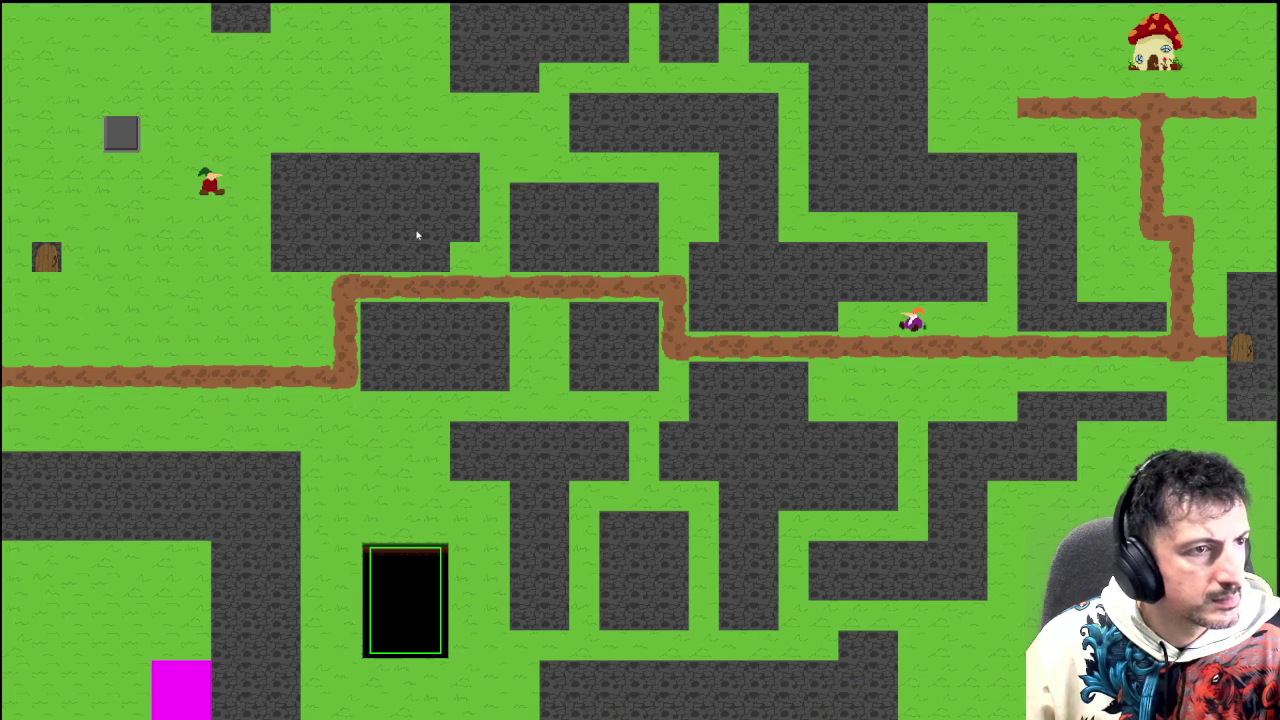
pyautogui.press('Down')
pyautogui.press('Right')
pyautogui.press('Left')
pyautogui.press('Left')
pyautogui.press('Right')
pyautogui.press('Left')
pyautogui.press('Right')
pyautogui.press('Left')
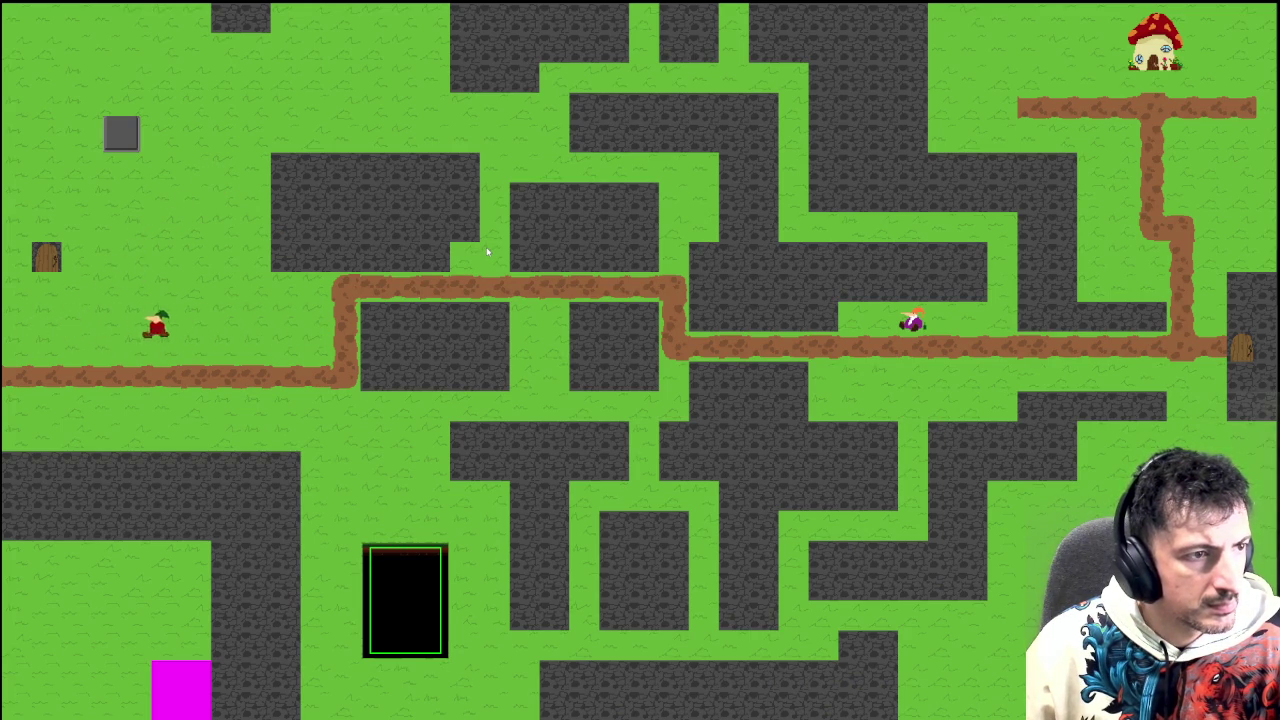
pyautogui.press('Right')
pyautogui.press('Left')
pyautogui.press('Right')
pyautogui.press('Right')
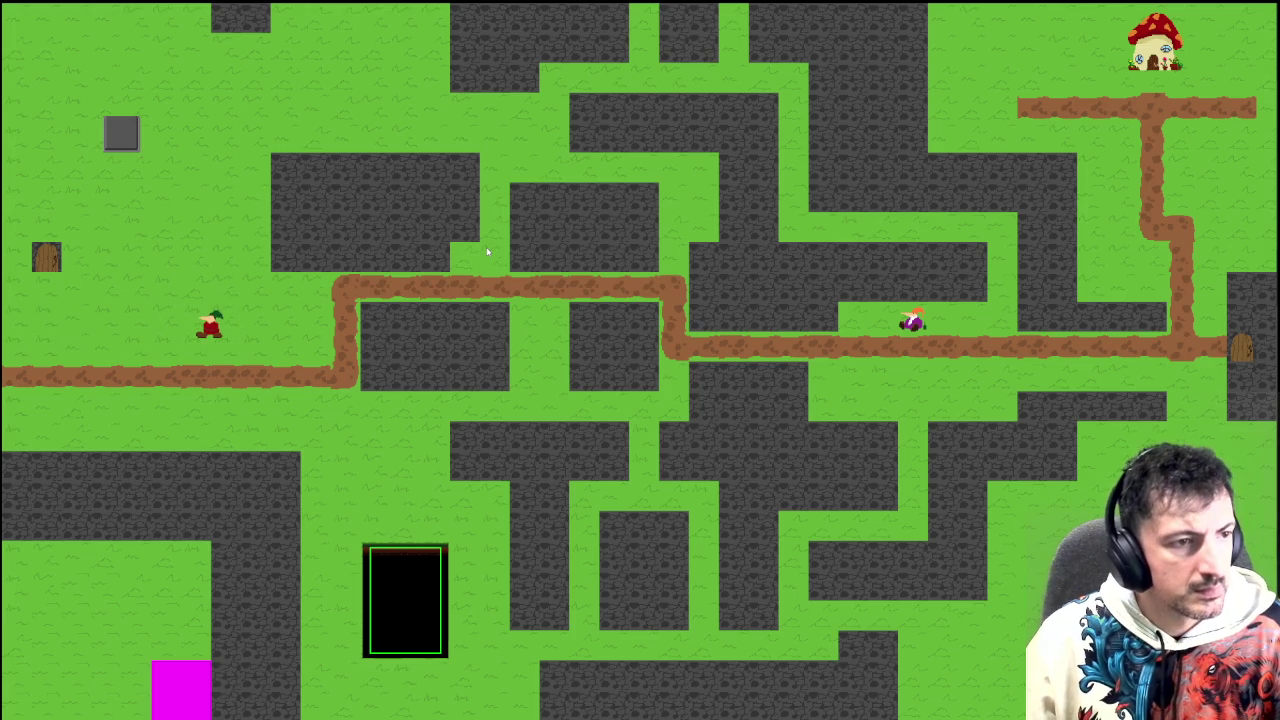
pyautogui.hotkey('alt', 'Tab')
pyautogui.hotkey('alt', 'Tab')
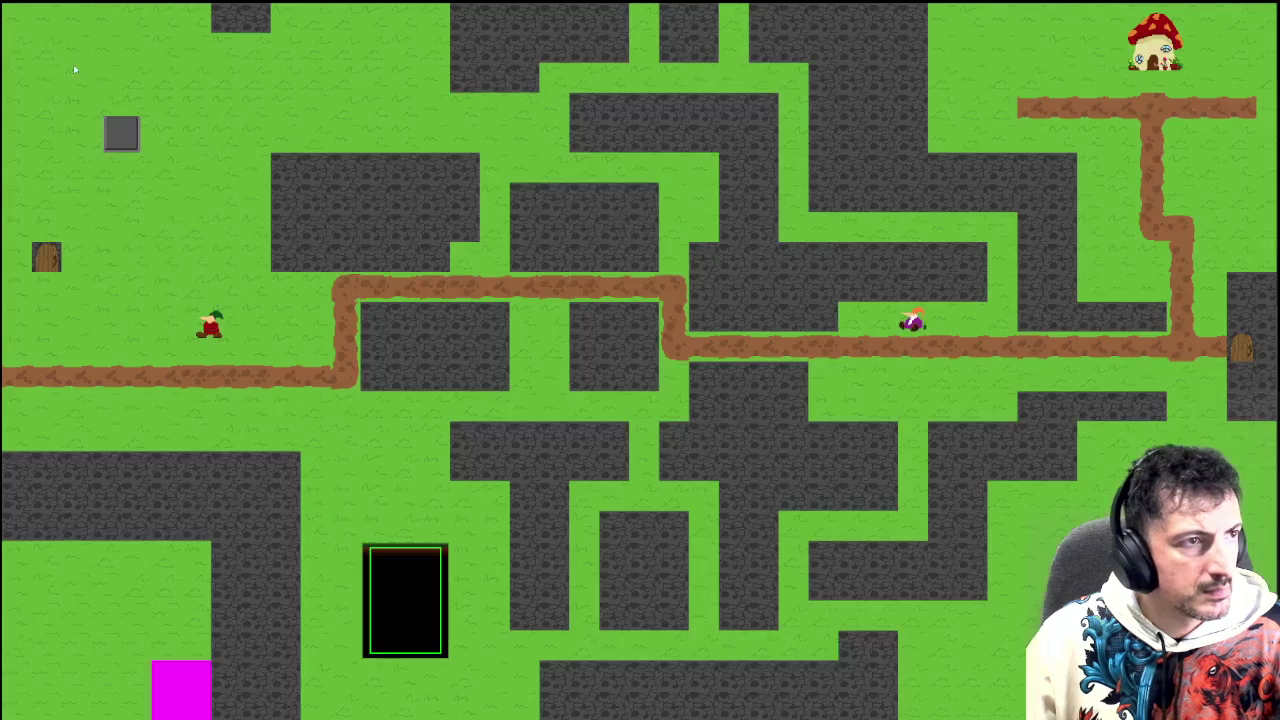
pyautogui.press('Escape')
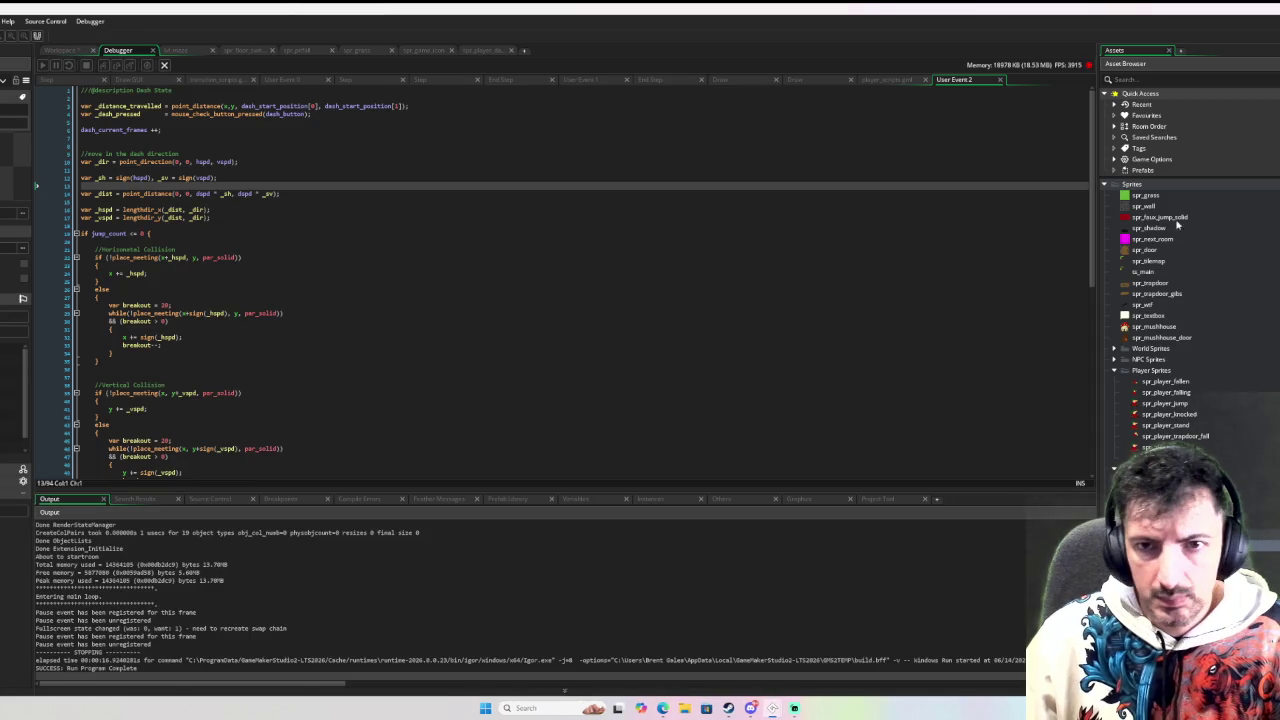
# Set spr_player_dash to 30 fps and run the game again in the debugger
pyautogui.doubleClick(1150, 458)
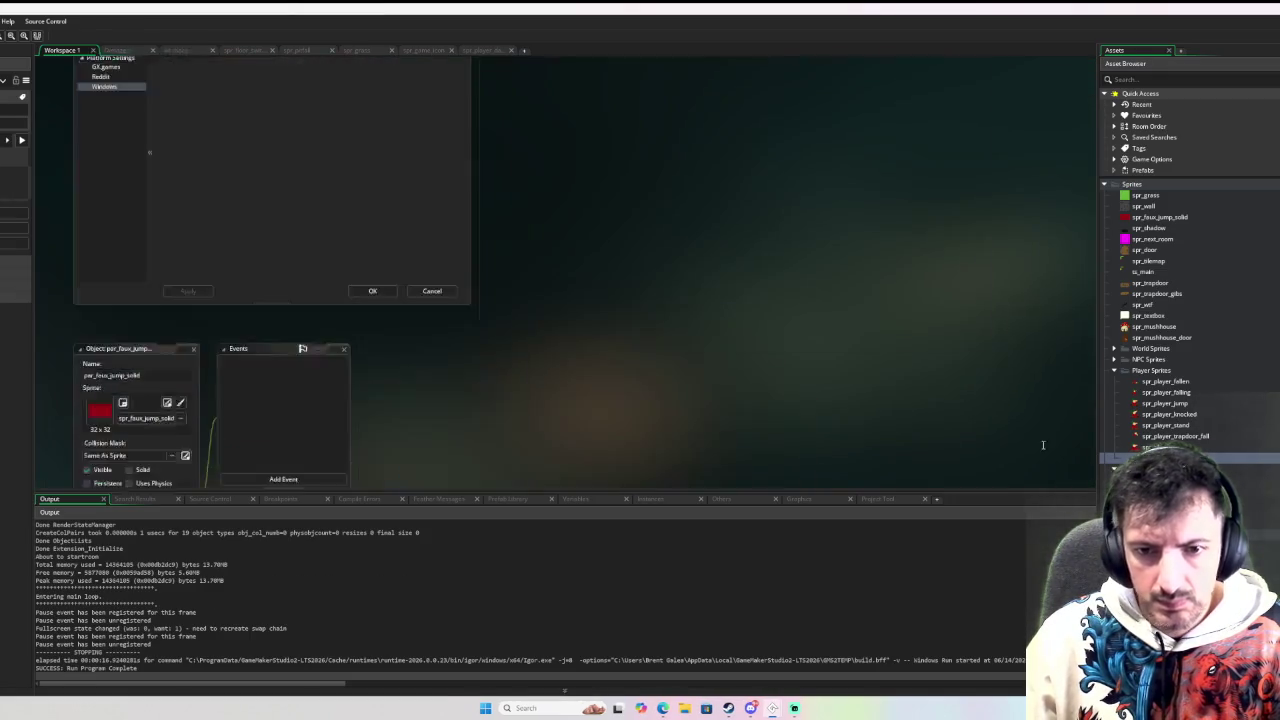
pyautogui.click(462, 347)
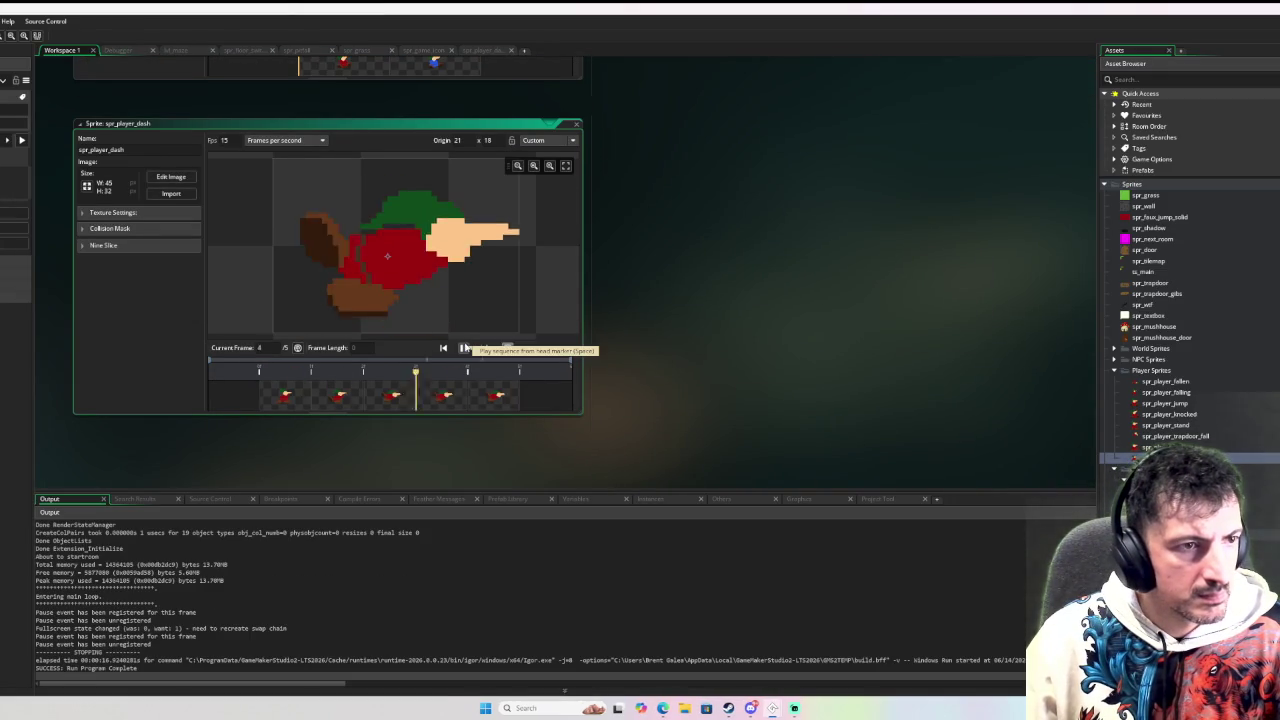
pyautogui.doubleClick(223, 140)
pyautogui.write('30')
pyautogui.press('Return')
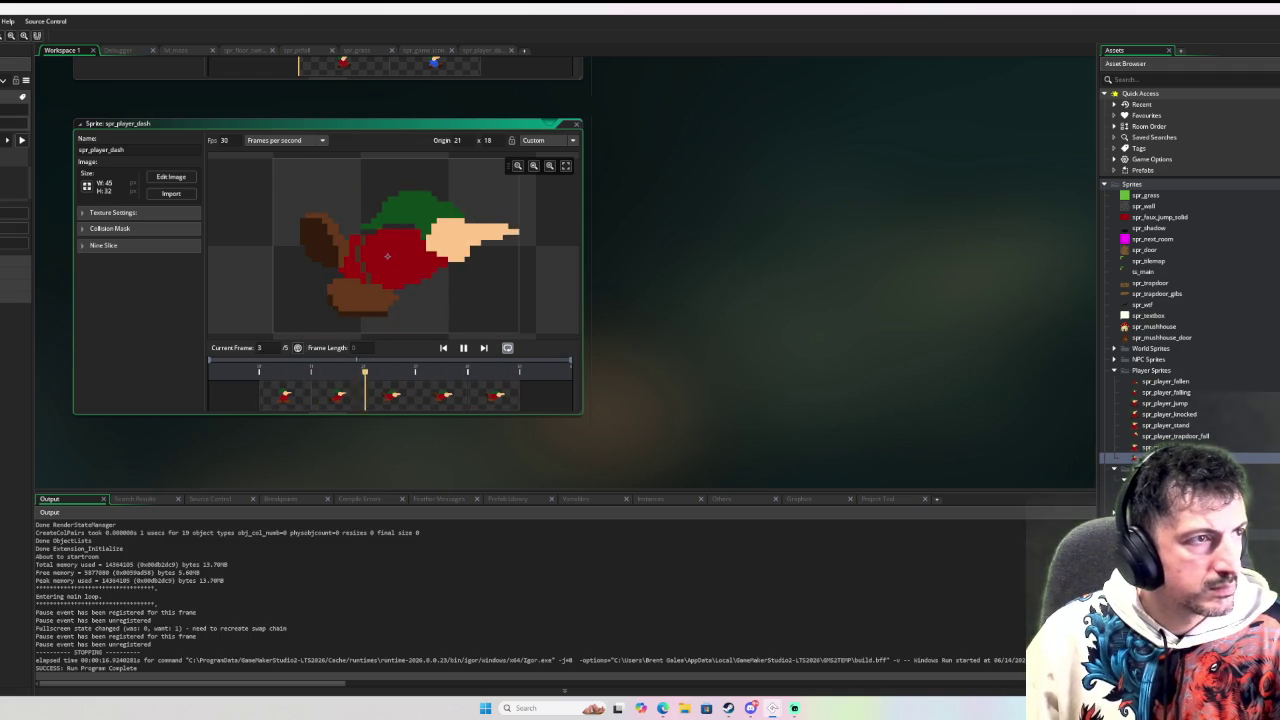
pyautogui.press('F6')
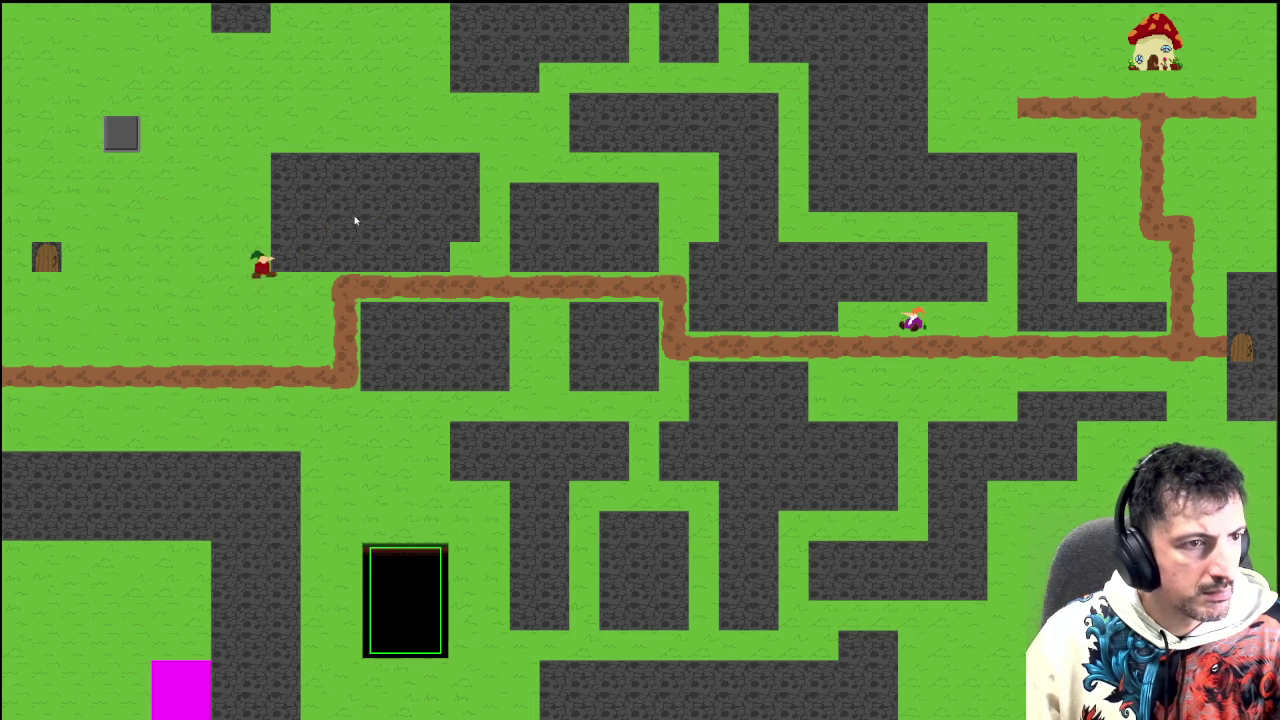
pyautogui.click(355, 221)
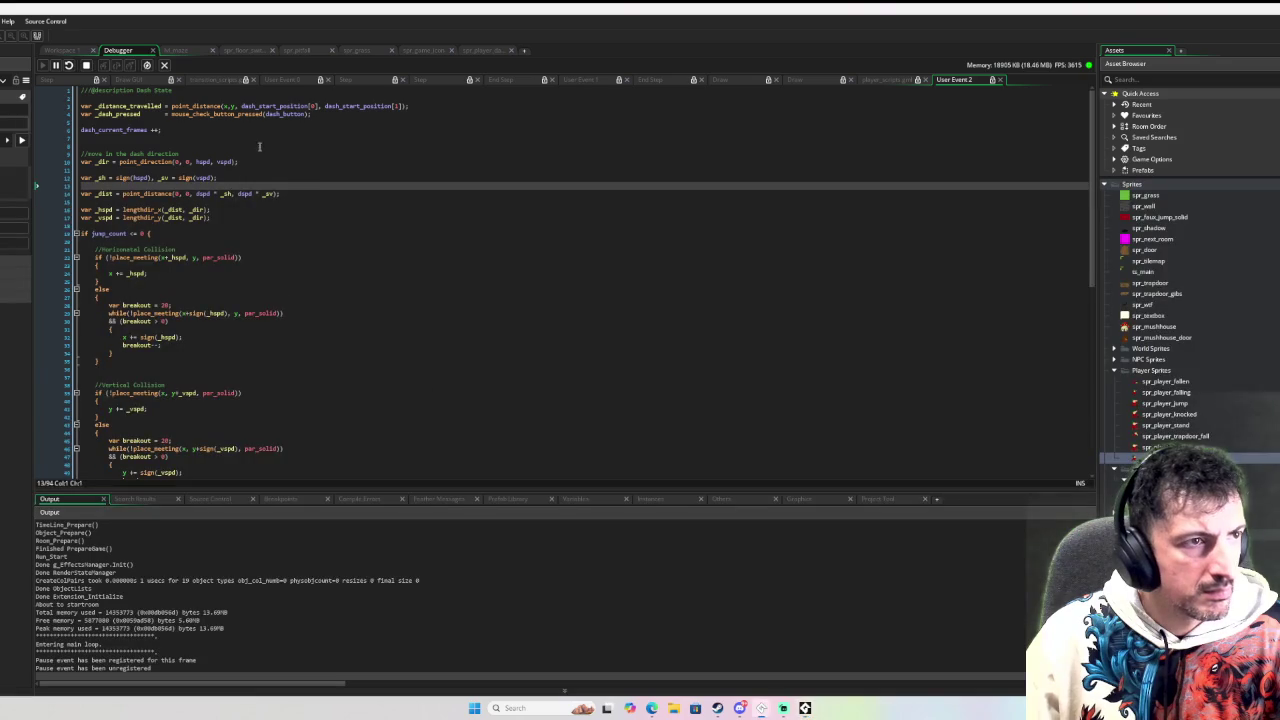
# Stop the debugger and reopen obj_player's End Step event from the Asset Browser
pyautogui.click(86, 66)
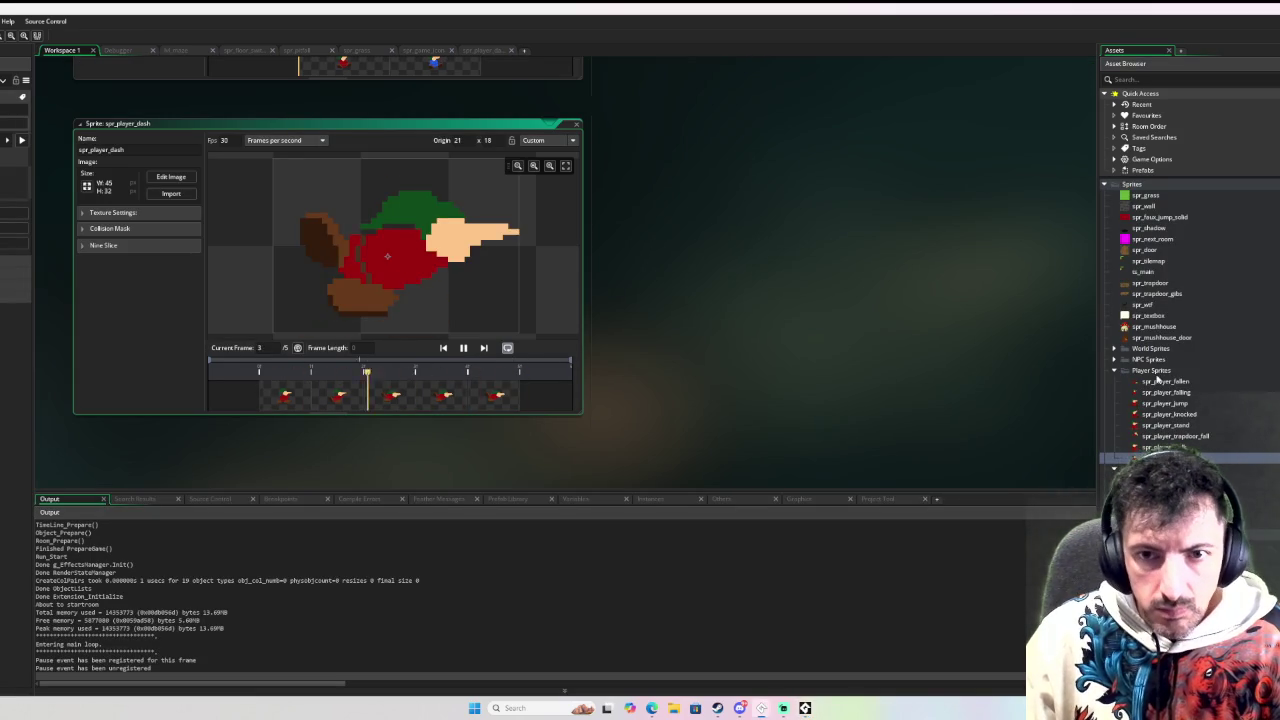
pyautogui.scroll(-4, 1157, 280)
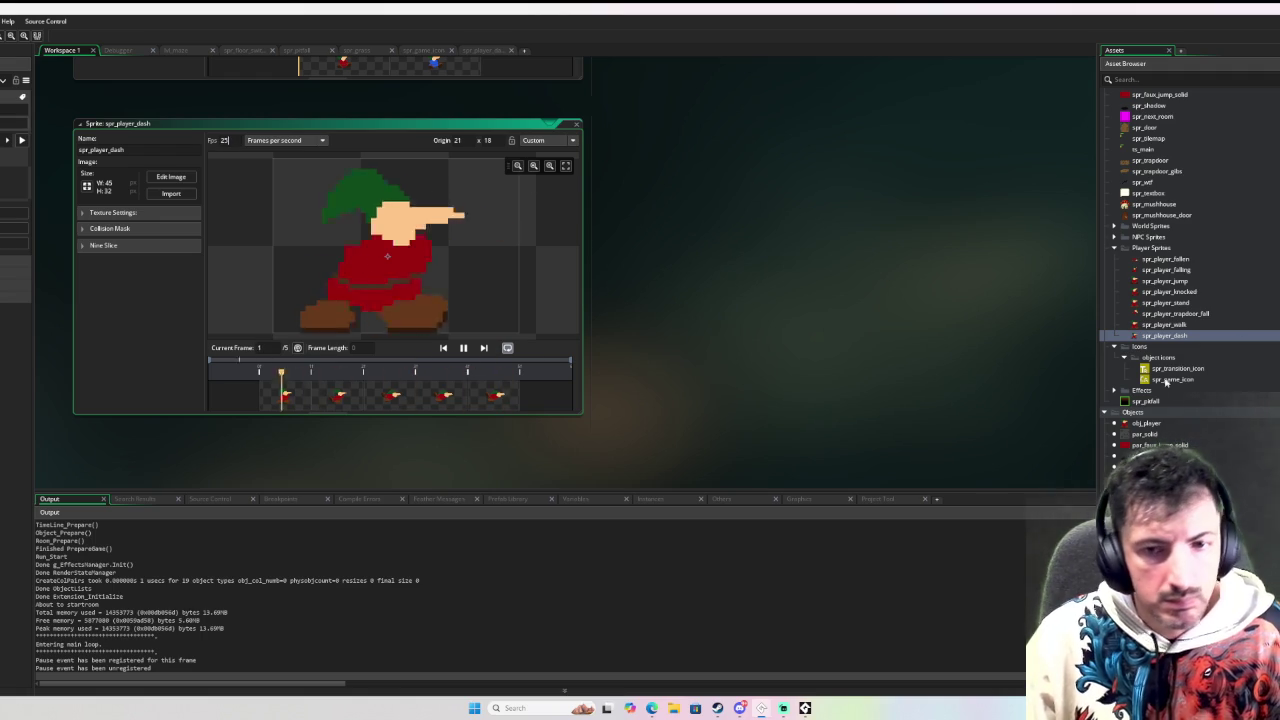
pyautogui.doubleClick(1146, 423)
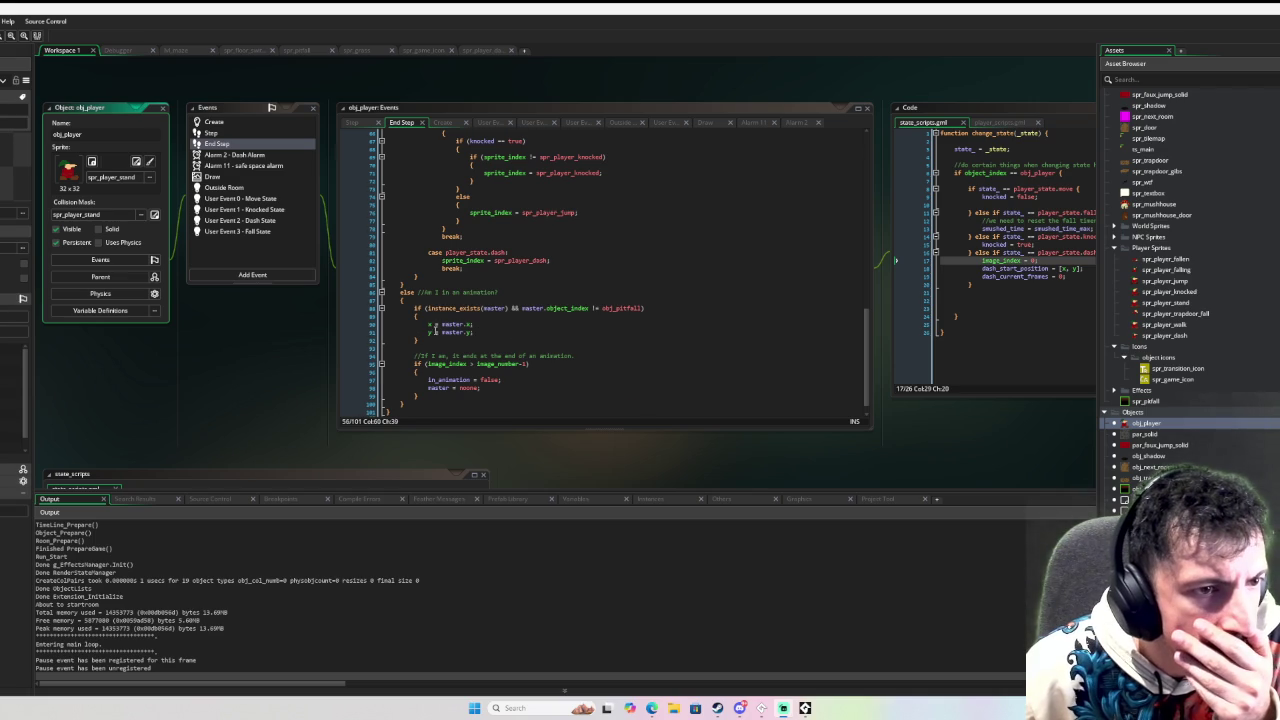
# Breakpoint line 82's spr_player_dash assignment, debug-run the game, and continue past the pause
pyautogui.scroll(4, 420, 340)
pyautogui.click(401, 383)
pyautogui.scroll(1, 416, 369)
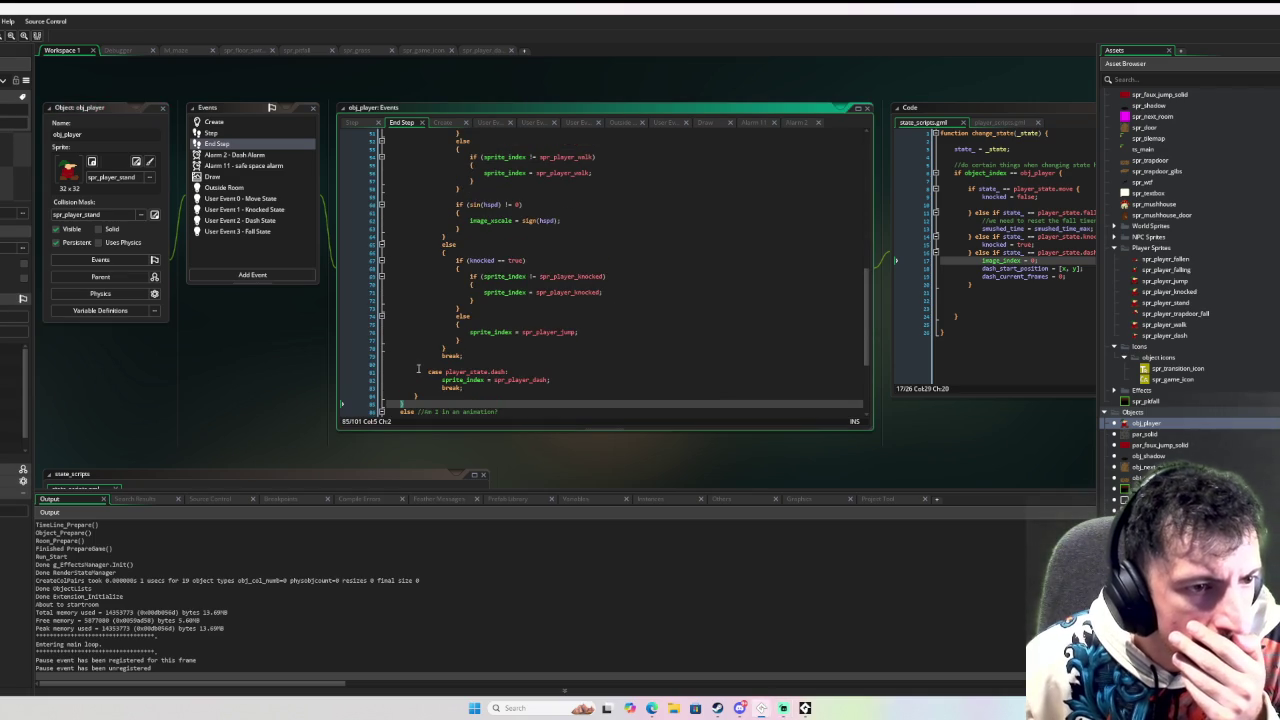
pyautogui.click(350, 381)
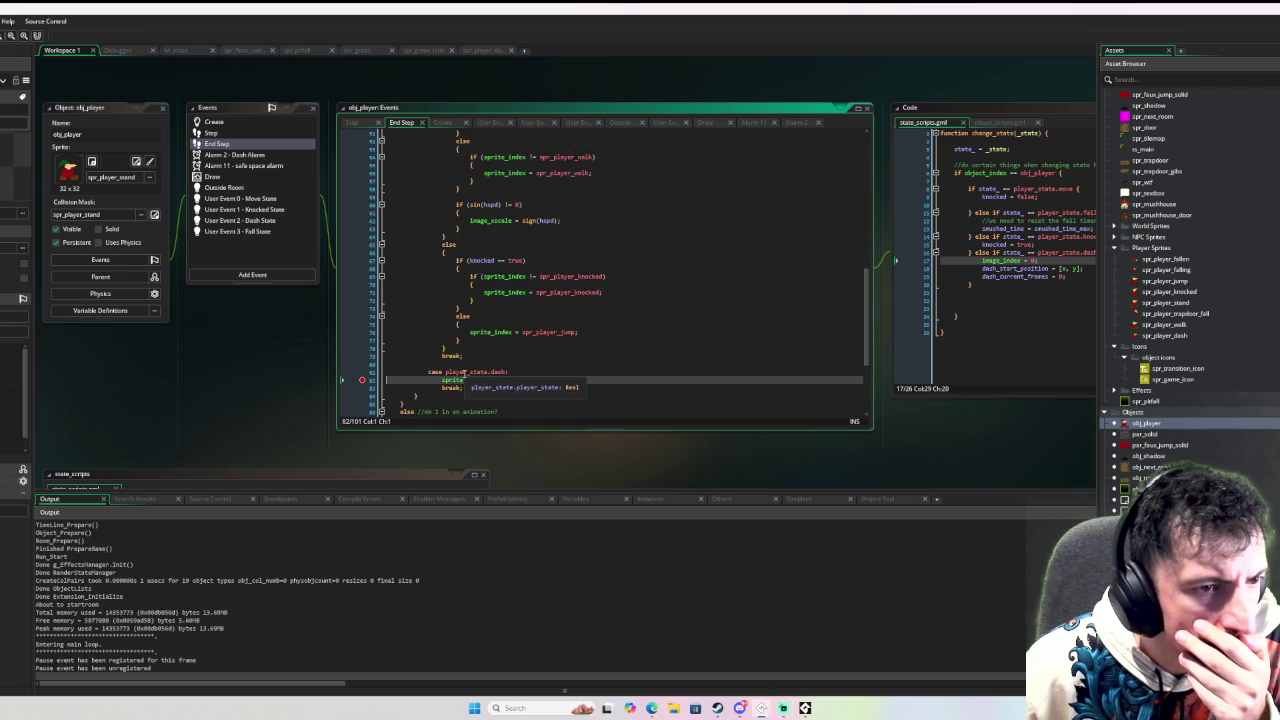
pyautogui.scroll(6, 463, 371)
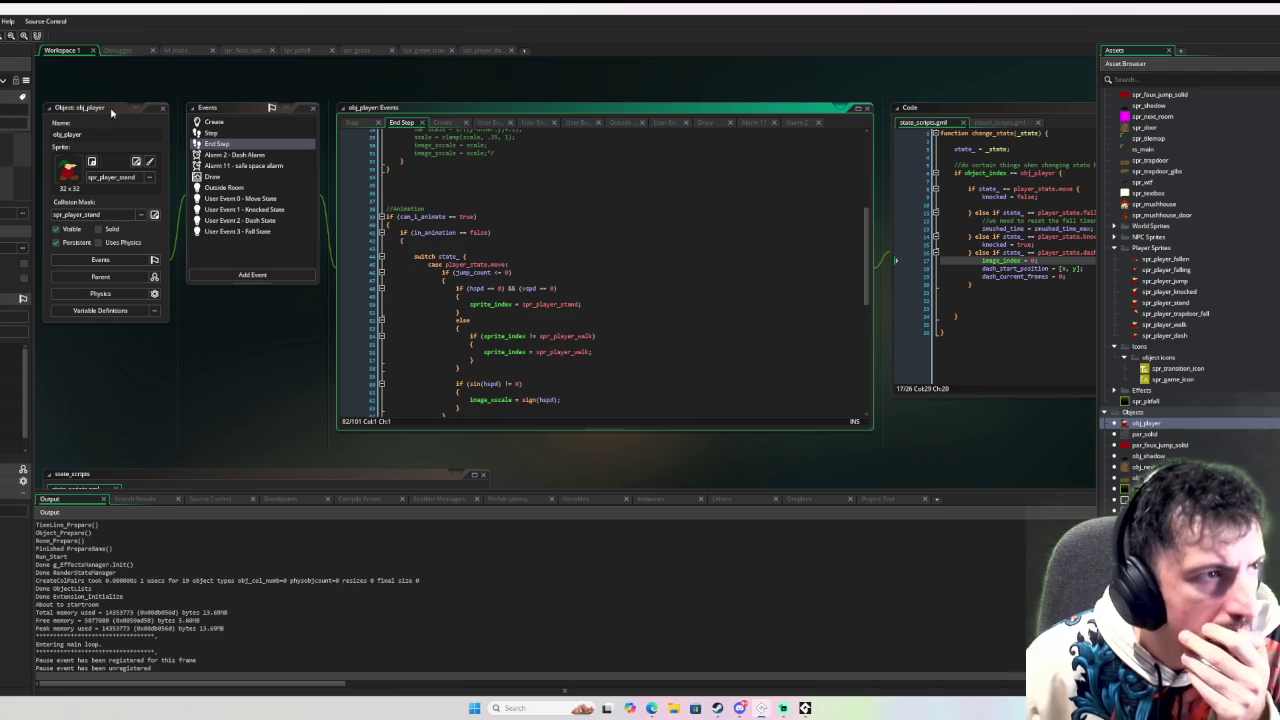
pyautogui.click(805, 708)
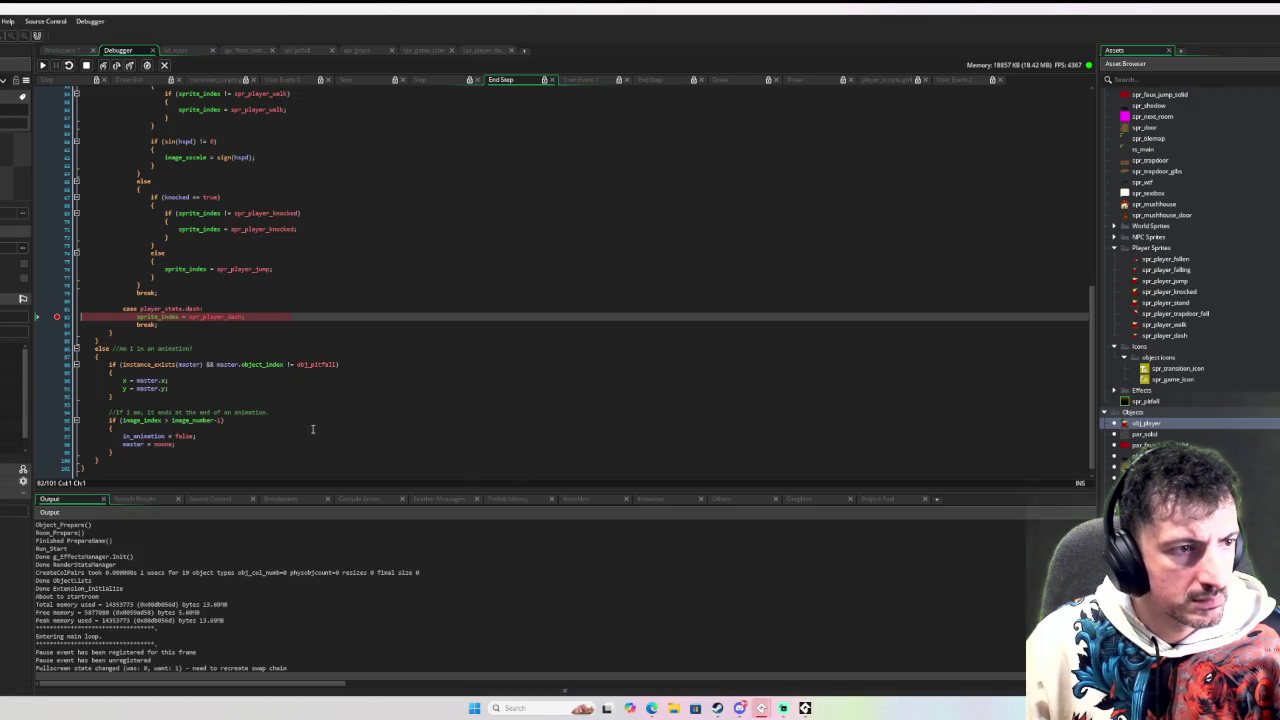
pyautogui.click(43, 66)
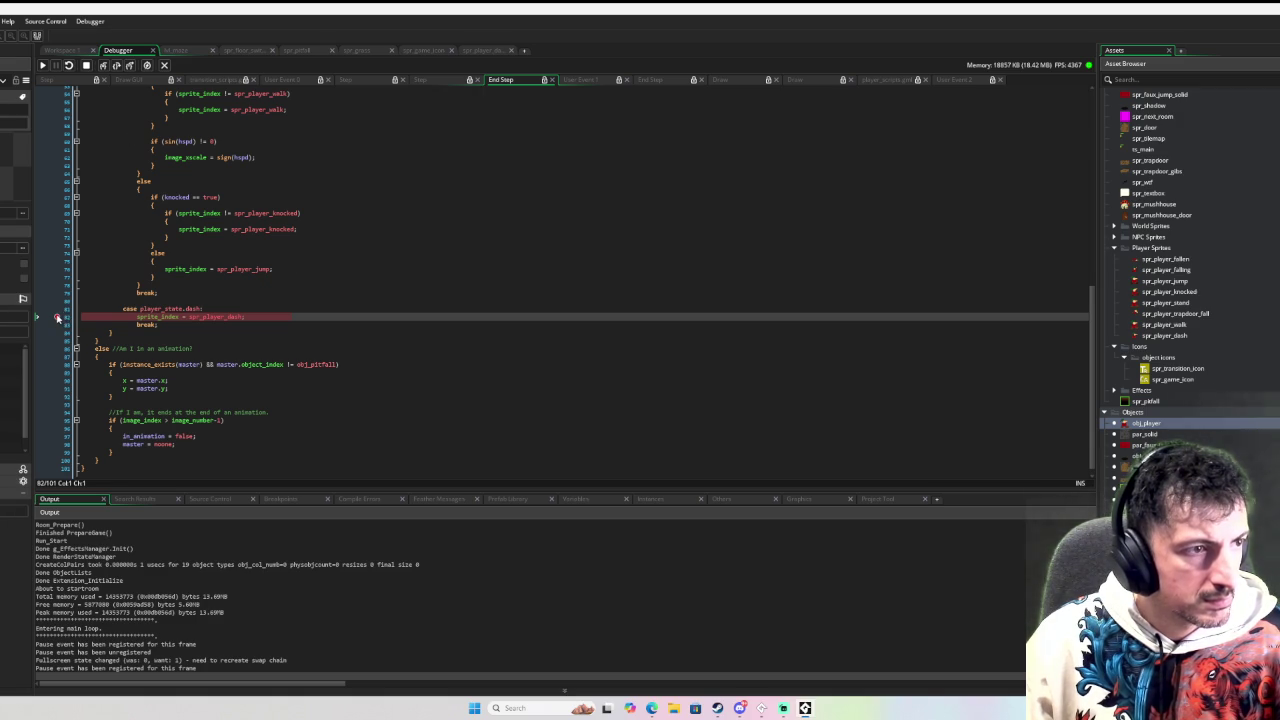
# Resume the game, set a breakpoint on line 82's dash sprite line, and dash to hit it
pyautogui.click(43, 65)
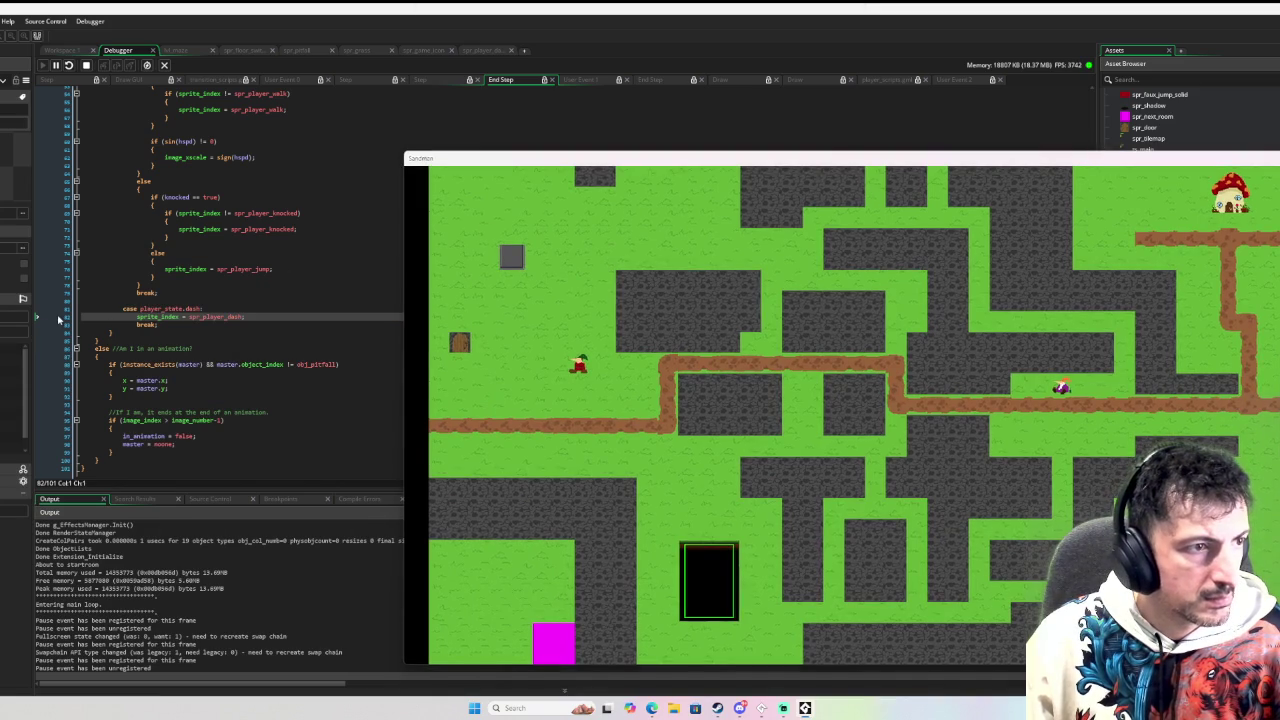
pyautogui.click(59, 318)
pyautogui.hotkey('alt', 'Tab')
pyautogui.press('Left')
pyautogui.press('Left')
pyautogui.press('Right')
pyautogui.press('Left')
pyautogui.press('shift')
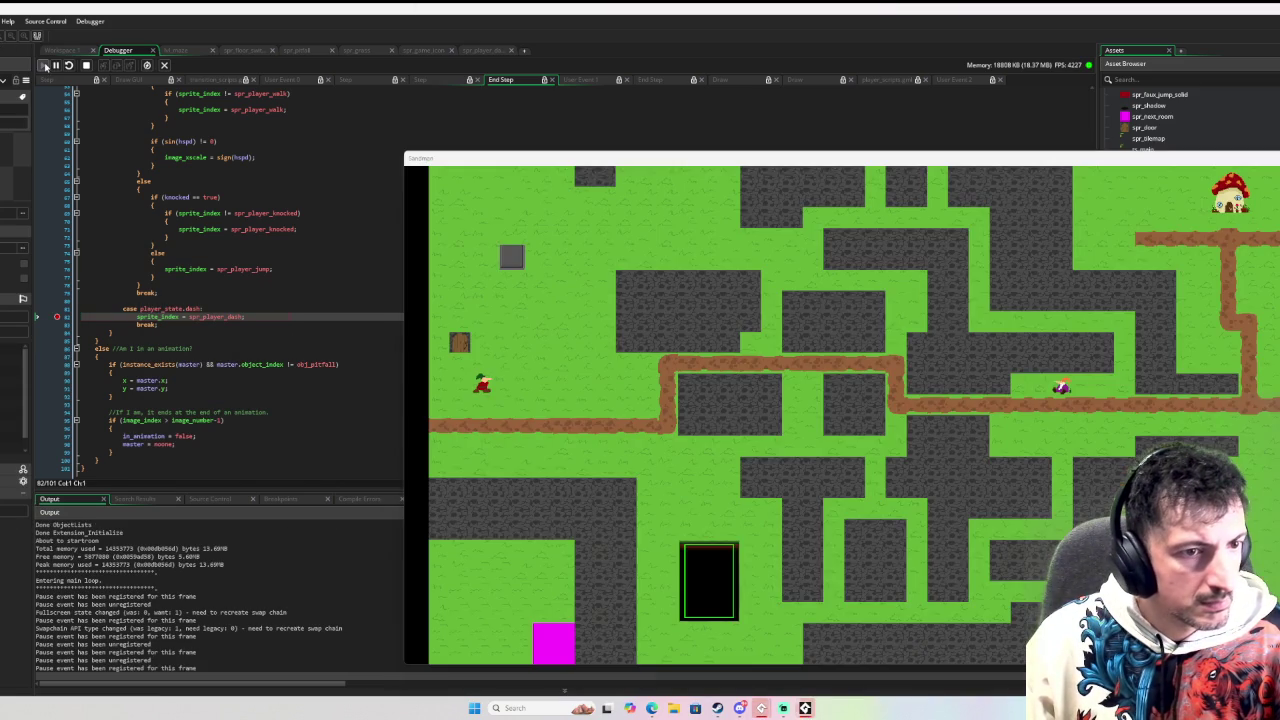
# Continue five times through the dash breakpoint, then stop the game
pyautogui.click(44, 66)
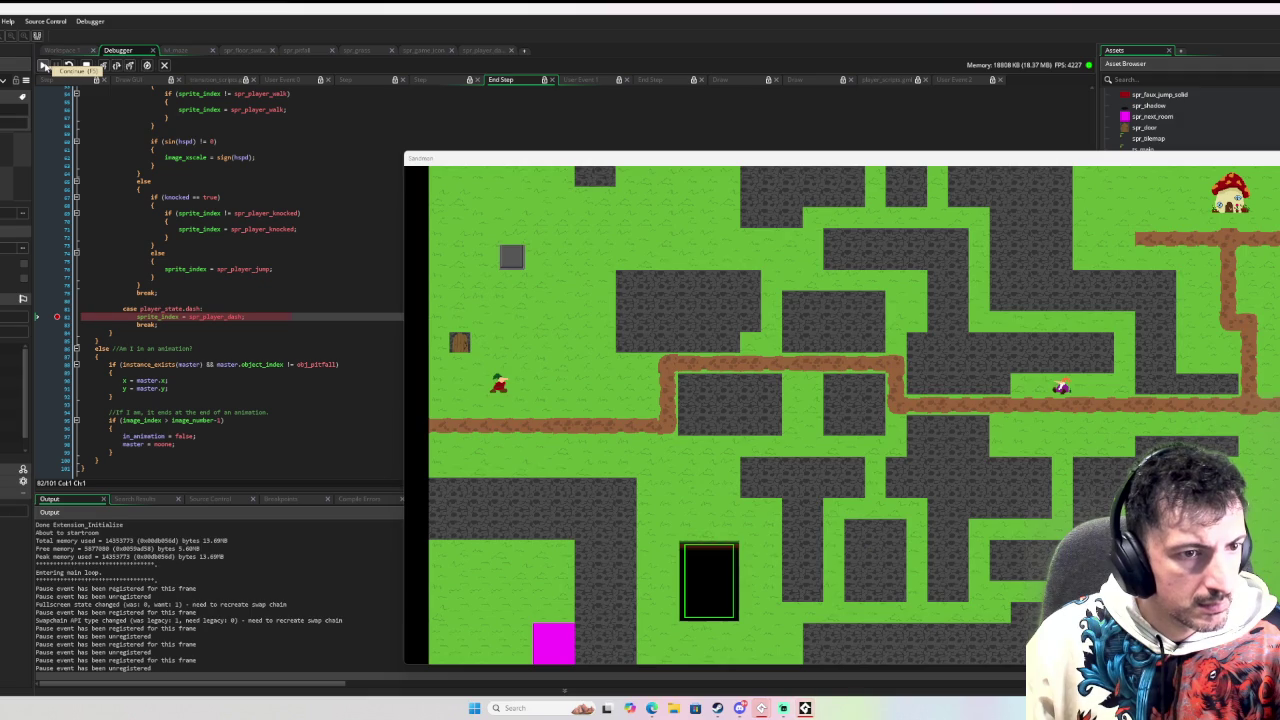
pyautogui.click(44, 66)
pyautogui.click(44, 66)
pyautogui.click(44, 66)
pyautogui.click(44, 66)
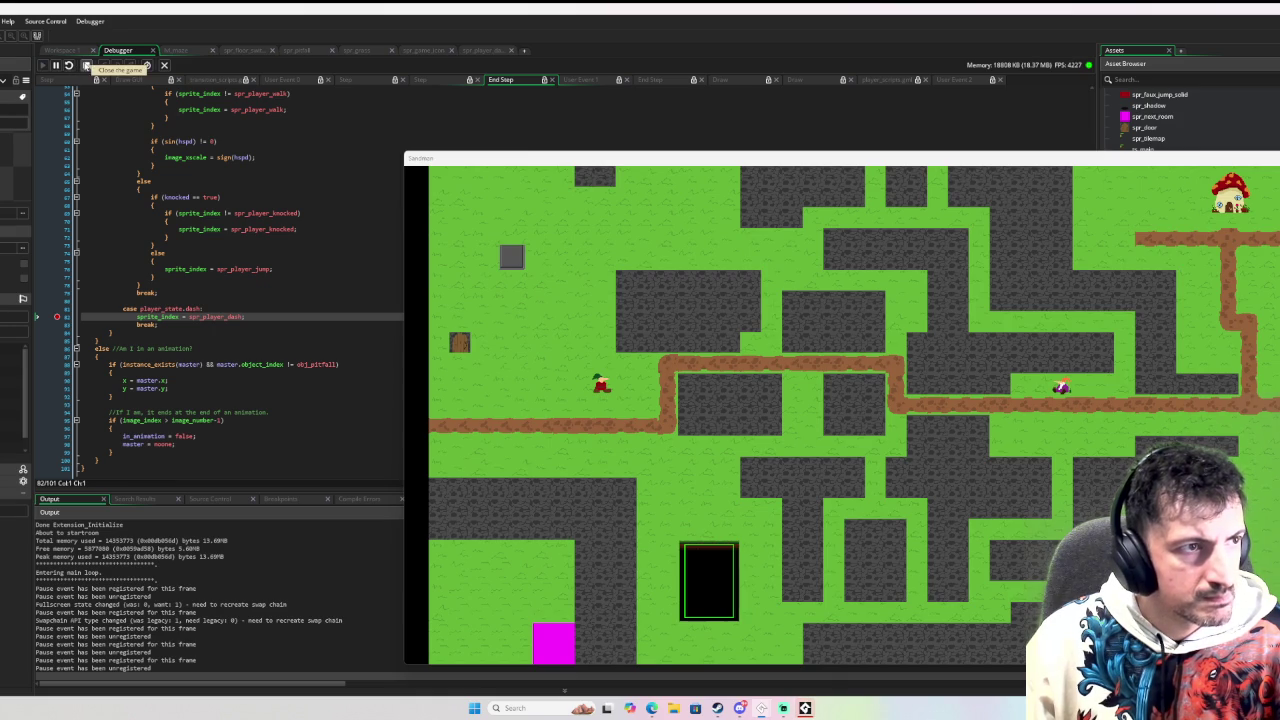
pyautogui.click(86, 66)
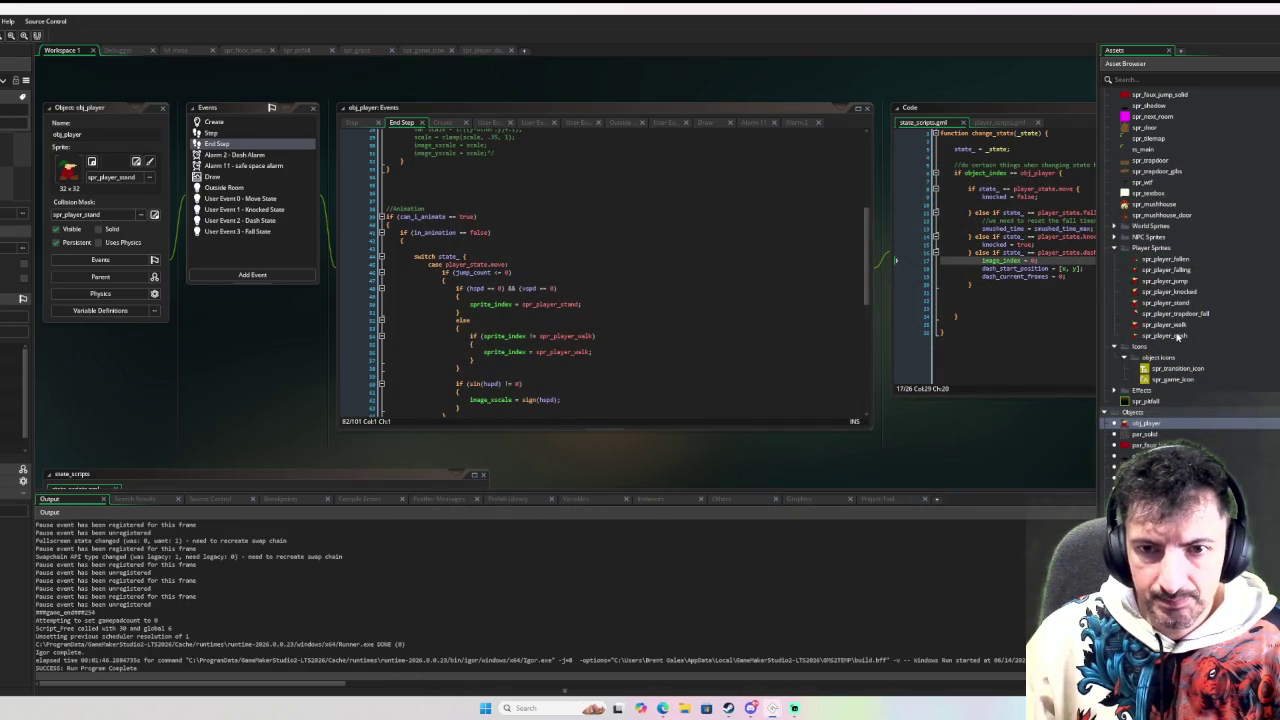
# Set spr_player_dash to 30 fps, paste its last frame to reach 8 frames, and relaunch with F6
pyautogui.doubleClick(1176, 336)
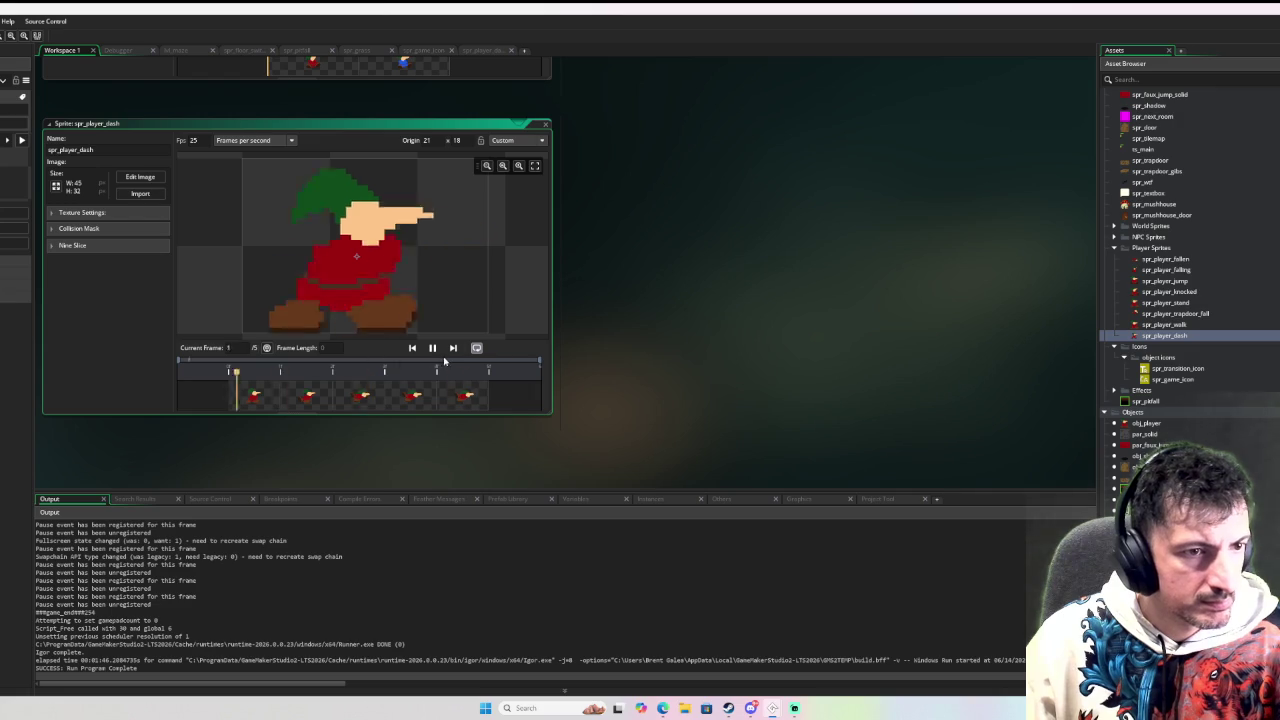
pyautogui.doubleClick(193, 140)
pyautogui.write('30')
pyautogui.click(467, 392)
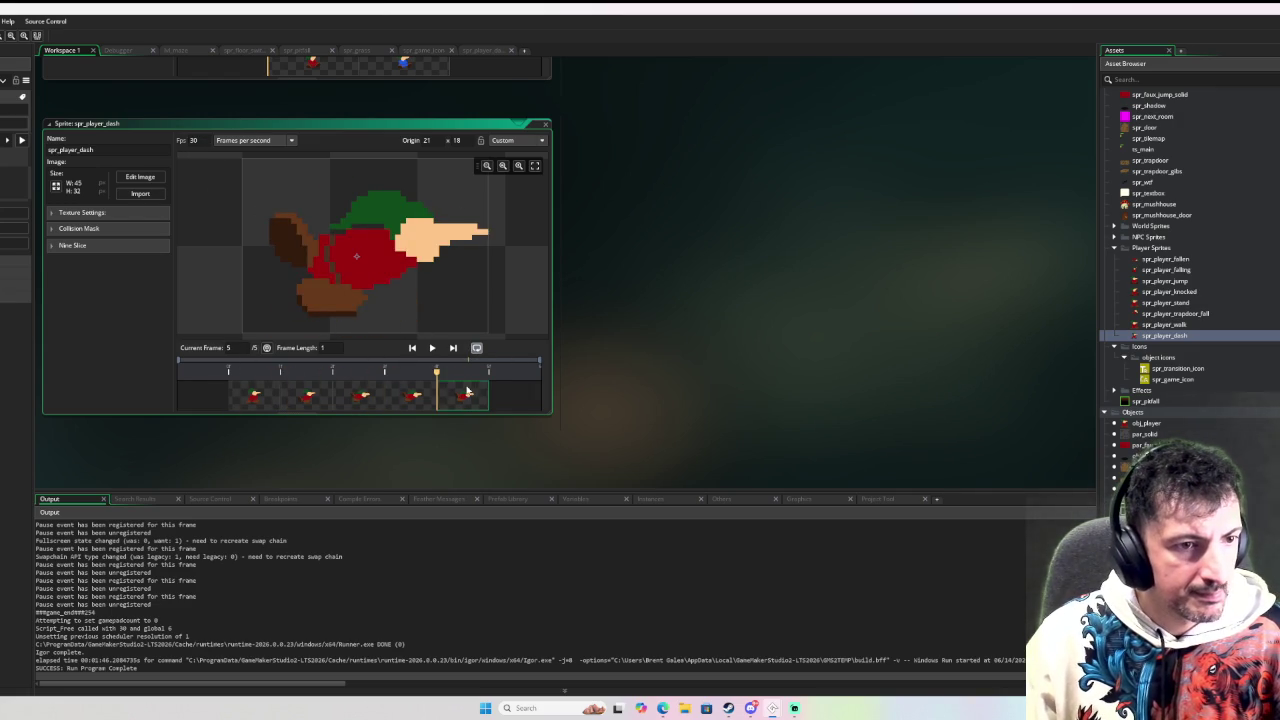
pyautogui.hotkey('ctrl', 'v')
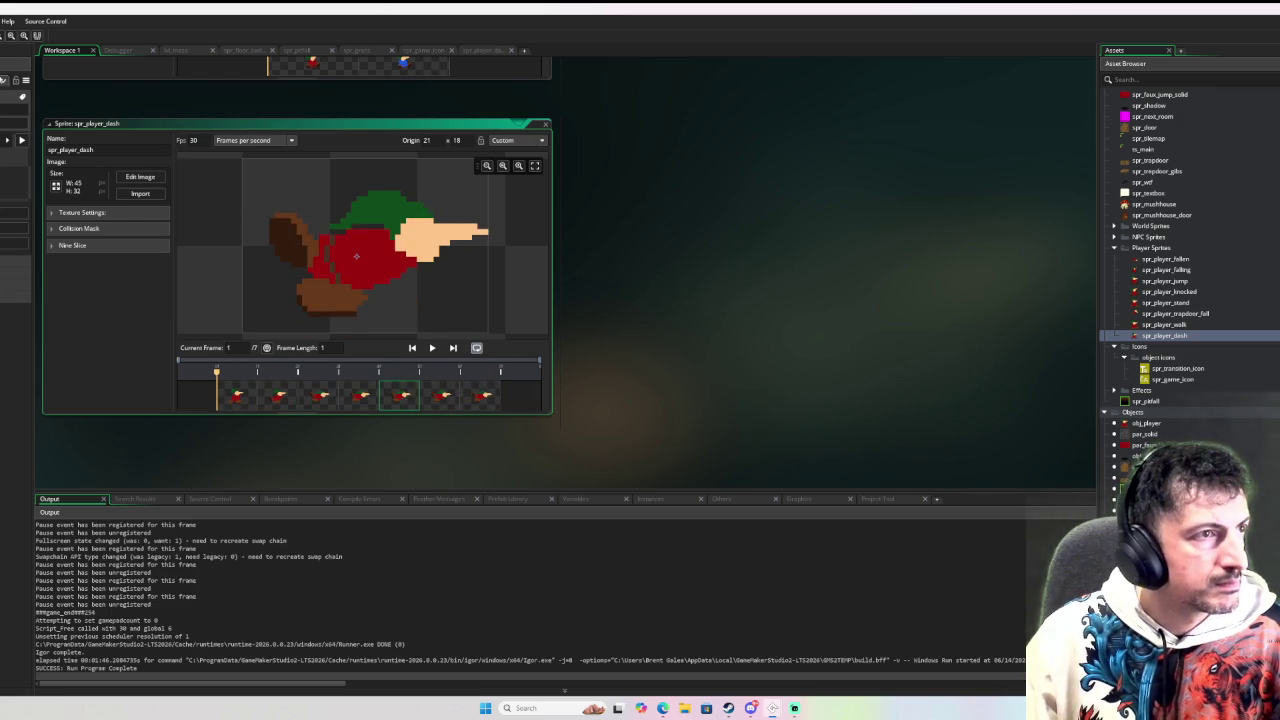
pyautogui.hotkey('ctrl', 'v')
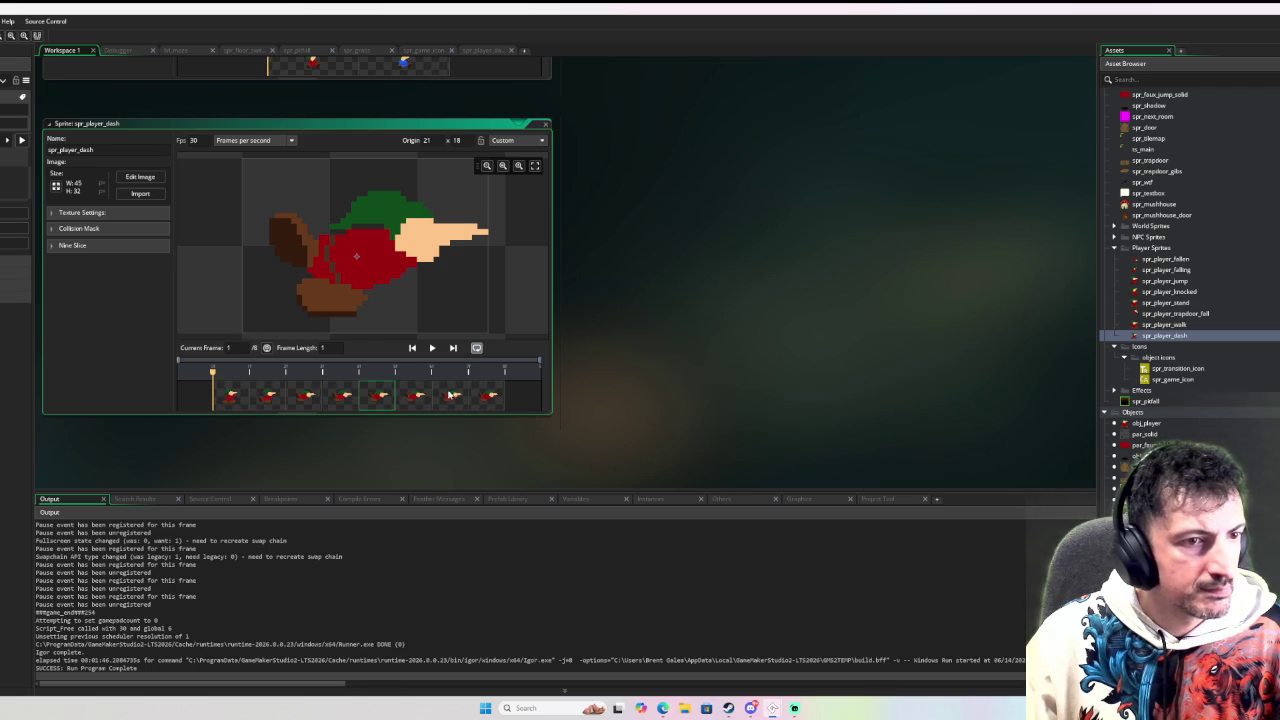
pyautogui.press('F6')
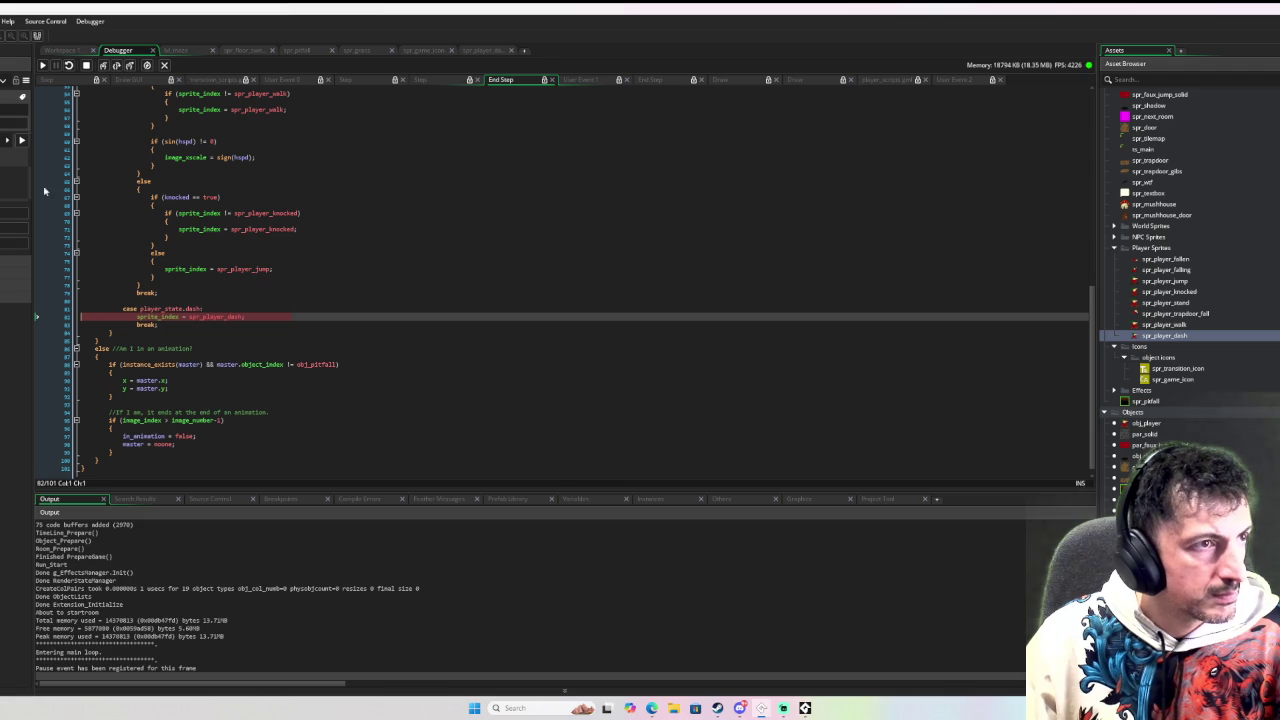
# Continue through the repeated dash-line breakpoint hits, then close the running game
pyautogui.click(45, 66)
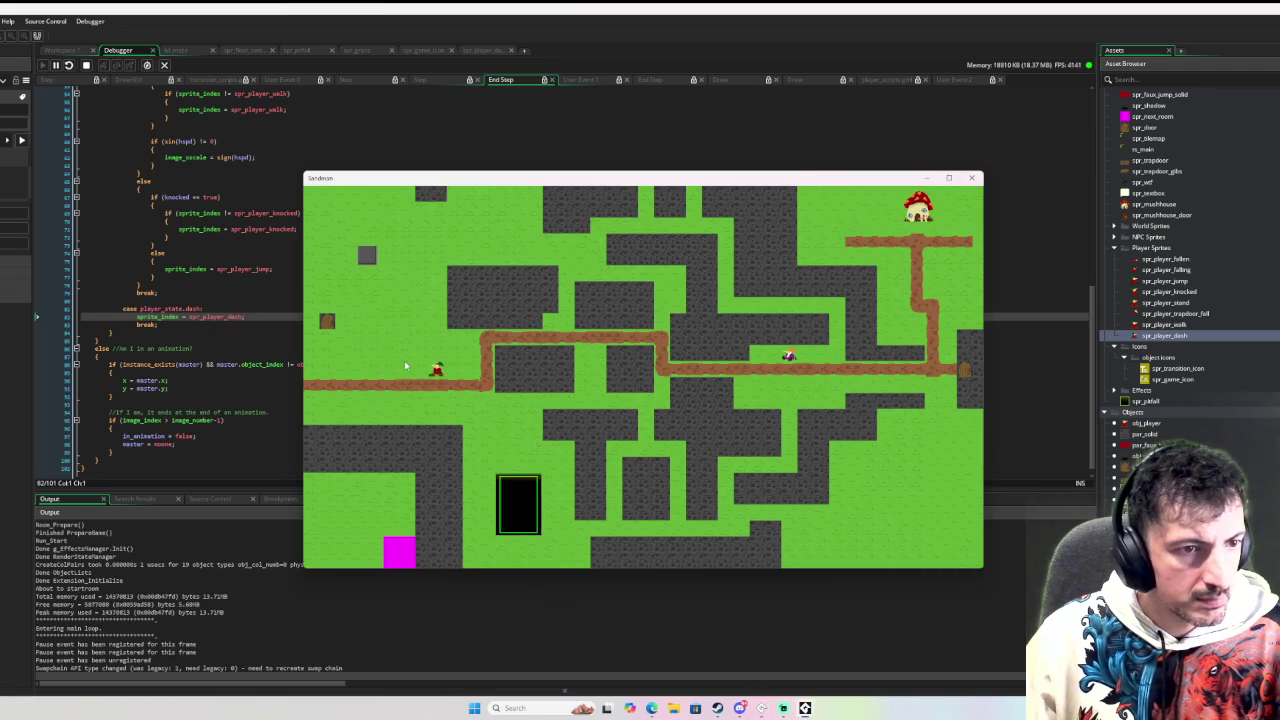
pyautogui.click(51, 319)
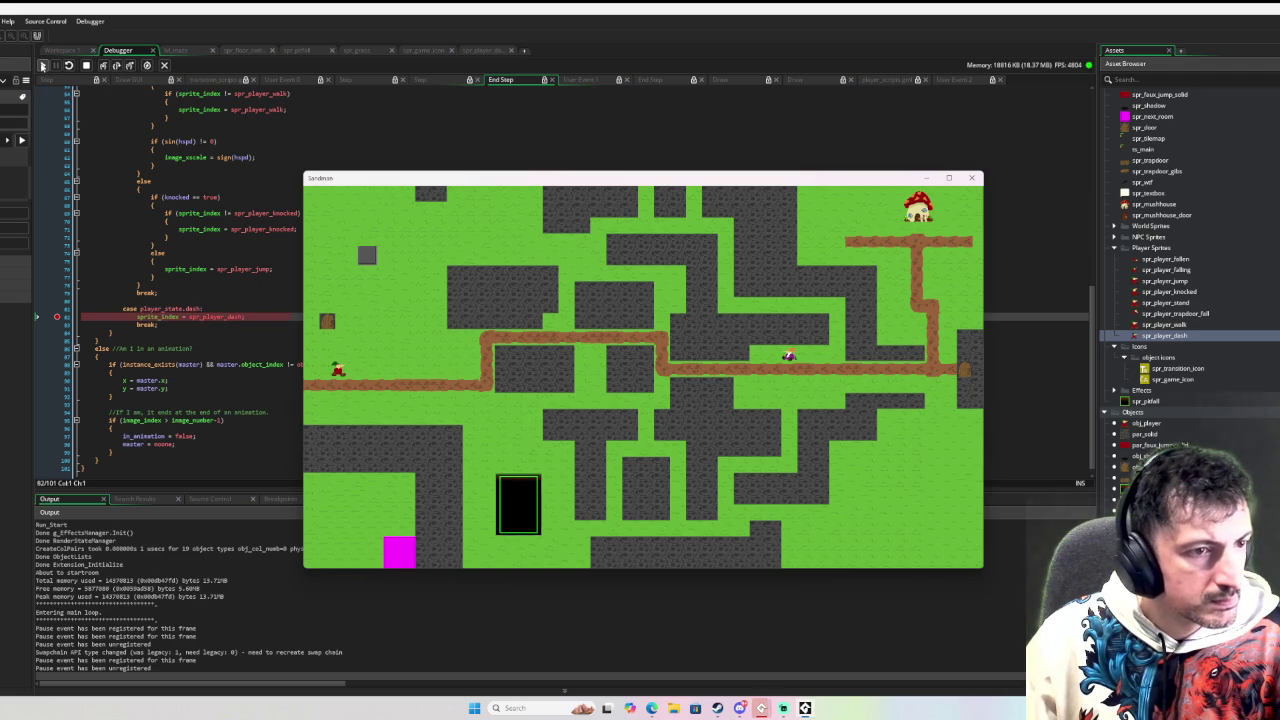
pyautogui.click(43, 65)
pyautogui.click(43, 65)
pyautogui.click(43, 65)
pyautogui.click(43, 65)
pyautogui.click(43, 65)
pyautogui.click(43, 65)
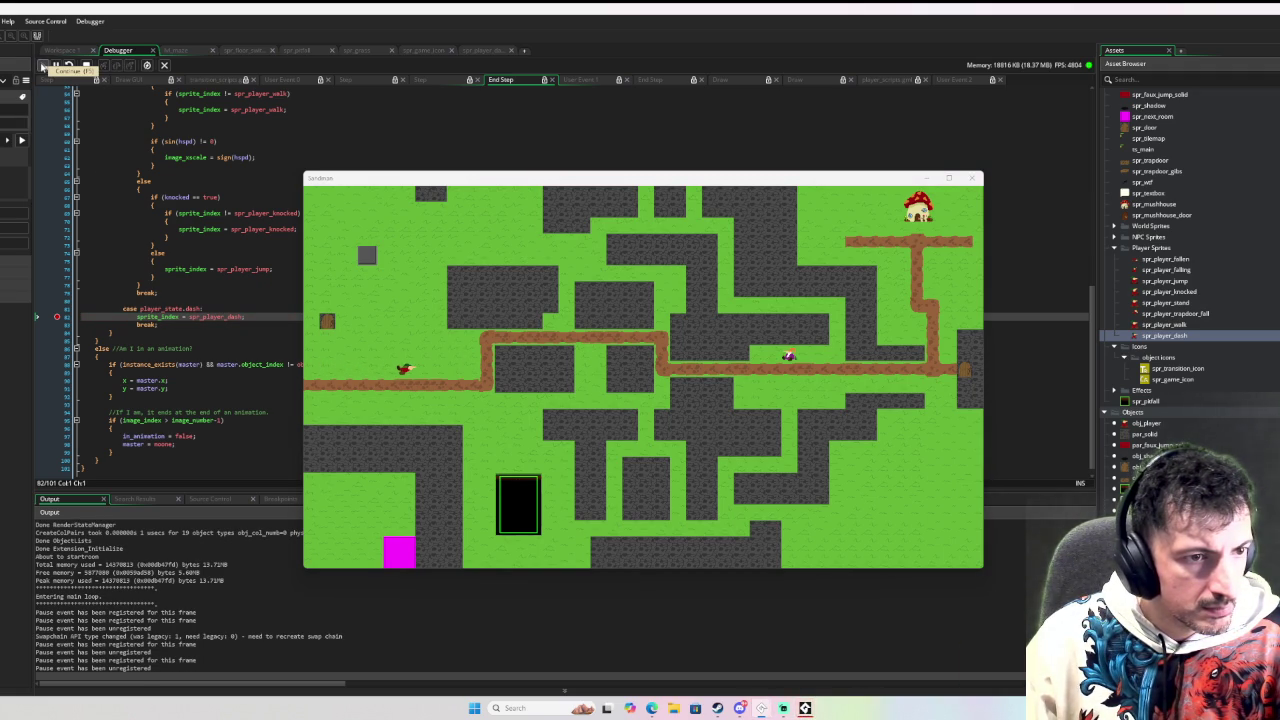
pyautogui.click(43, 65)
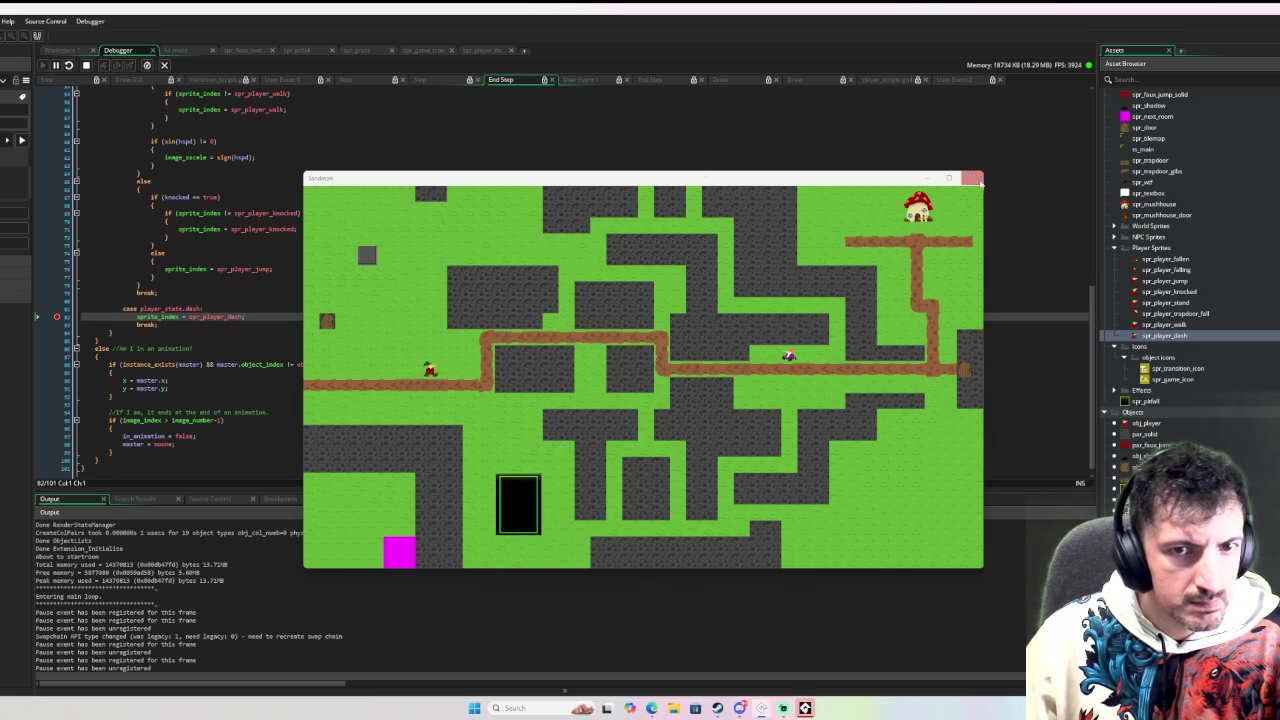
pyautogui.click(975, 179)
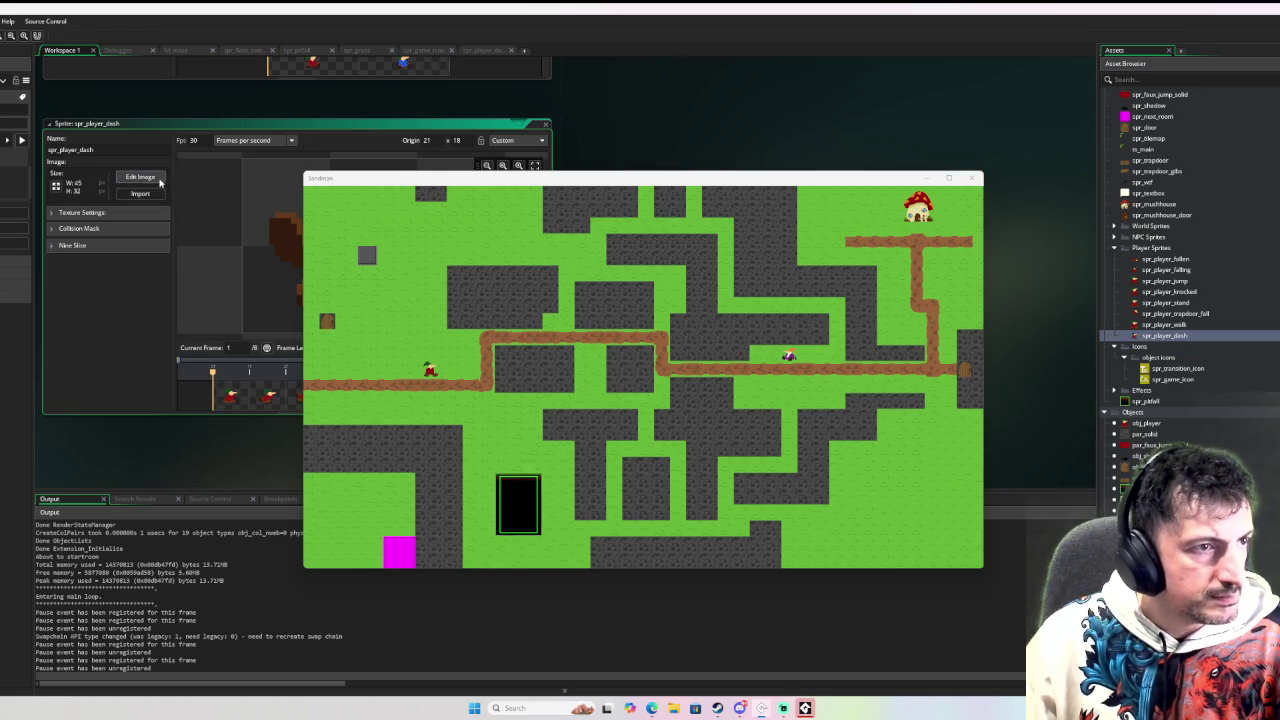
# In Edit Image, drag a dash frame to the end of the animation and preview it
pyautogui.click(160, 177)
pyautogui.click(138, 84)
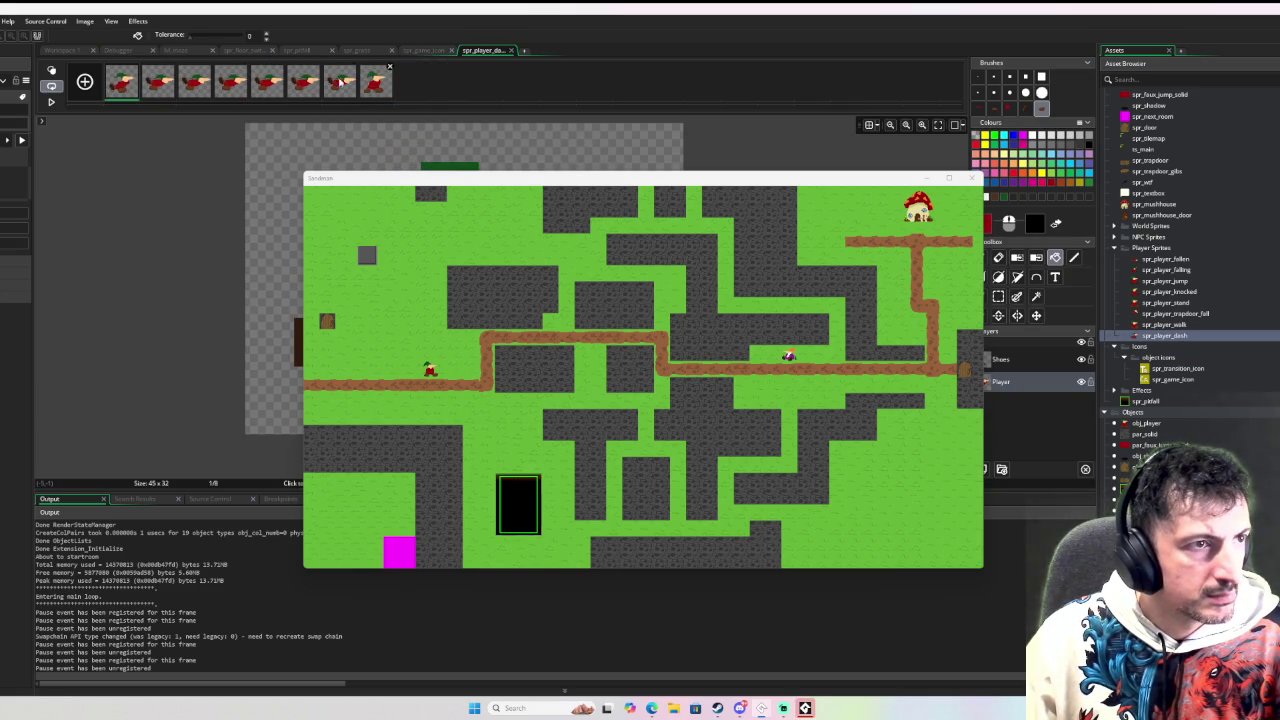
pyautogui.moveTo(352, 88); pyautogui.dragTo(412, 84)
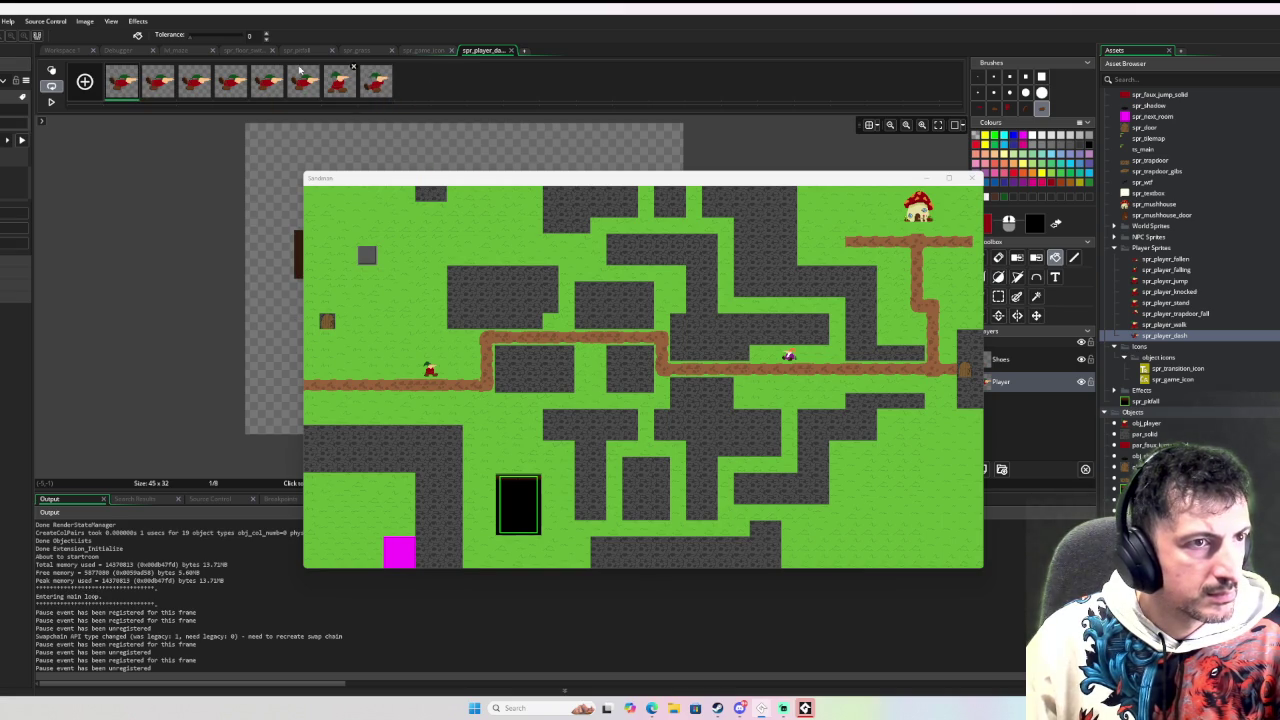
pyautogui.click(50, 103)
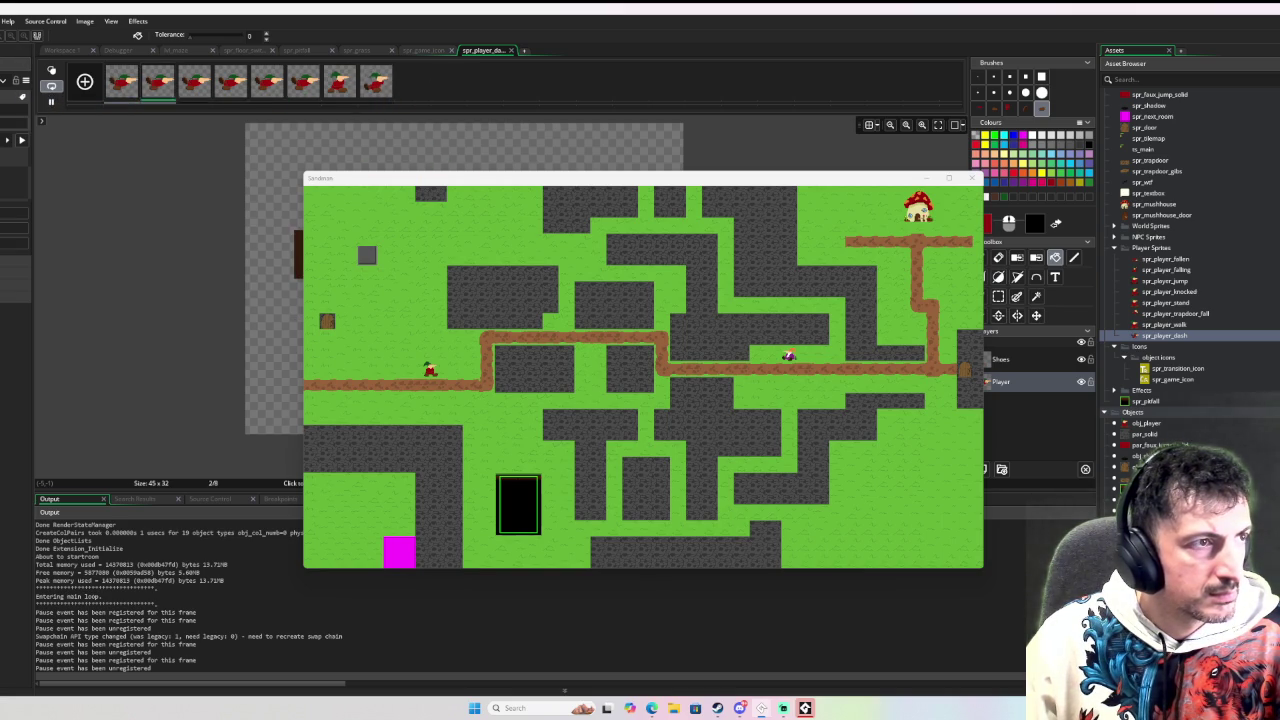
pyautogui.click(51, 101)
# Relaunch in the debugger, remove the dash-line breakpoint, and resume the game
pyautogui.press('F6')
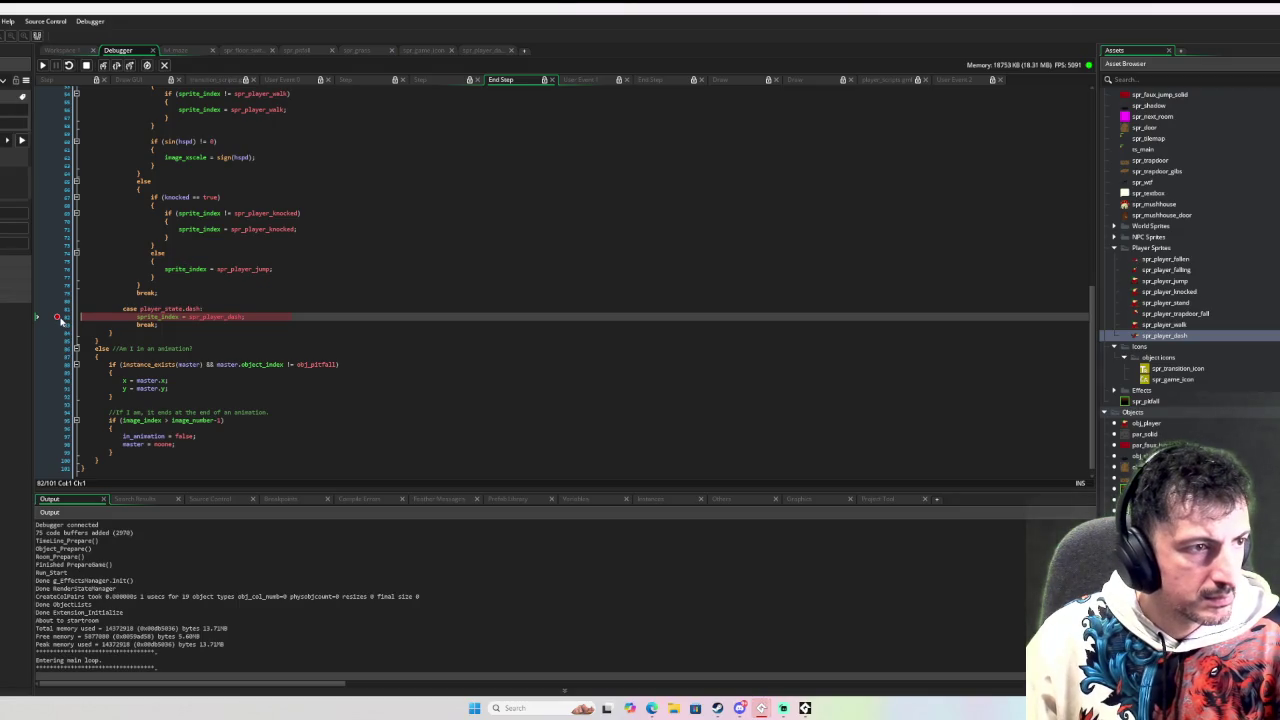
pyautogui.click(57, 318)
pyautogui.click(43, 65)
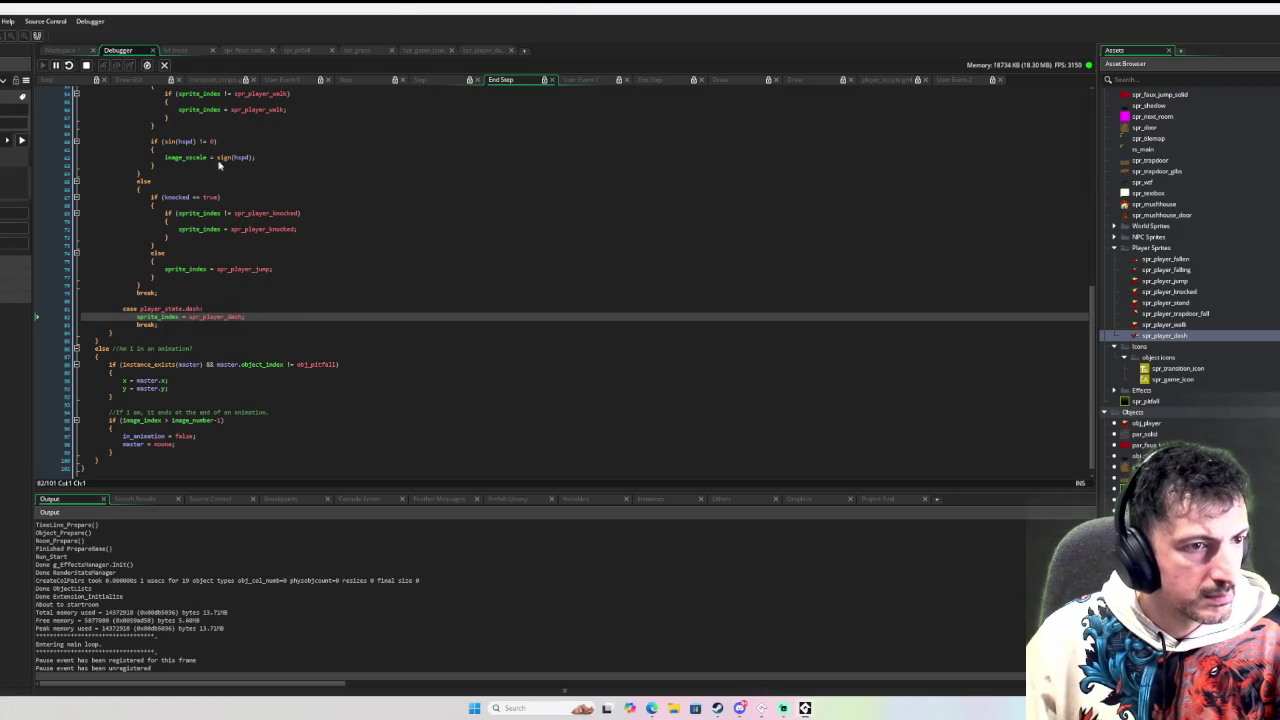
# Play-test the game, walking the player left and right, jumping, and heading toward the black door
pyautogui.click(804, 707)
pyautogui.press('Right')
pyautogui.press('Left')
pyautogui.press('Right')
pyautogui.press('Left')
pyautogui.press('space')
pyautogui.press('Right')
pyautogui.press('Down')
pyautogui.press('Up')
pyautogui.press('Left')
pyautogui.press('Right')
# Dash the player up and right, walk back down and left, then close the game window
pyautogui.press('Up')
pyautogui.press('Down')
pyautogui.press('Left')
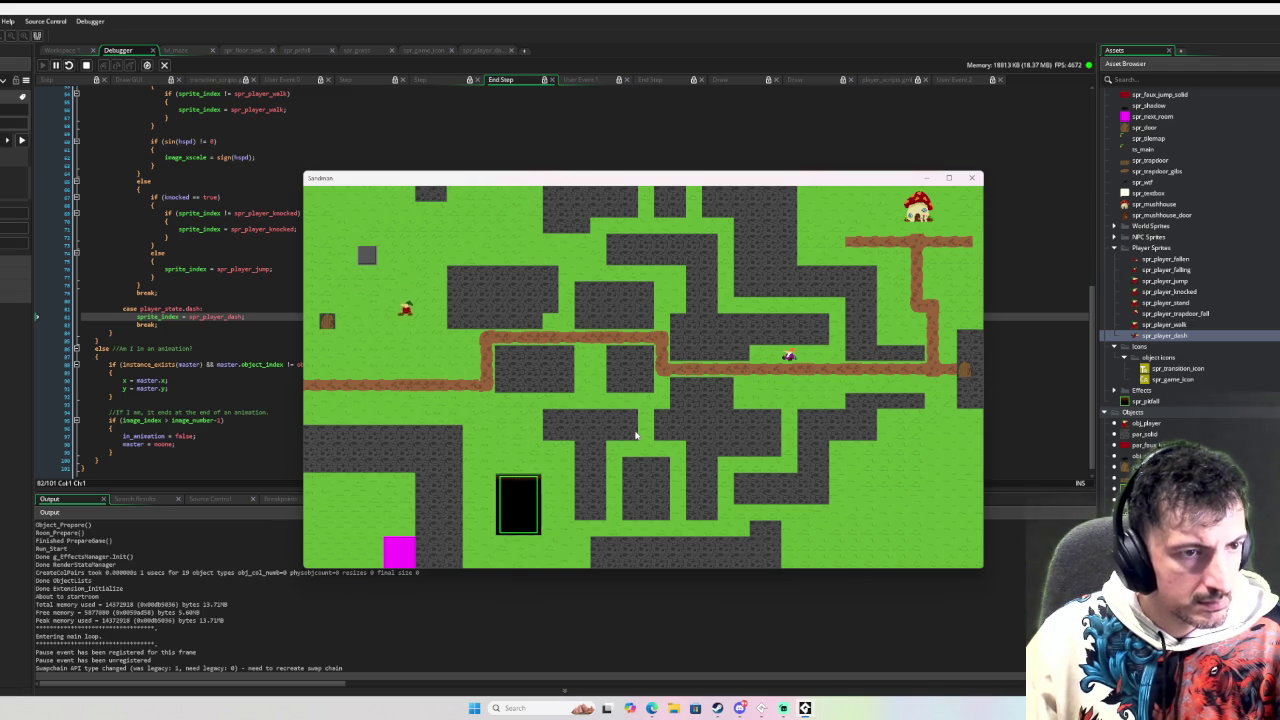
pyautogui.press('Left')
pyautogui.press('Down')
pyautogui.press('Right')
pyautogui.press('Left')
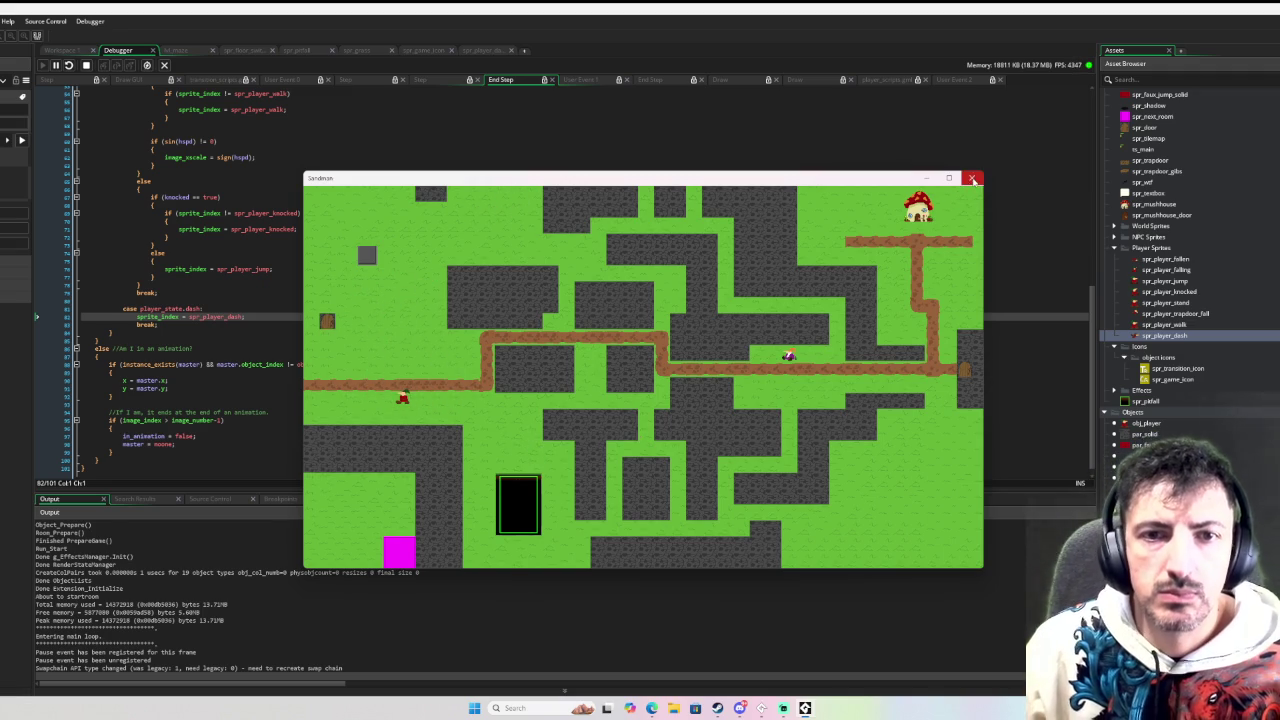
pyautogui.click(971, 178)
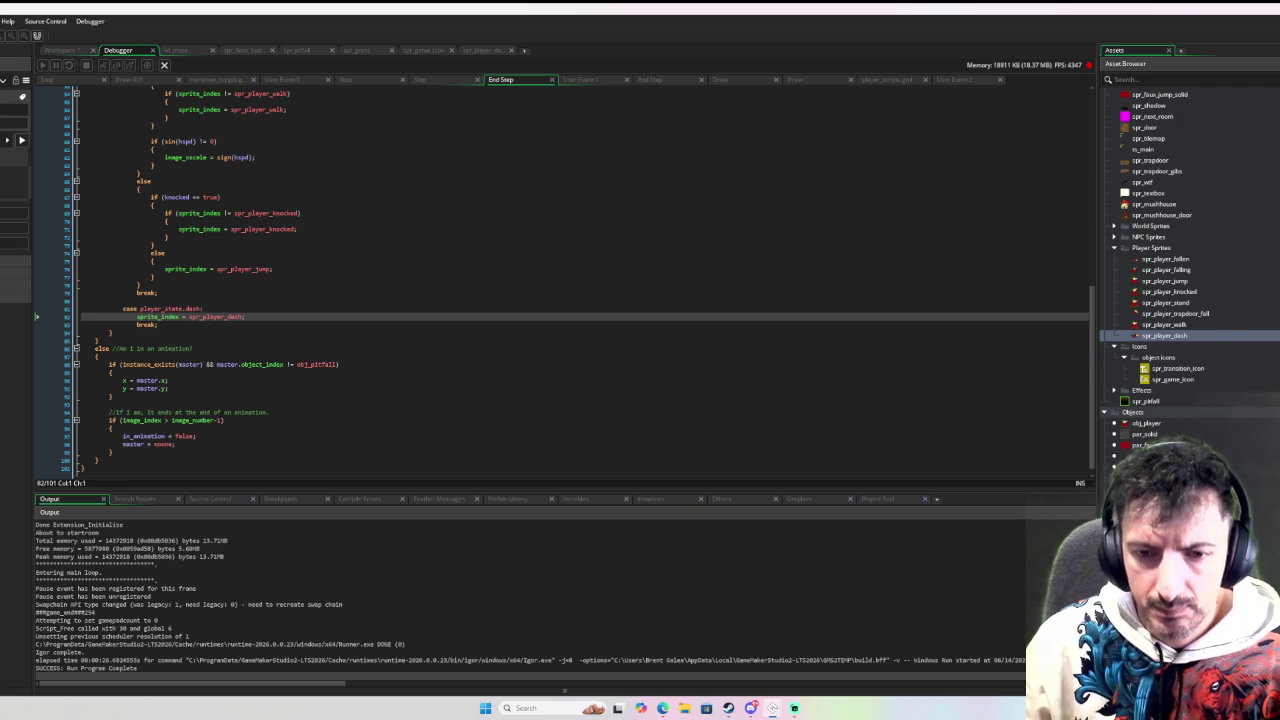
pyautogui.scroll(-3, 1180, 300)
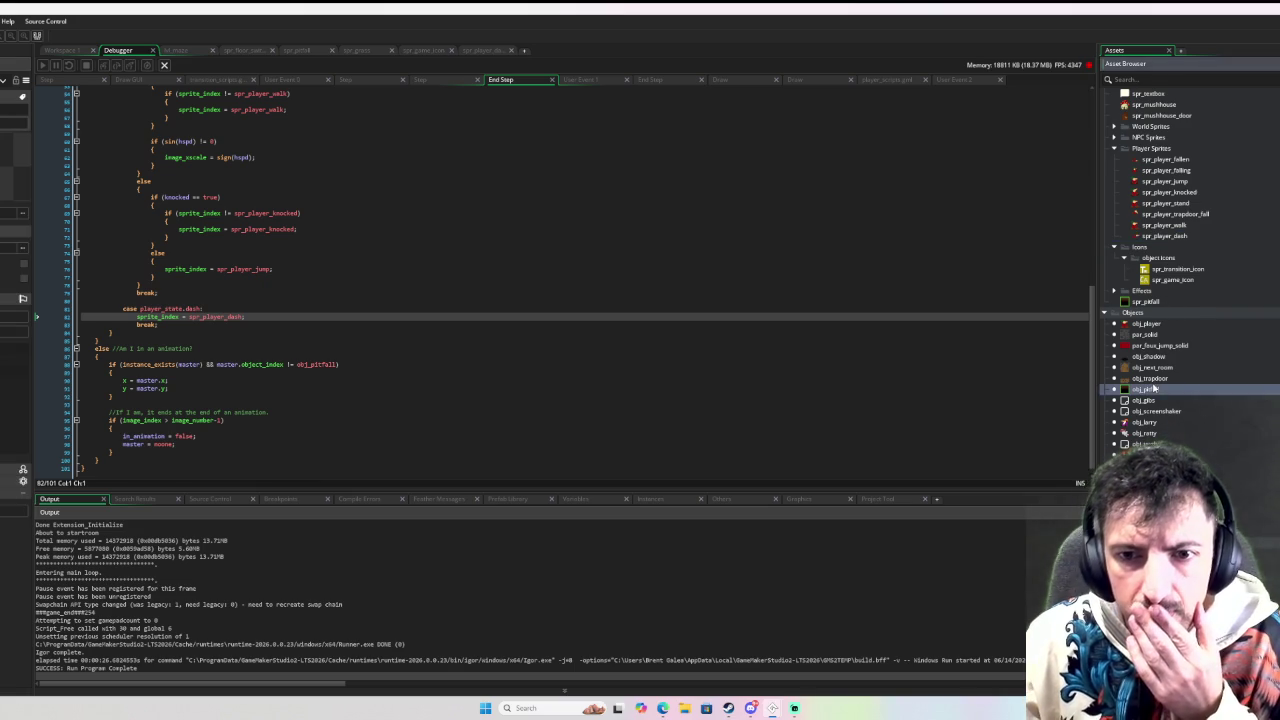
# In obj_pitfall's Draw event, comment out the outline lines 2–9 with Ctrl+K
pyautogui.doubleClick(1155, 389)
pyautogui.click(253, 161)
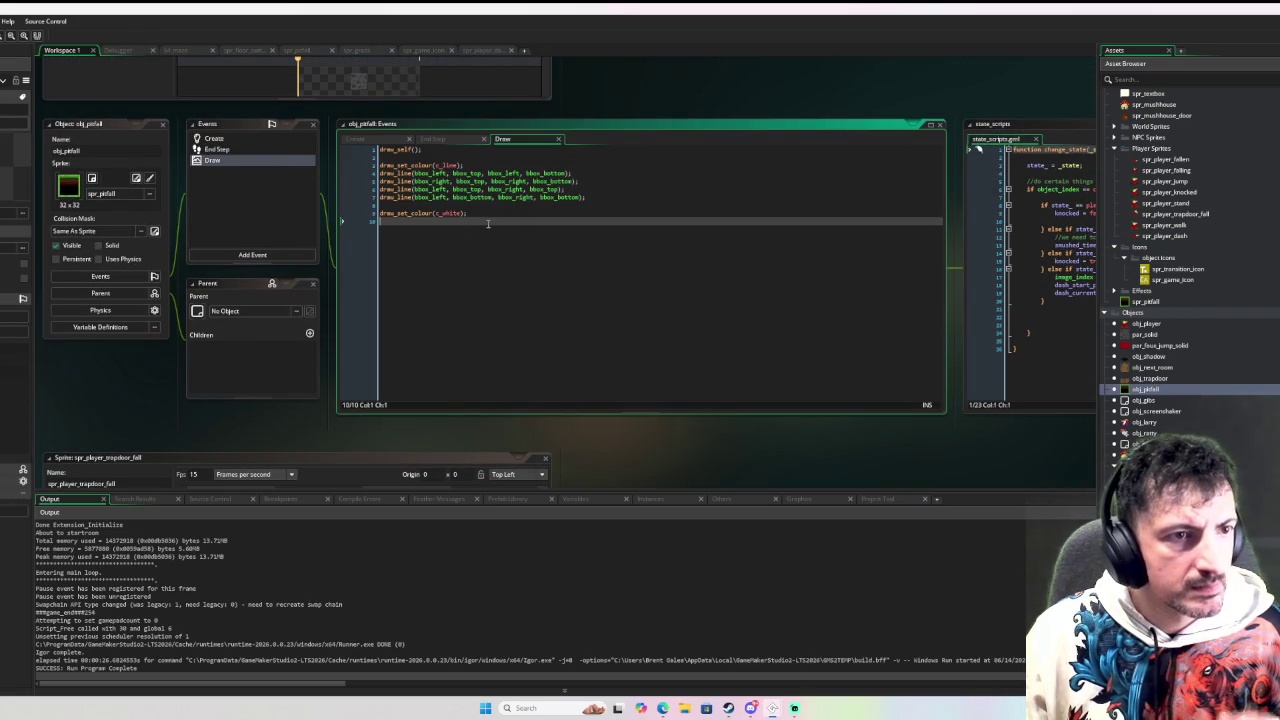
pyautogui.moveTo(482, 218); pyautogui.dragTo(423, 158)
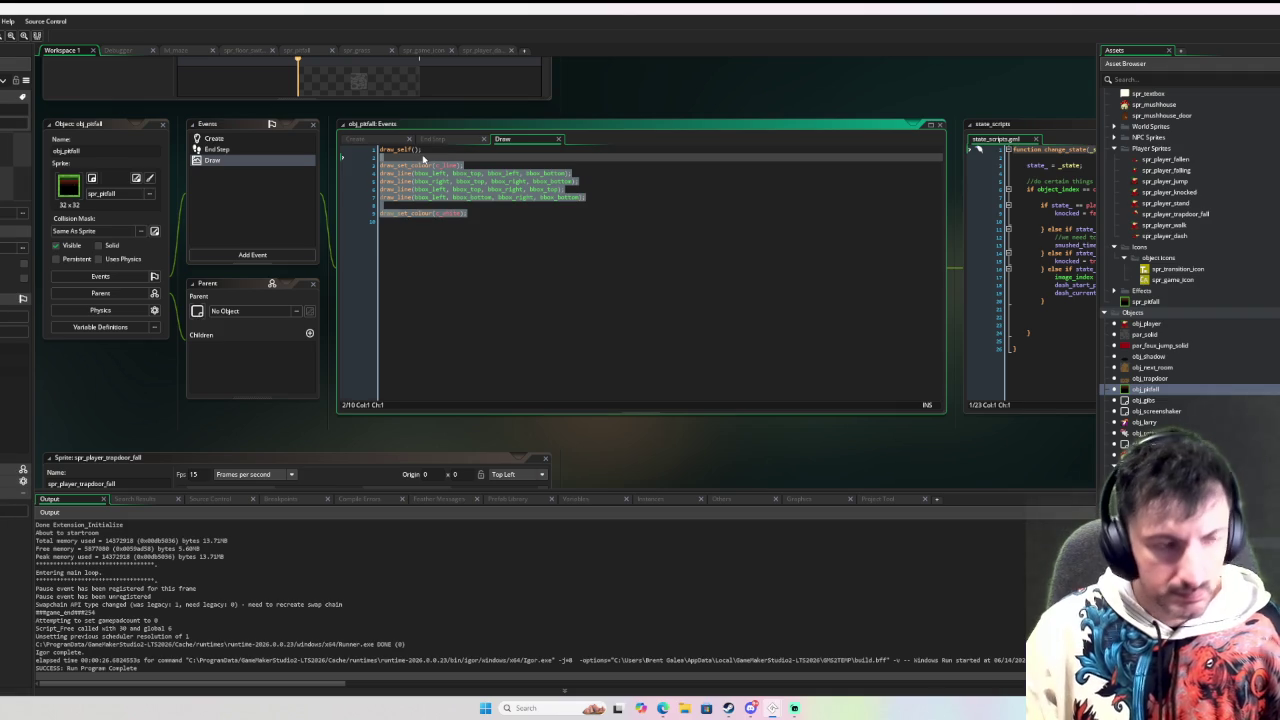
pyautogui.hotkey('ctrl', 'k')
pyautogui.click(514, 266)
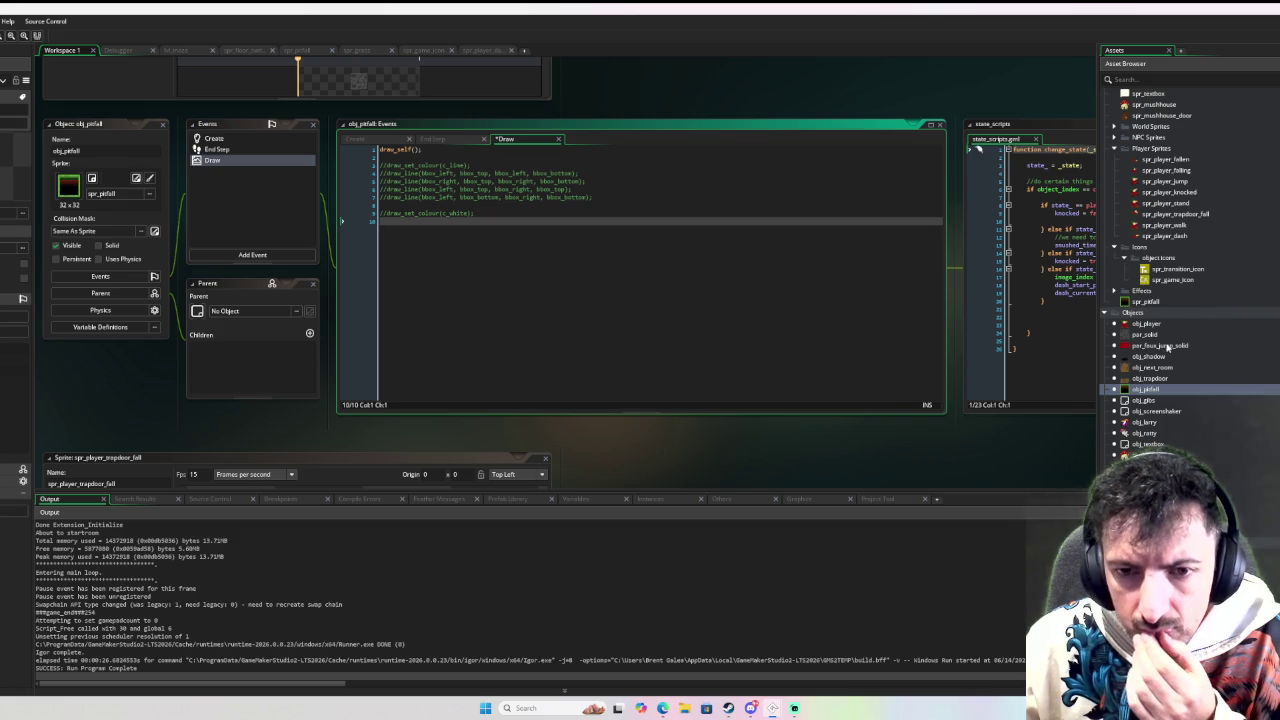
# Bring up the Objects folder's options, dismiss them, and select obj_larry
pyautogui.rightClick(1158, 314)
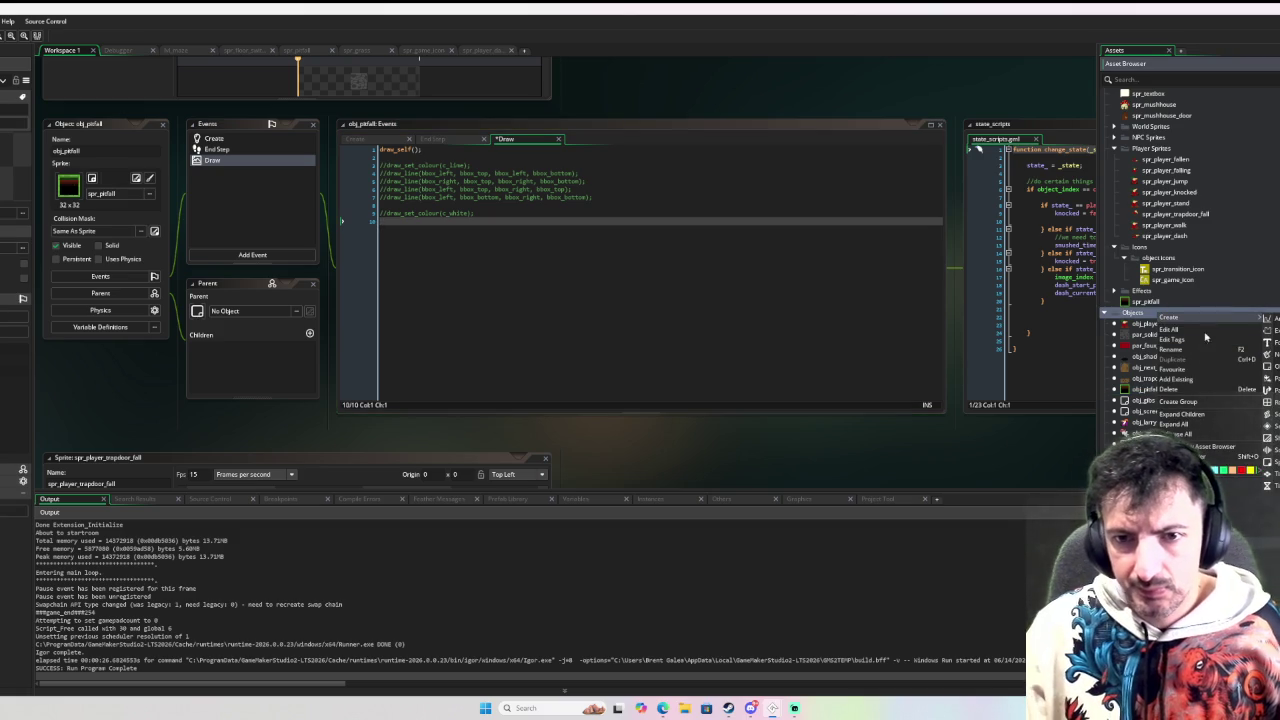
pyautogui.click(1196, 404)
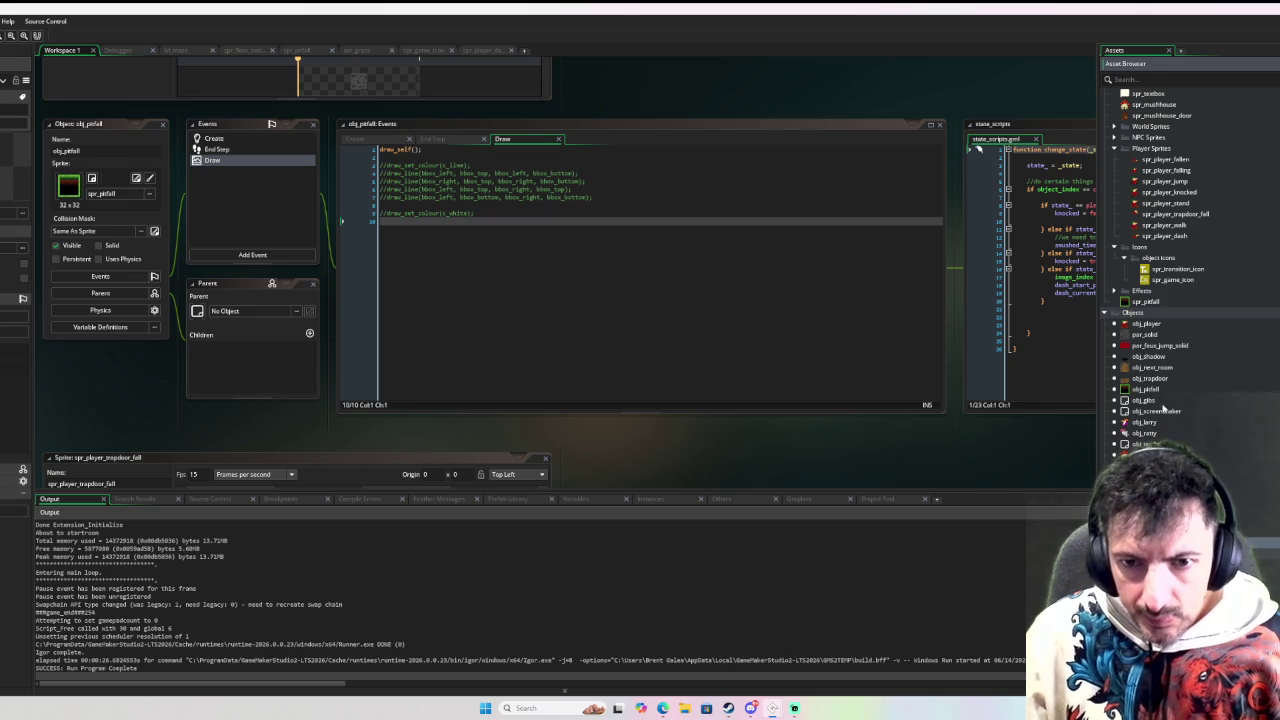
pyautogui.click(1150, 422)
# Drag obj_larry and then obj_screenshaker down from the Objects list into the Environment folder
pyautogui.moveTo(1151, 432); pyautogui.dragTo(1128, 455)
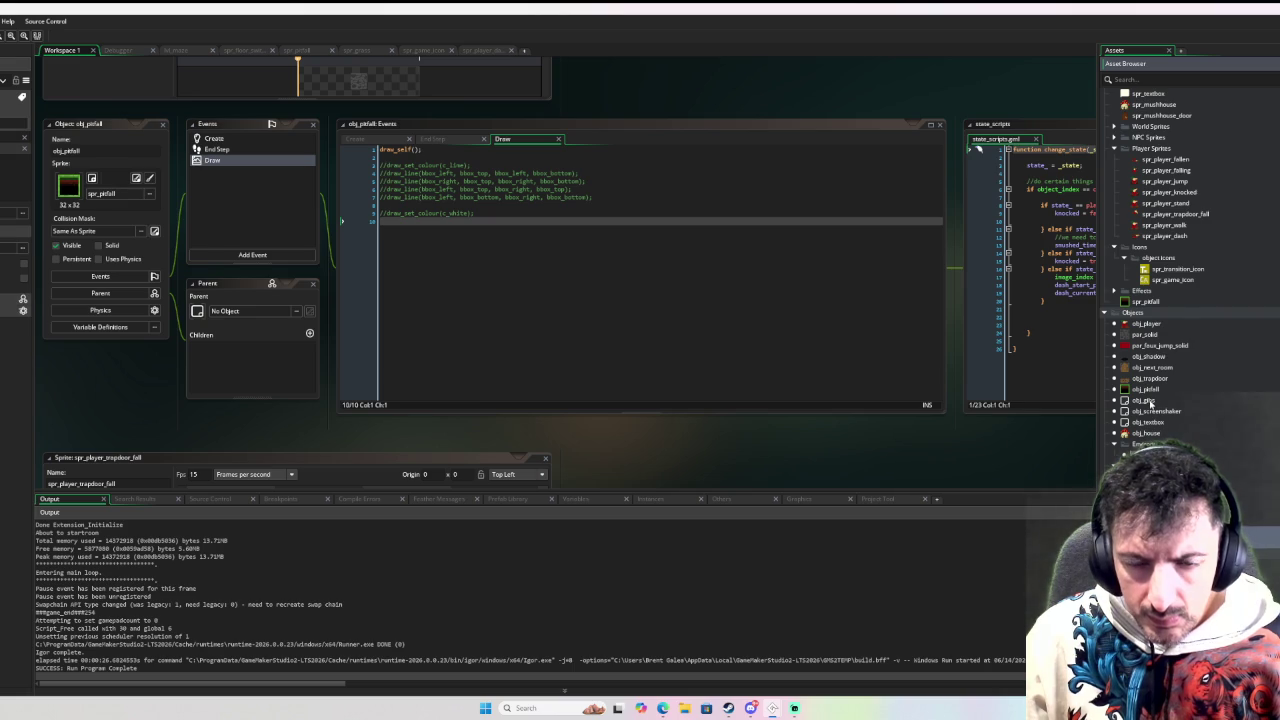
pyautogui.moveTo(1146, 401); pyautogui.dragTo(1128, 455)
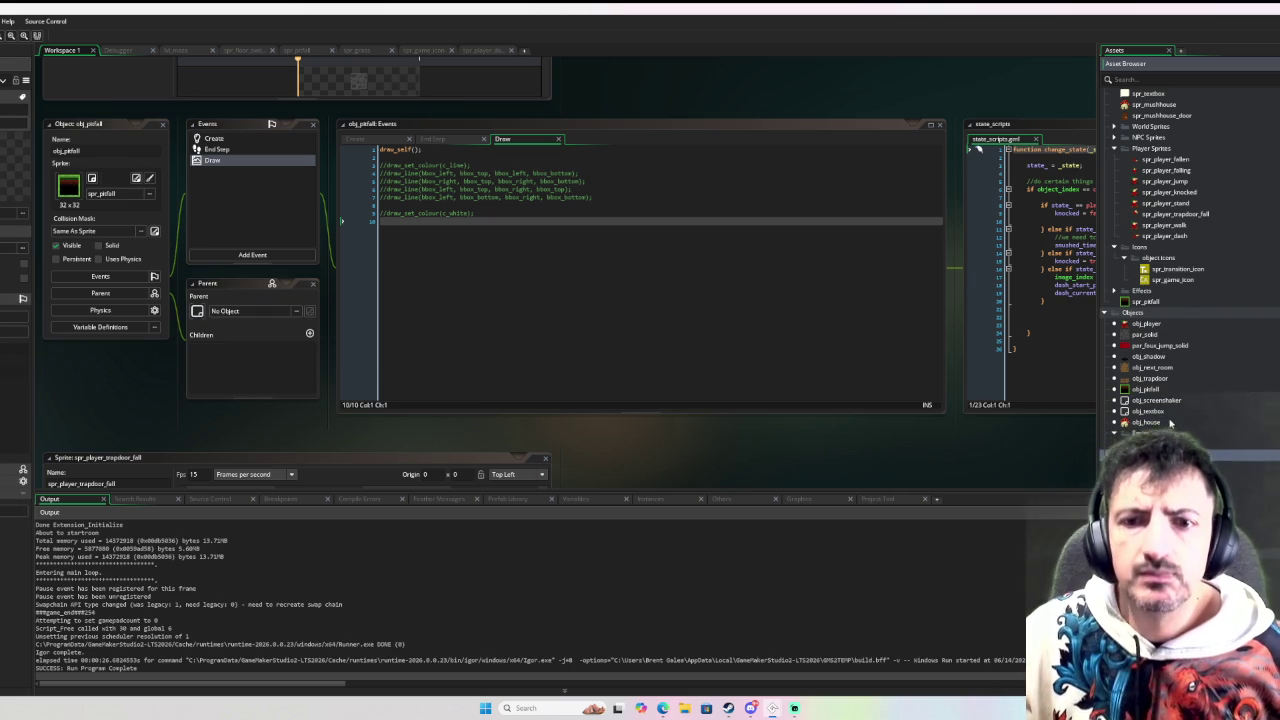
pyautogui.moveTo(1160, 400); pyautogui.dragTo(1166, 421)
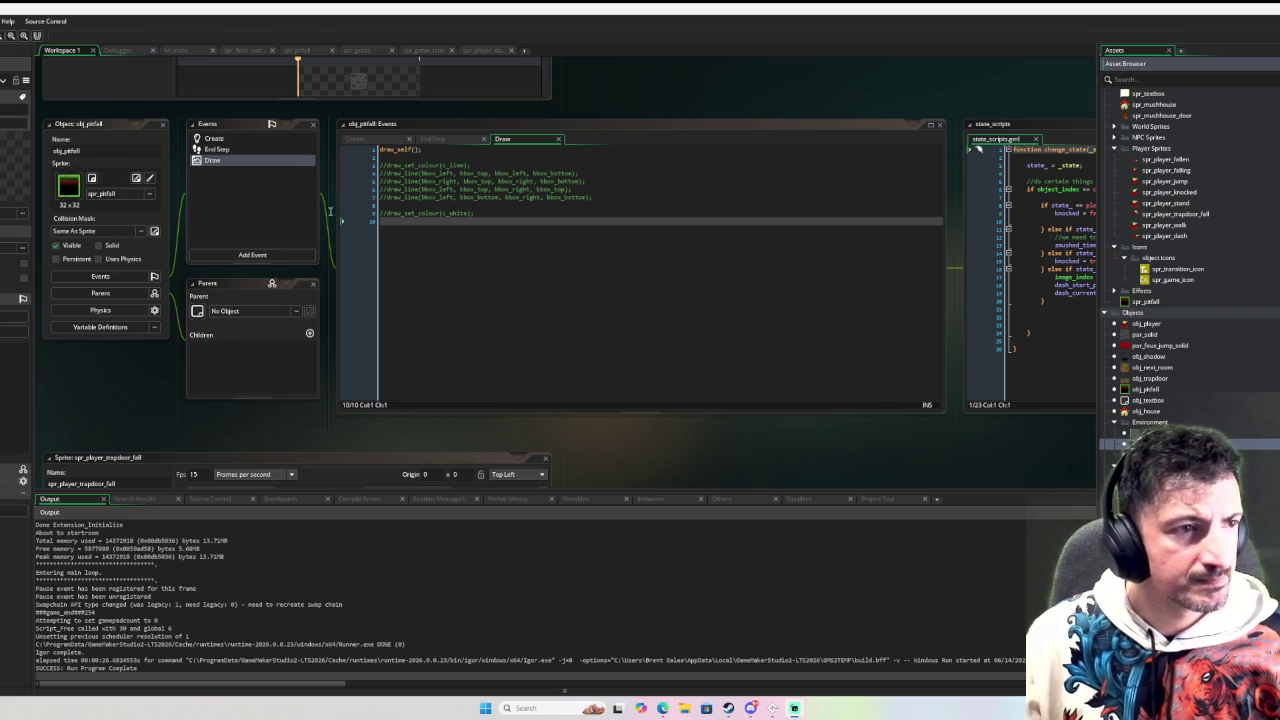
# Show obj_pitfall's End Step code and scroll through it
pyautogui.click(260, 154)
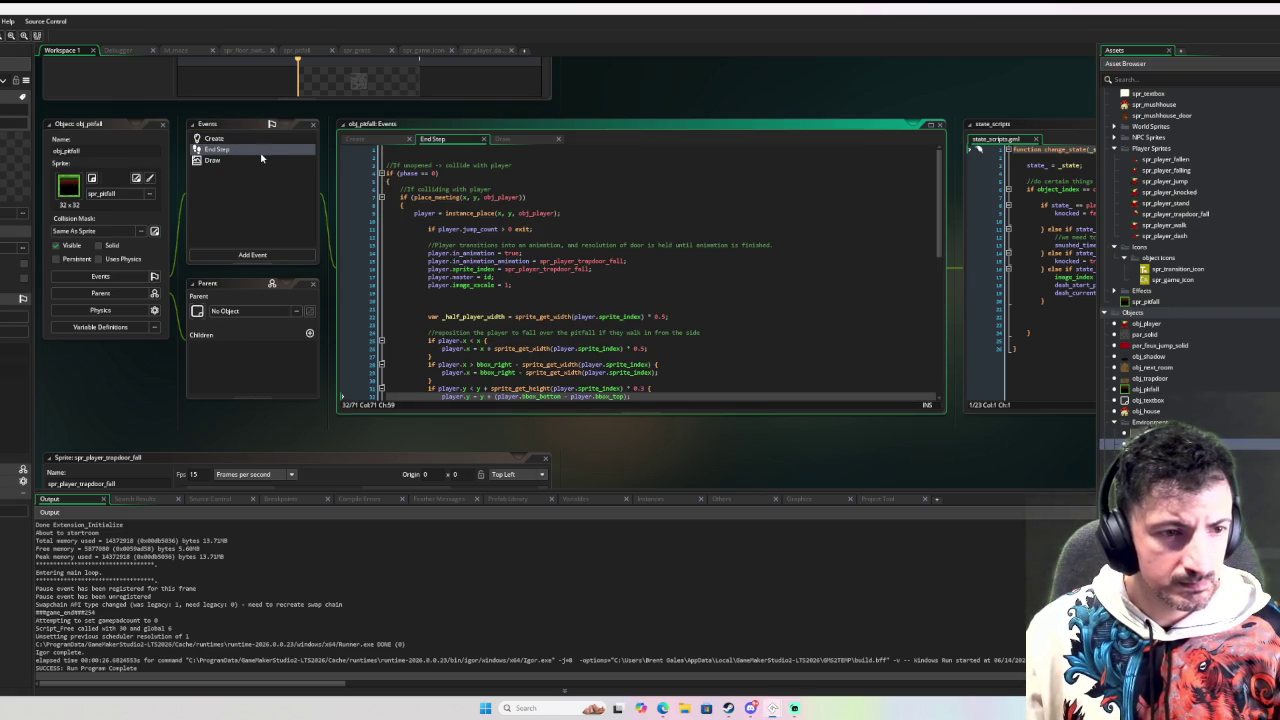
pyautogui.scroll(-5, 451, 297)
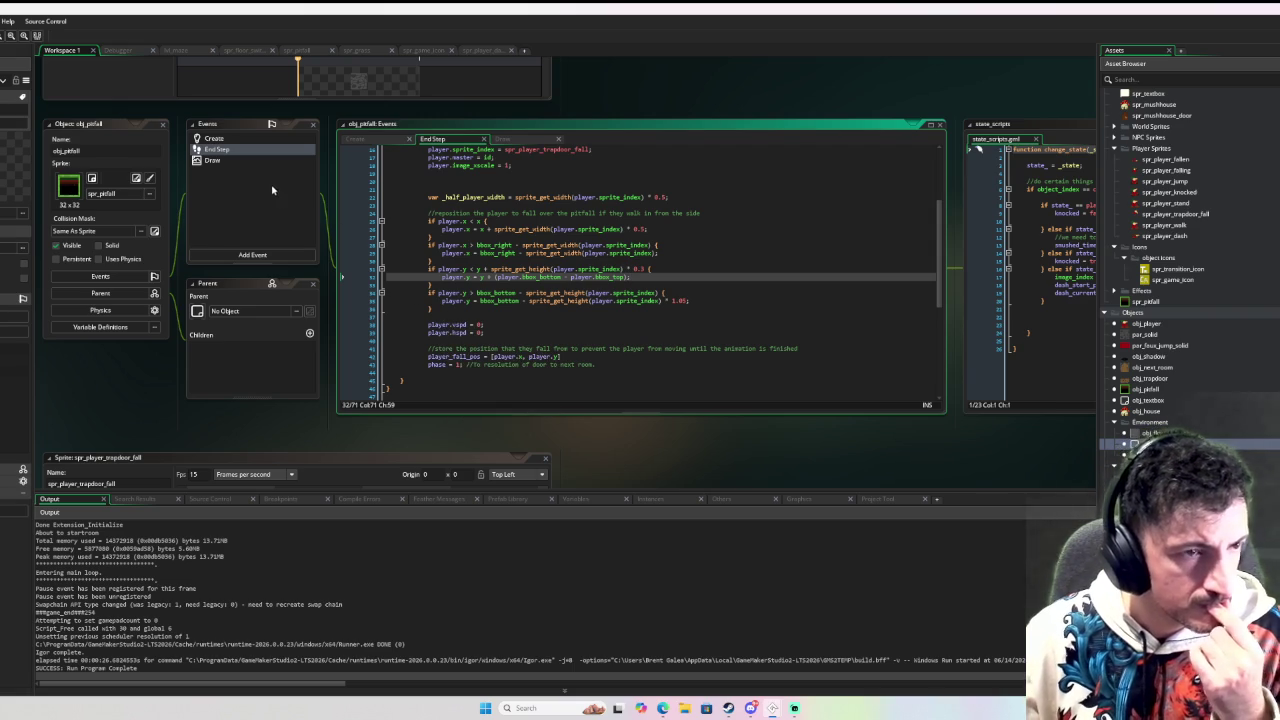
pyautogui.click(1118, 422)
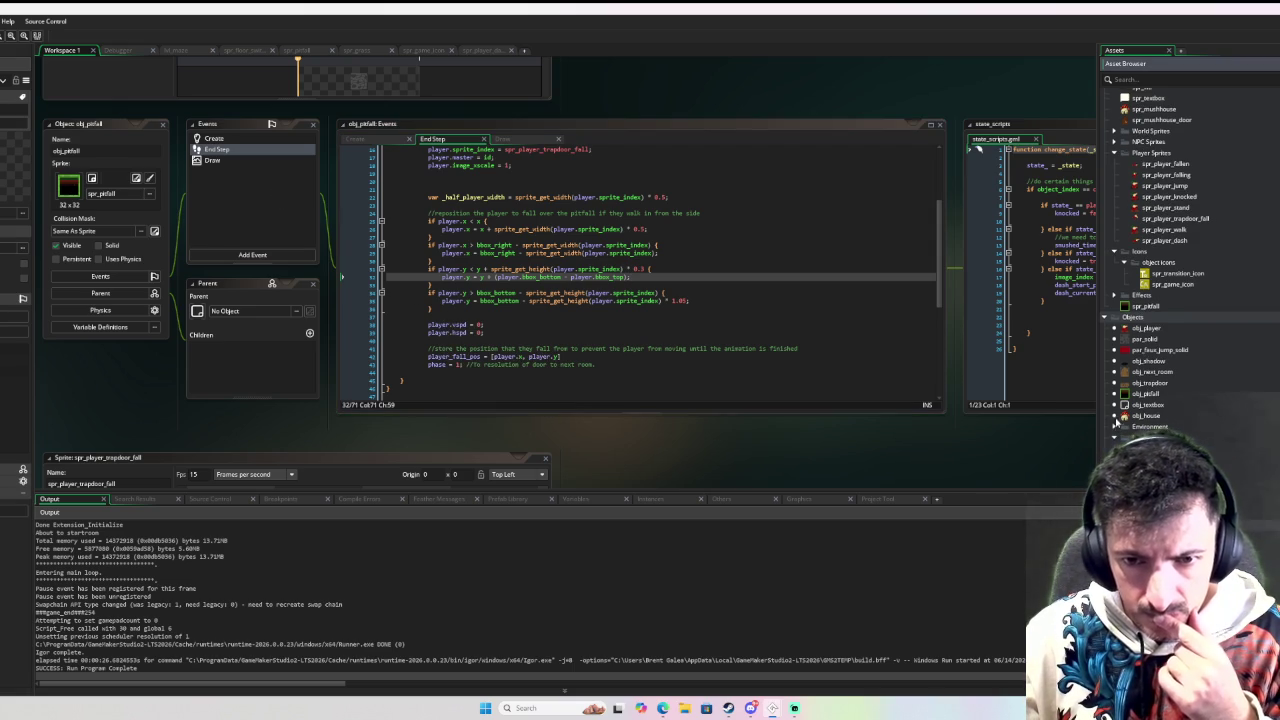
pyautogui.scroll(2, 1120, 430)
pyautogui.scroll(1, 1123, 343)
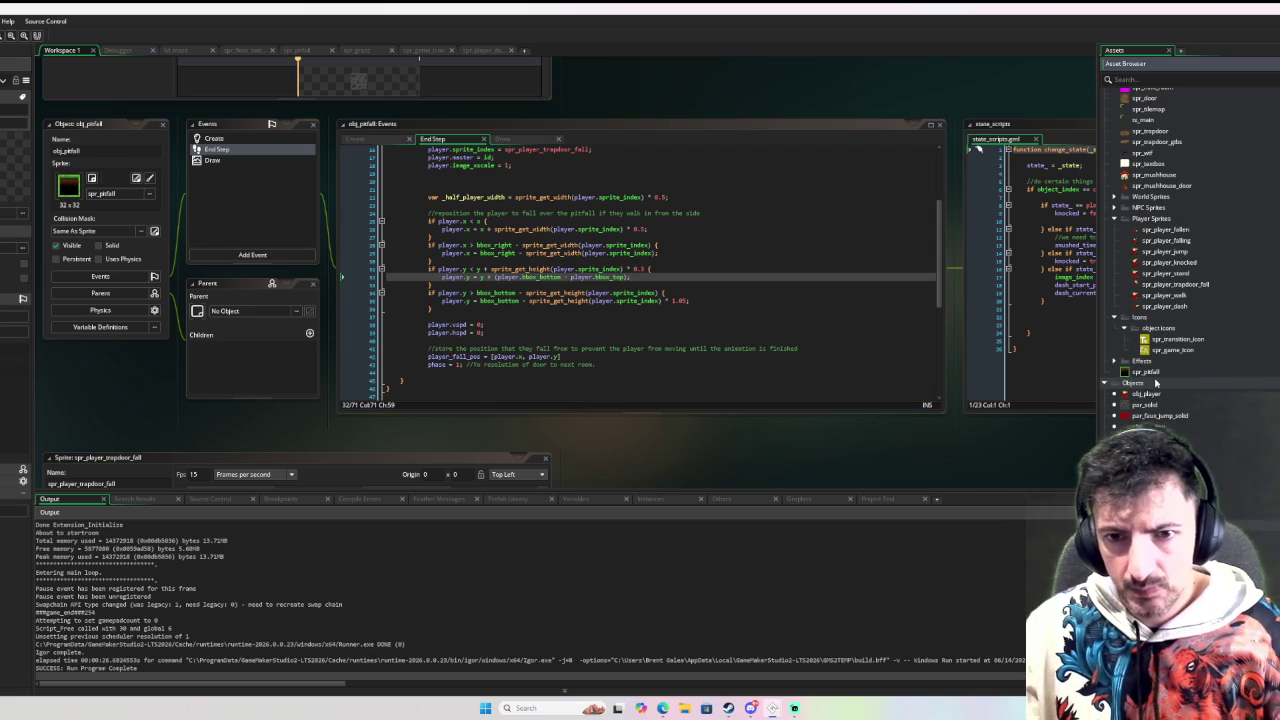
# Drag par_foux_jump_solid and obj_shadow out of the main Objects list into another group
pyautogui.rightClick(1152, 384)
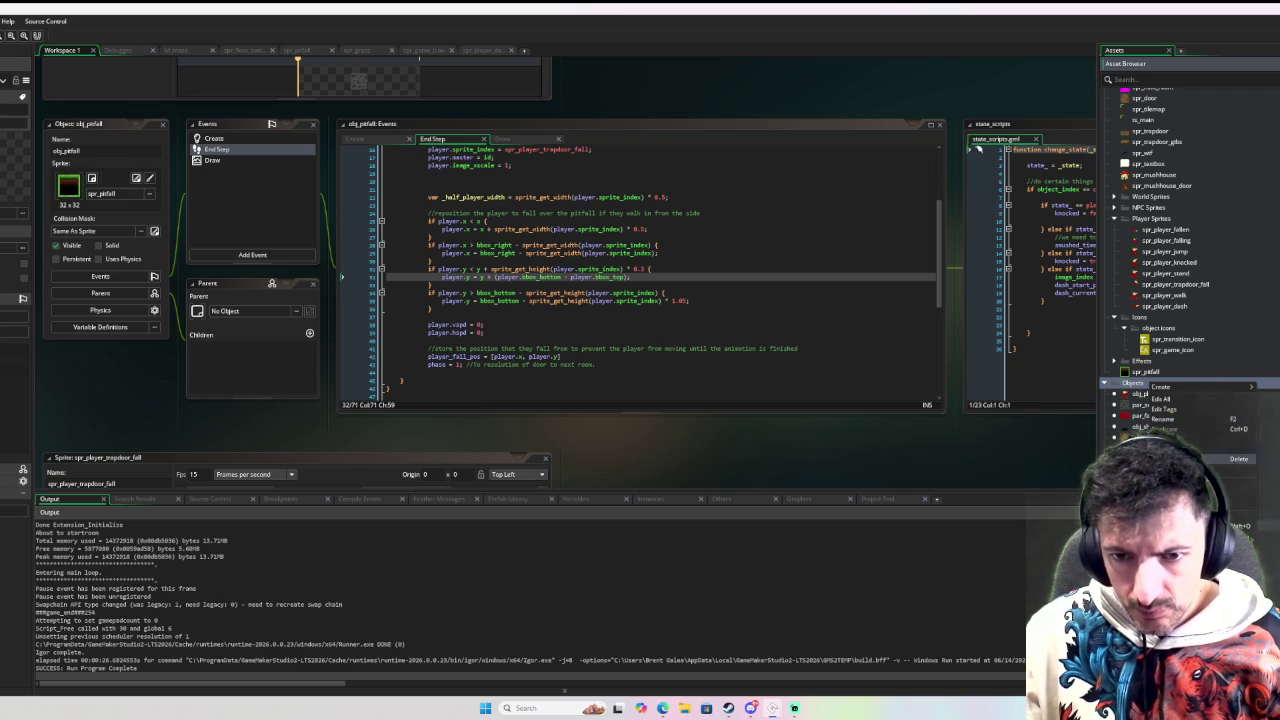
pyautogui.press('Escape')
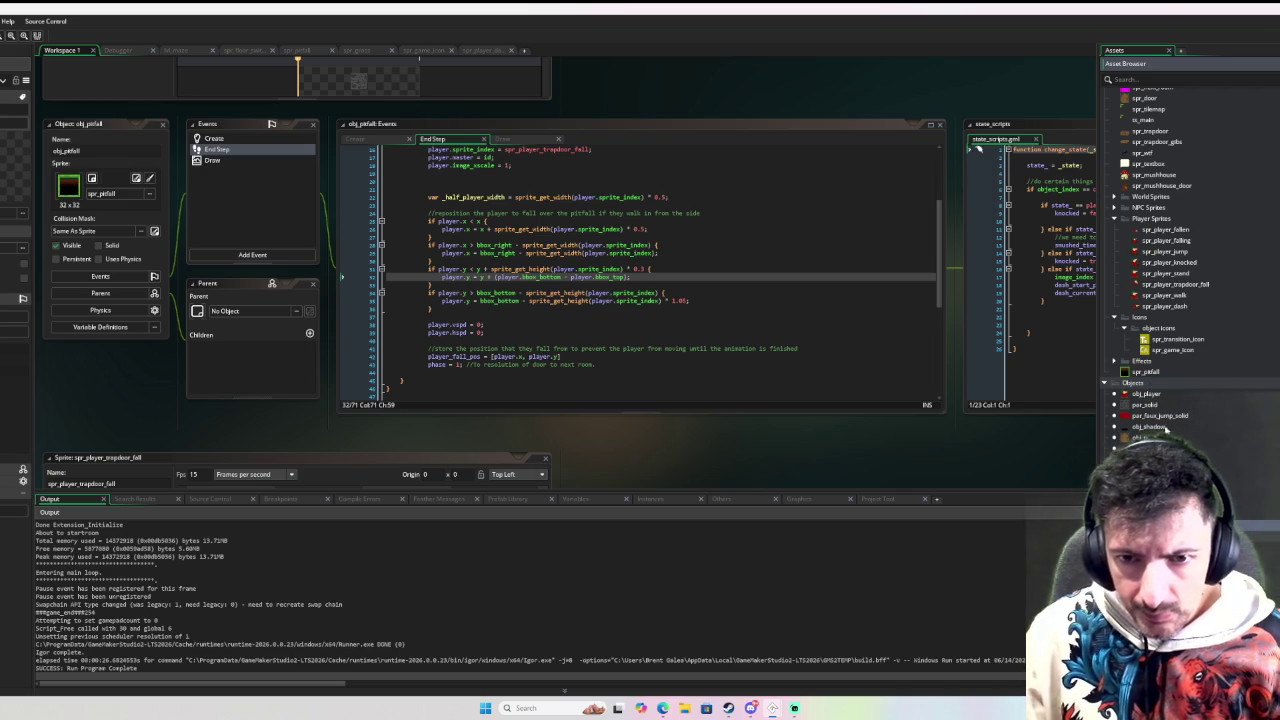
pyautogui.click(1160, 416)
pyautogui.moveTo(1155, 428); pyautogui.dragTo(1150, 440)
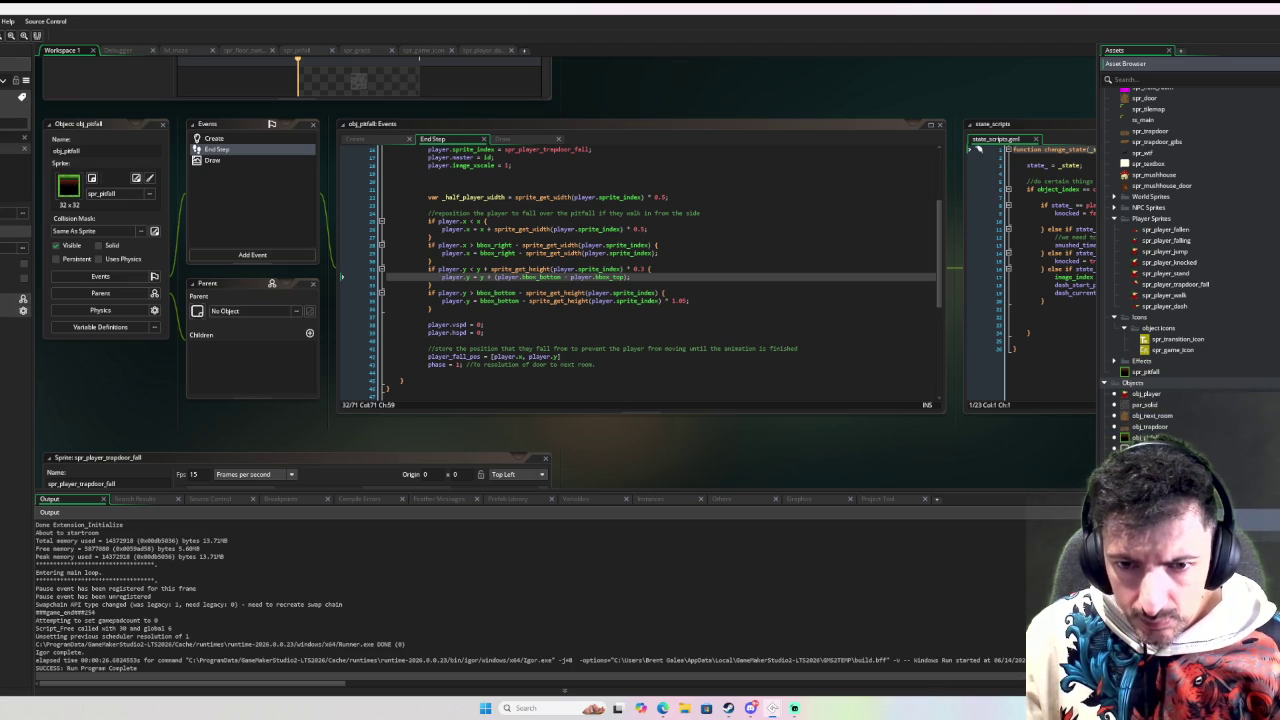
pyautogui.scroll(1, 1140, 445)
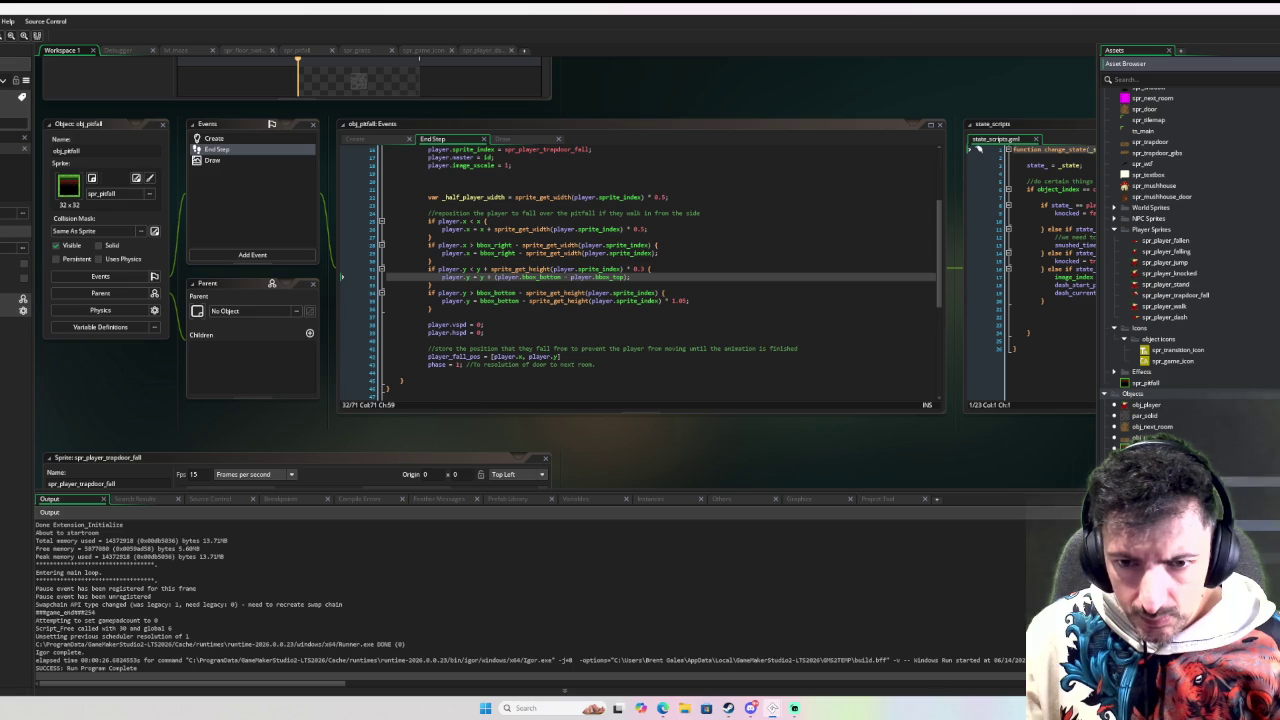
pyautogui.moveTo(1145, 437); pyautogui.dragTo(1140, 440)
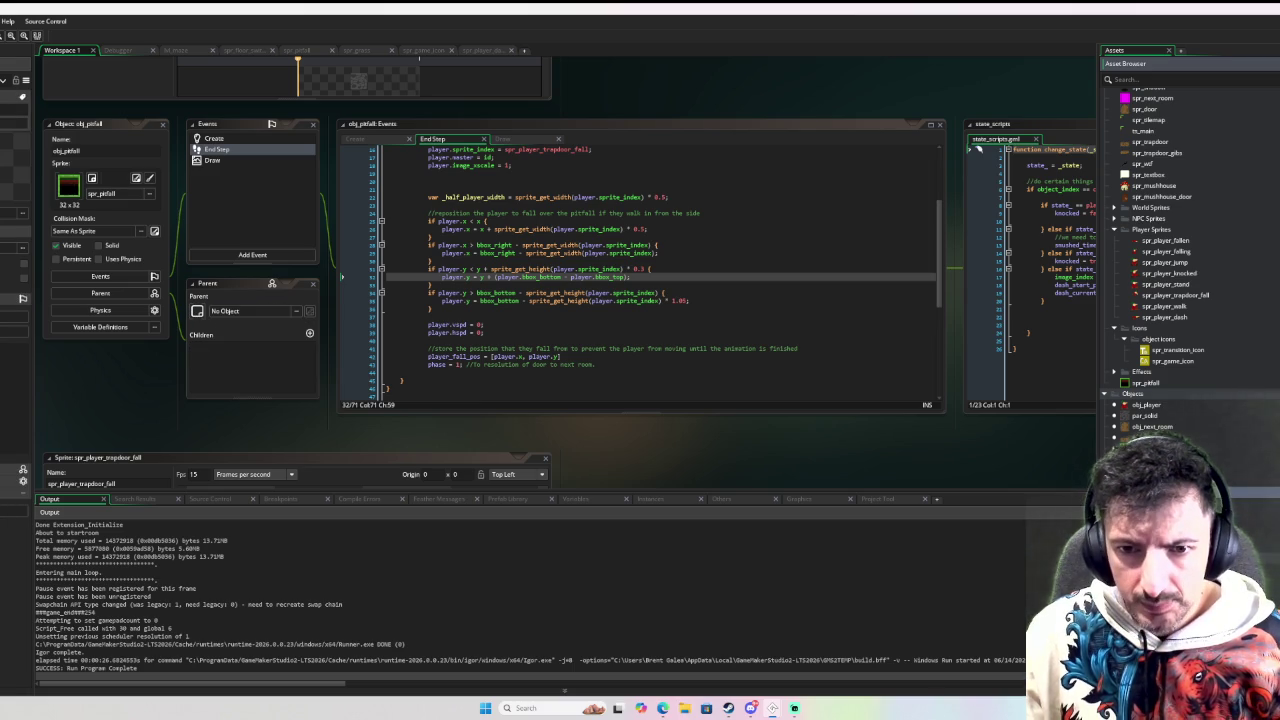
pyautogui.scroll(1, 1151, 413)
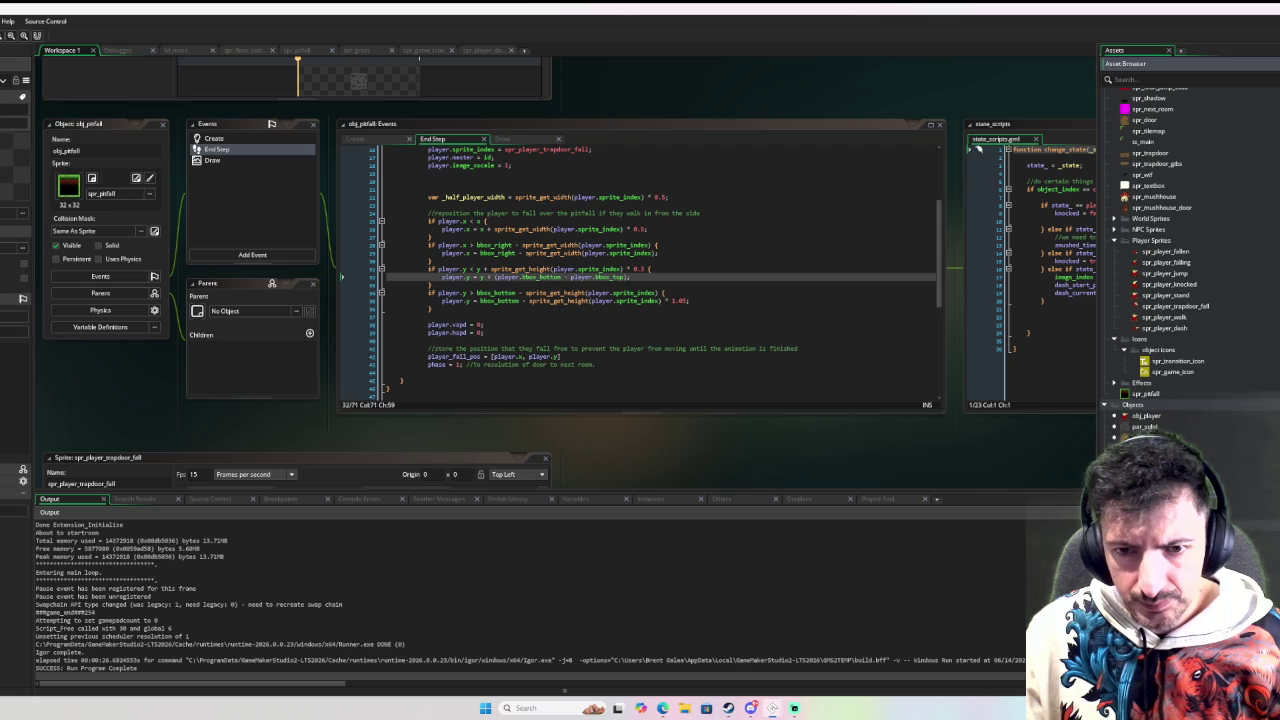
pyautogui.rightClick(1150, 405)
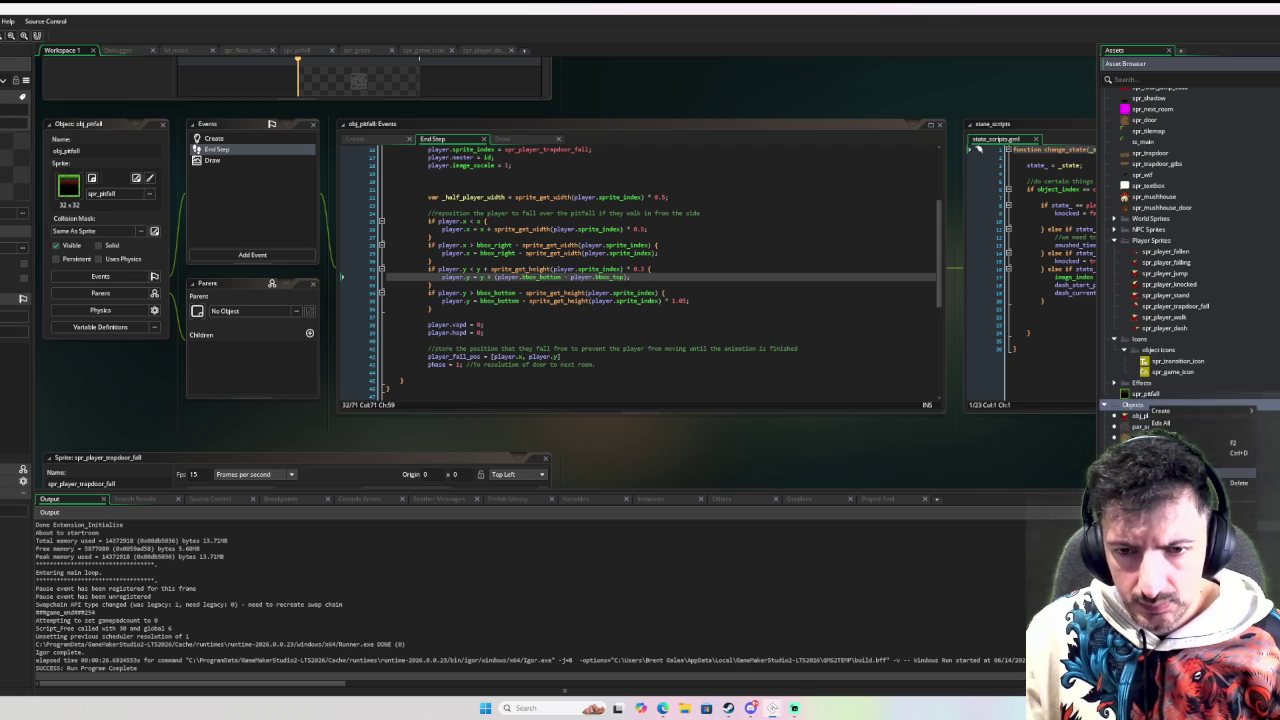
pyautogui.click(1123, 387)
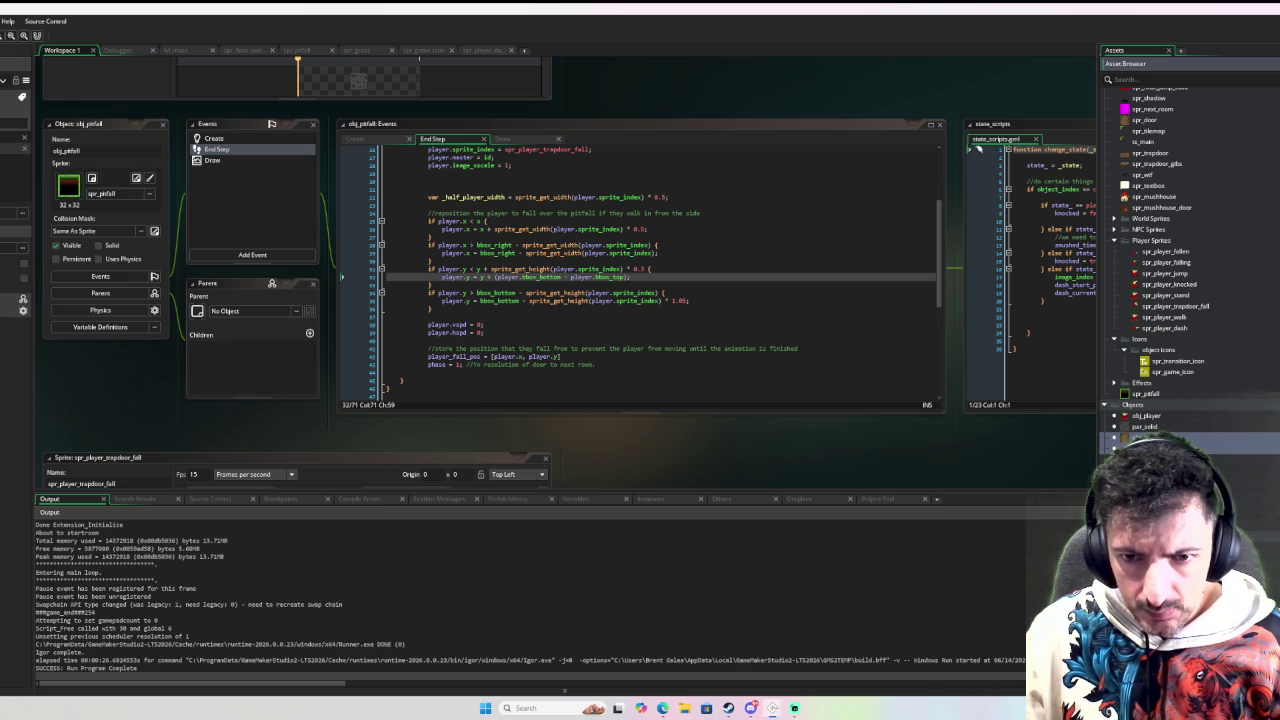
# Drag obj_next_room and obj_trapdoor out of the Objects list, then scroll back up to Sprites
pyautogui.moveTo(1140, 437); pyautogui.dragTo(1152, 441)
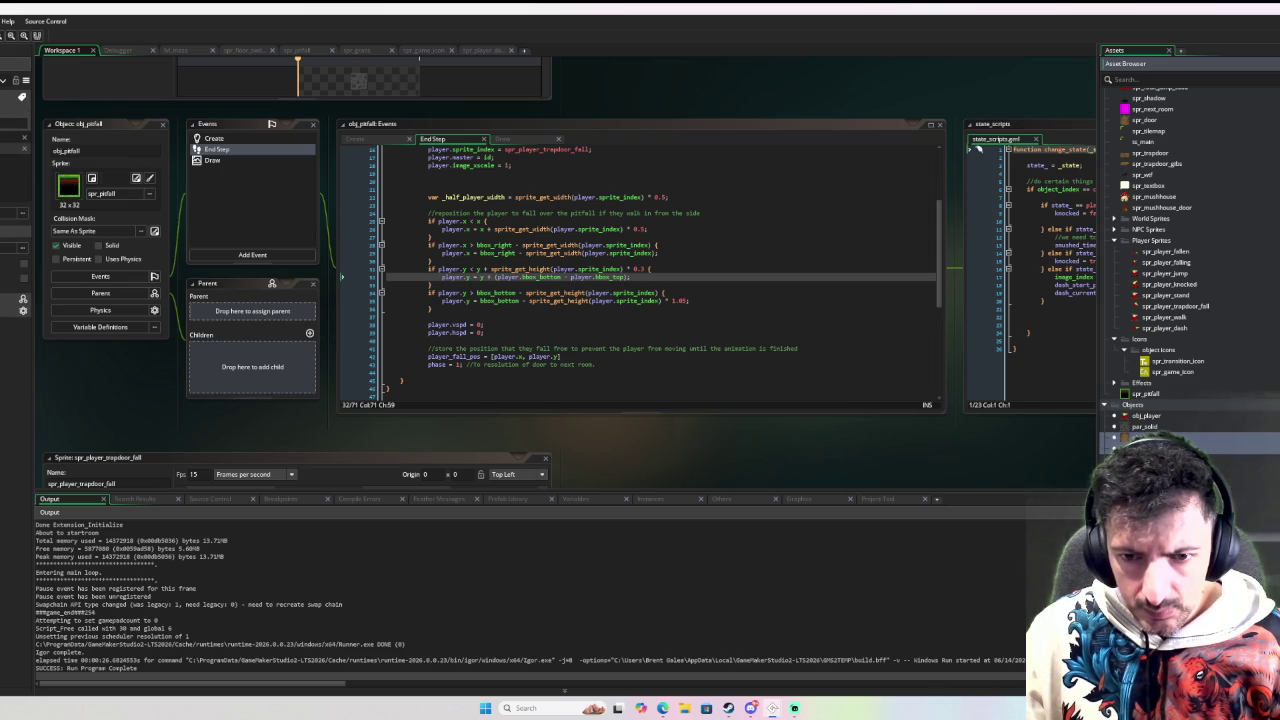
pyautogui.moveTo(1152, 441); pyautogui.dragTo(1140, 440)
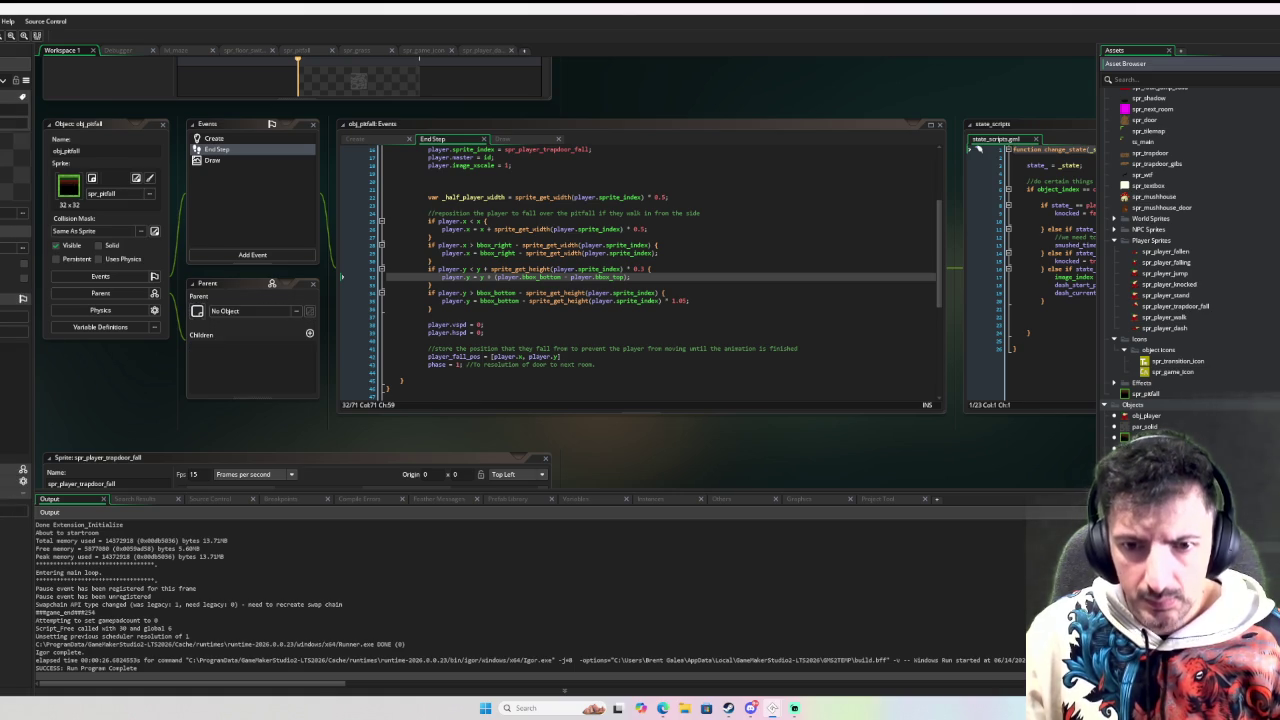
pyautogui.scroll(1, 1123, 387)
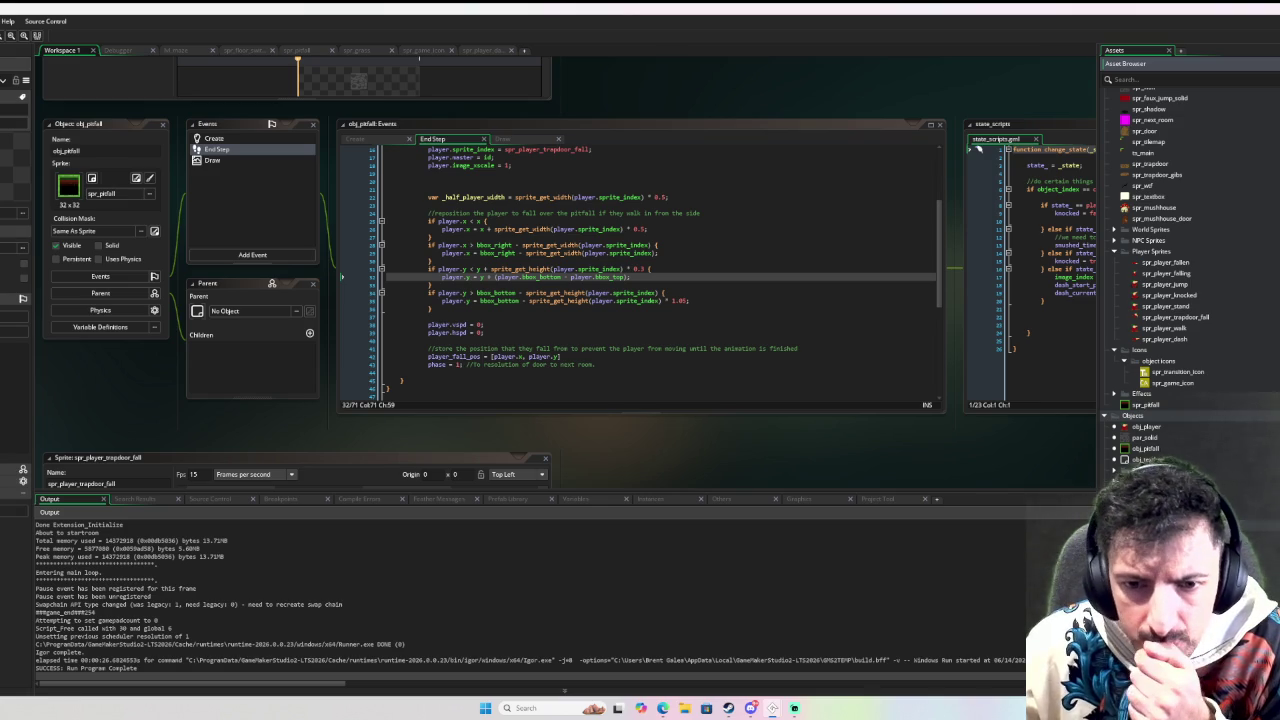
pyautogui.scroll(3, 1240, 450)
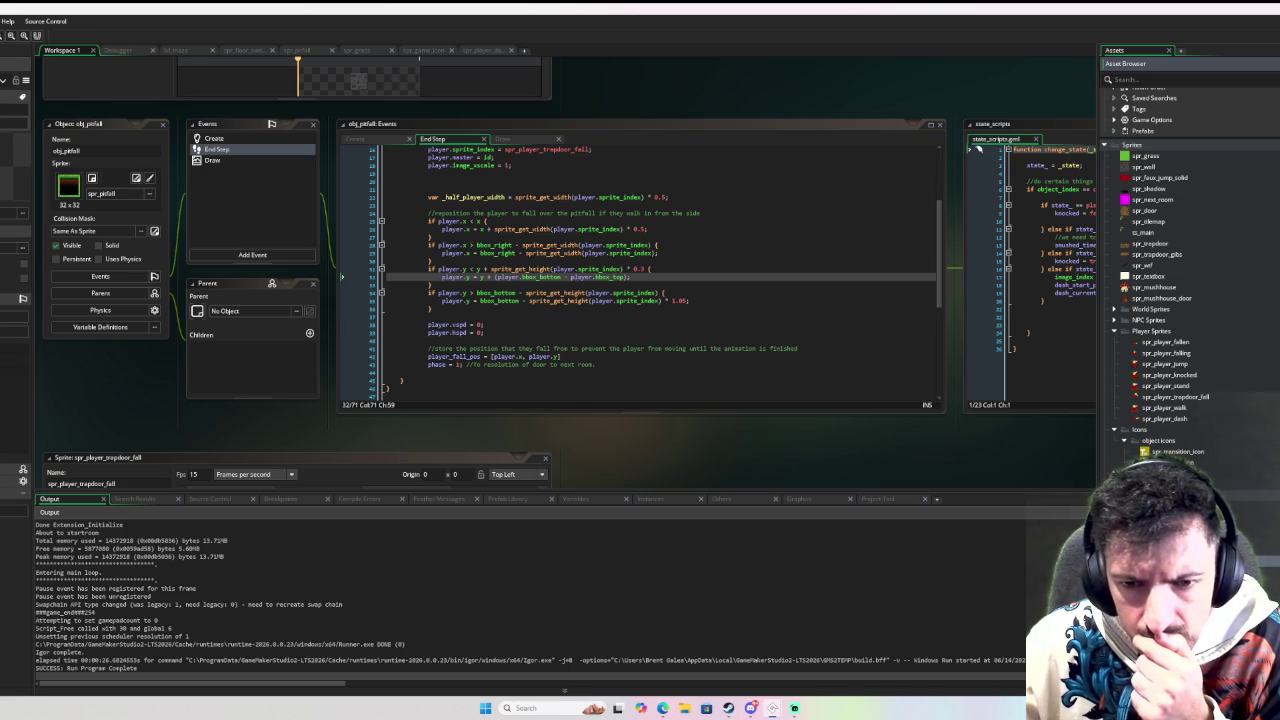
pyautogui.scroll(1, 1190, 250)
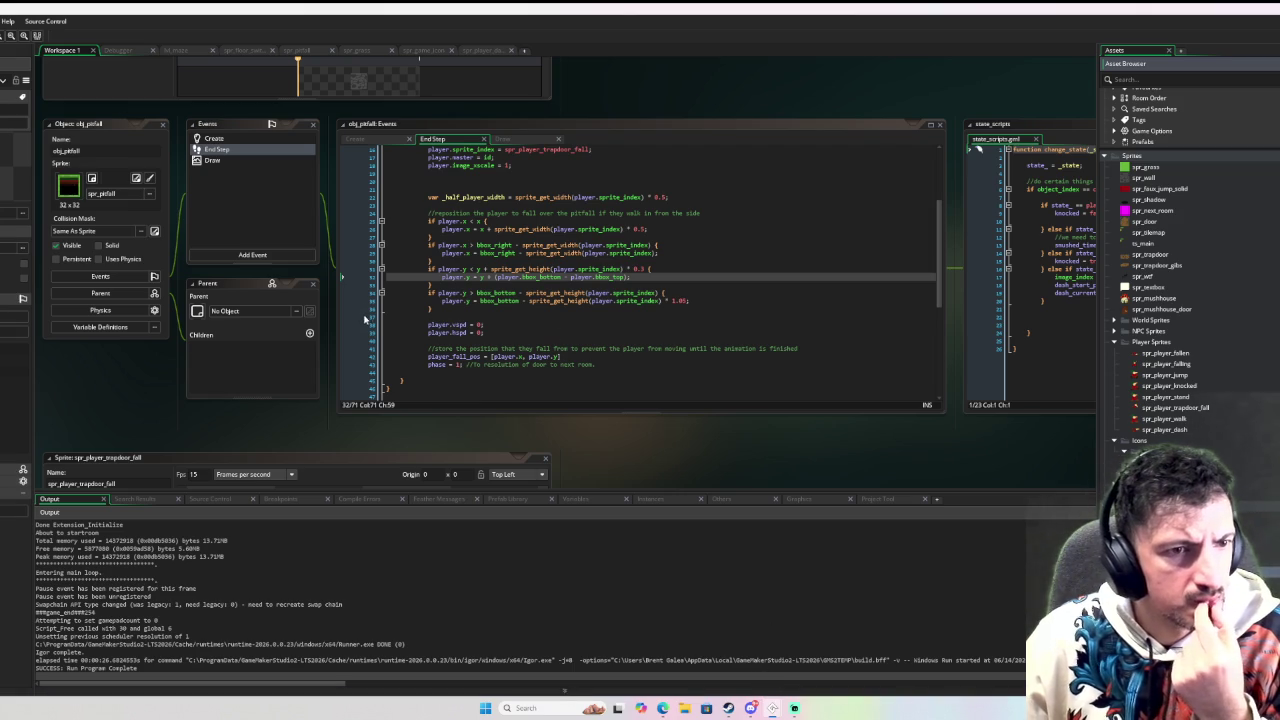
# Pan the workspace and collapse the obj_next_room windows via their title bar
pyautogui.moveTo(124, 379); pyautogui.dragTo(341, 432)
pyautogui.scroll(5, 341, 432)
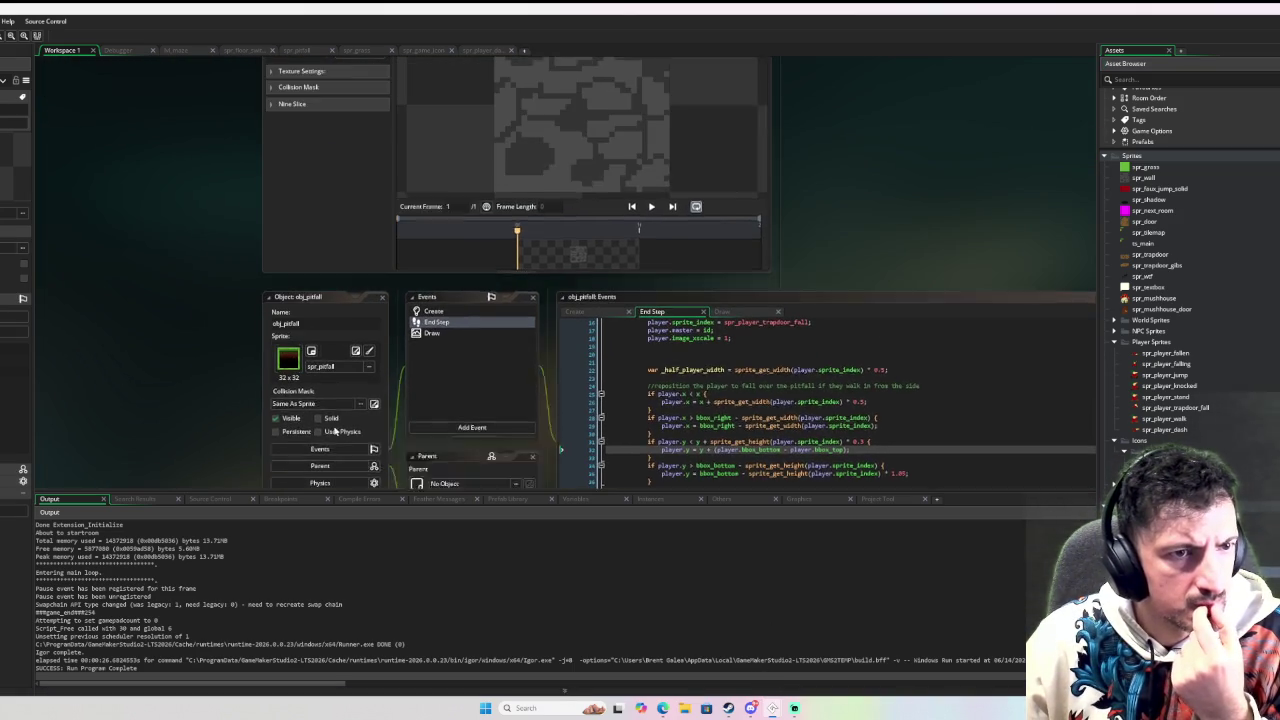
pyautogui.scroll(5, 307, 428)
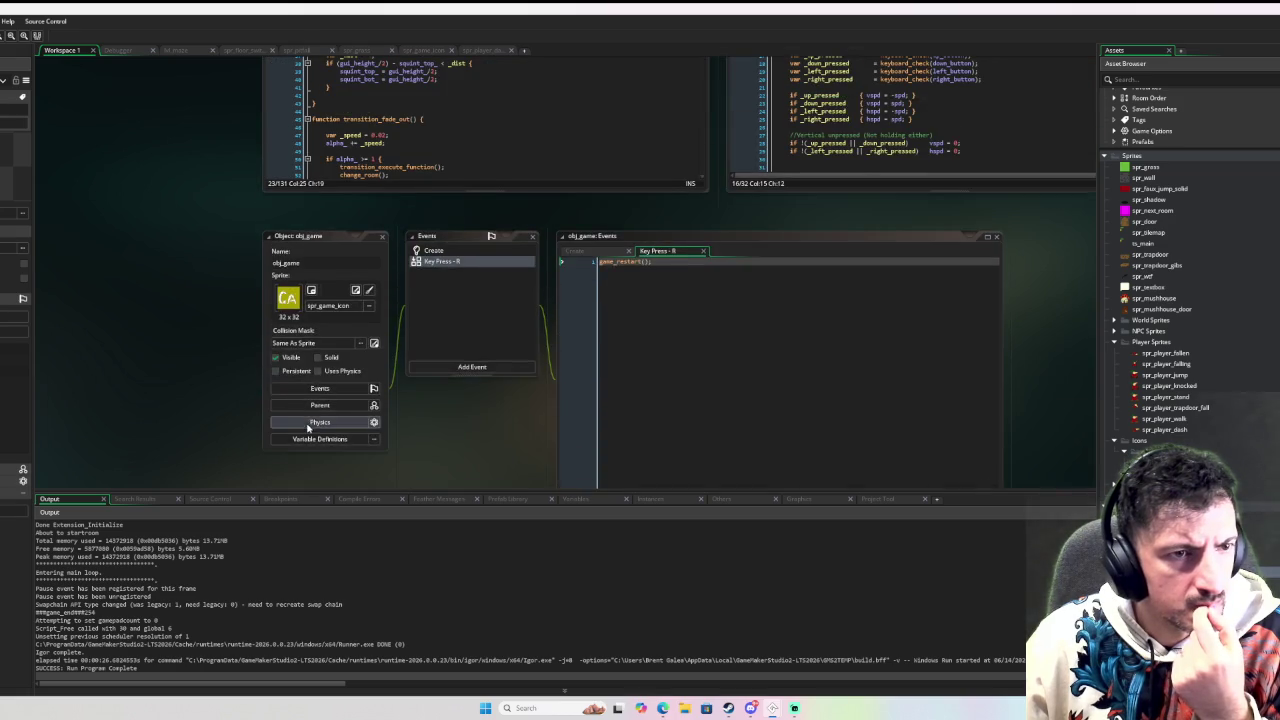
pyautogui.scroll(8, 541, 424)
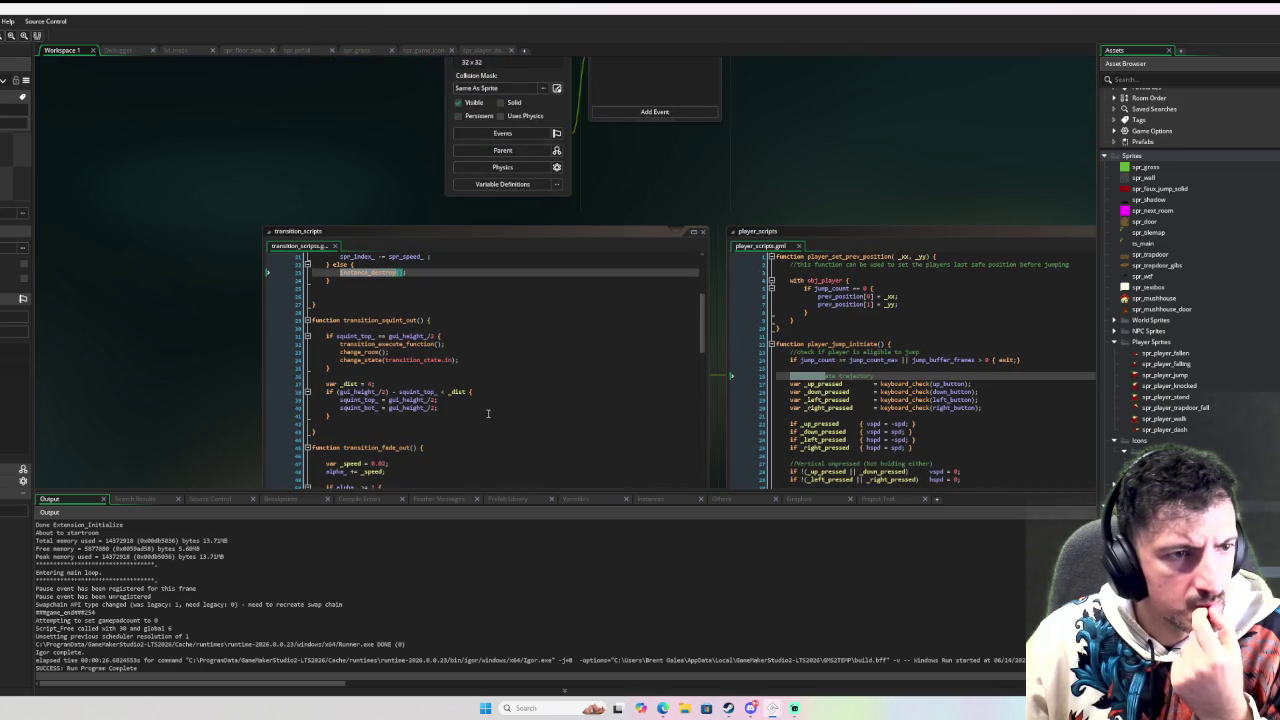
pyautogui.scroll(3, 245, 382)
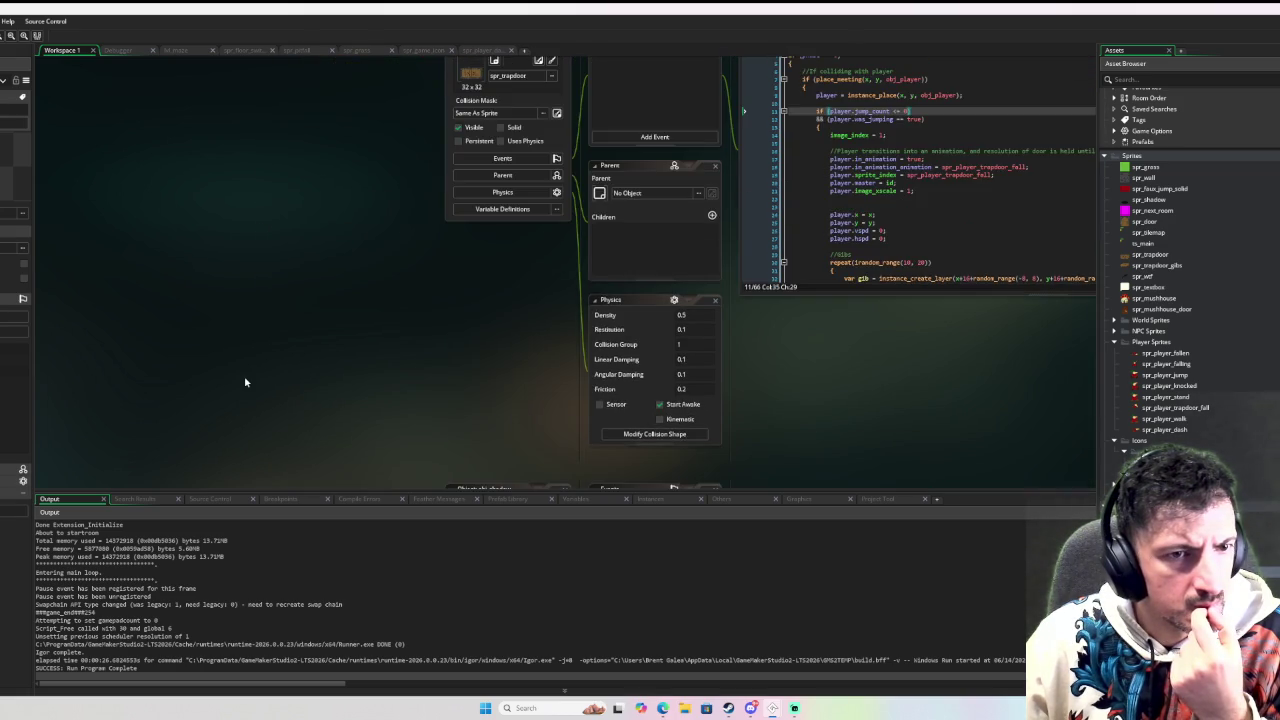
pyautogui.scroll(5, 400, 395)
pyautogui.scroll(6, 342, 404)
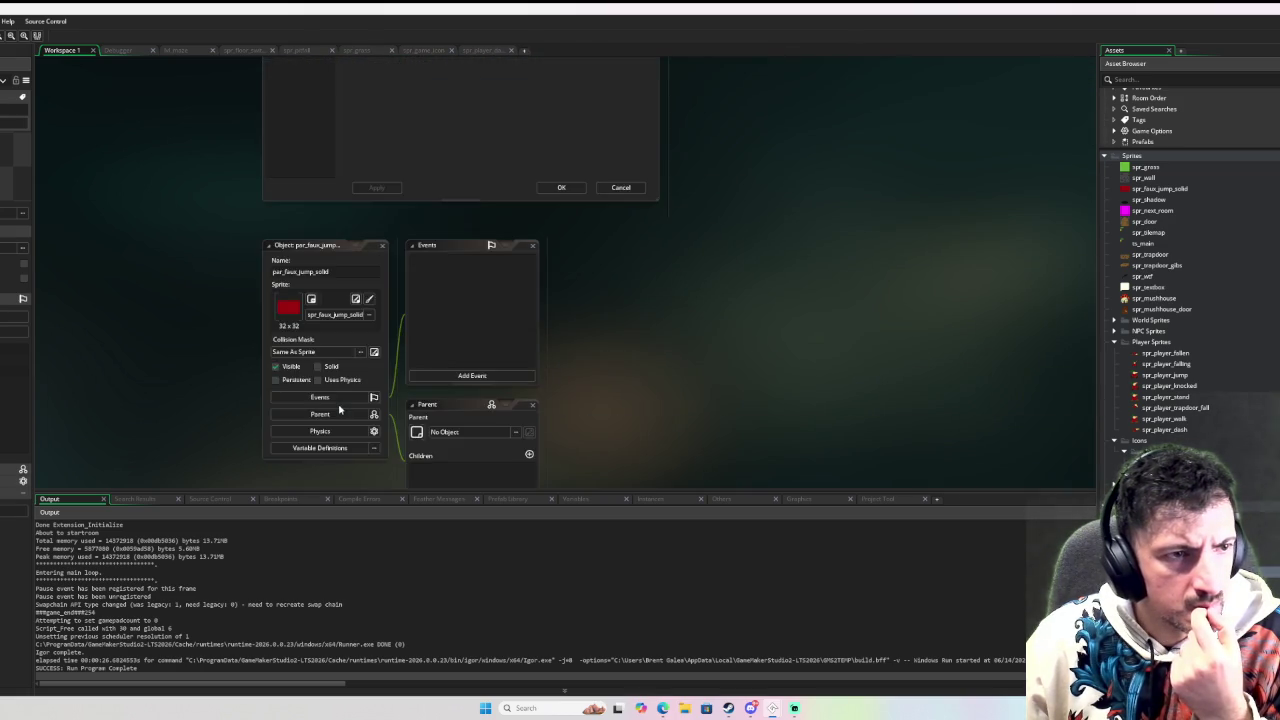
pyautogui.scroll(-7, 600, 330)
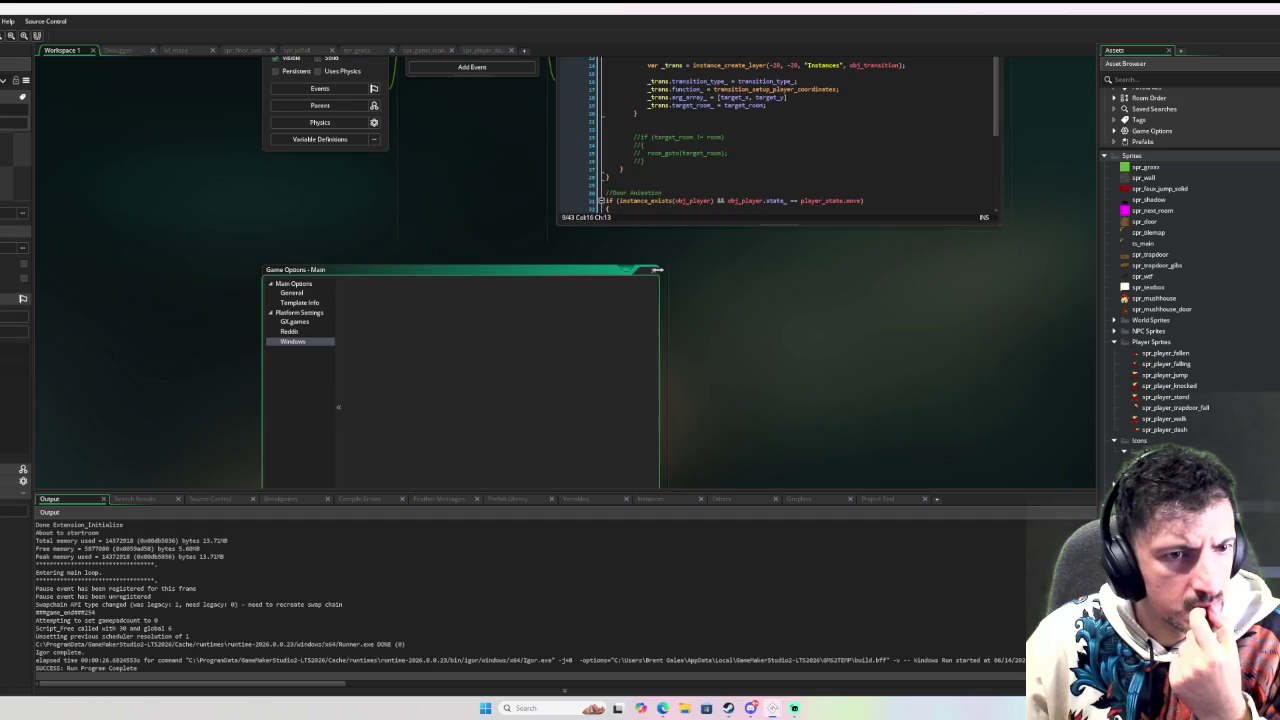
pyautogui.scroll(5, 523, 366)
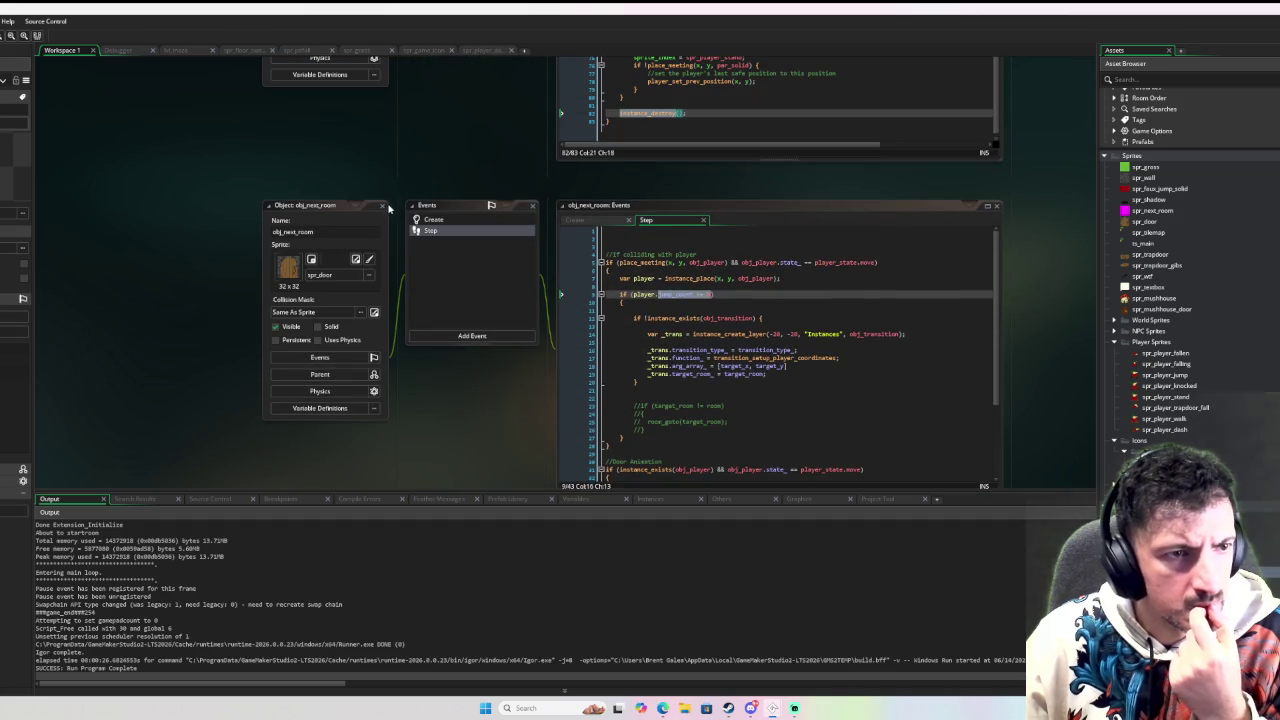
pyautogui.doubleClick(386, 207)
# Launch the game under the debugger with F6
pyautogui.scroll(3, 415, 270)
pyautogui.scroll(1, 415, 271)
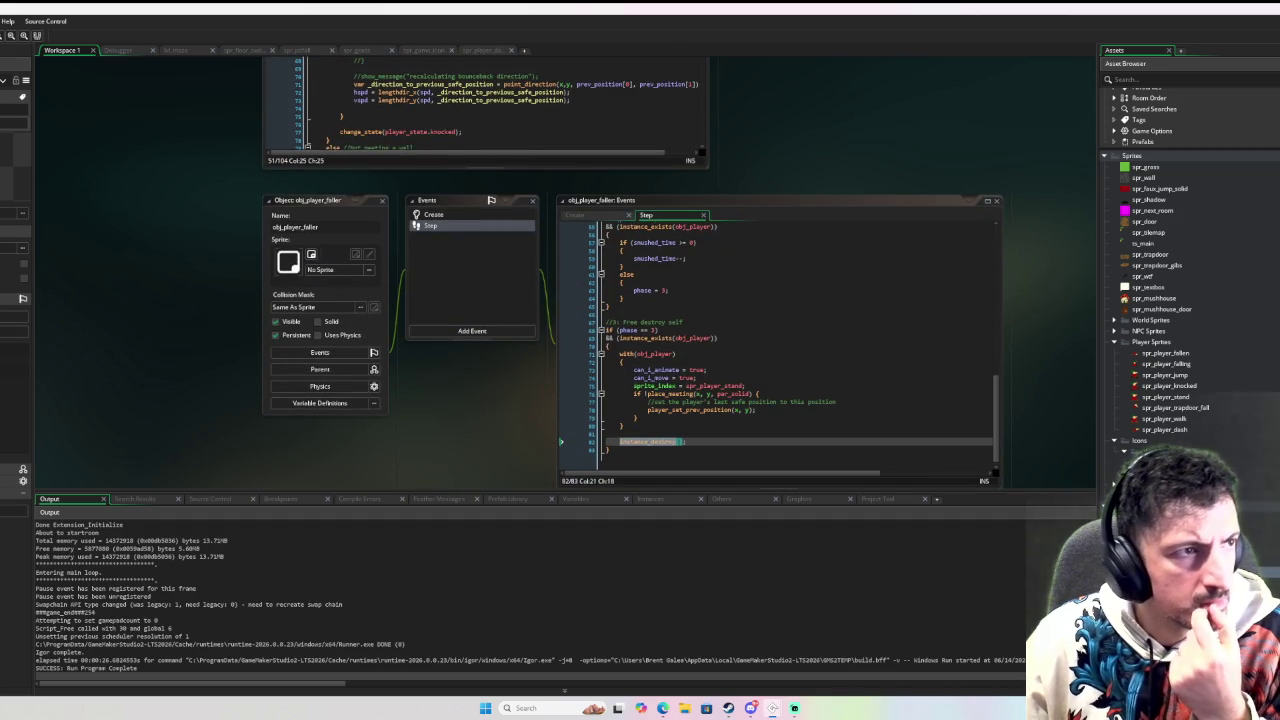
pyautogui.press('F6')
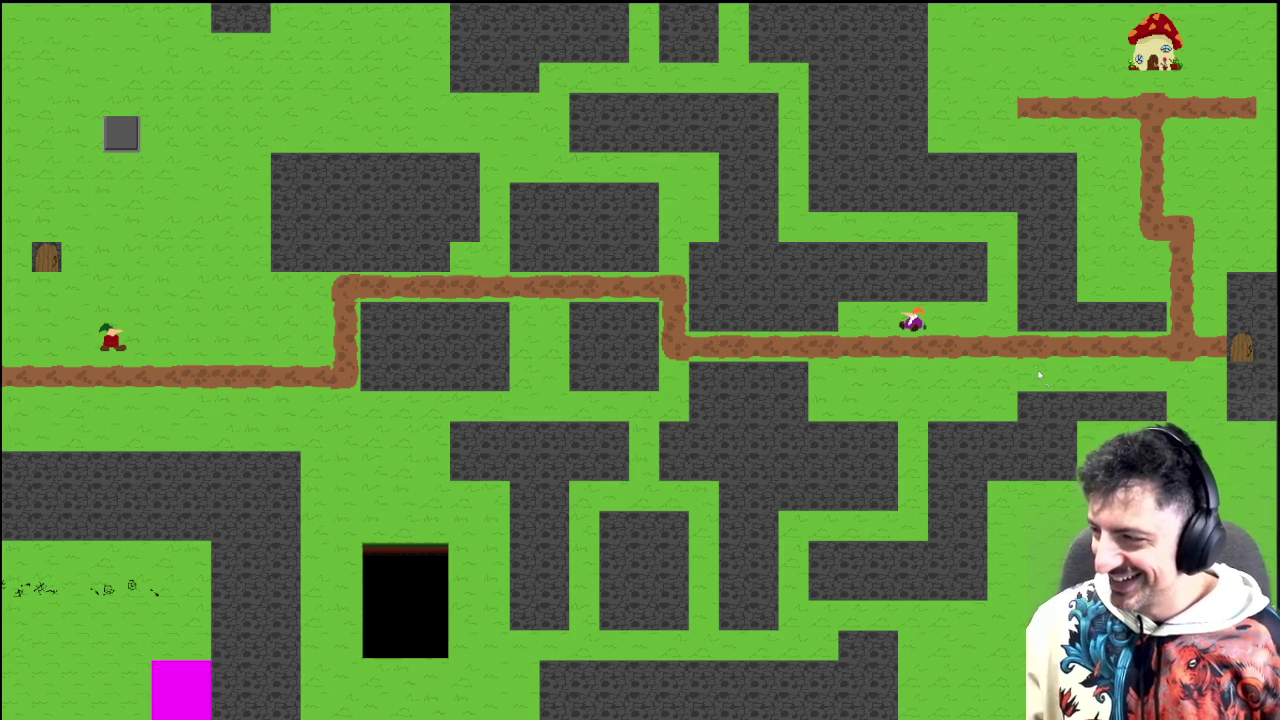
# Walk the gnome down, right and up through the maze, then quit with Escape
pyautogui.click(191, 437)
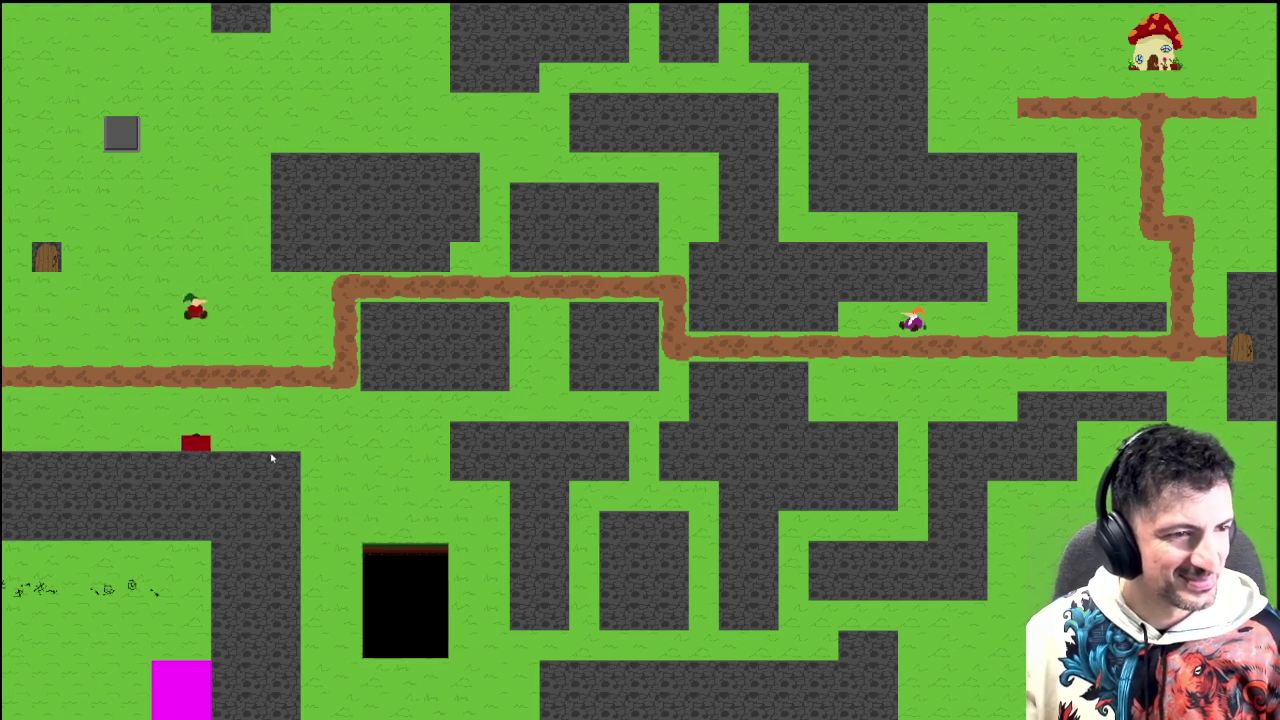
pyautogui.press('Right')
pyautogui.press('Up')
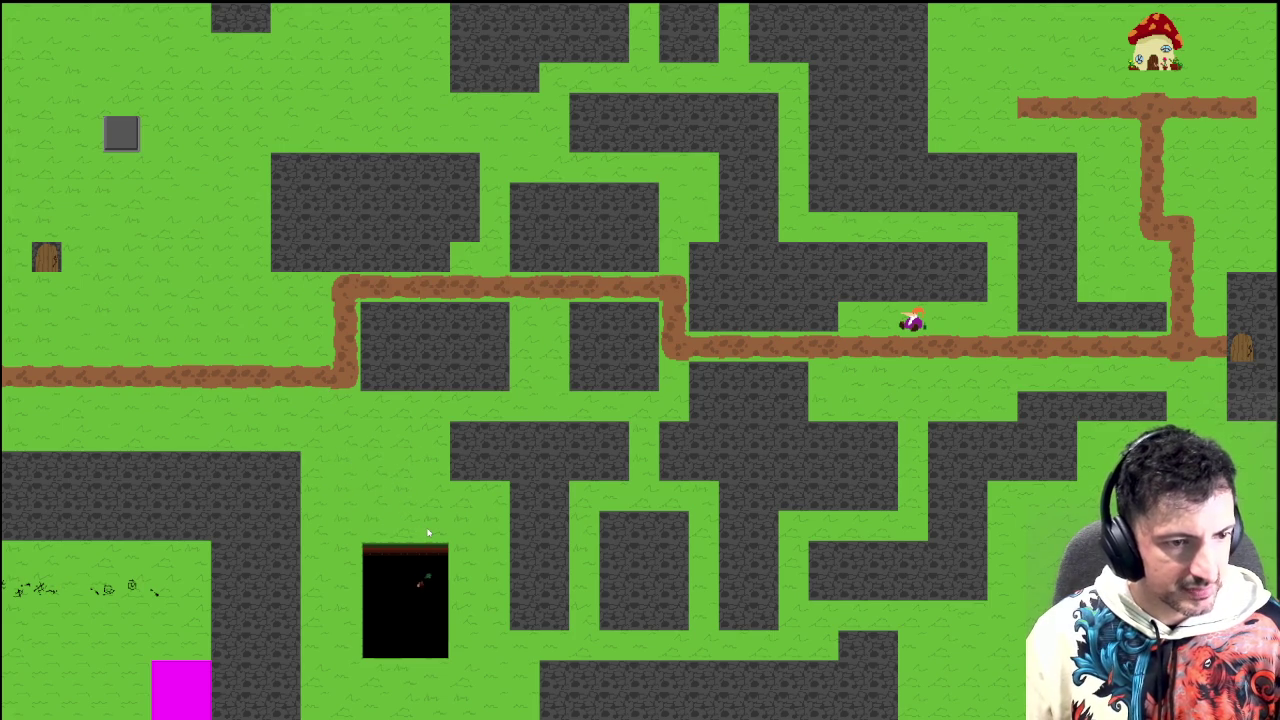
pyautogui.press('Escape')
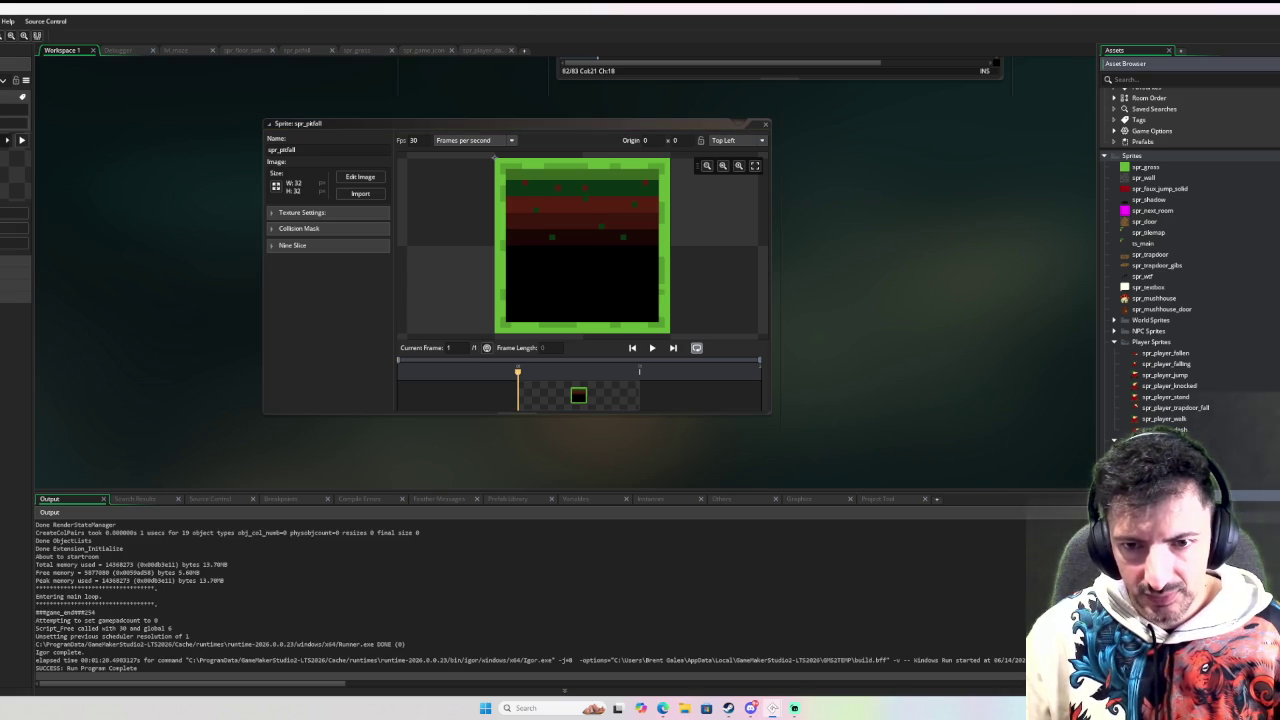
# Move spr_pitfall into the Sprites folder of the Asset Browser and bring up that folder's context menu
pyautogui.scroll(-5, 640, 300)
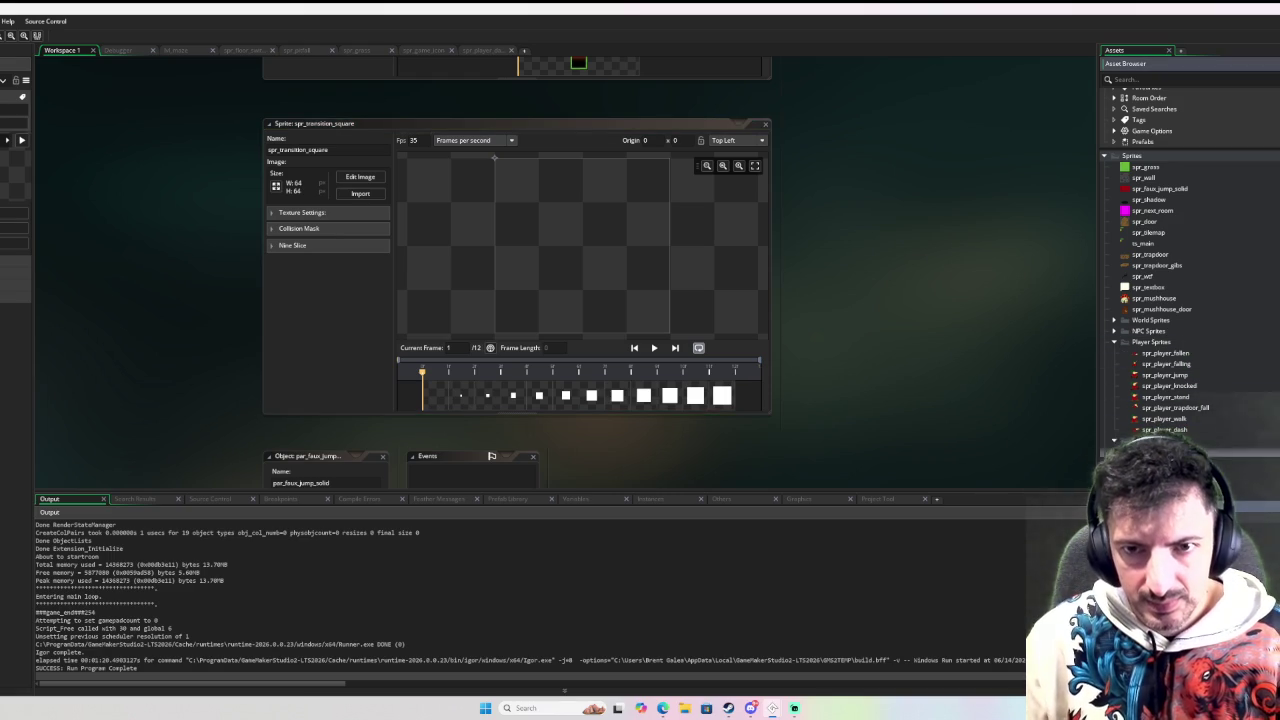
pyautogui.moveTo(1165, 265)
pyautogui.mouseDown()
pyautogui.moveTo(1190, 264)
pyautogui.moveTo(1189, 253)
pyautogui.mouseUp()
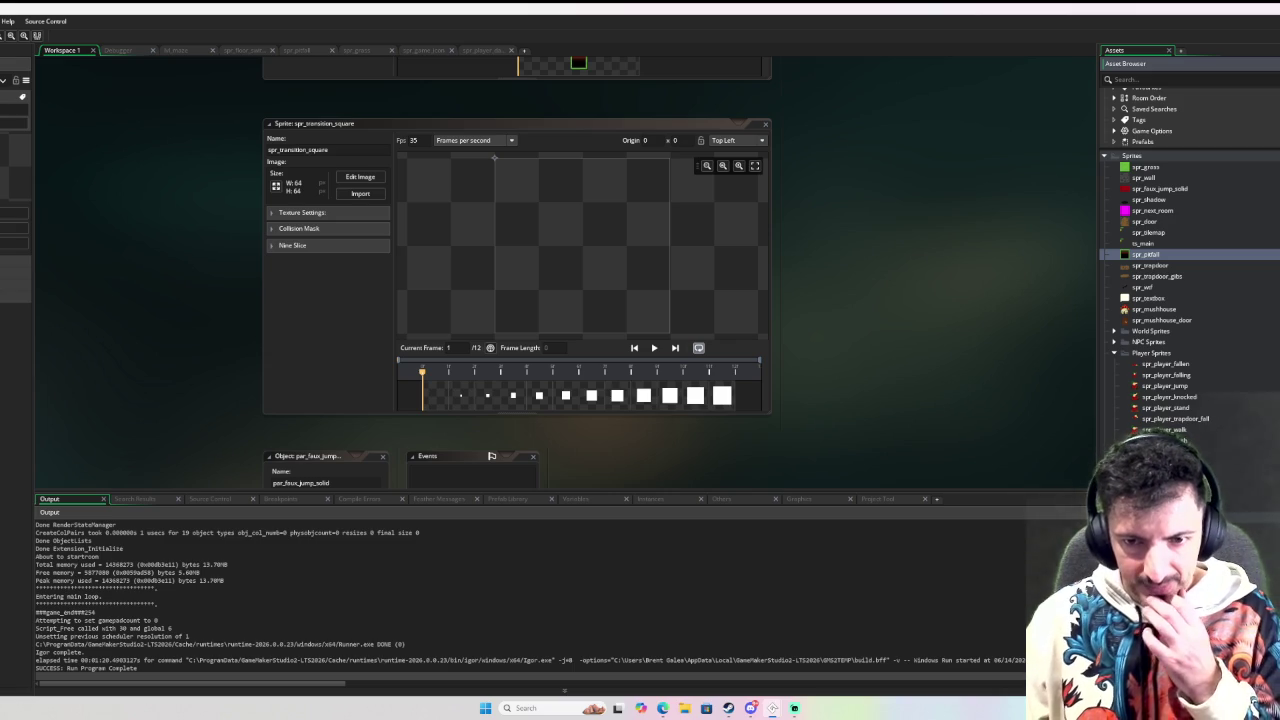
pyautogui.rightClick(1105, 497)
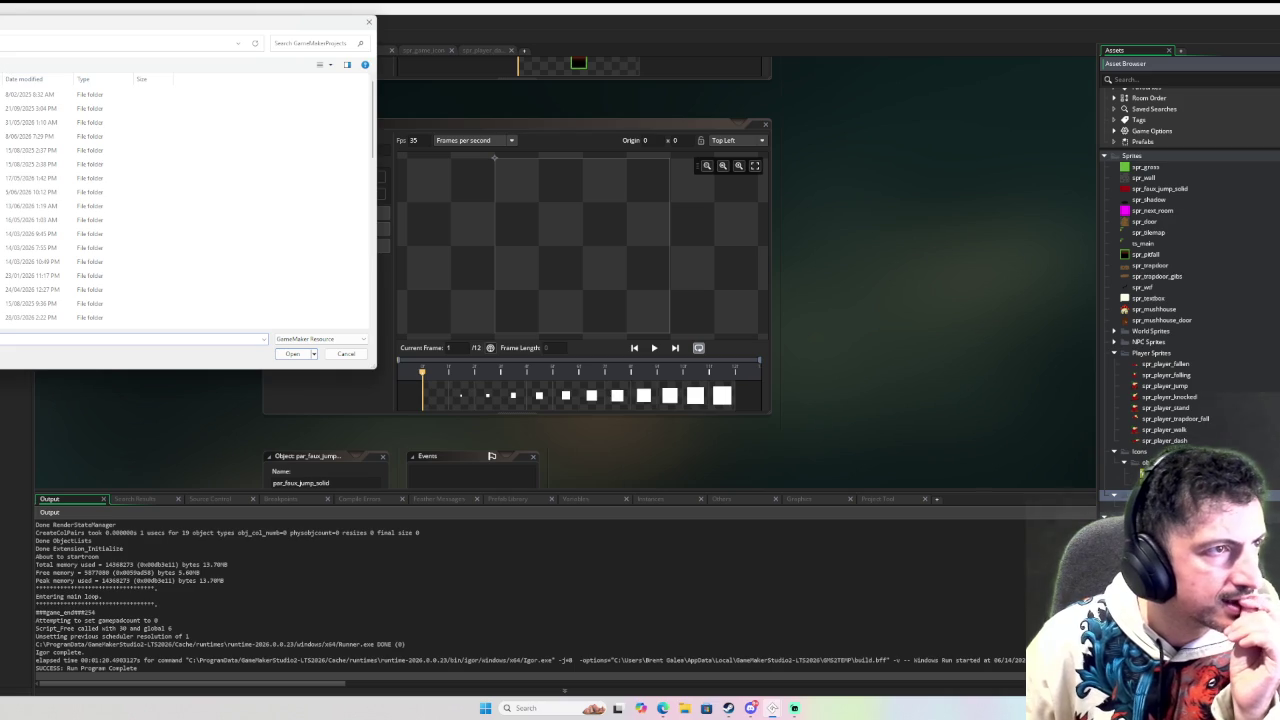
# Import spr_small_puff_of_smoke_front's .yy from GameMakerProjects > ESTE v1.00 Demo > sprites
pyautogui.scroll(-5, 80, 182)
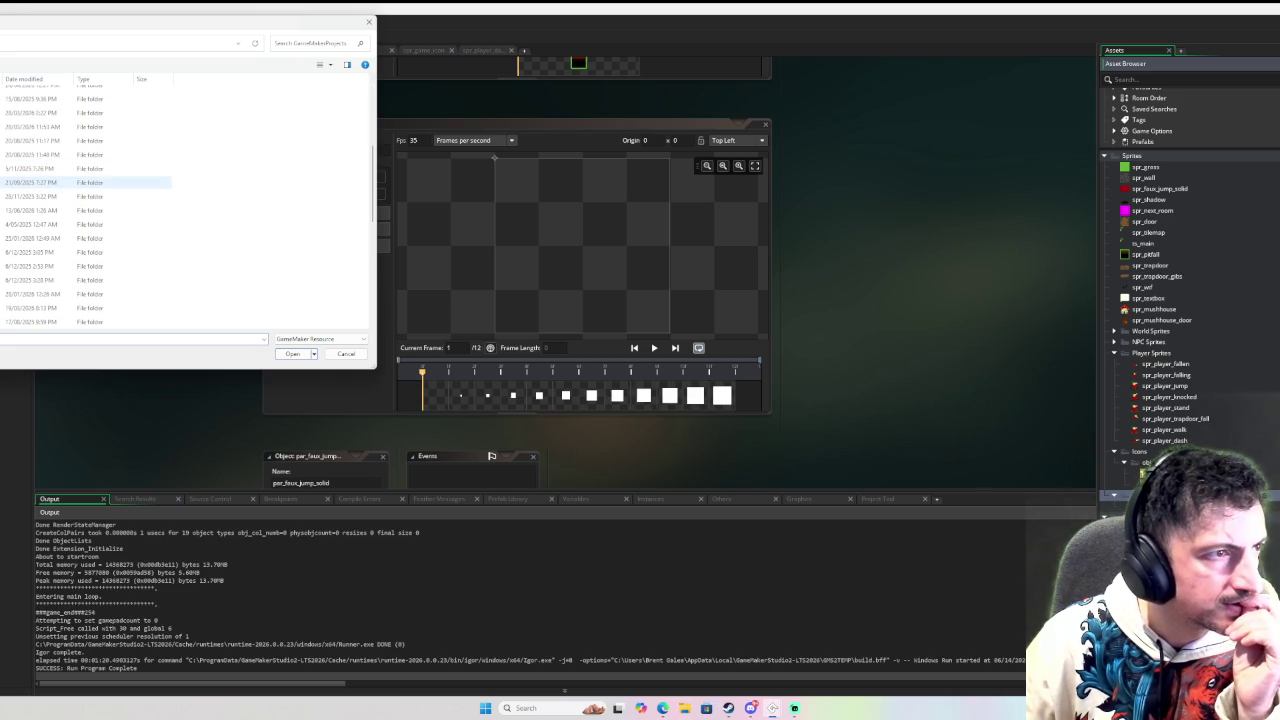
pyautogui.scroll(-2, 80, 182)
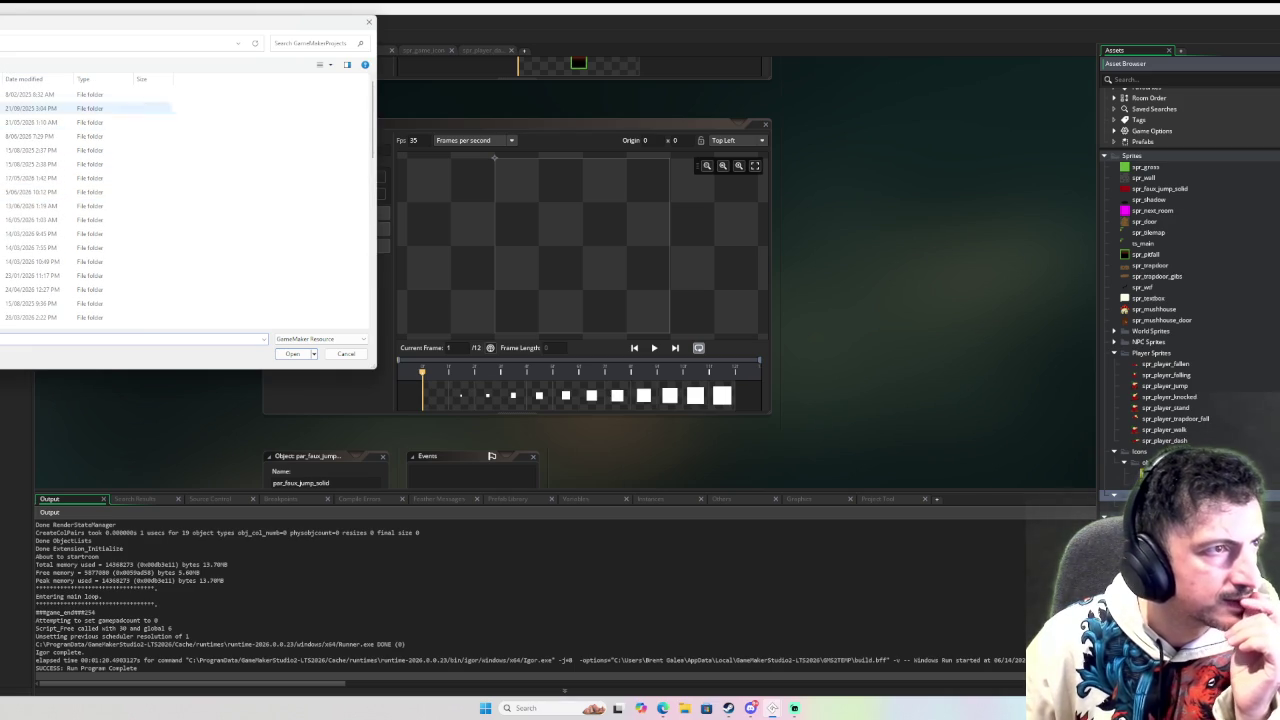
pyautogui.hotkey('alt', 'Up')
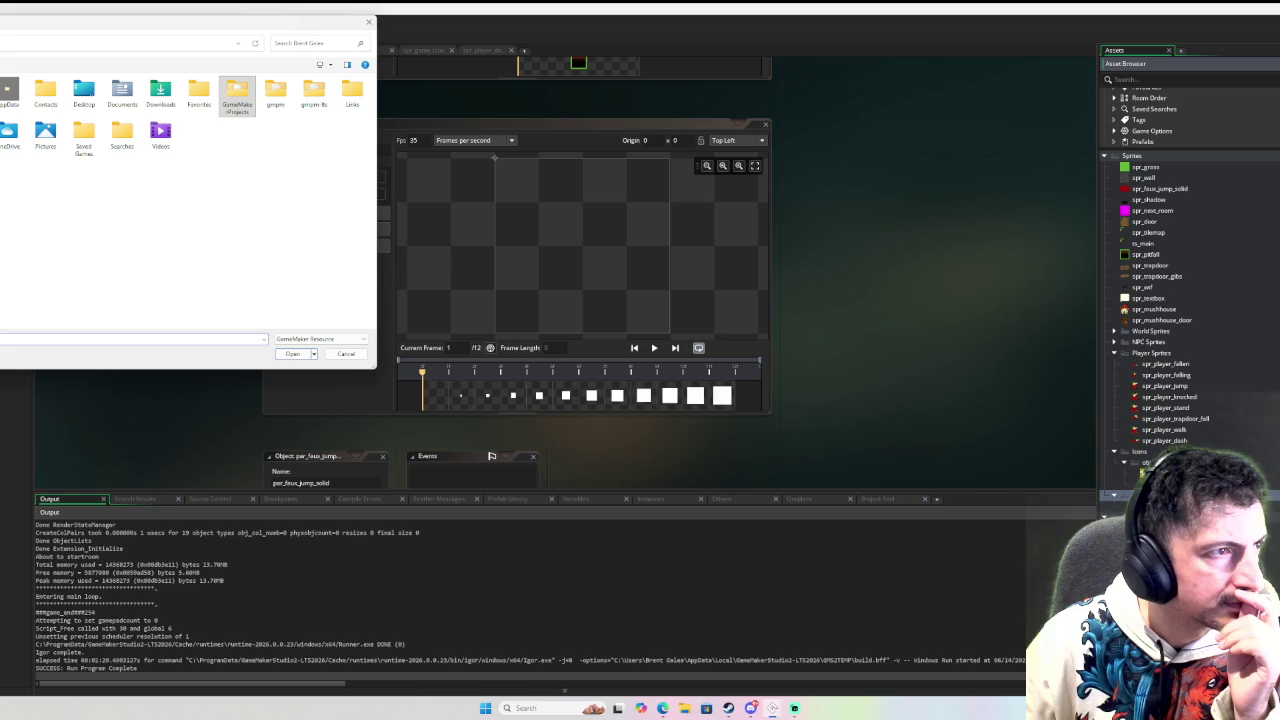
pyautogui.press('Return')
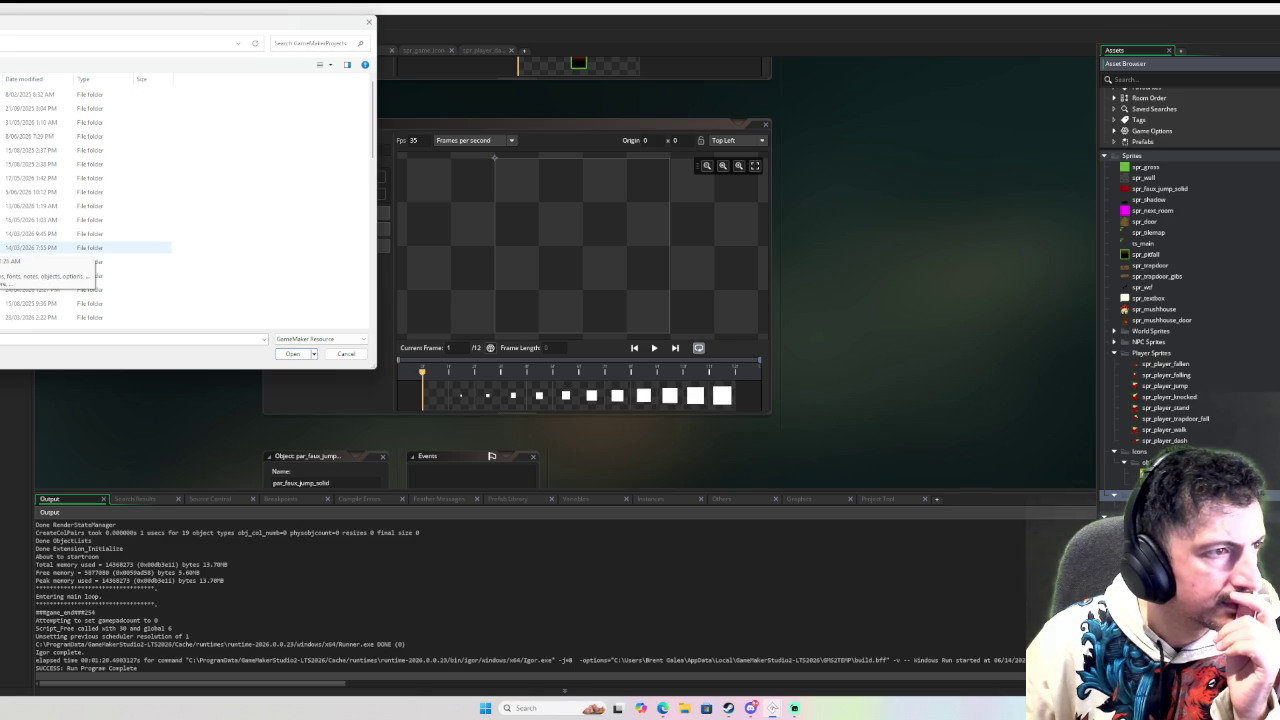
pyautogui.doubleClick(40, 247)
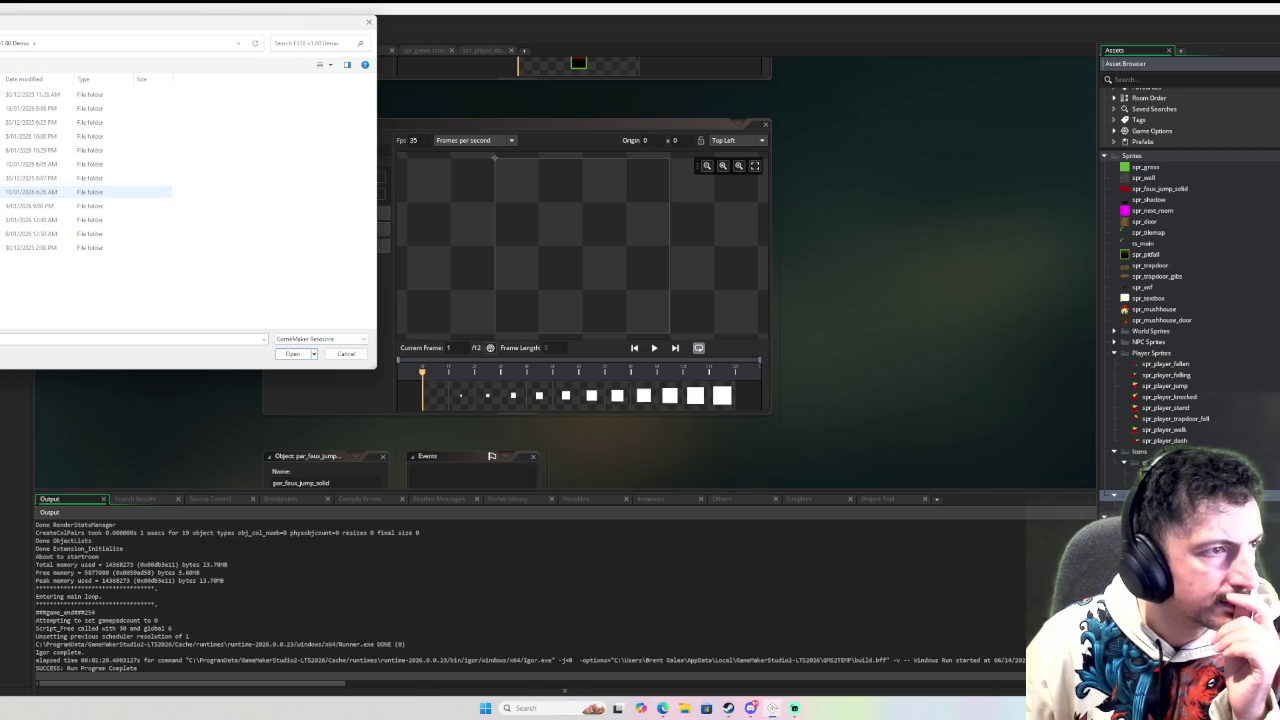
pyautogui.doubleClick(40, 233)
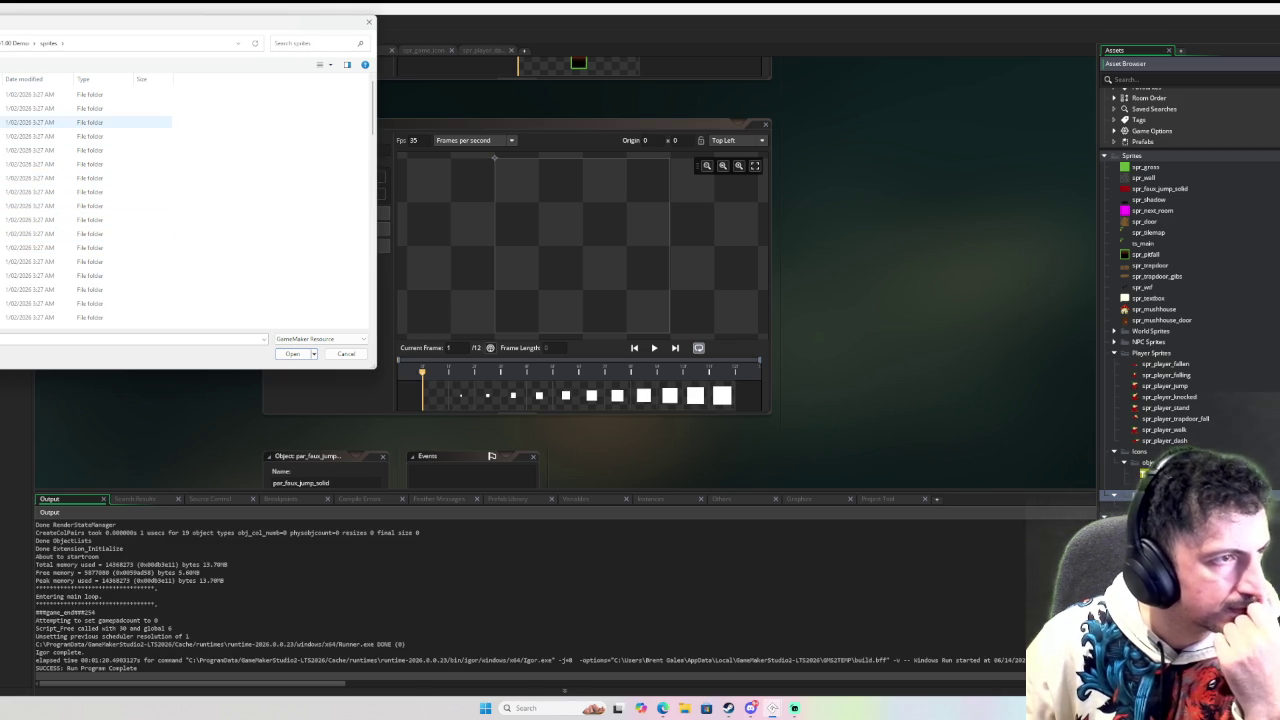
pyautogui.scroll(-1, 40, 160)
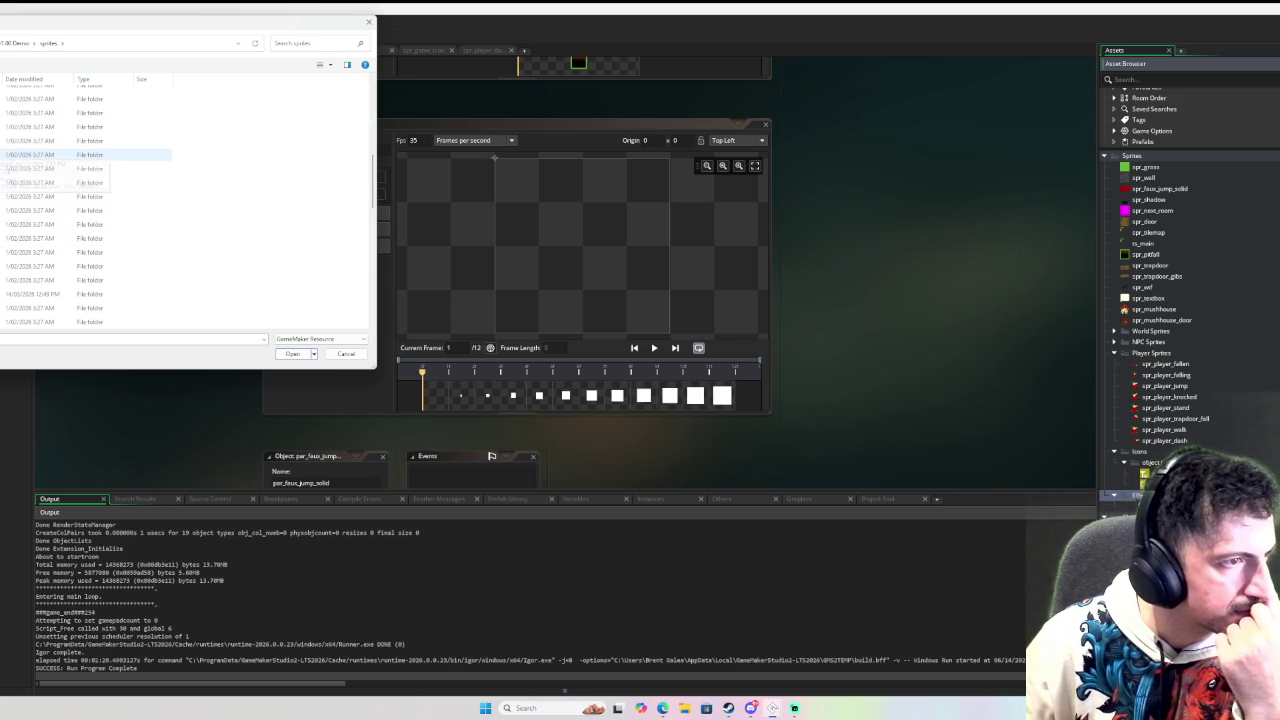
pyautogui.scroll(-3, 40, 168)
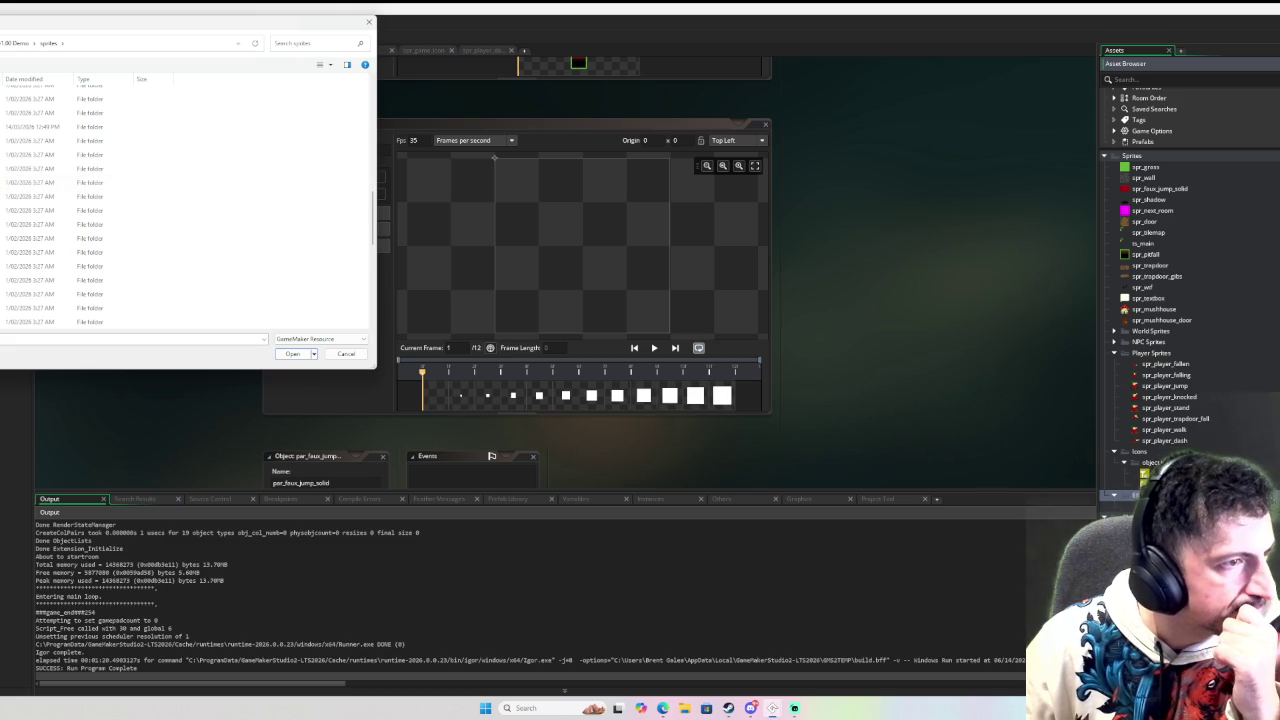
pyautogui.scroll(-3, 40, 210)
pyautogui.scroll(-2, 2, 205)
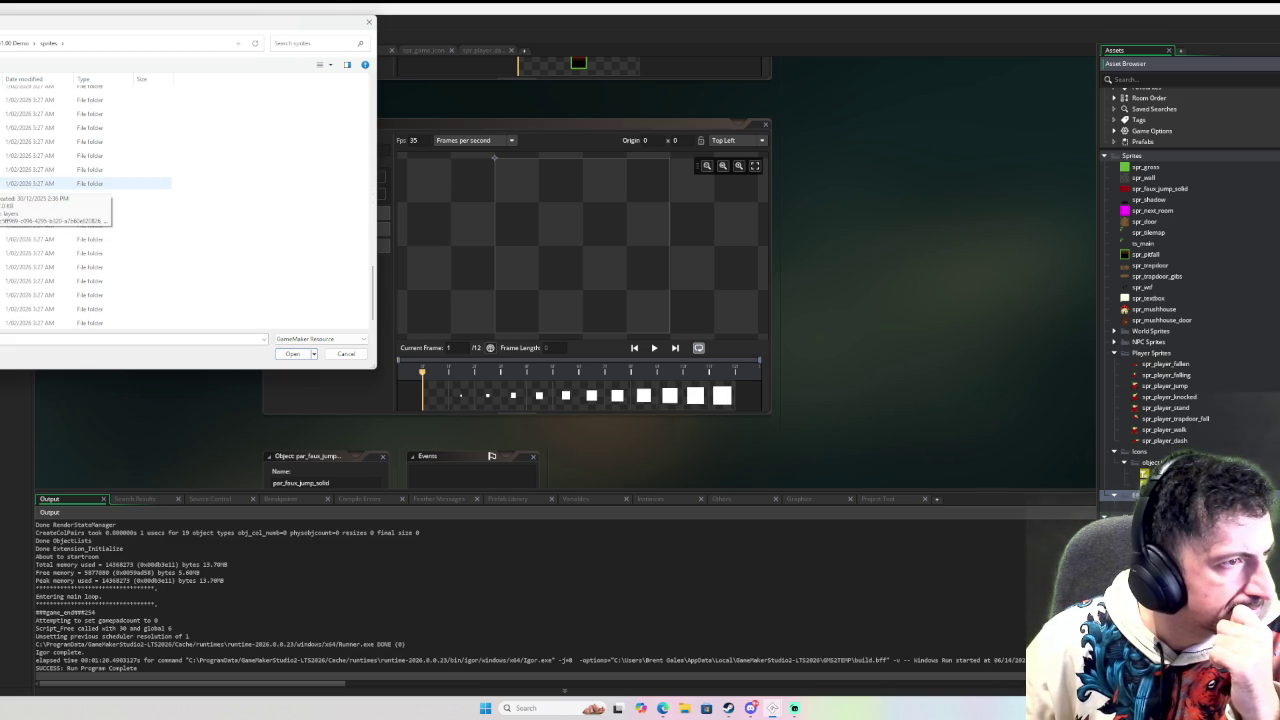
pyautogui.doubleClick(5, 183)
pyautogui.doubleClick(40, 107)
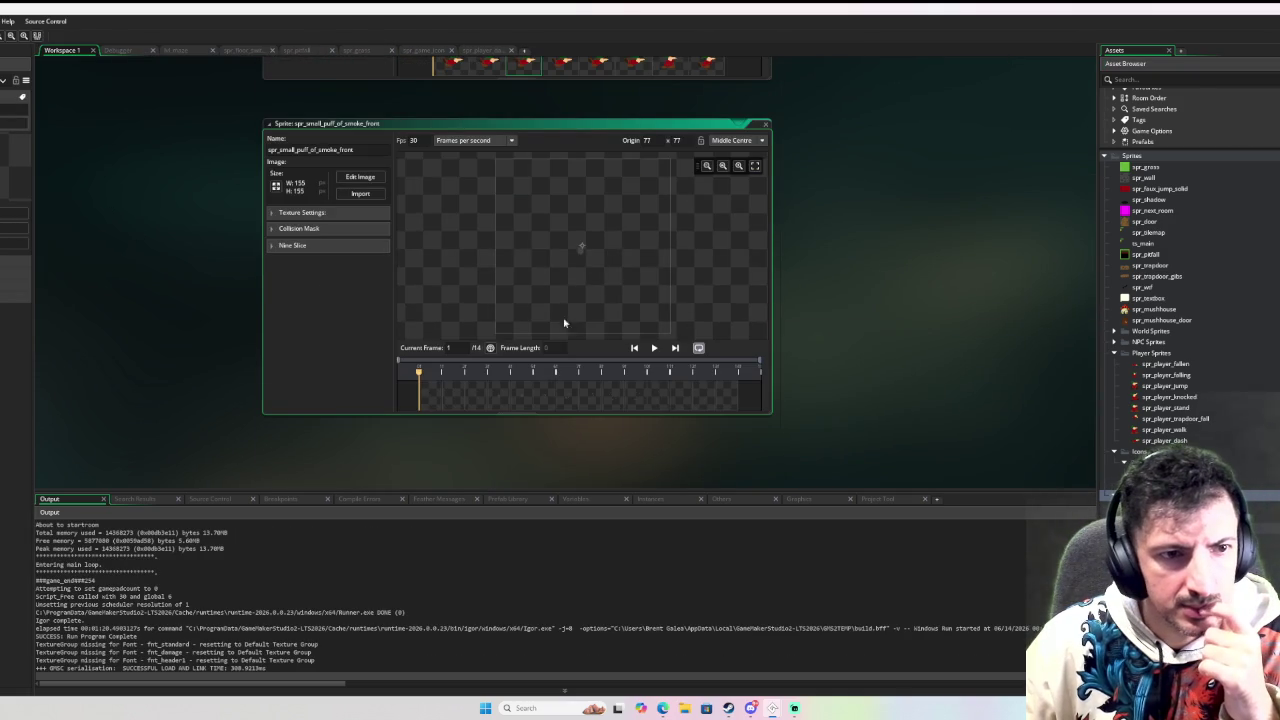
# Preview the front smoke puff animation, then import spr_small_puff_of_smoke_side from the demo's sprites
pyautogui.click(655, 348)
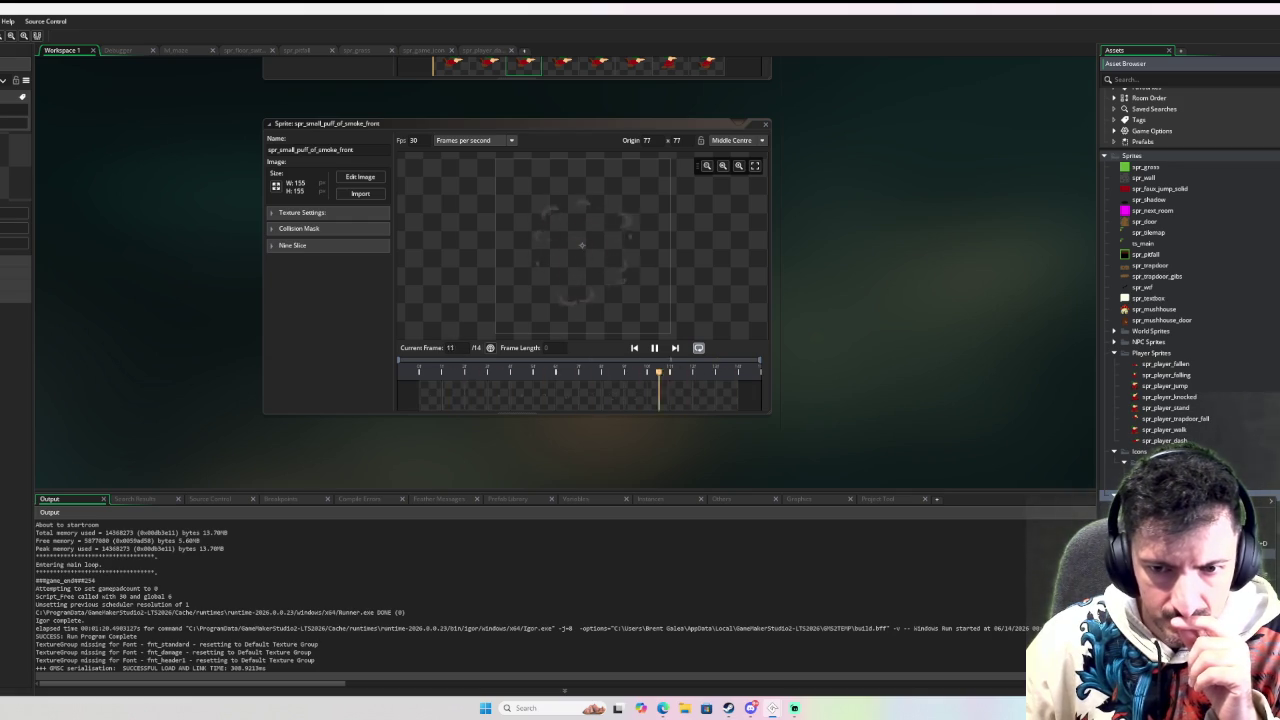
pyautogui.click(360, 193)
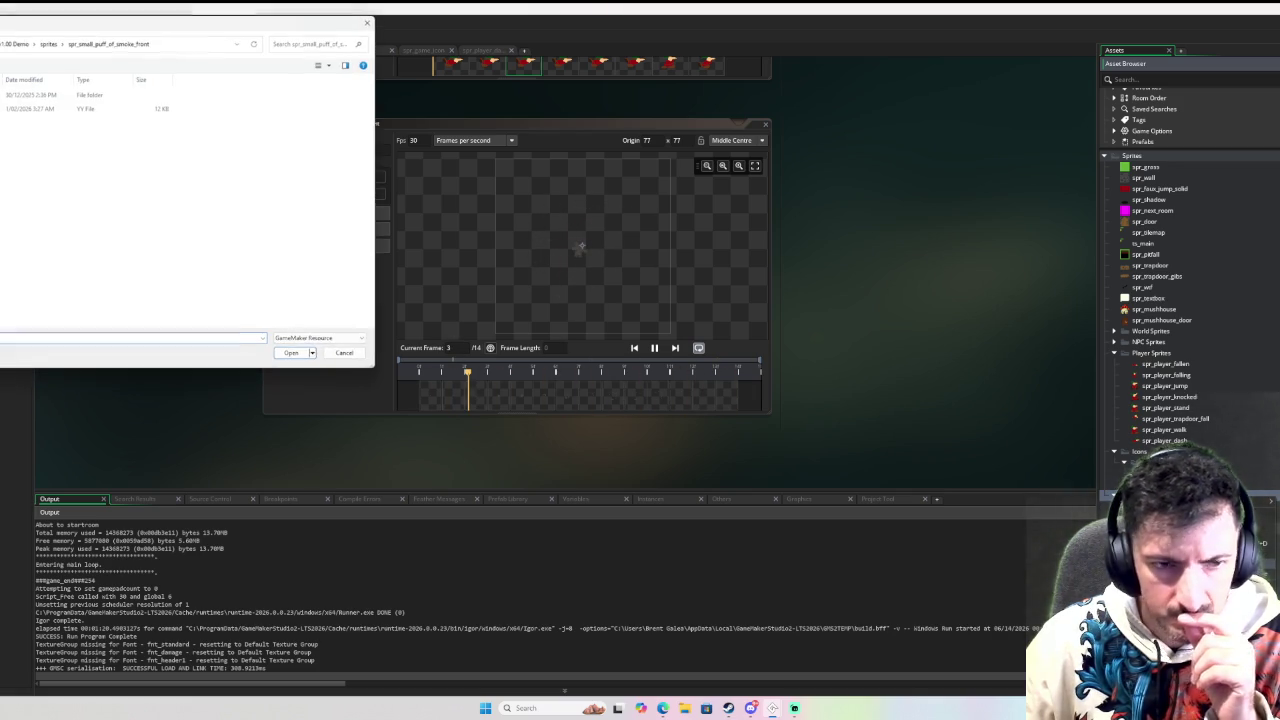
pyautogui.click(48, 43)
pyautogui.doubleClick(90, 252)
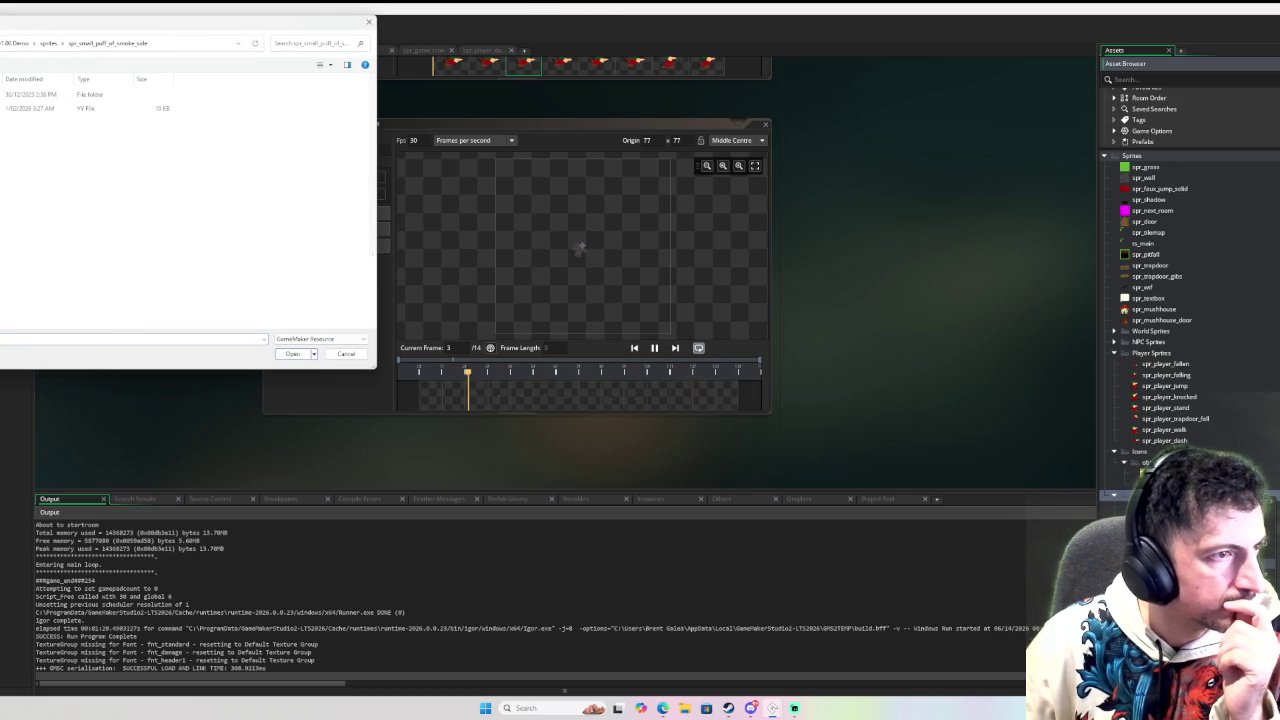
pyautogui.doubleClick(90, 108)
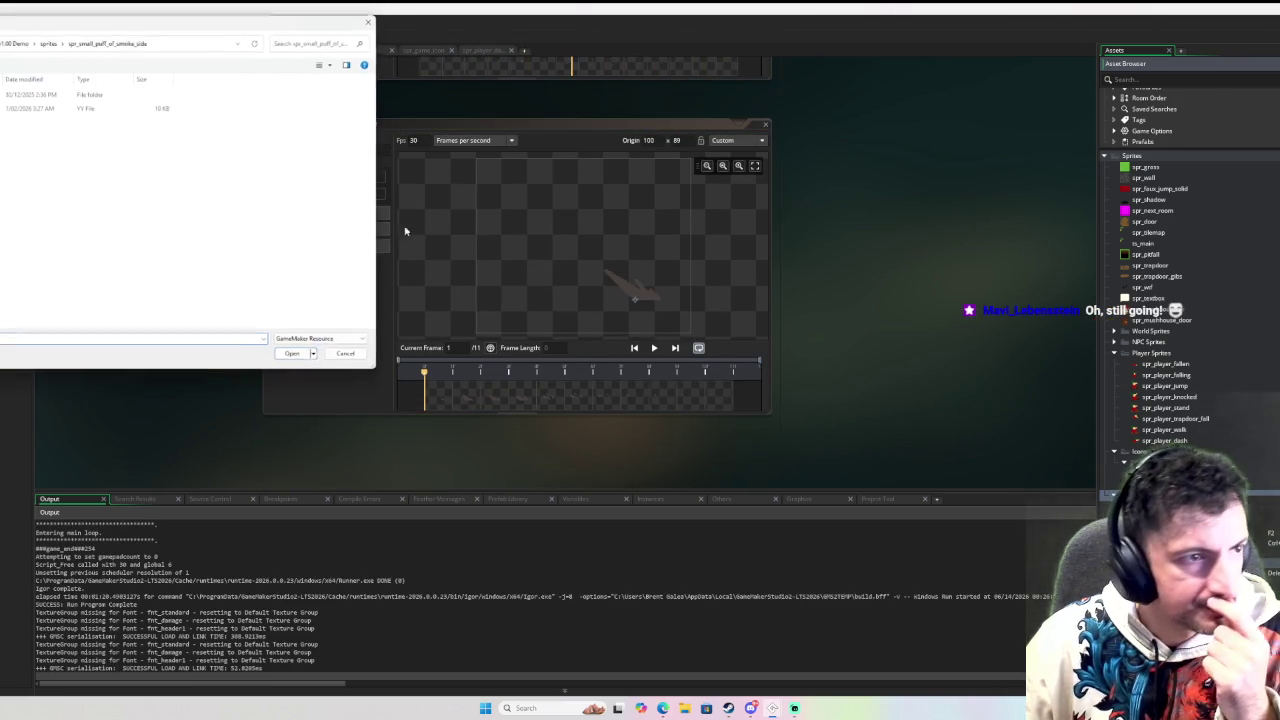
# Import spr_small_spark from the demo's sprites folder and play its 11-frame animation
pyautogui.click(48, 43)
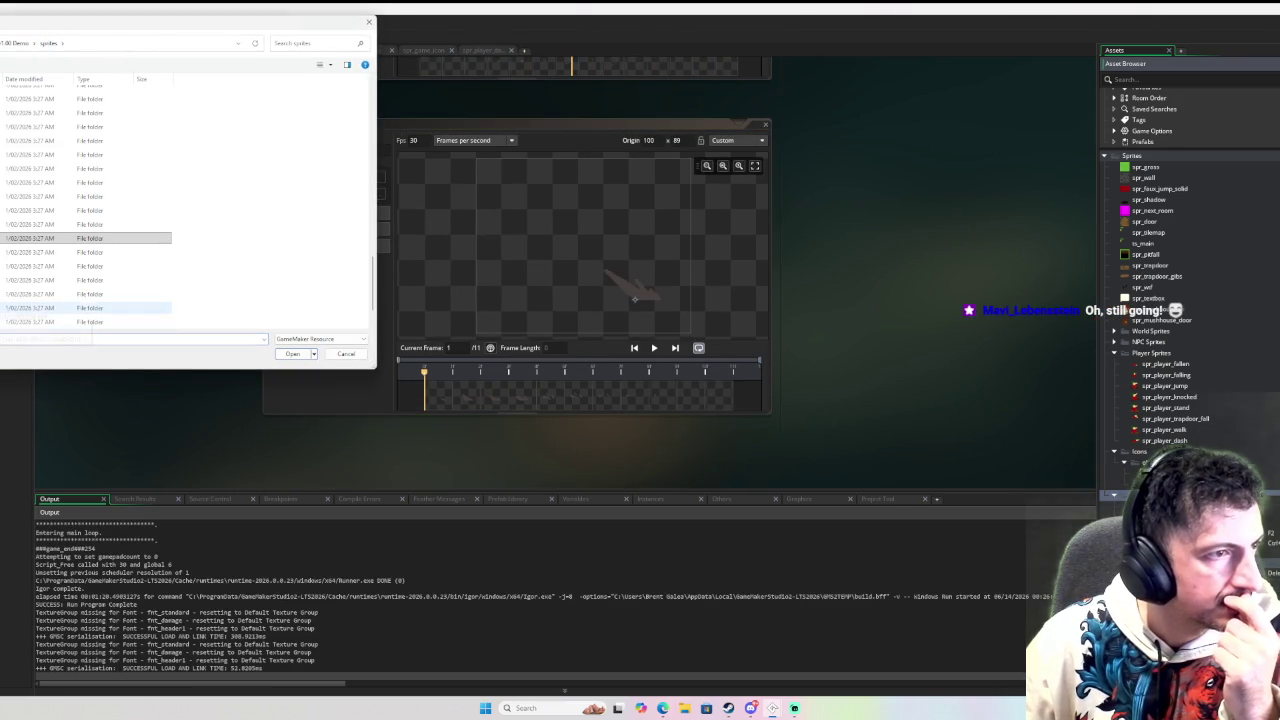
pyautogui.doubleClick(50, 252)
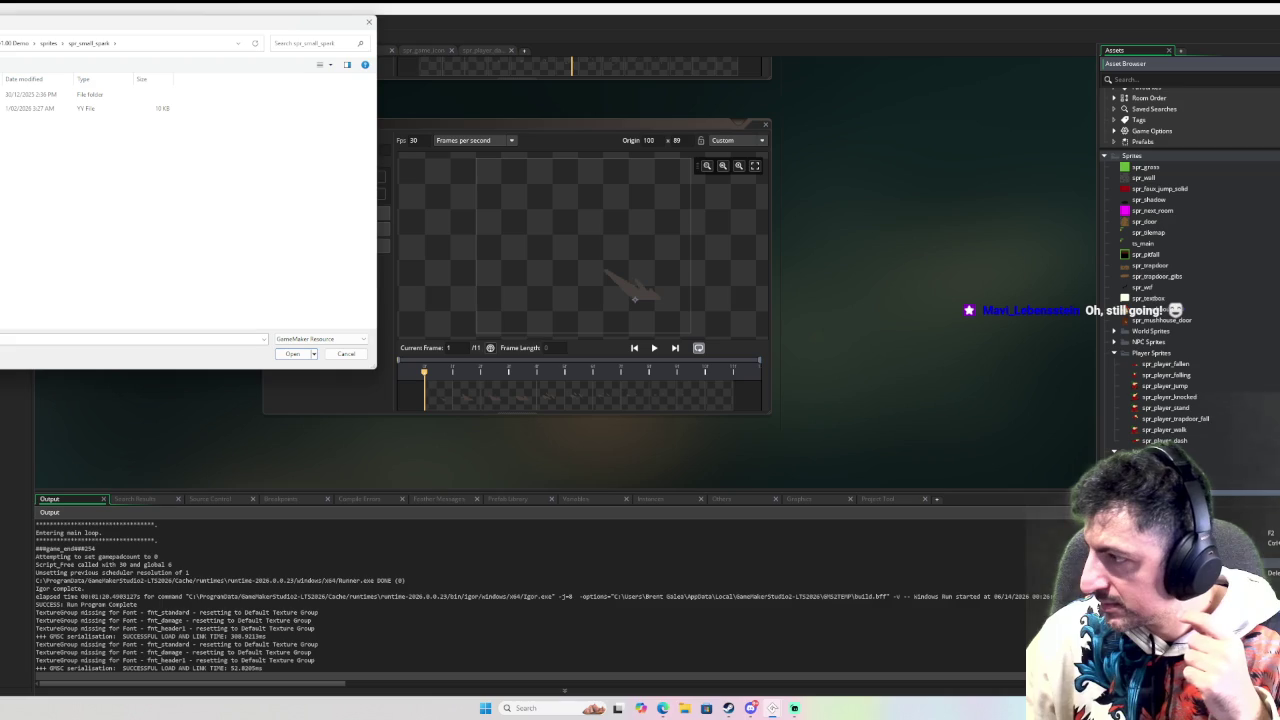
pyautogui.doubleClick(120, 107)
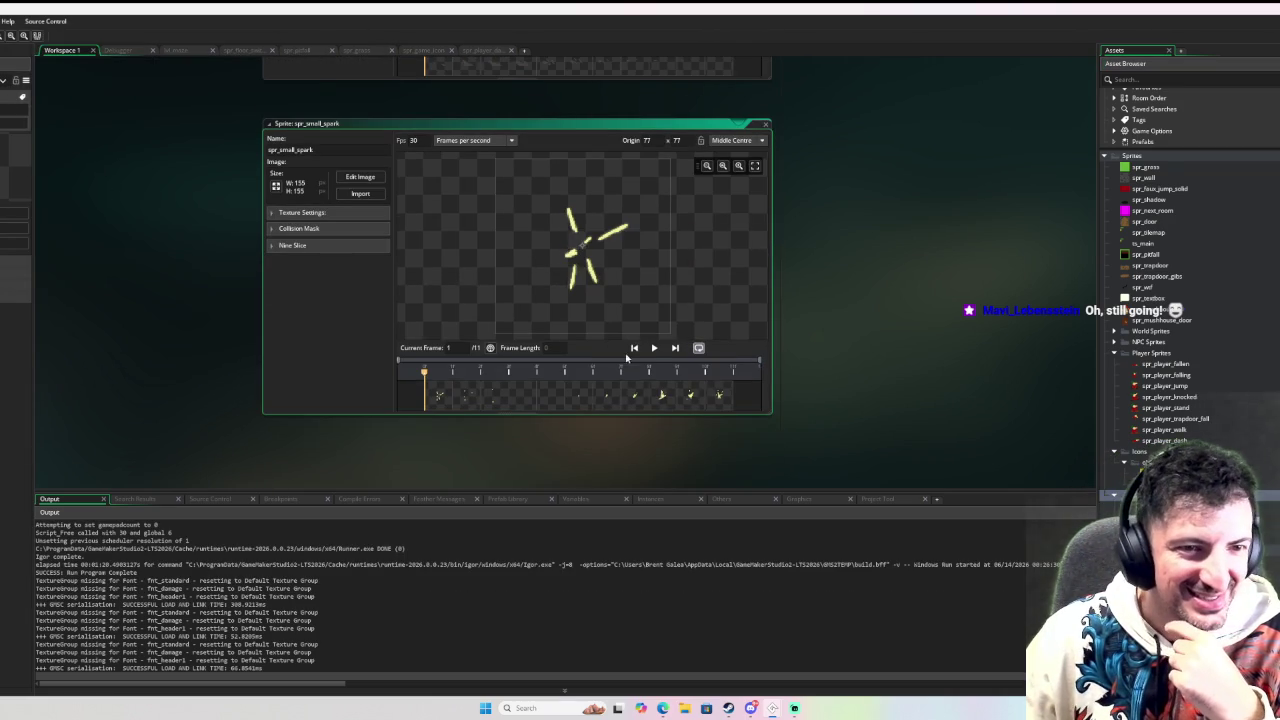
pyautogui.click(653, 348)
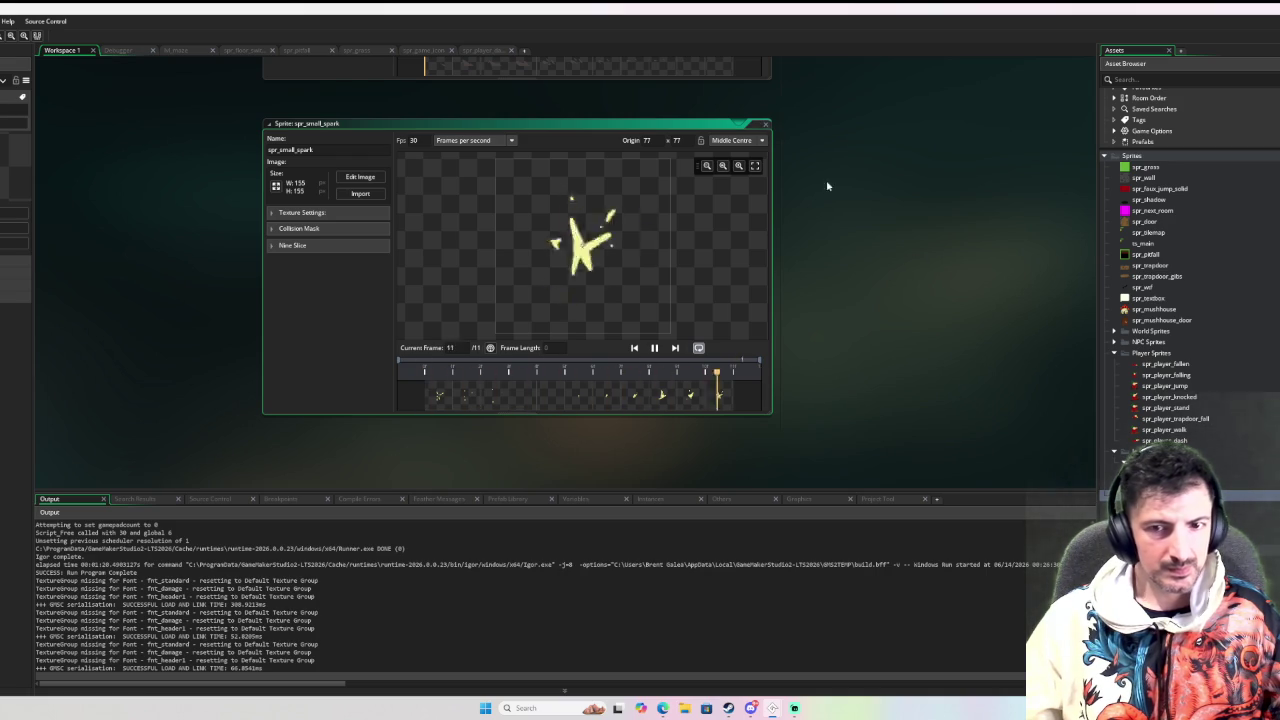
# Import spr_explosion's .yy file from the demo project's sprites folder
pyautogui.click(360, 193)
pyautogui.click(48, 43)
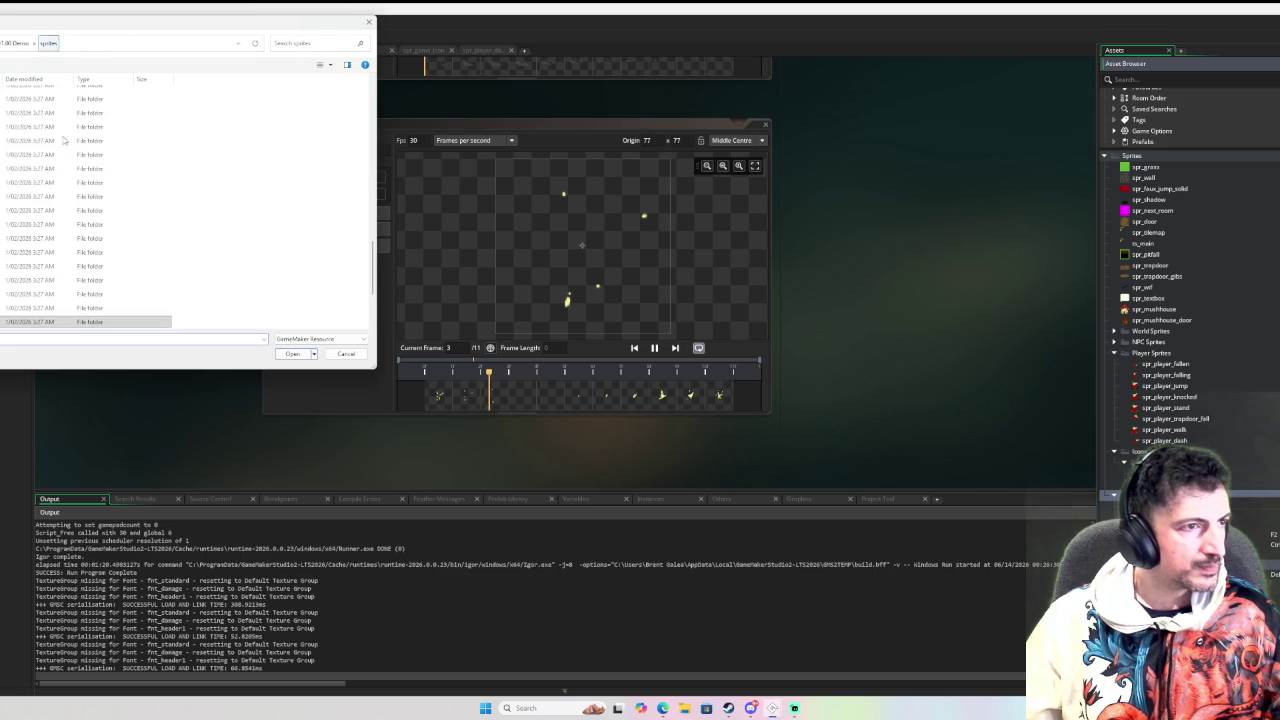
pyautogui.scroll(-3, 38, 183)
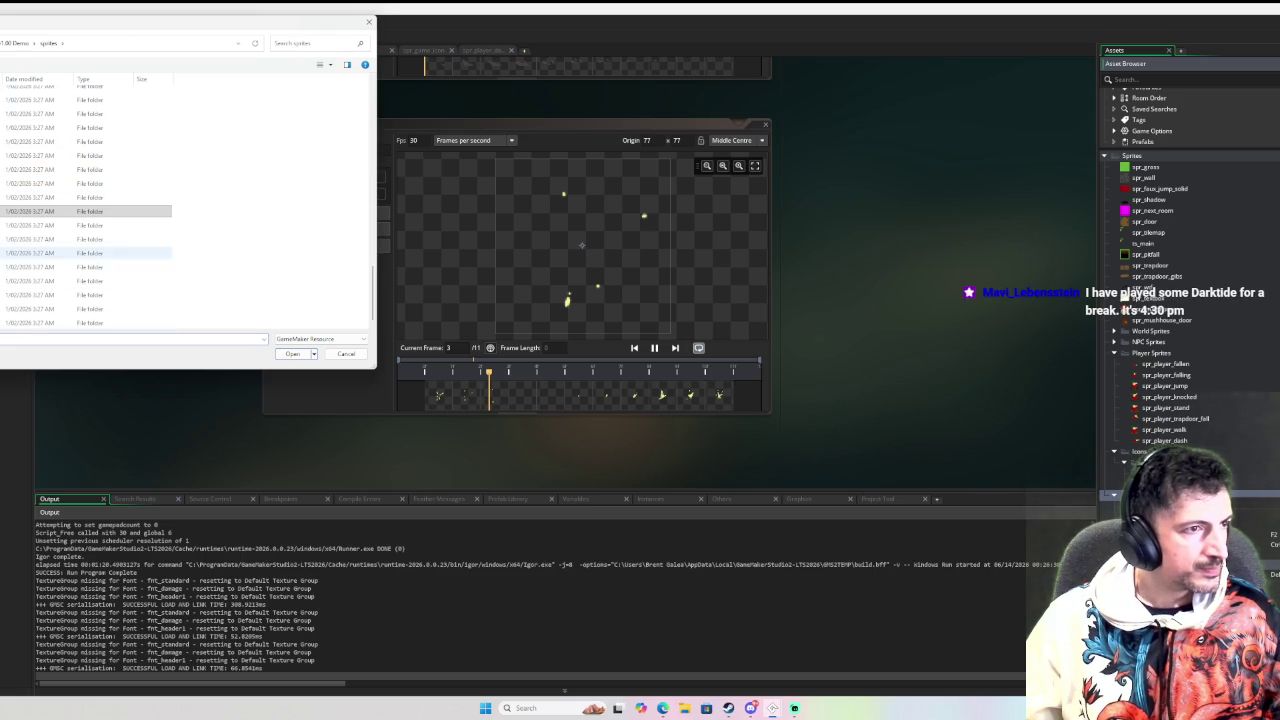
pyautogui.scroll(2, 40, 267)
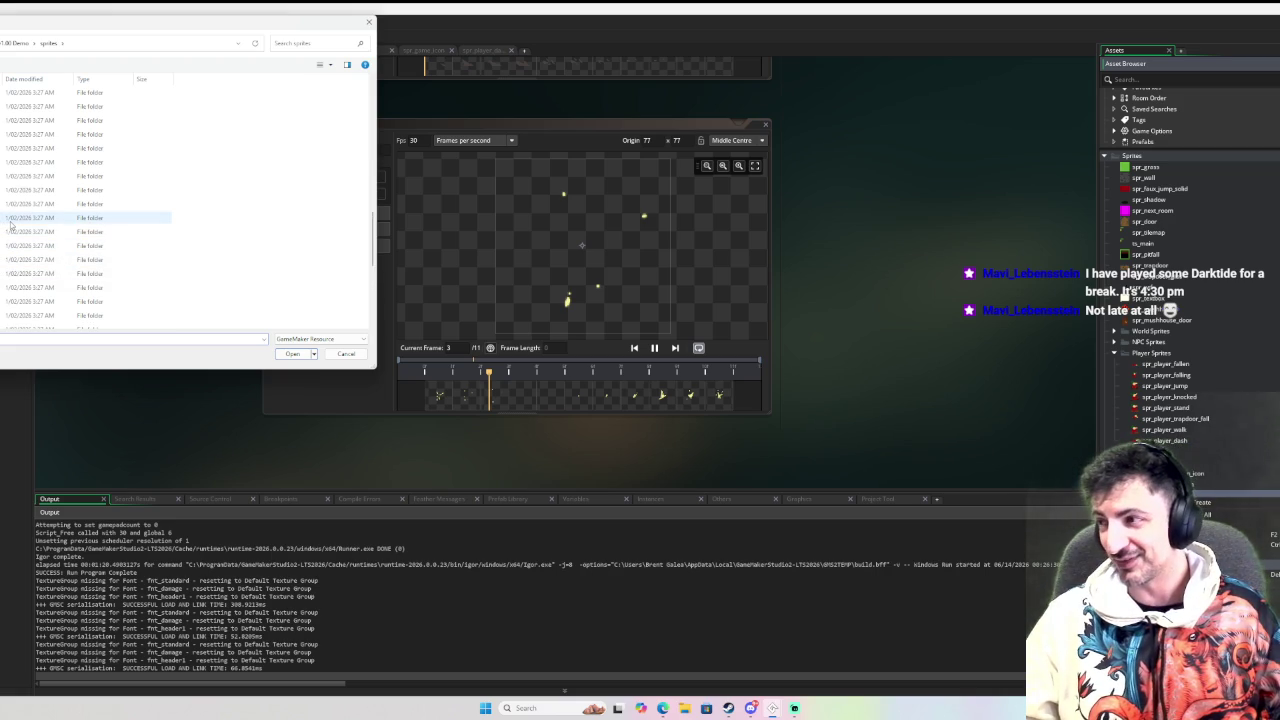
pyautogui.scroll(2, 8, 180)
pyautogui.scroll(1, 8, 178)
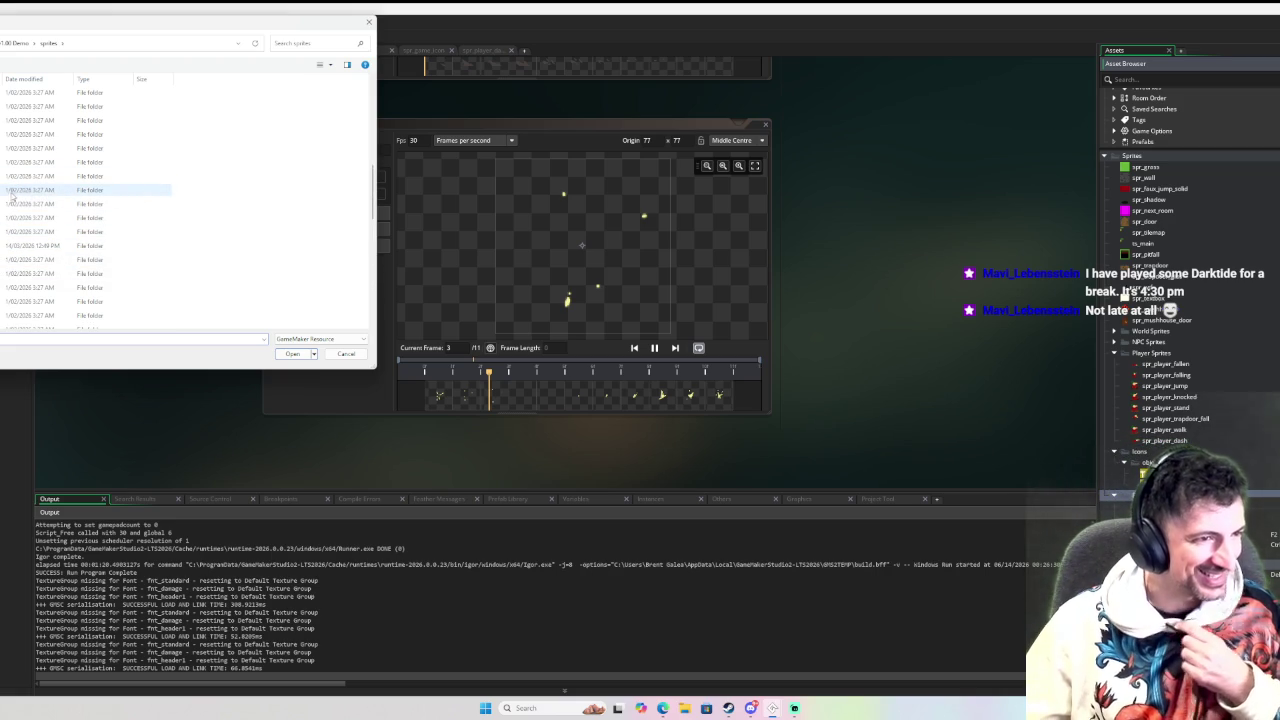
pyautogui.scroll(2, 10, 195)
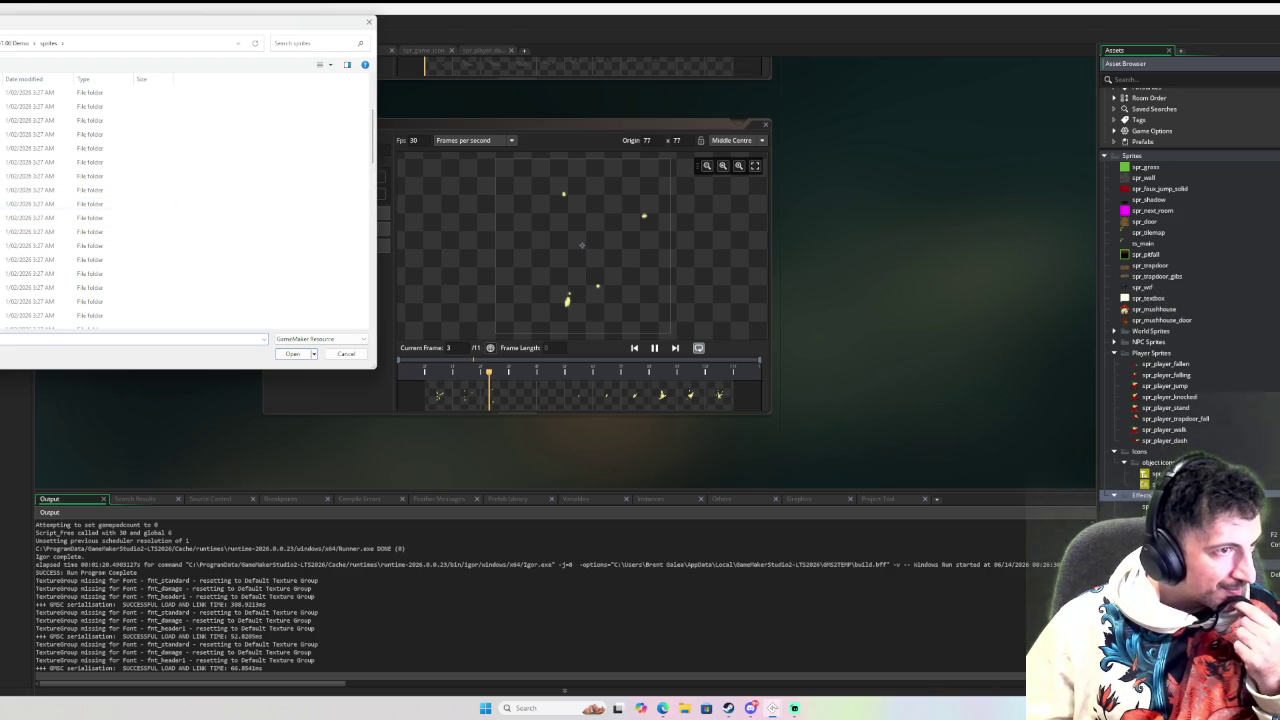
pyautogui.doubleClick(10, 231)
pyautogui.doubleClick(10, 107)
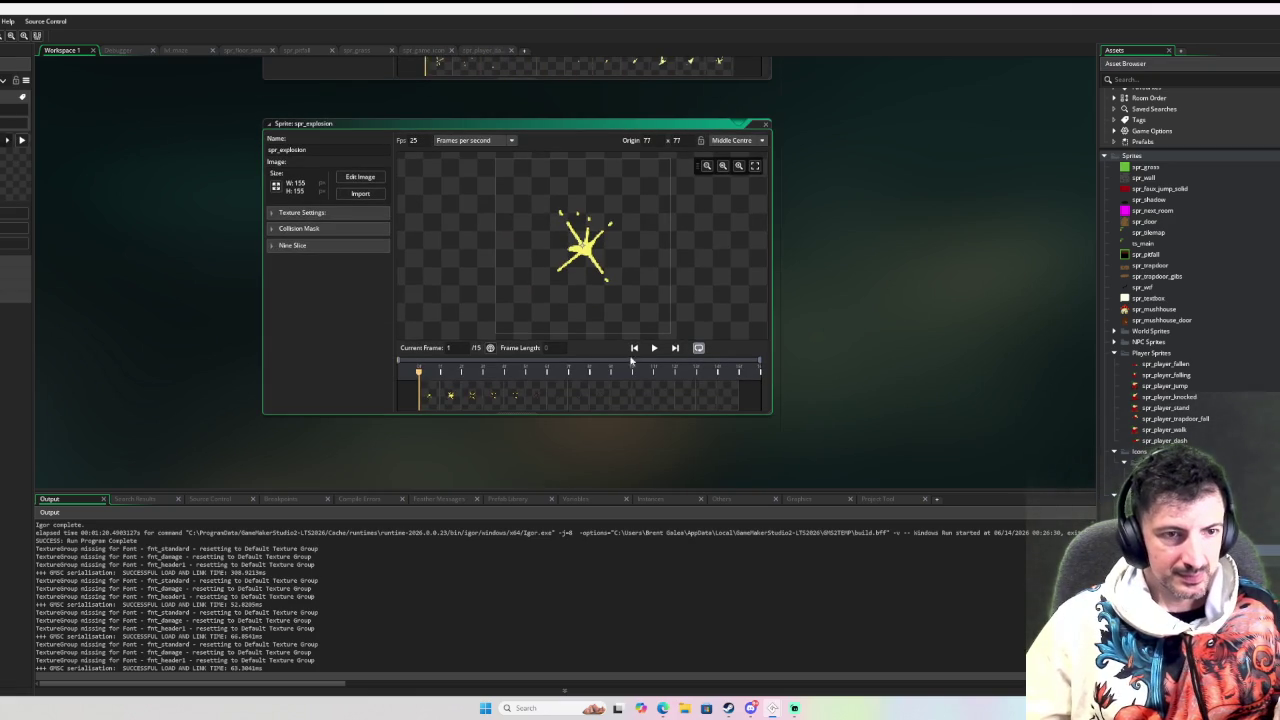
# Preview the 15-frame explosion animation, close its editor, and start importing a resource from the Icons folder
pyautogui.click(655, 350)
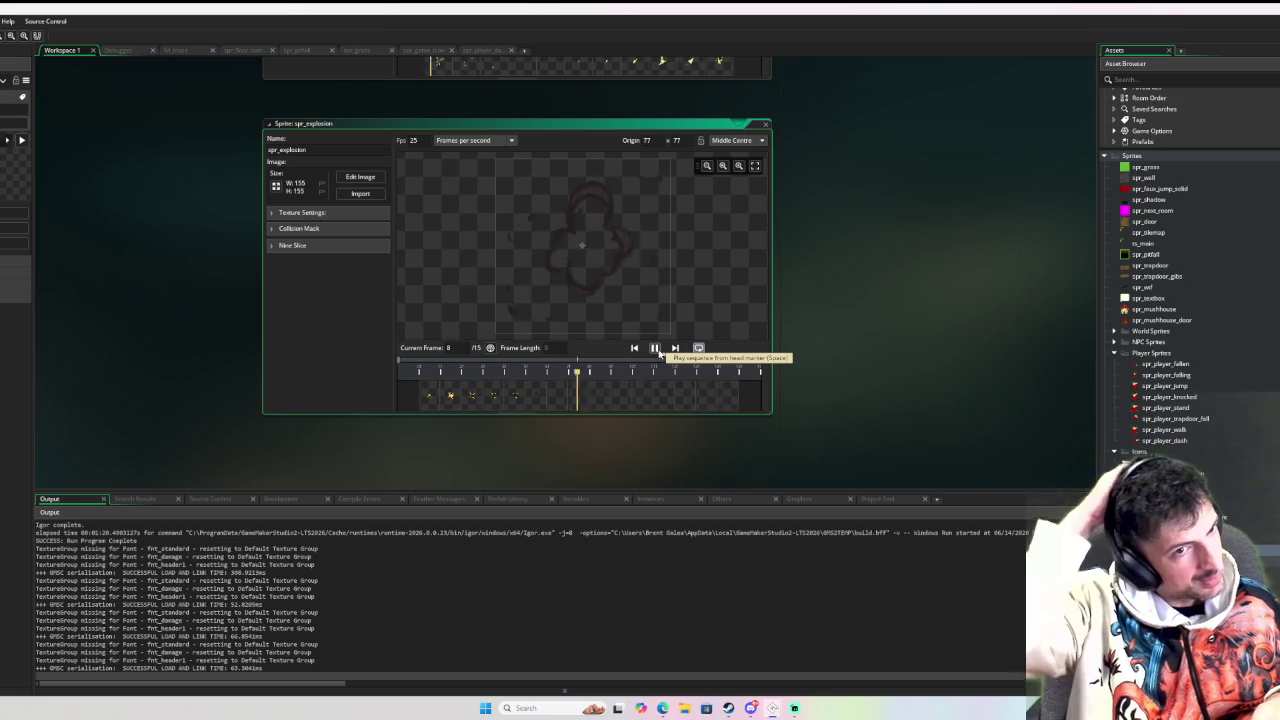
pyautogui.click(766, 127)
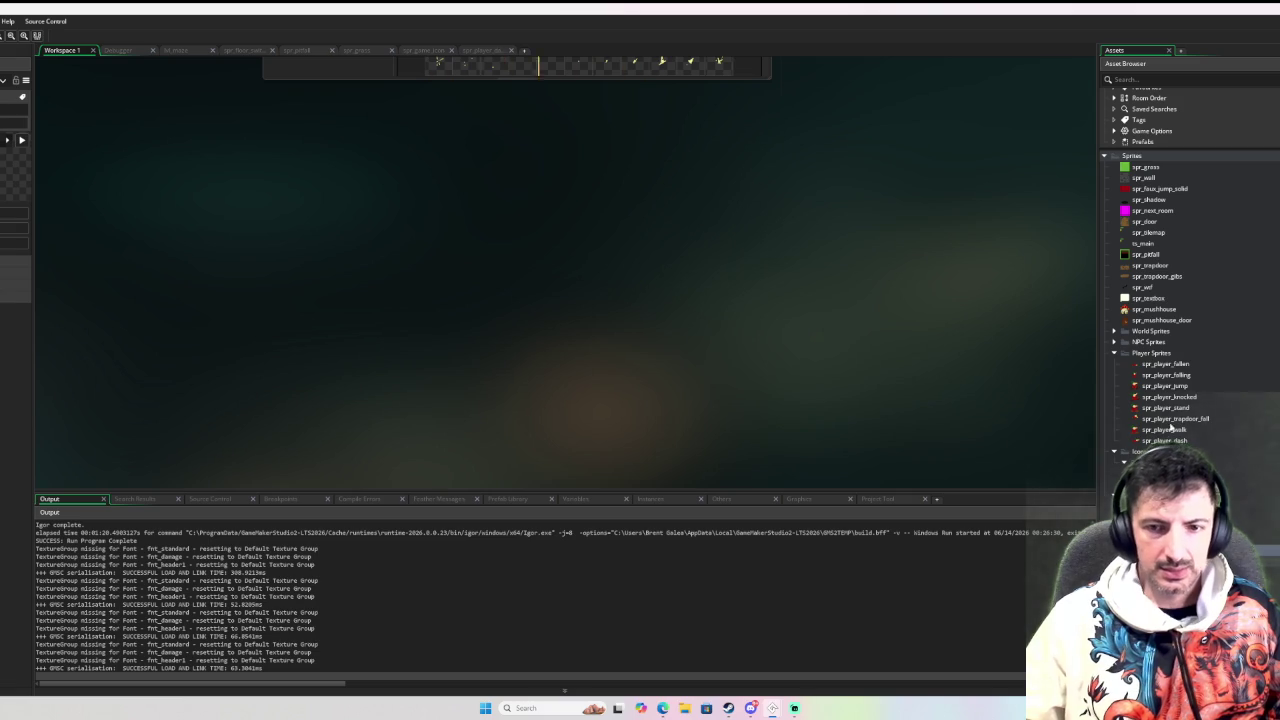
pyautogui.rightClick(1140, 397)
pyautogui.click(1170, 470)
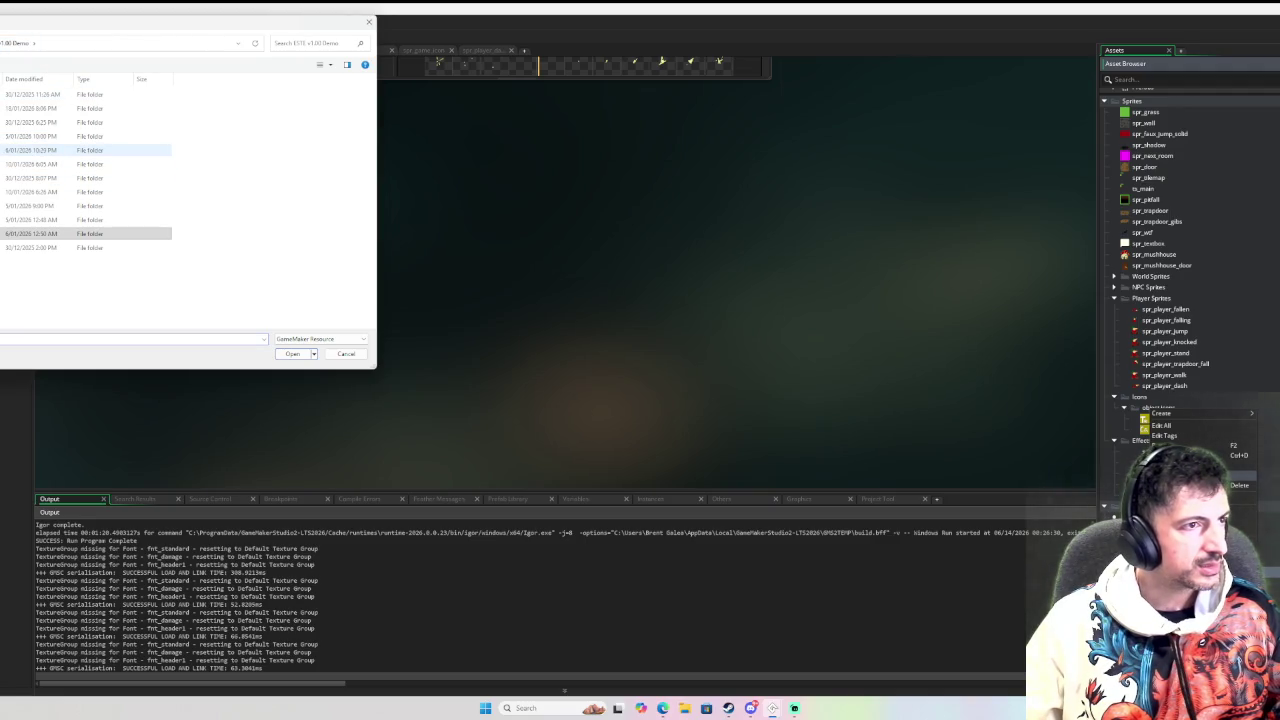
# Import obj_animation's resource file from the demo project's objects folder
pyautogui.doubleClick(40, 150)
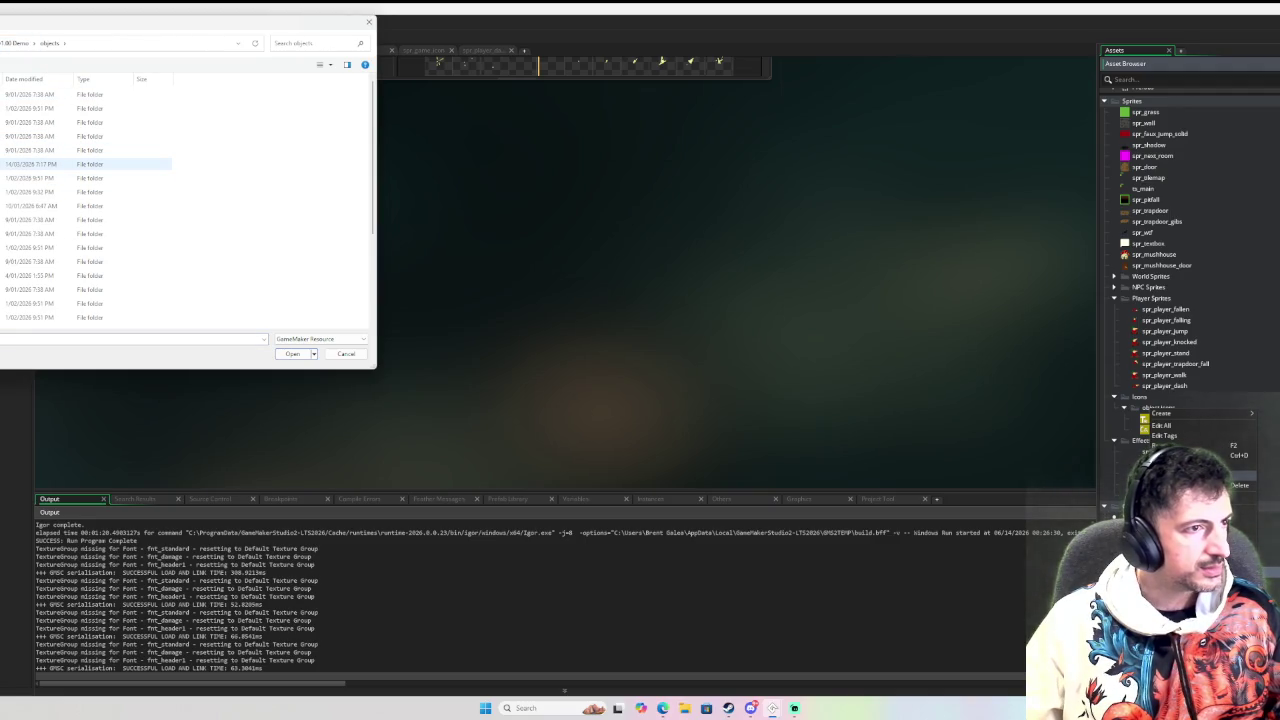
pyautogui.doubleClick(40, 94)
pyautogui.doubleClick(40, 94)
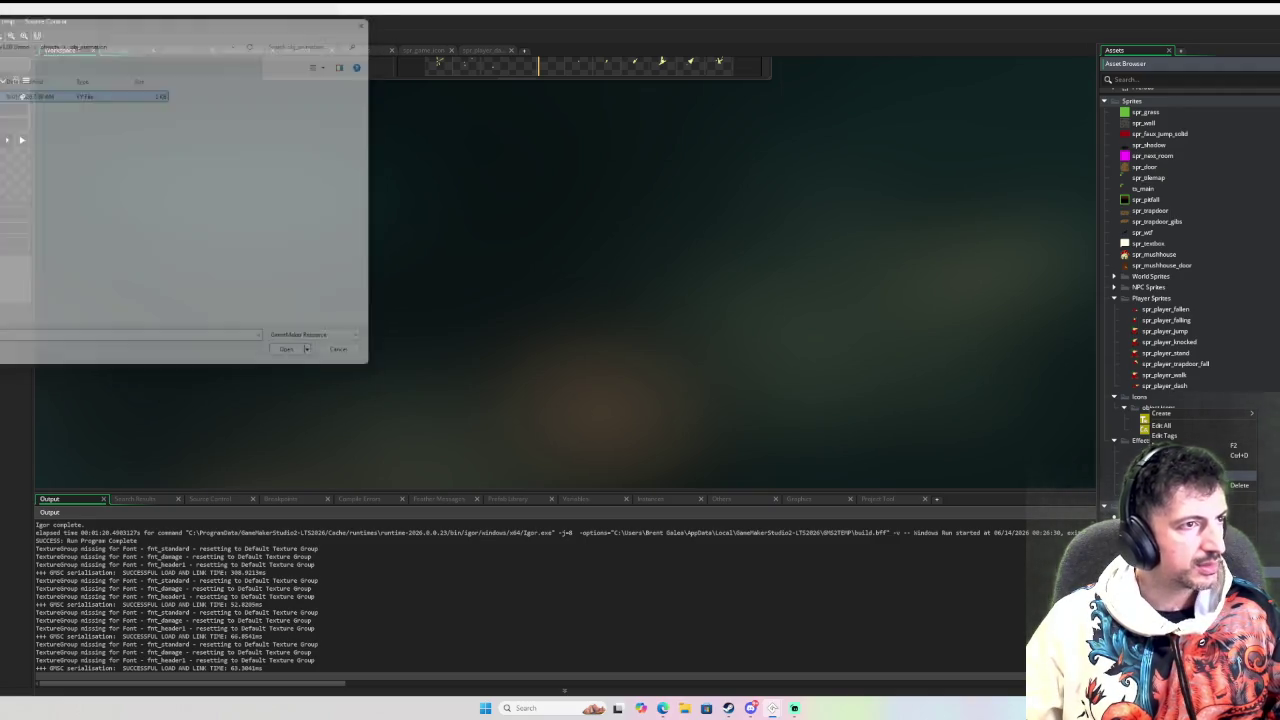
# Review obj_animation's Create, Step (scaling) and Animation End code, then create a new object
pyautogui.click(484, 152)
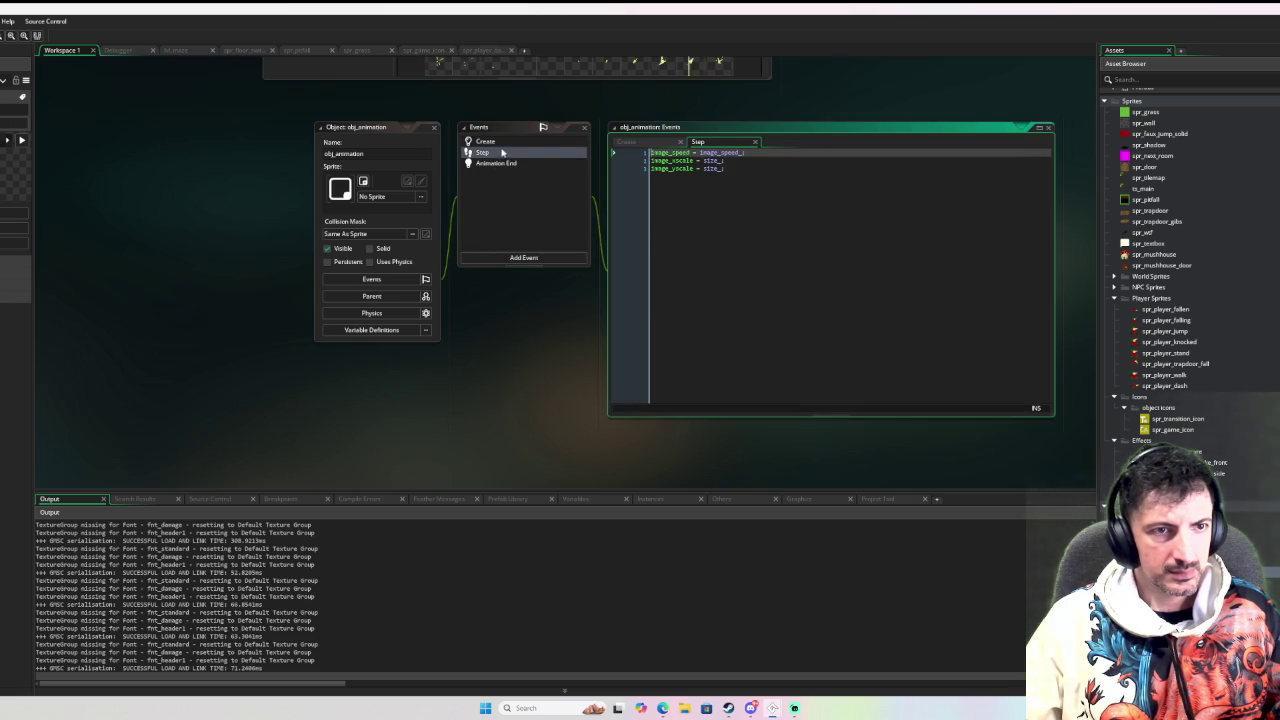
pyautogui.click(503, 143)
pyautogui.click(502, 152)
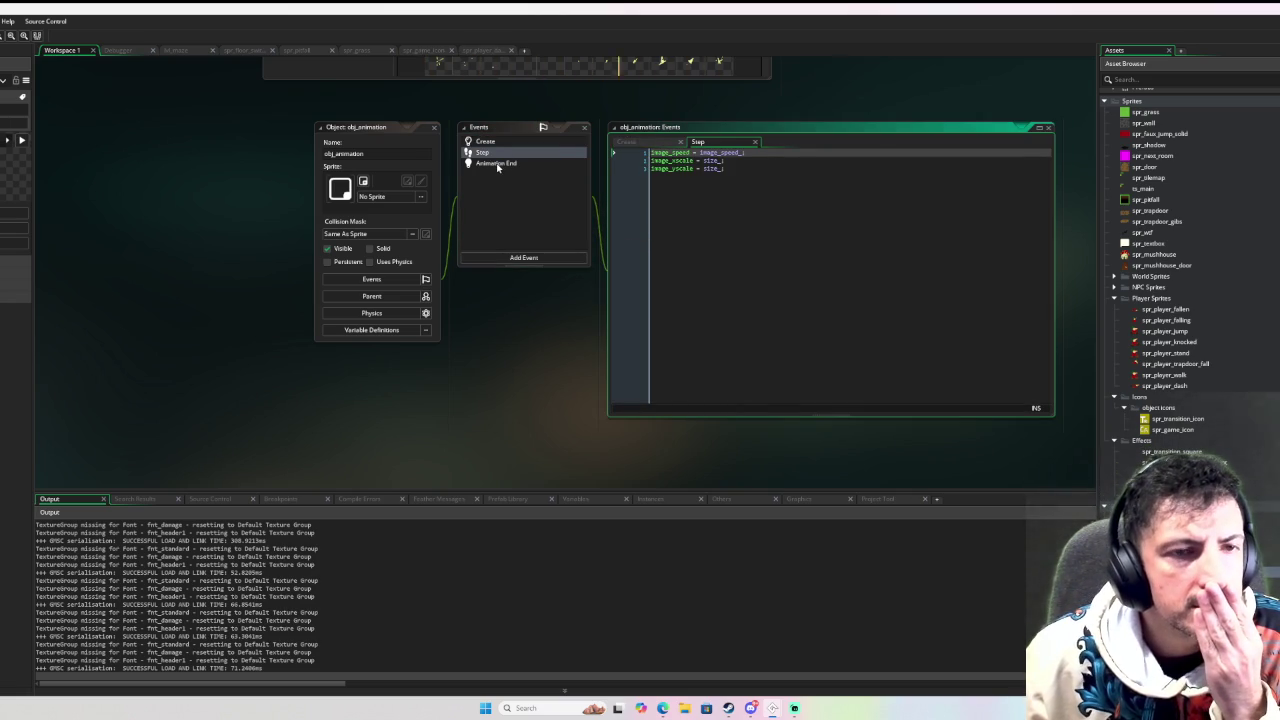
pyautogui.click(497, 164)
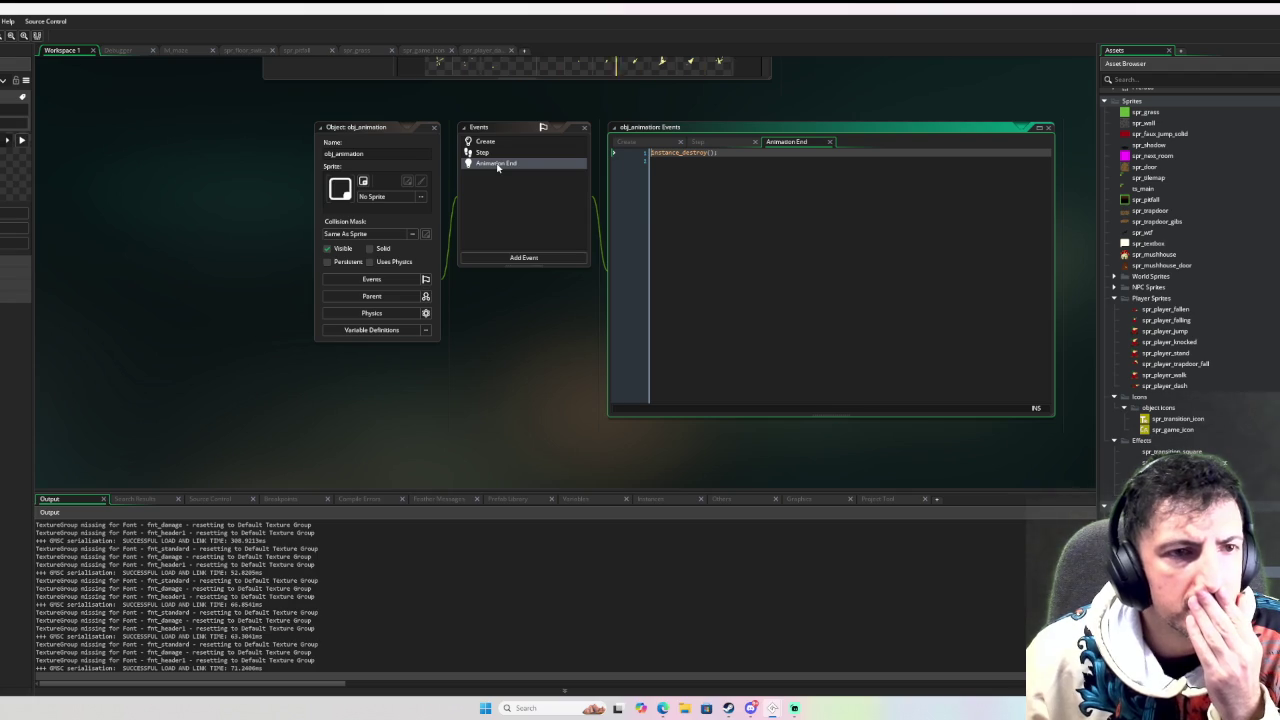
pyautogui.click(513, 146)
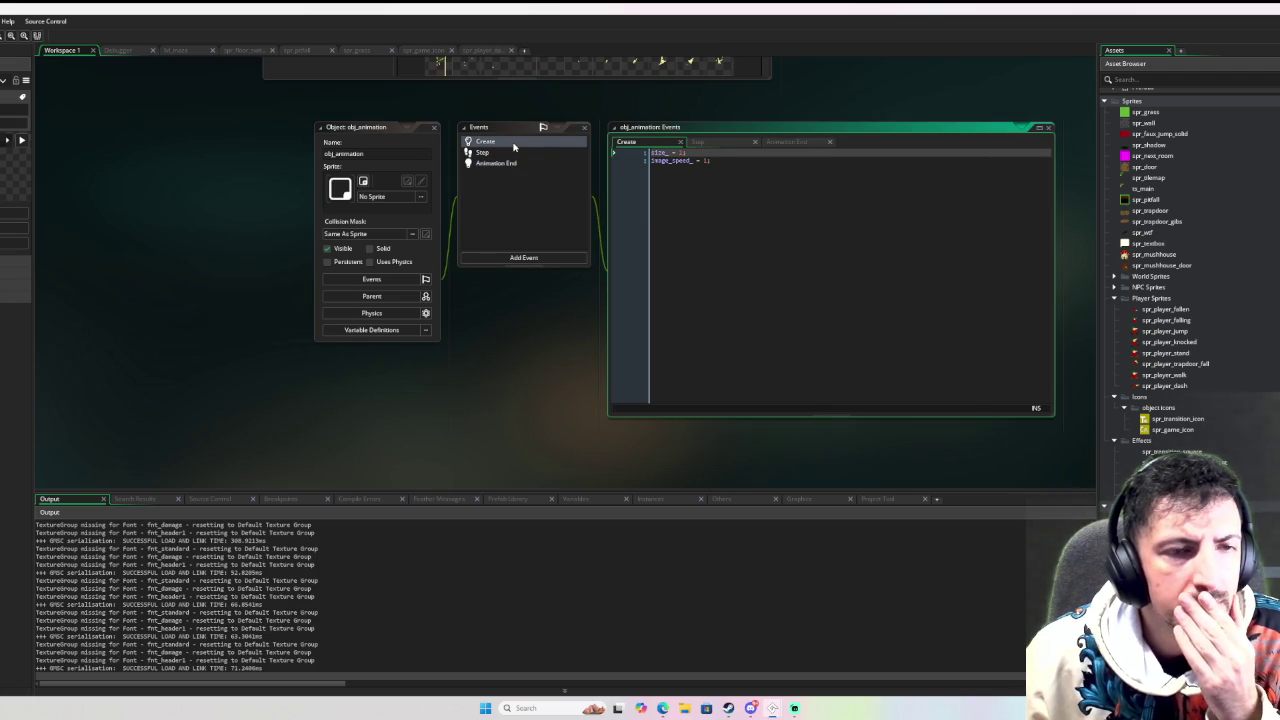
pyautogui.click(509, 153)
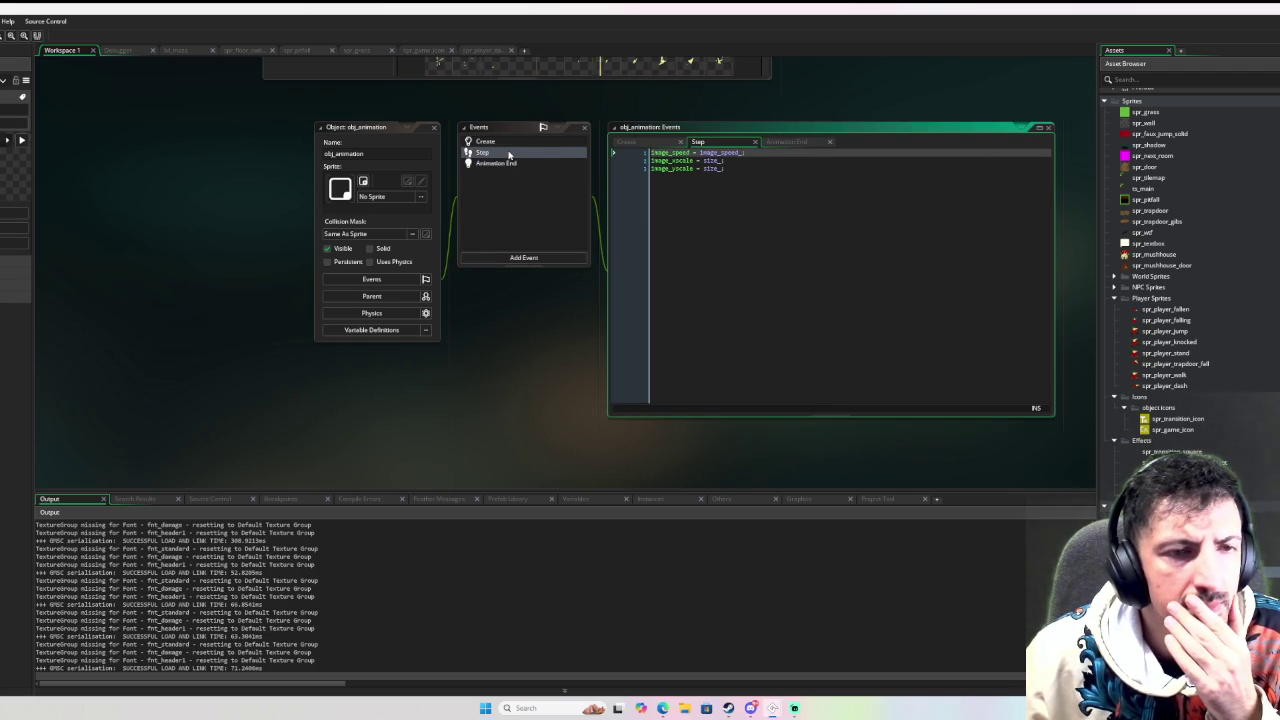
pyautogui.click(516, 147)
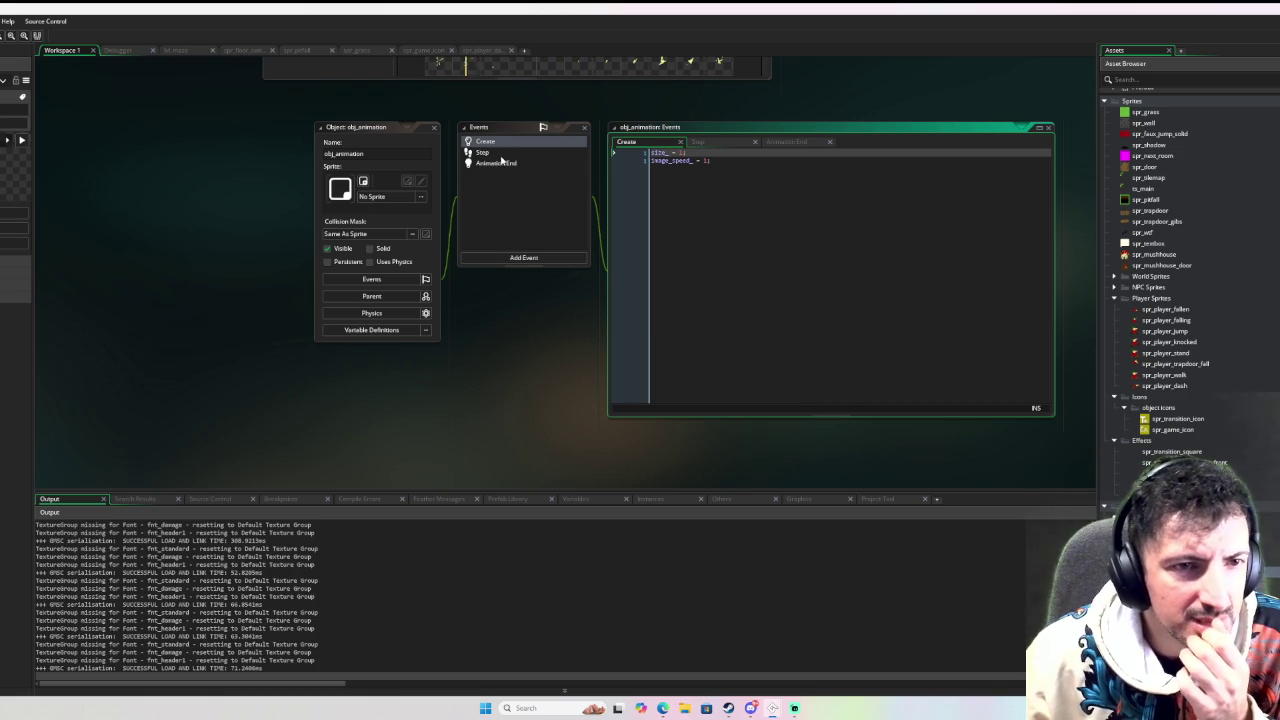
pyautogui.click(505, 153)
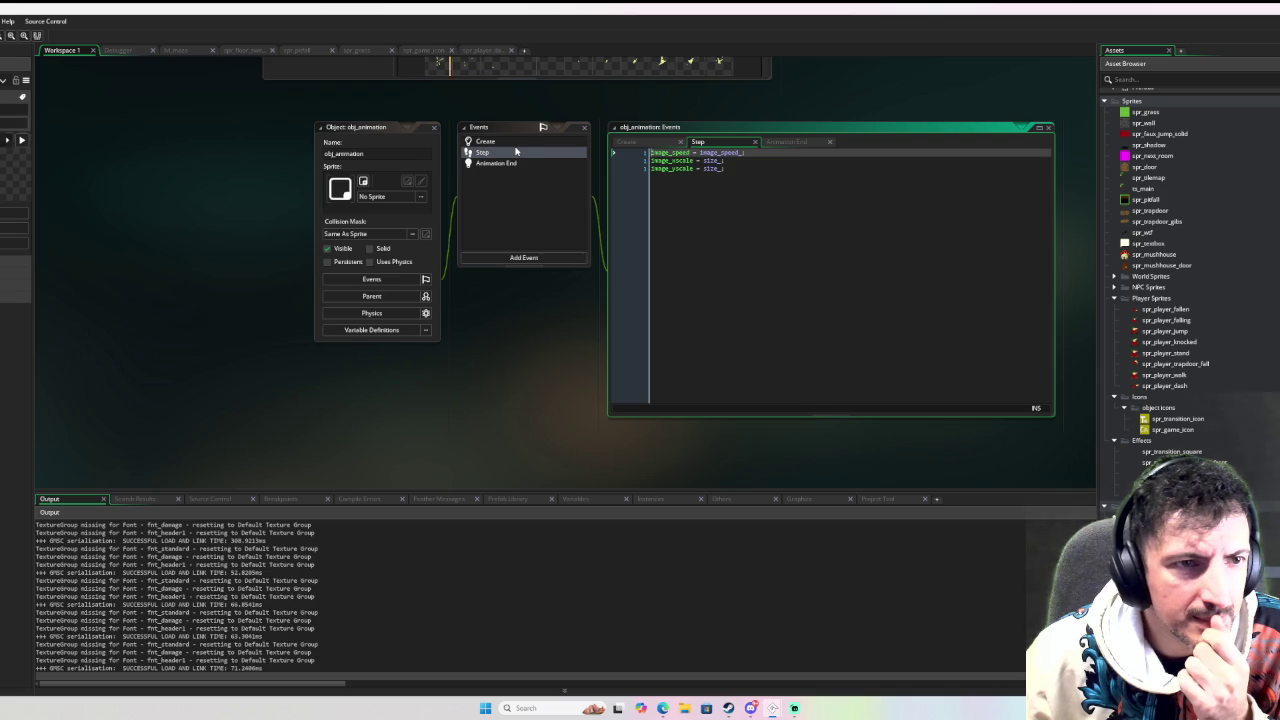
pyautogui.click(521, 141)
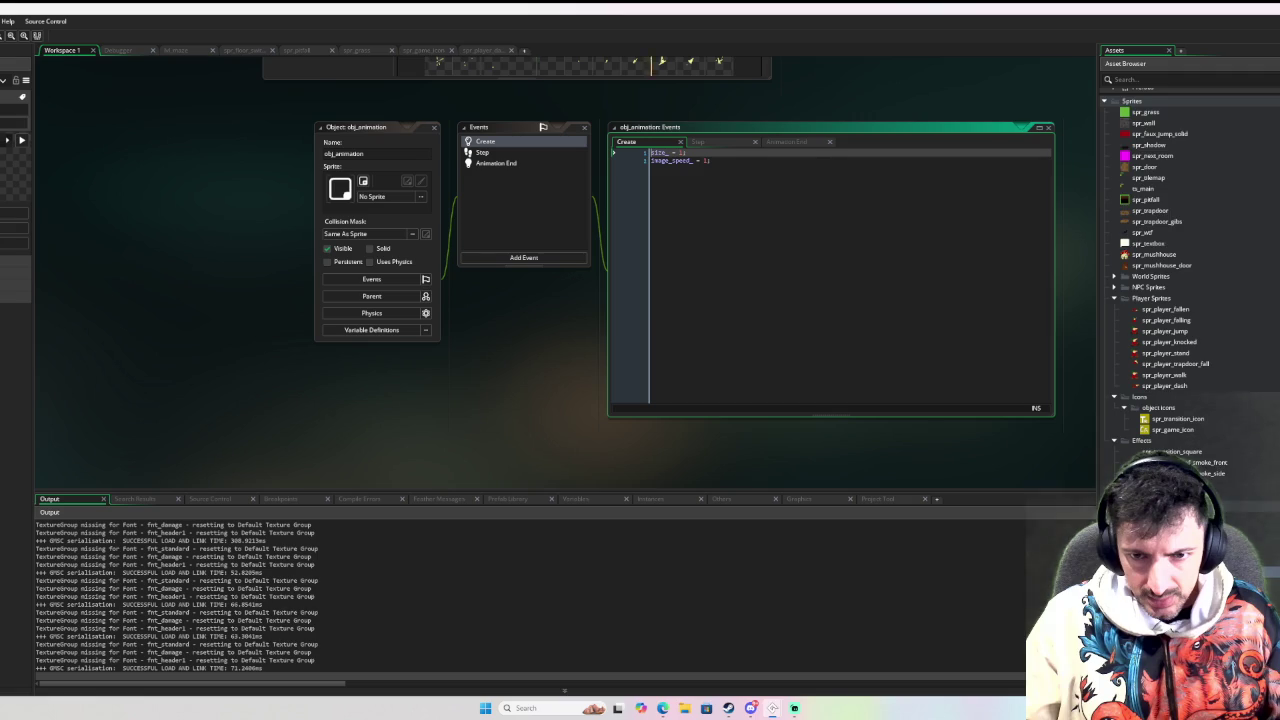
pyautogui.scroll(-1, 1105, 483)
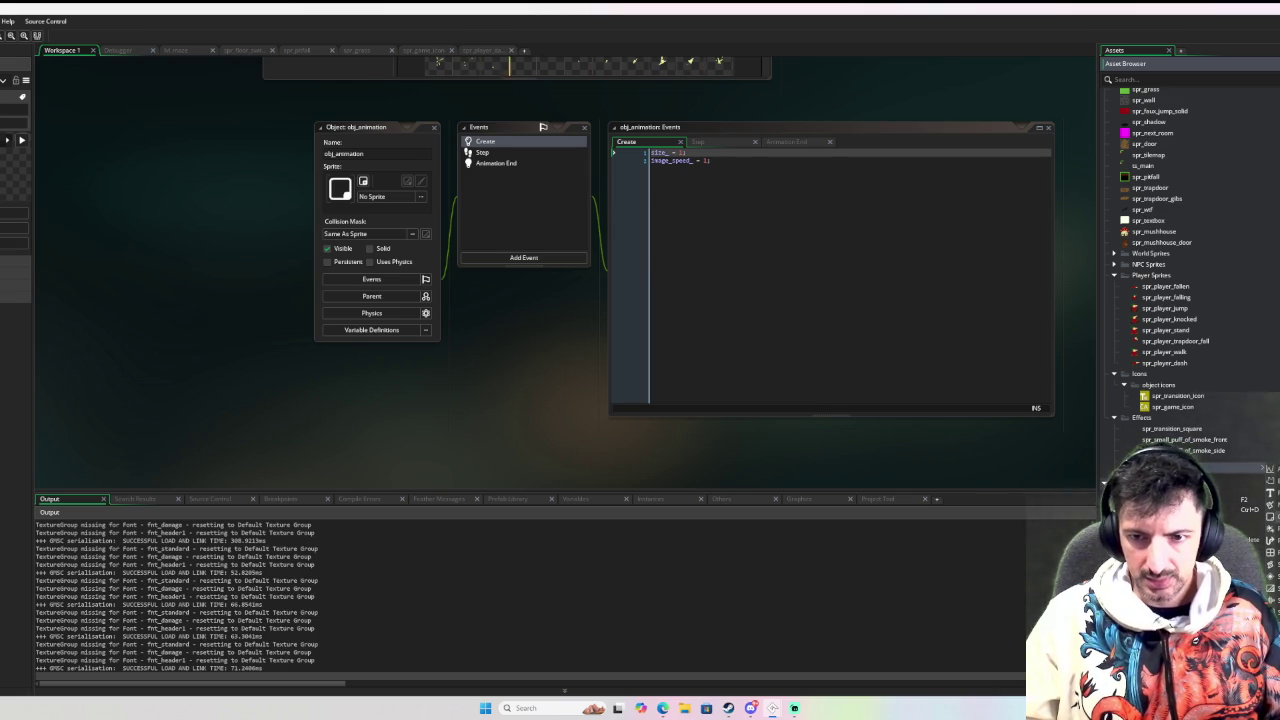
pyautogui.hotkey('alt', 'o')
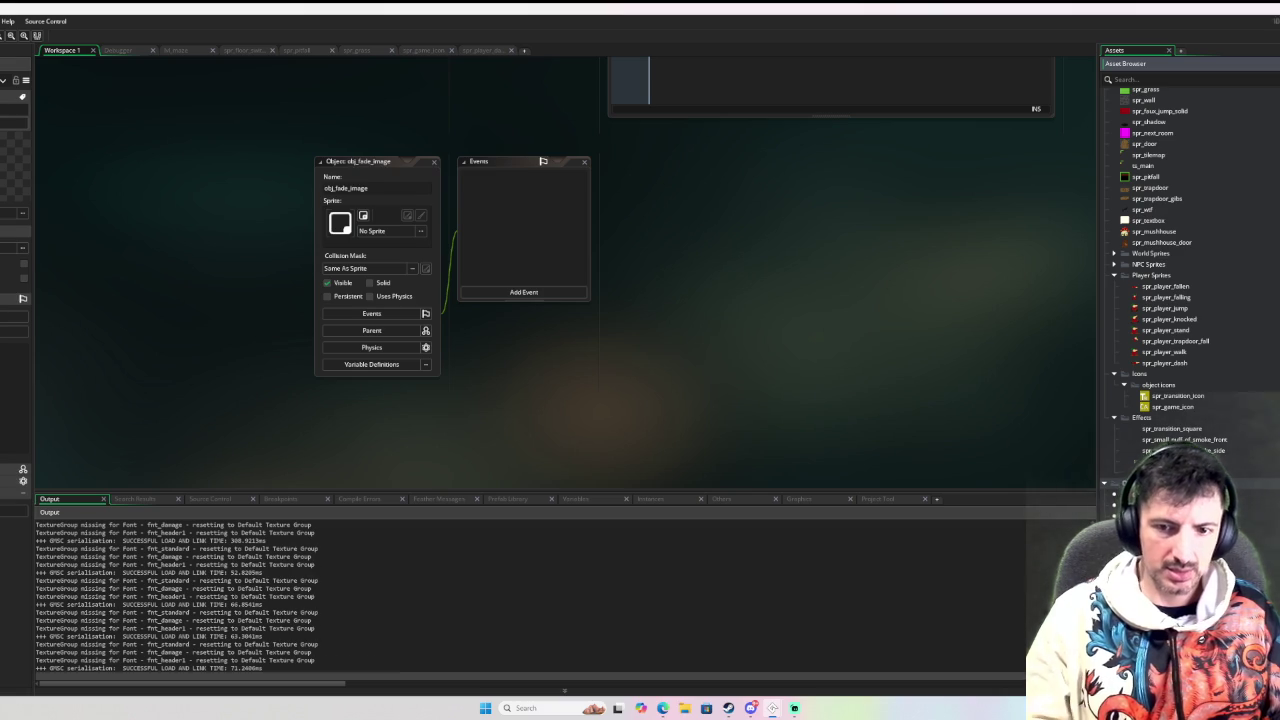
# Name the new object obj_fade_image and add a Create event to it
pyautogui.press('Return')
pyautogui.click(520, 289)
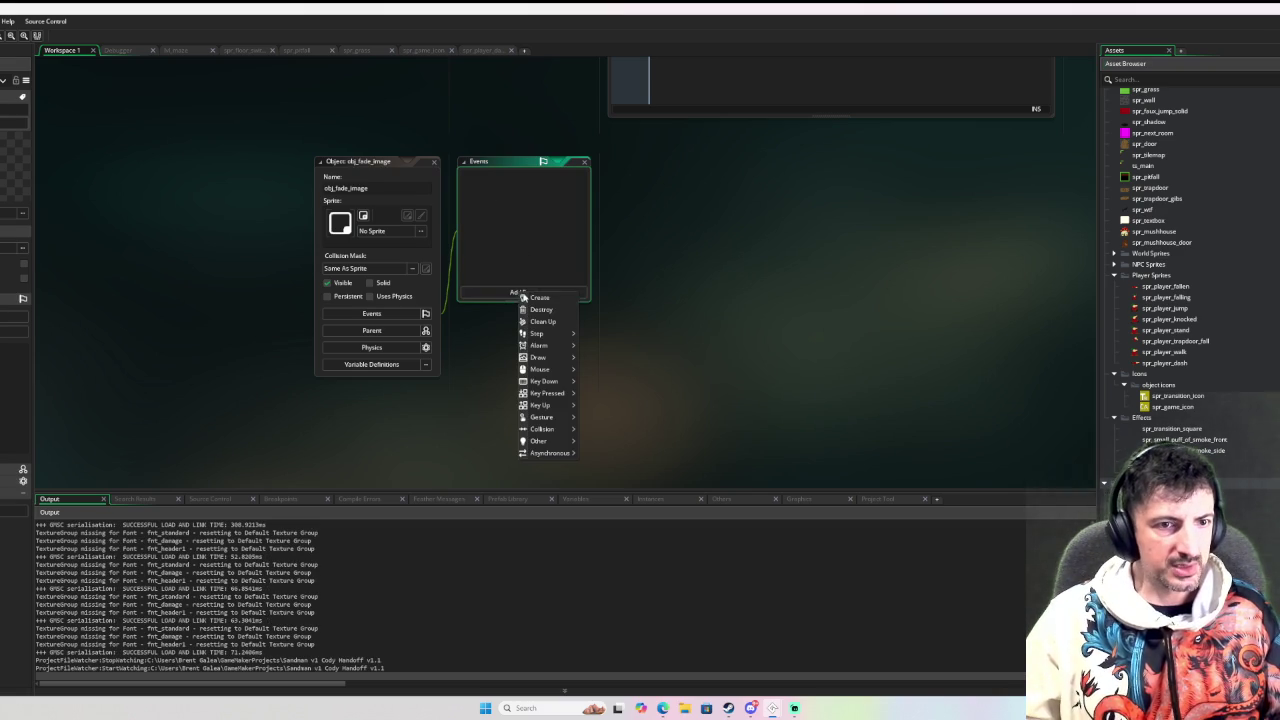
pyautogui.click(540, 297)
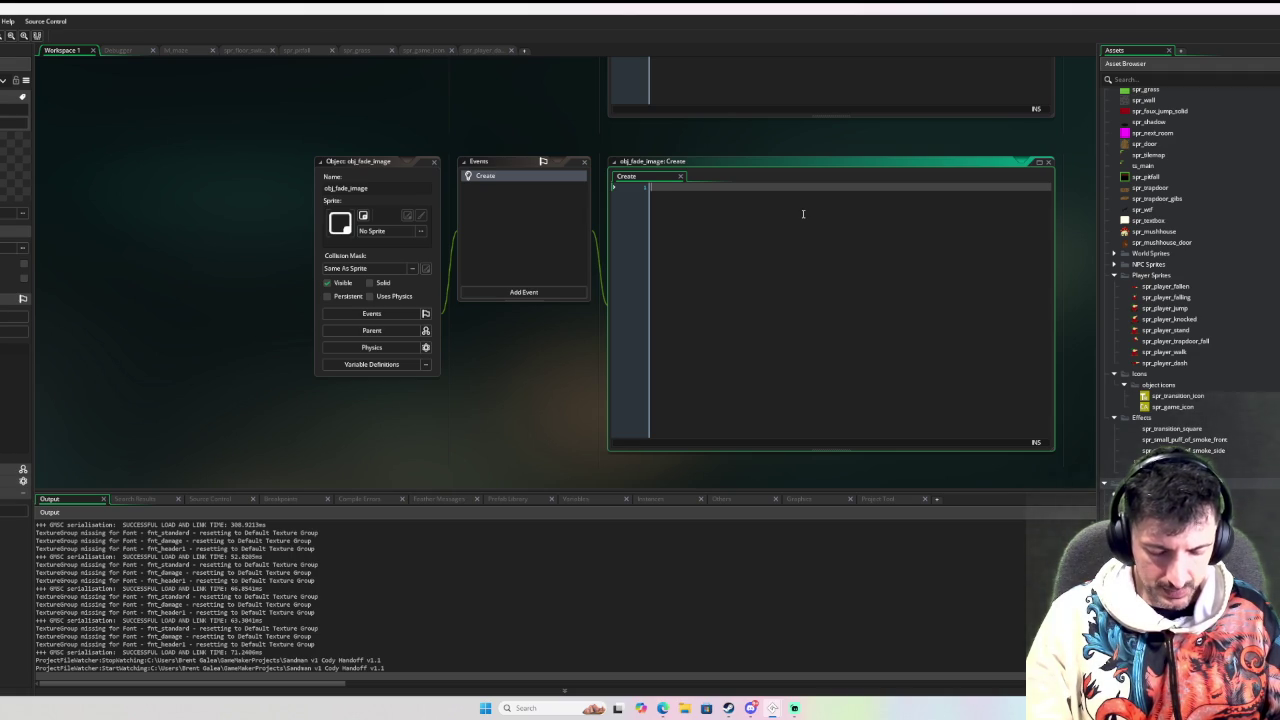
# Write Create code setting size_ = 1, alpha = 1 and time_ = SEC * 0.33, then add a Step event
pyautogui.write('size_ = ')
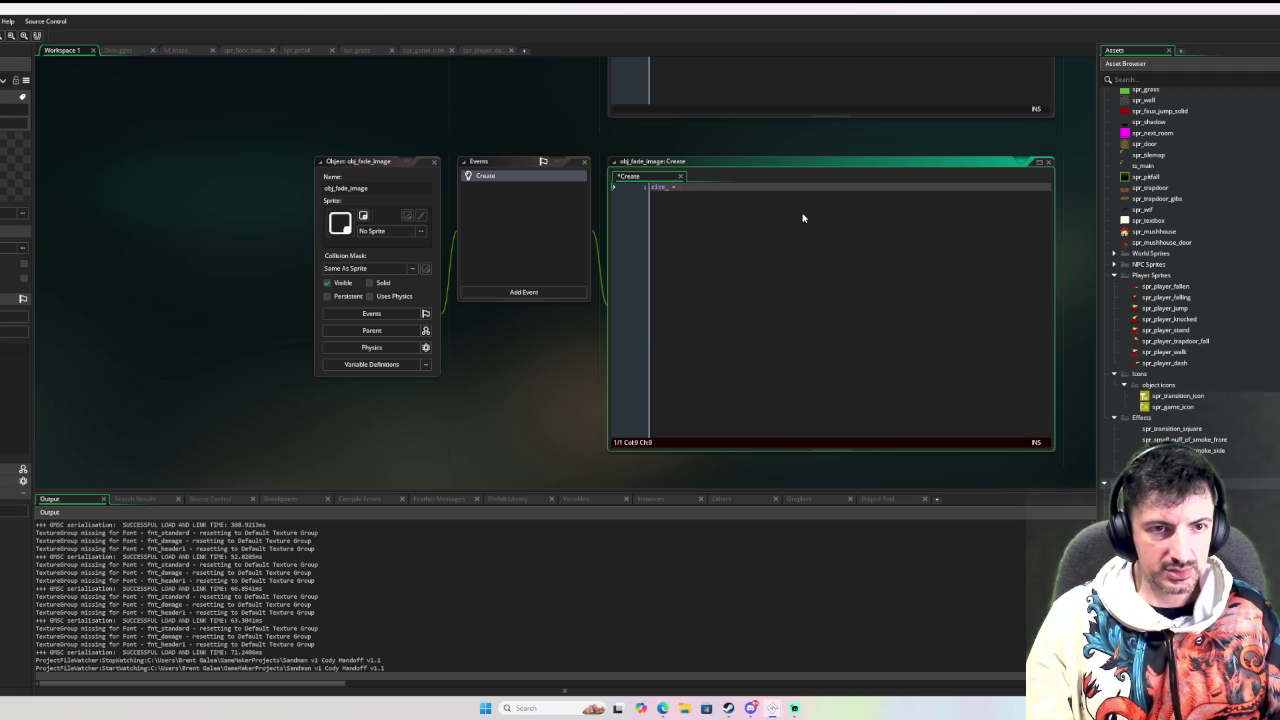
pyautogui.write(';')
pyautogui.press('Return')
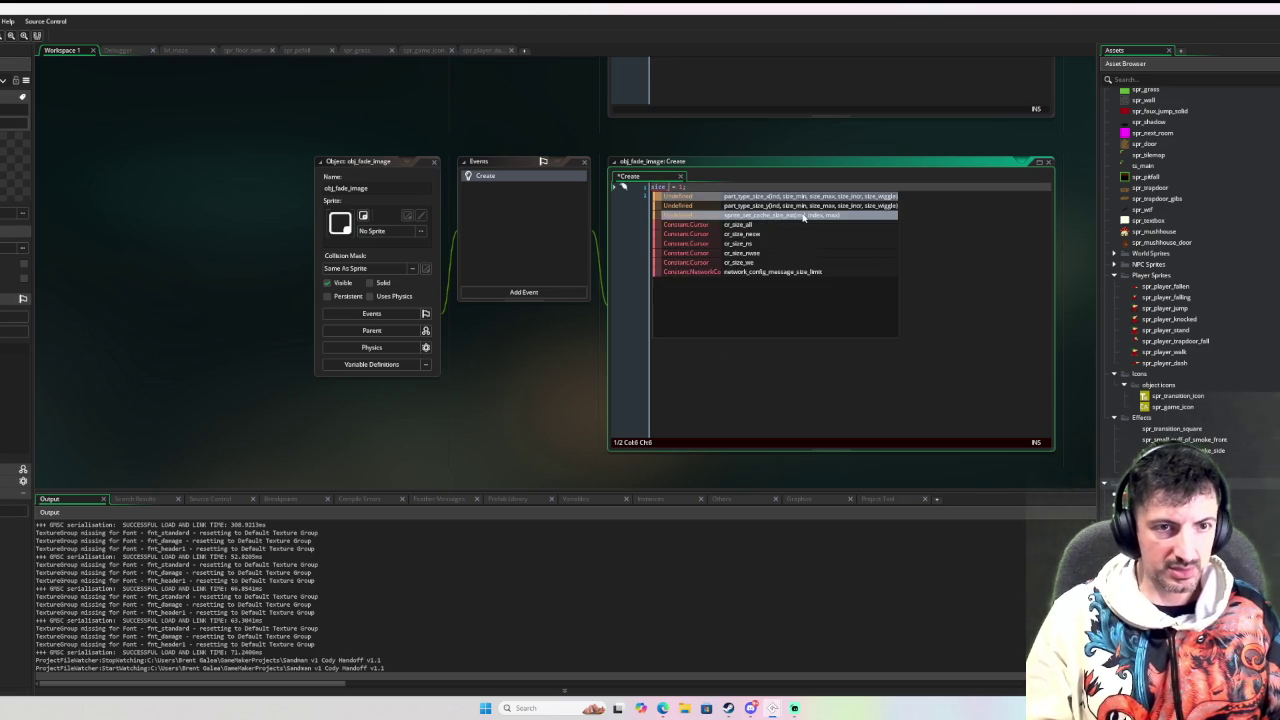
pyautogui.press('Escape')
pyautogui.press('Down')
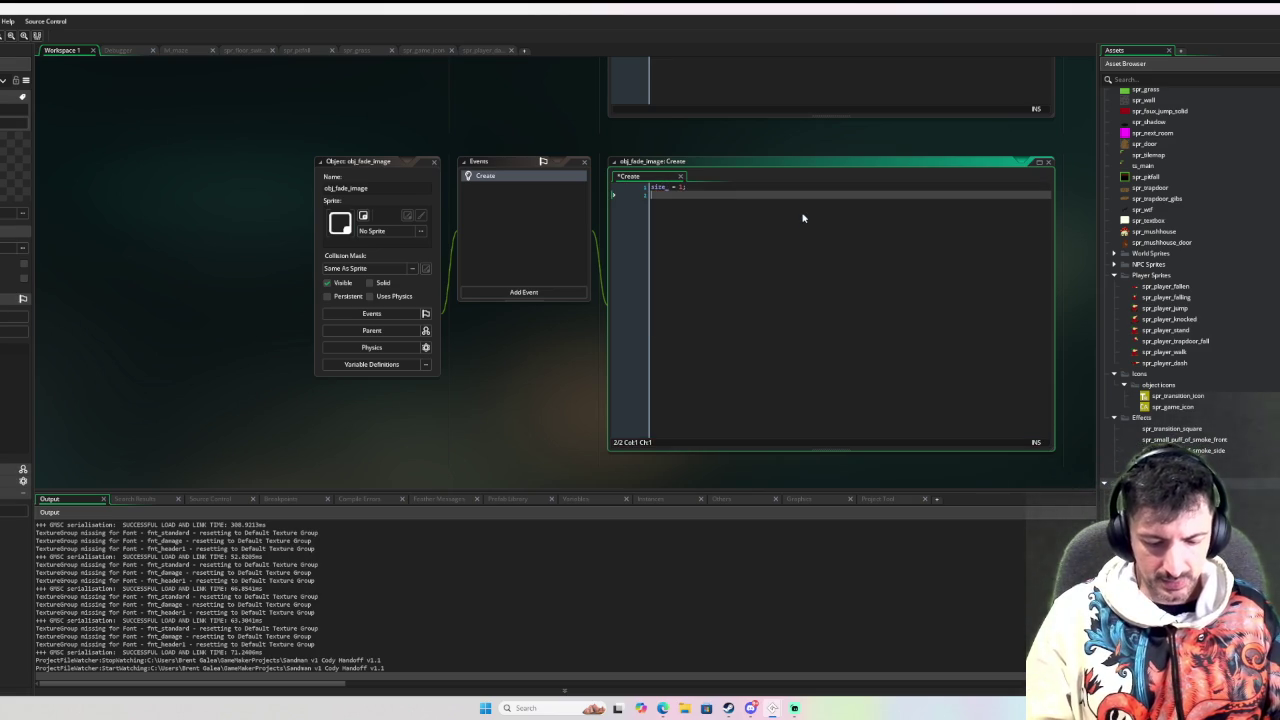
pyautogui.write('alpha = 1;')
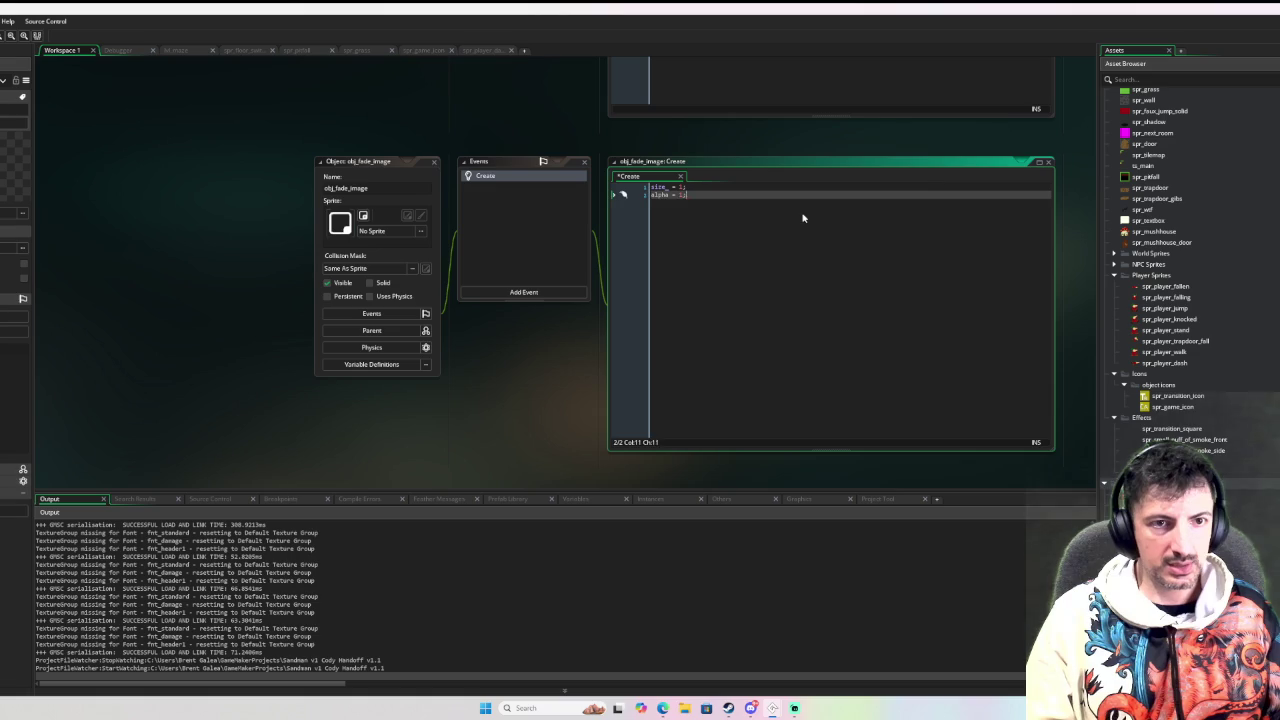
pyautogui.press('Return')
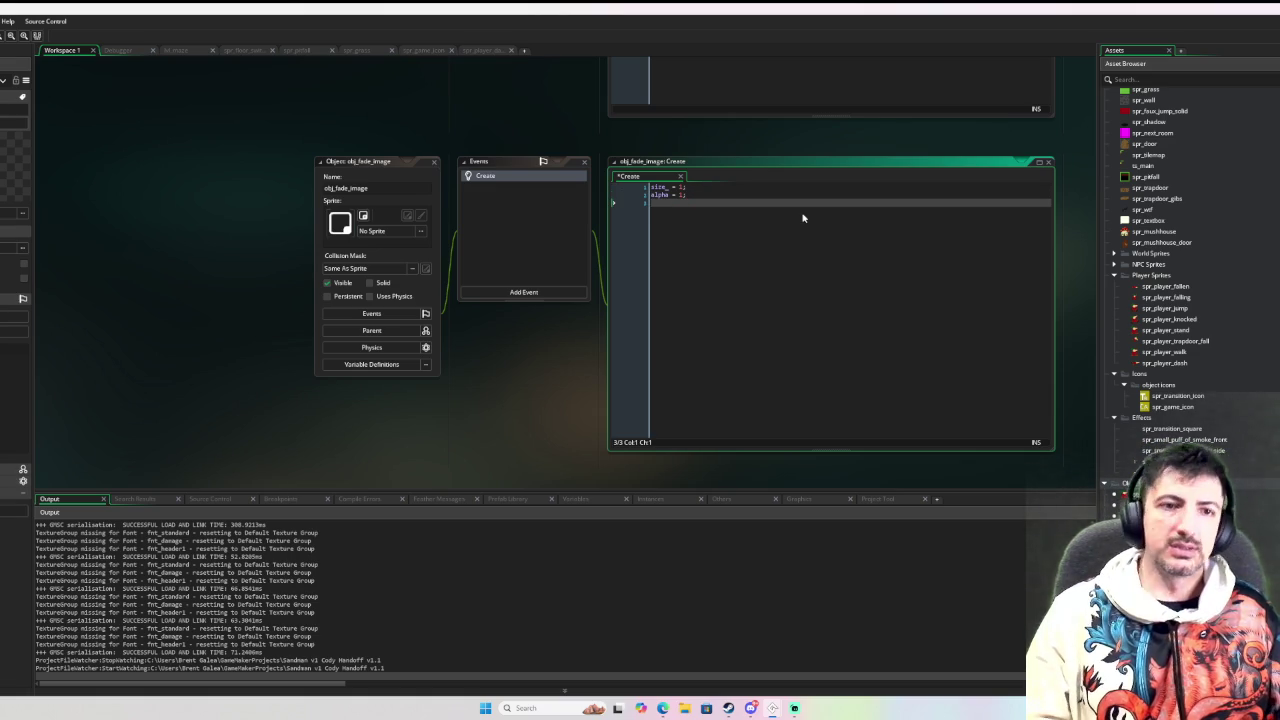
pyautogui.write('time_ = ')
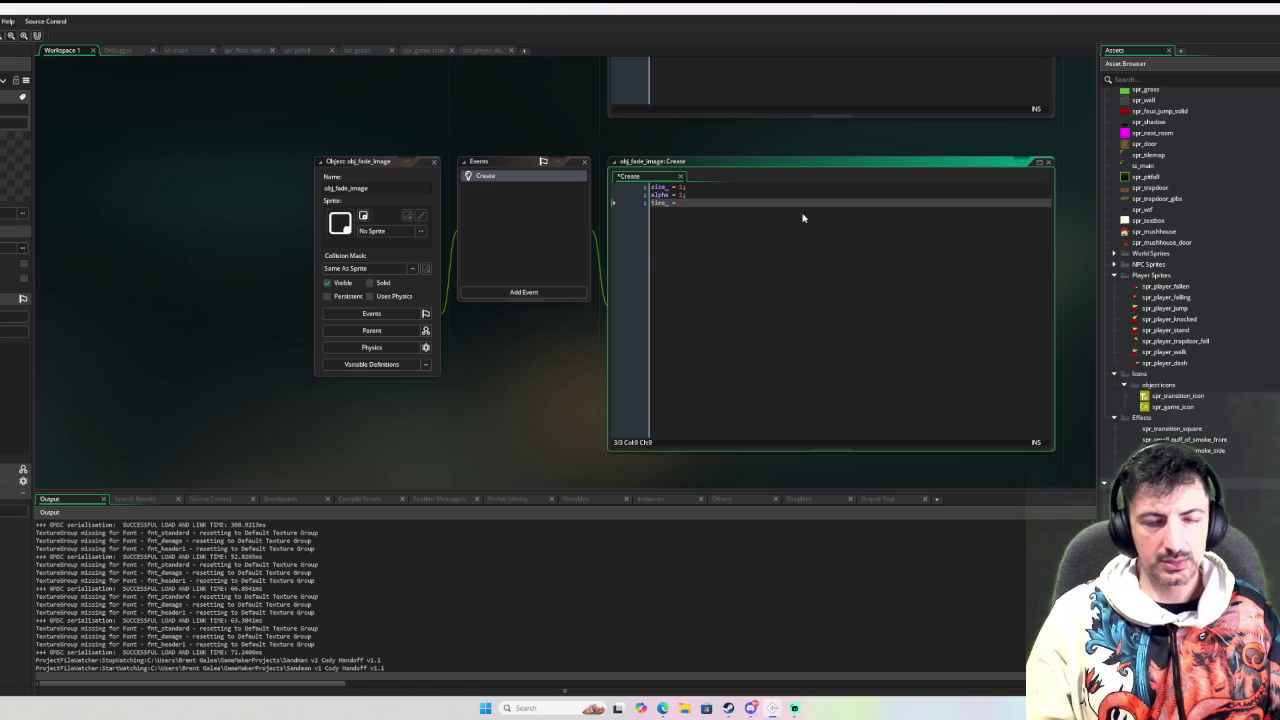
pyautogui.write('3000')
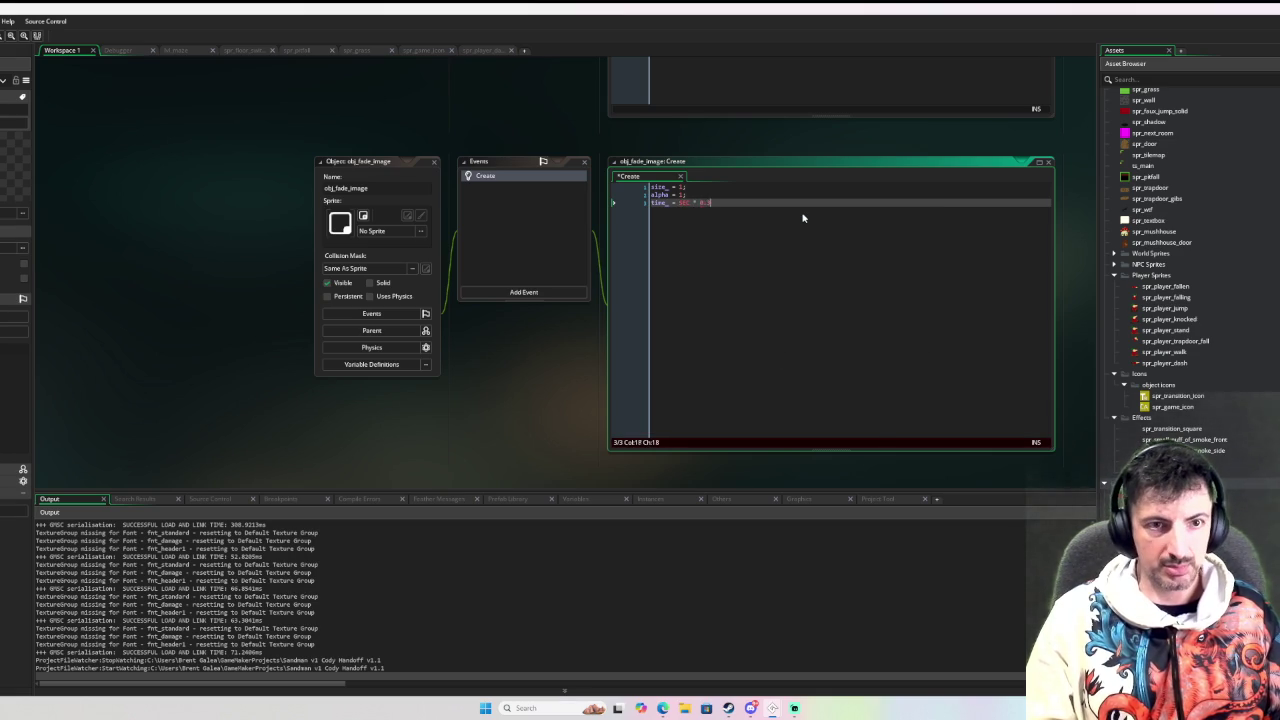
pyautogui.write('3;')
pyautogui.press('Return')
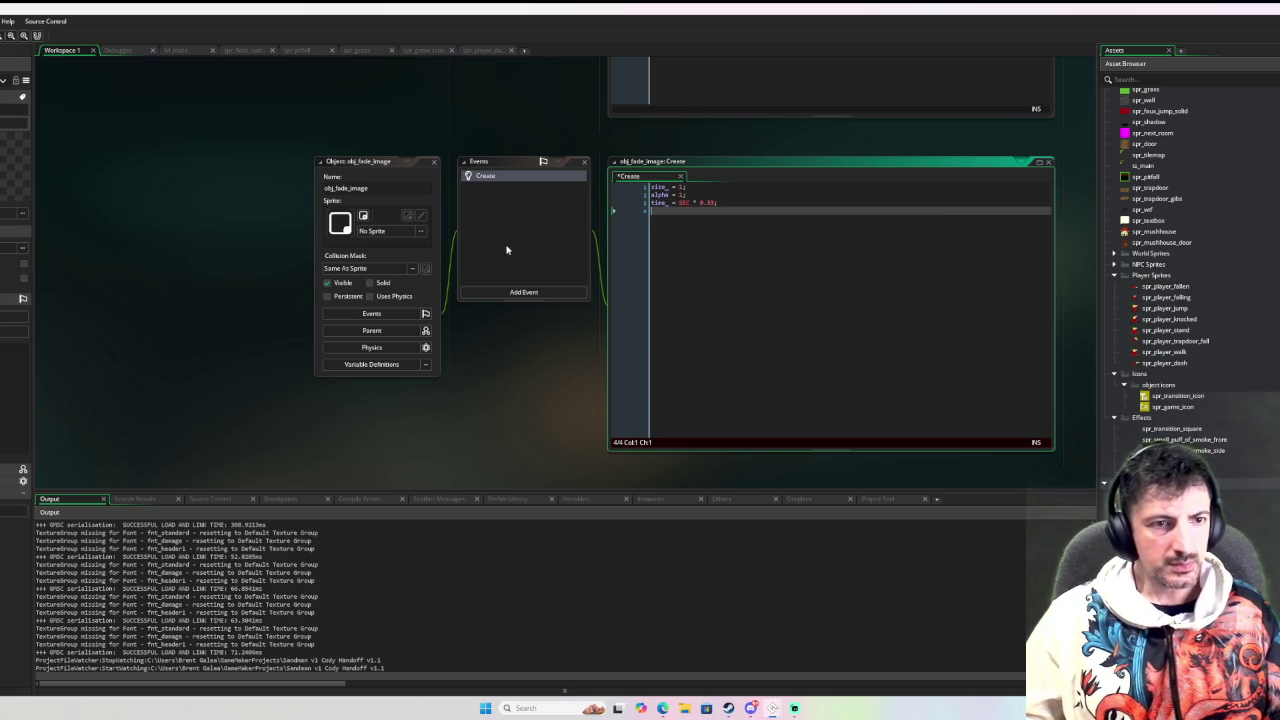
pyautogui.click(515, 292)
pyautogui.click(559, 337)
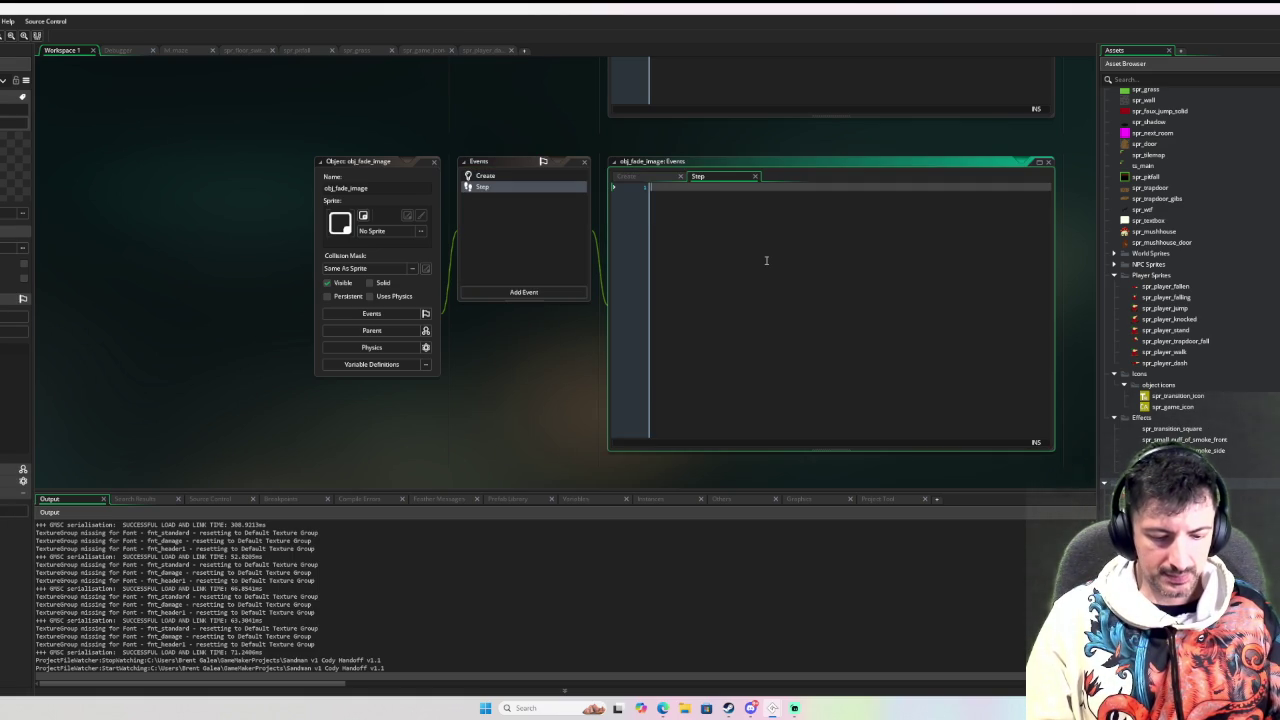
# Rename alpha to alpha_ in Create and write alpha_ -= 1/time_ in the Step event
pyautogui.click(490, 175)
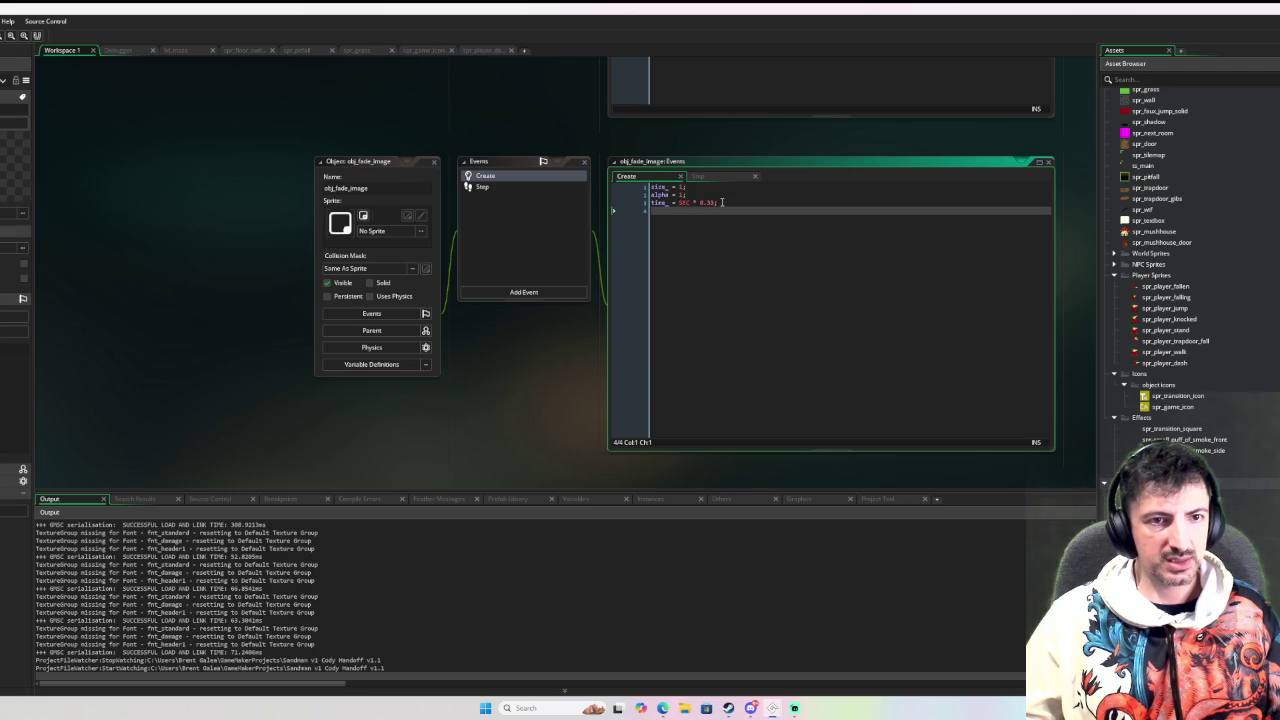
pyautogui.hotkey('ctrl', 'shift', 'Left')
pyautogui.hotkey('ctrl', 'shift', 'Left')
pyautogui.hotkey('ctrl', 'shift', 'Left')
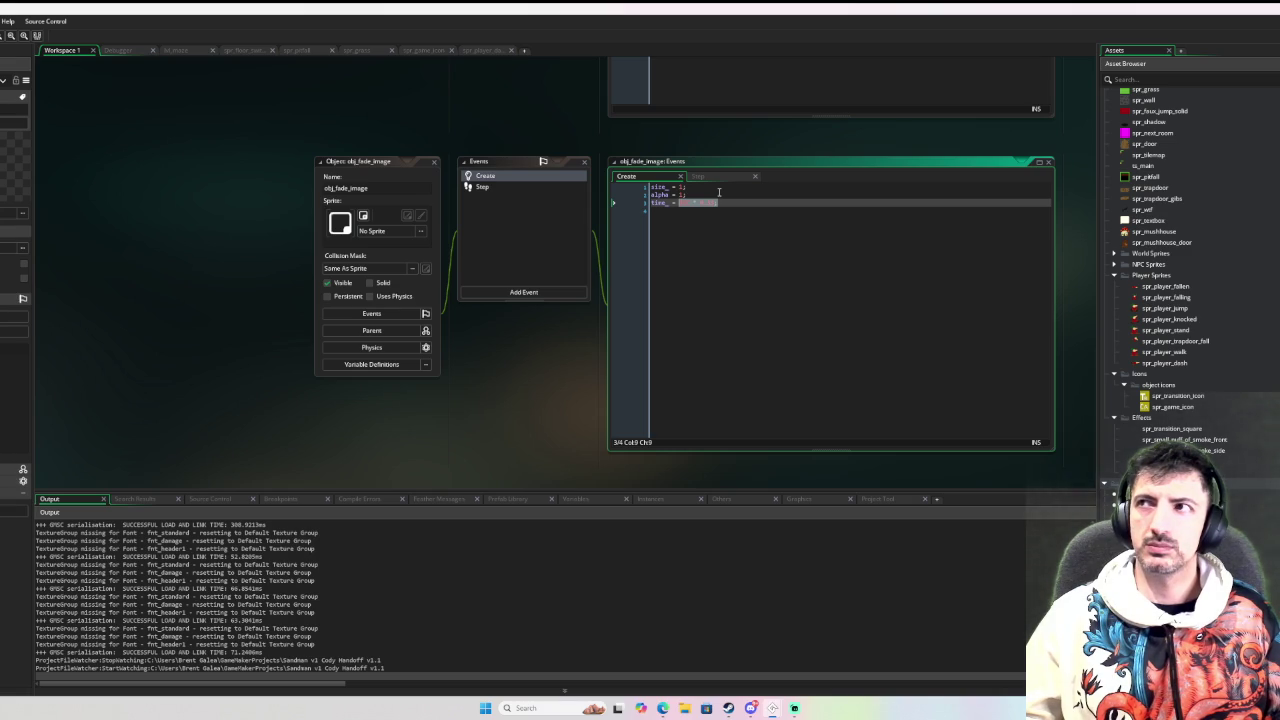
pyautogui.click(538, 188)
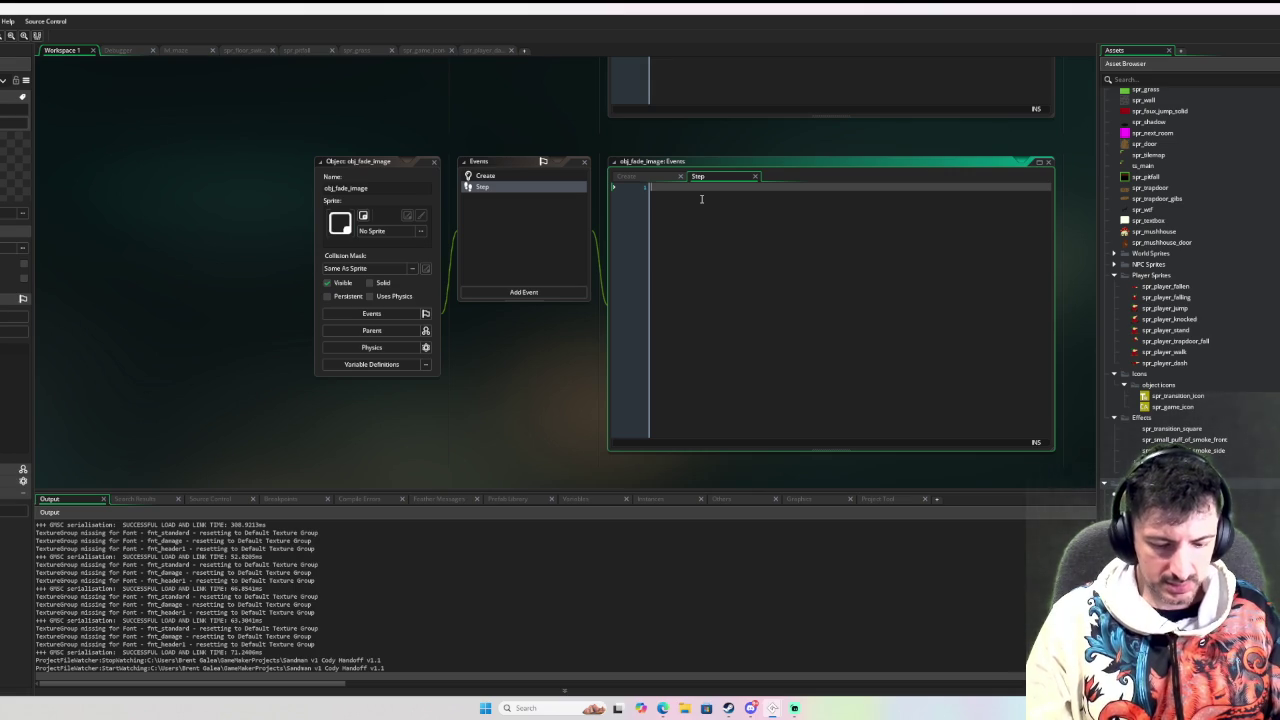
pyautogui.write('image')
pyautogui.press('BackSpace')
pyautogui.press('BackSpace')
pyautogui.press('BackSpace')
pyautogui.write('alpha =')
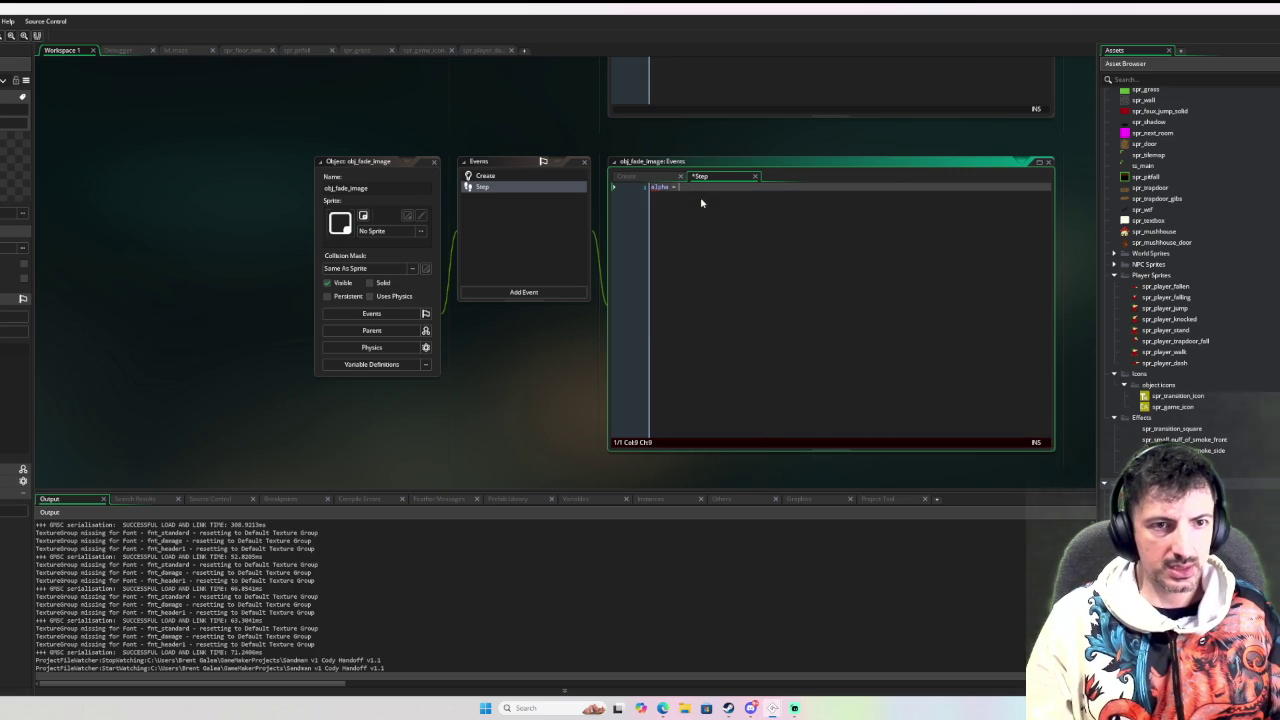
pyautogui.click(525, 177)
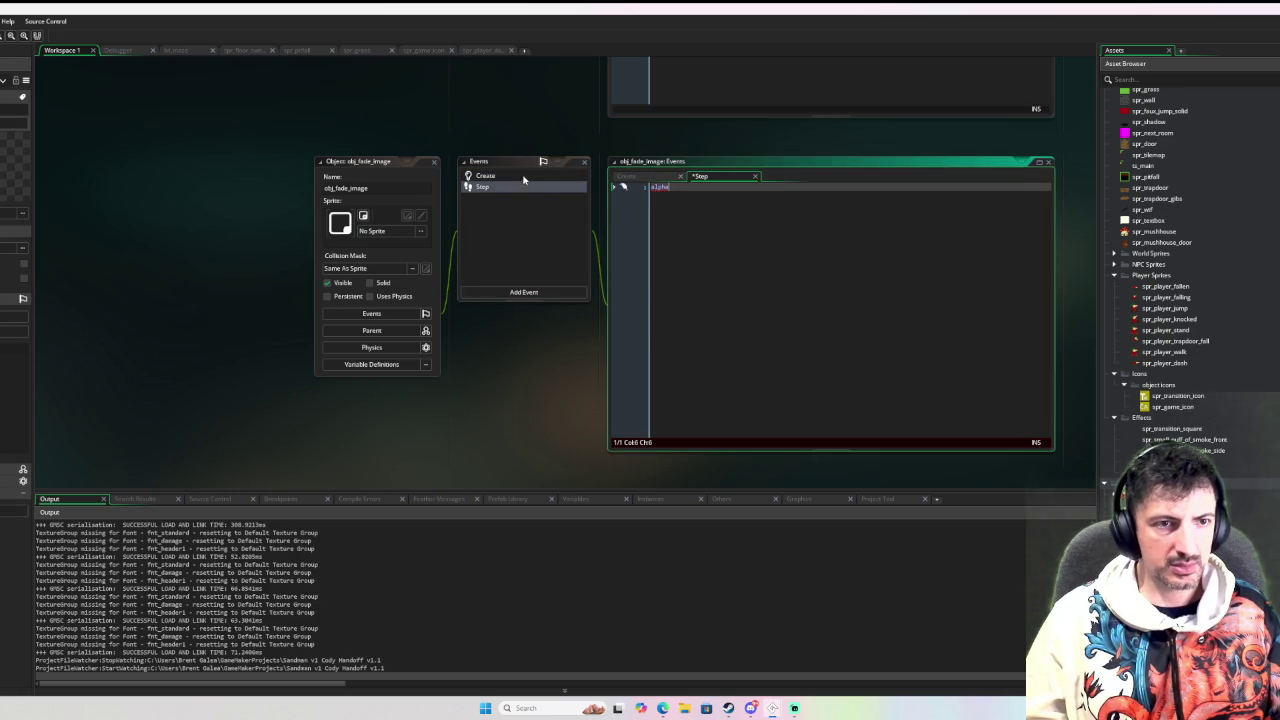
pyautogui.click(525, 177)
pyautogui.click(668, 195)
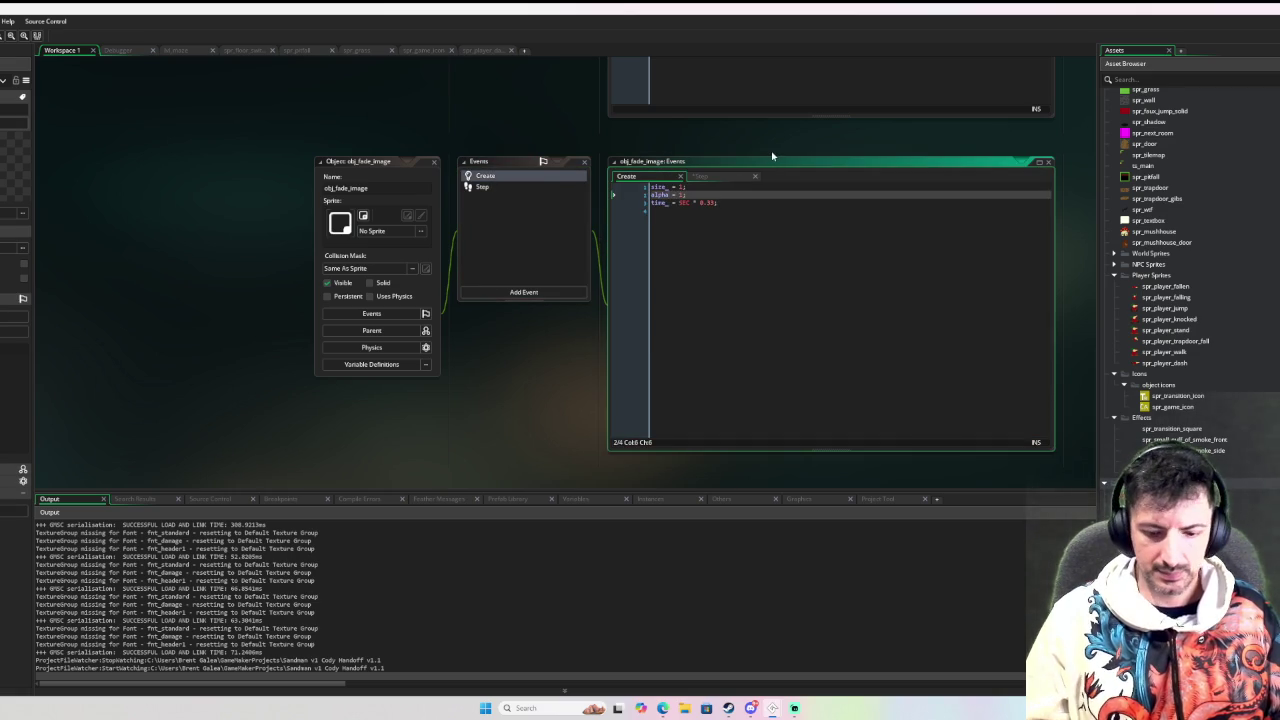
pyautogui.write('_')
pyautogui.click(521, 188)
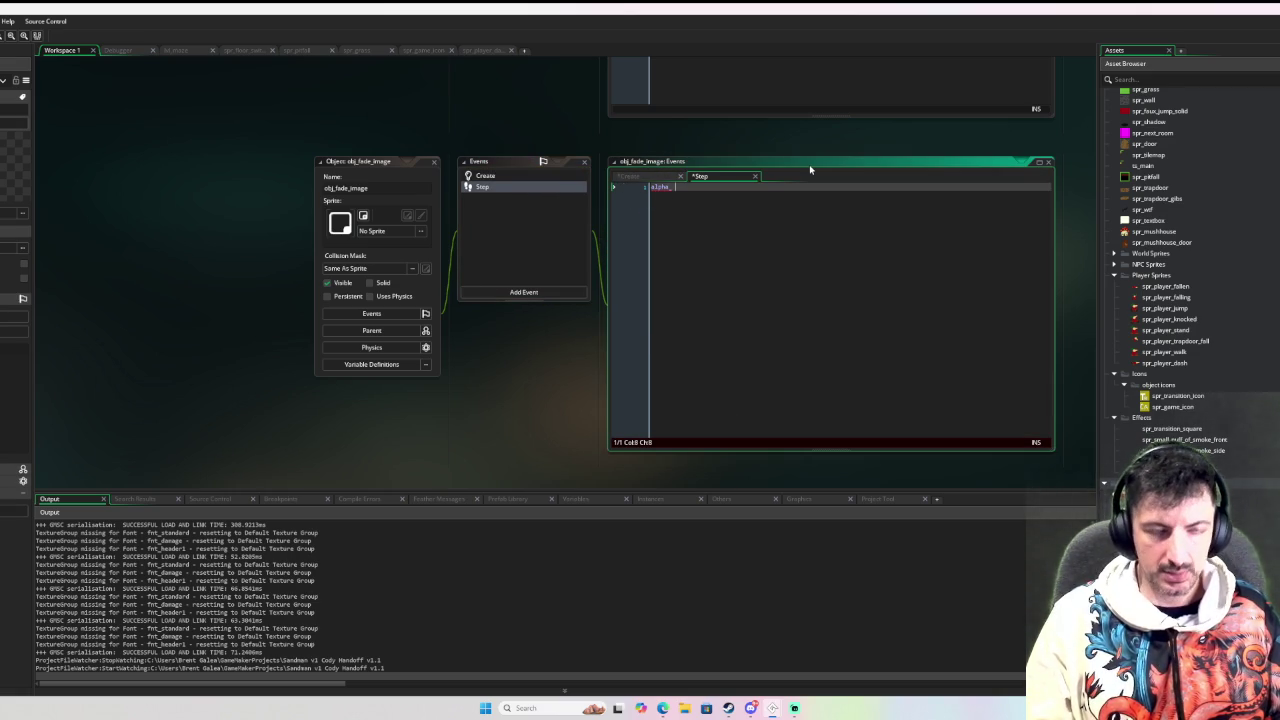
pyautogui.write('-= ')
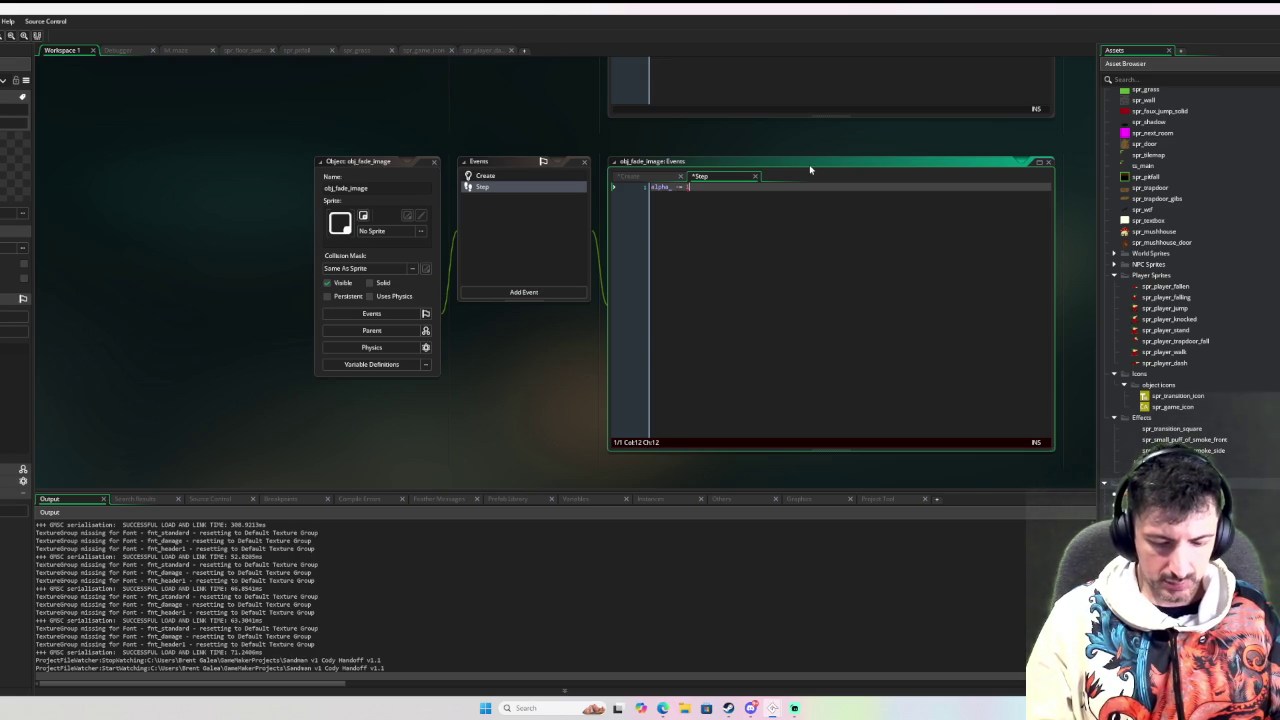
pyautogui.write('/_t')
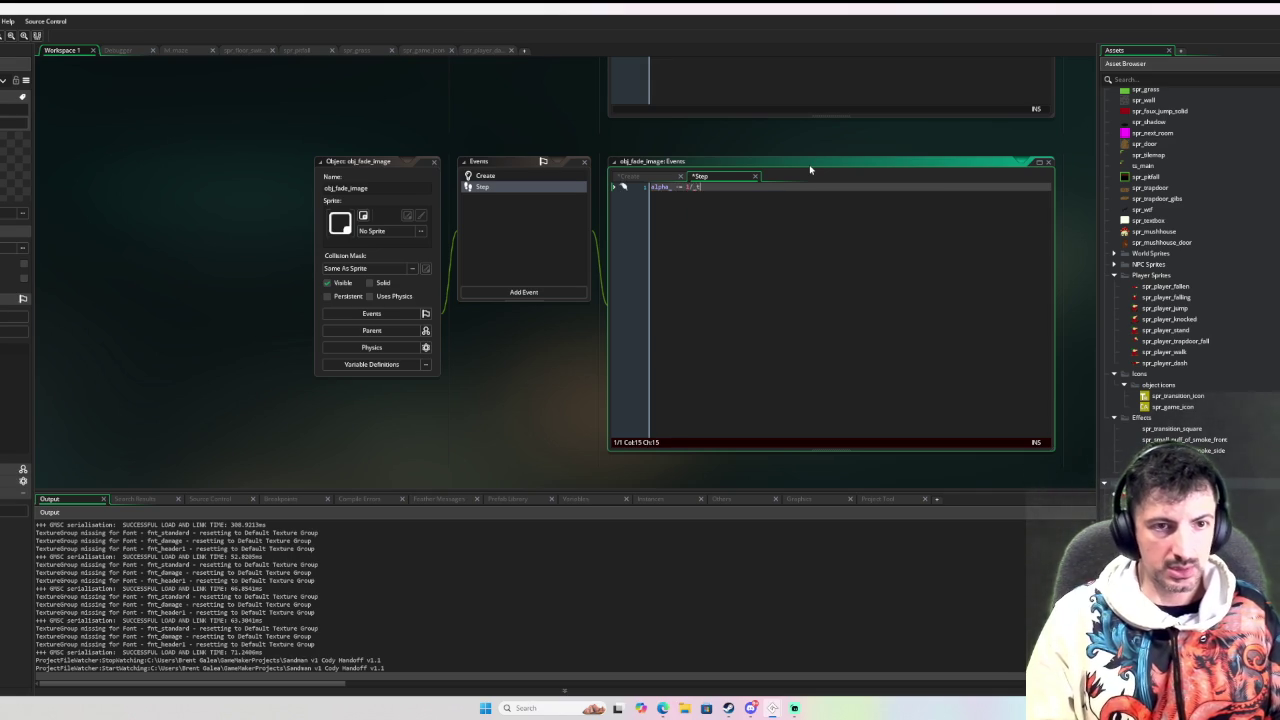
pyautogui.write('ime_')
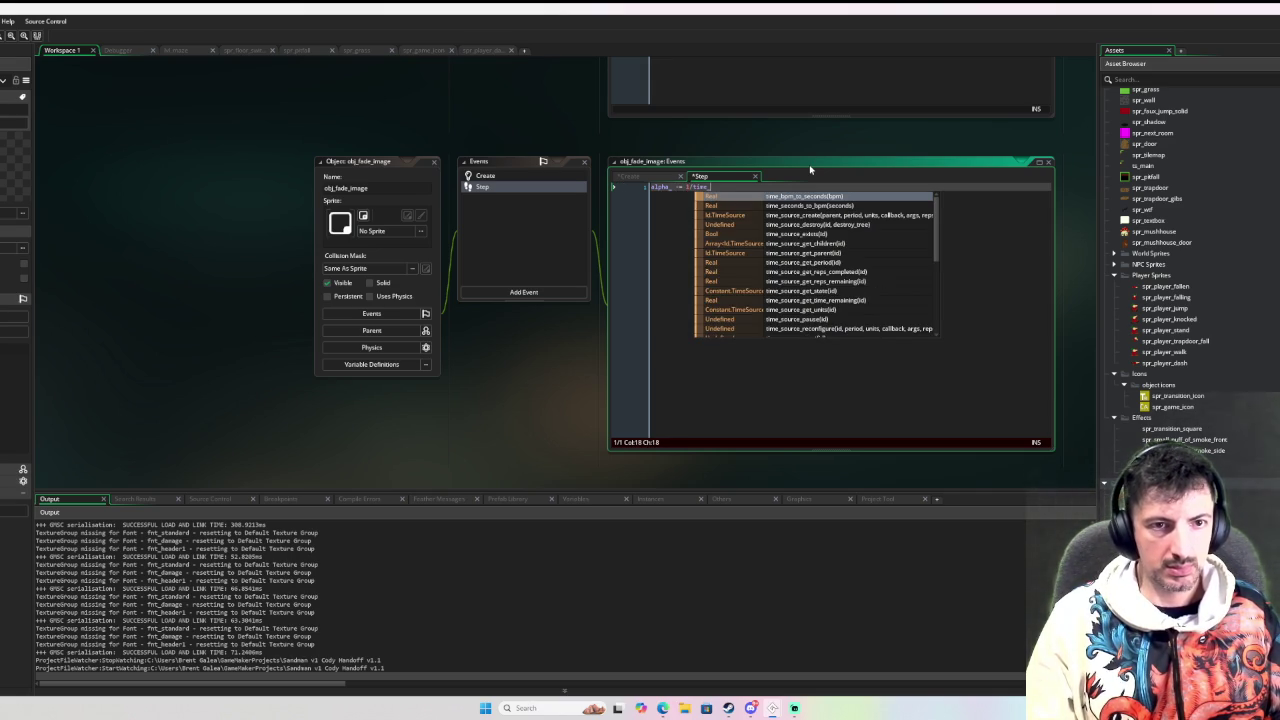
pyautogui.press('Escape')
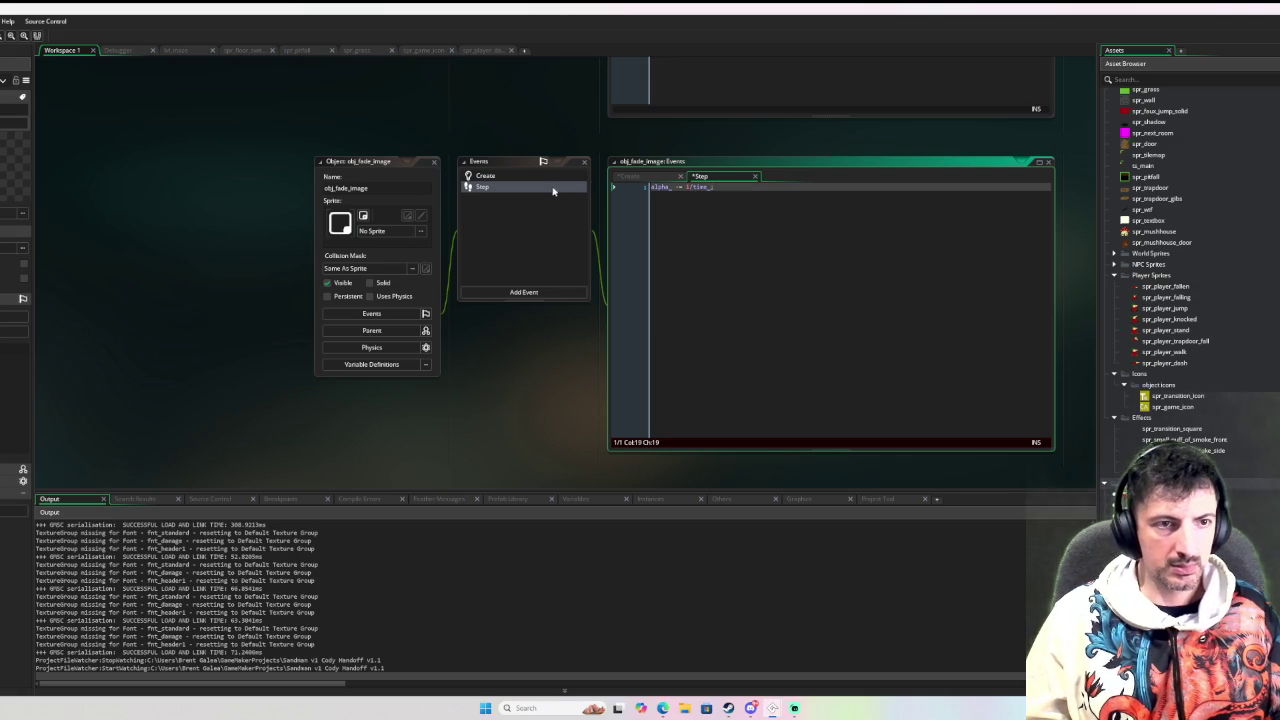
pyautogui.click(543, 180)
pyautogui.click(543, 186)
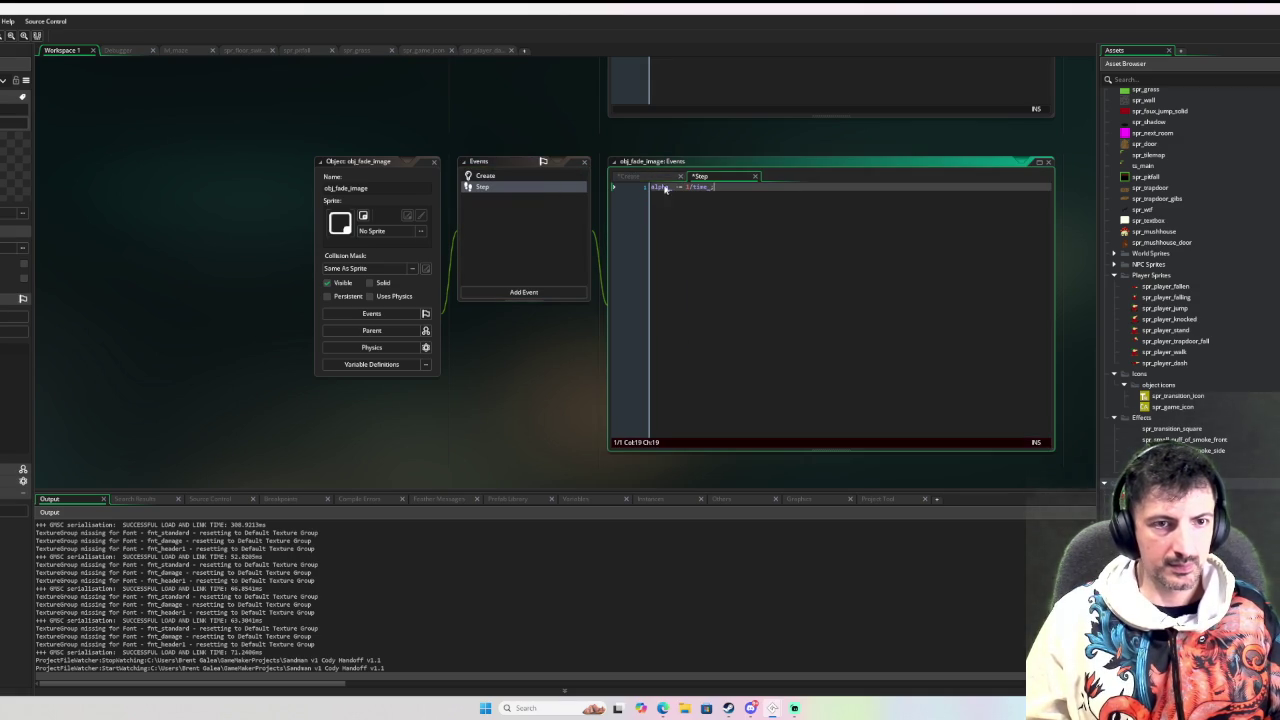
# Add image_alpha = alpha_; and call instance_destroy() when alpha_ <= 0
pyautogui.press('Return')
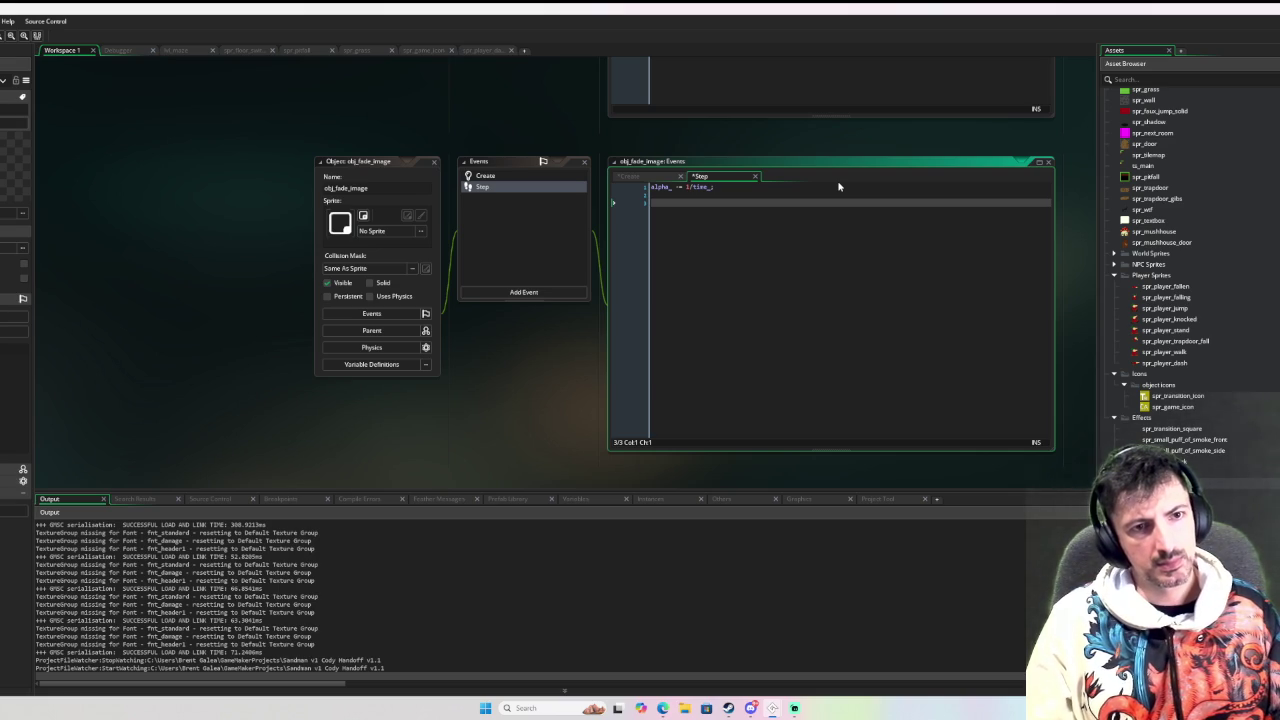
pyautogui.write('image_alpha')
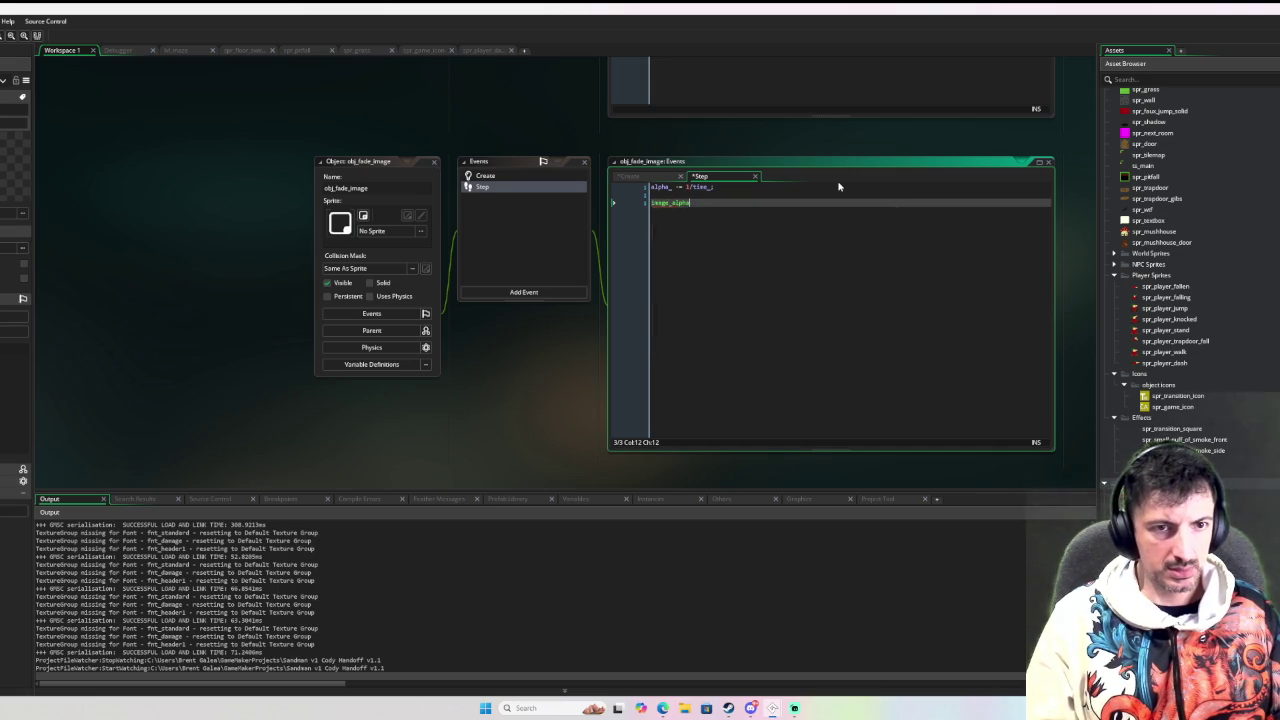
pyautogui.write(' = ')
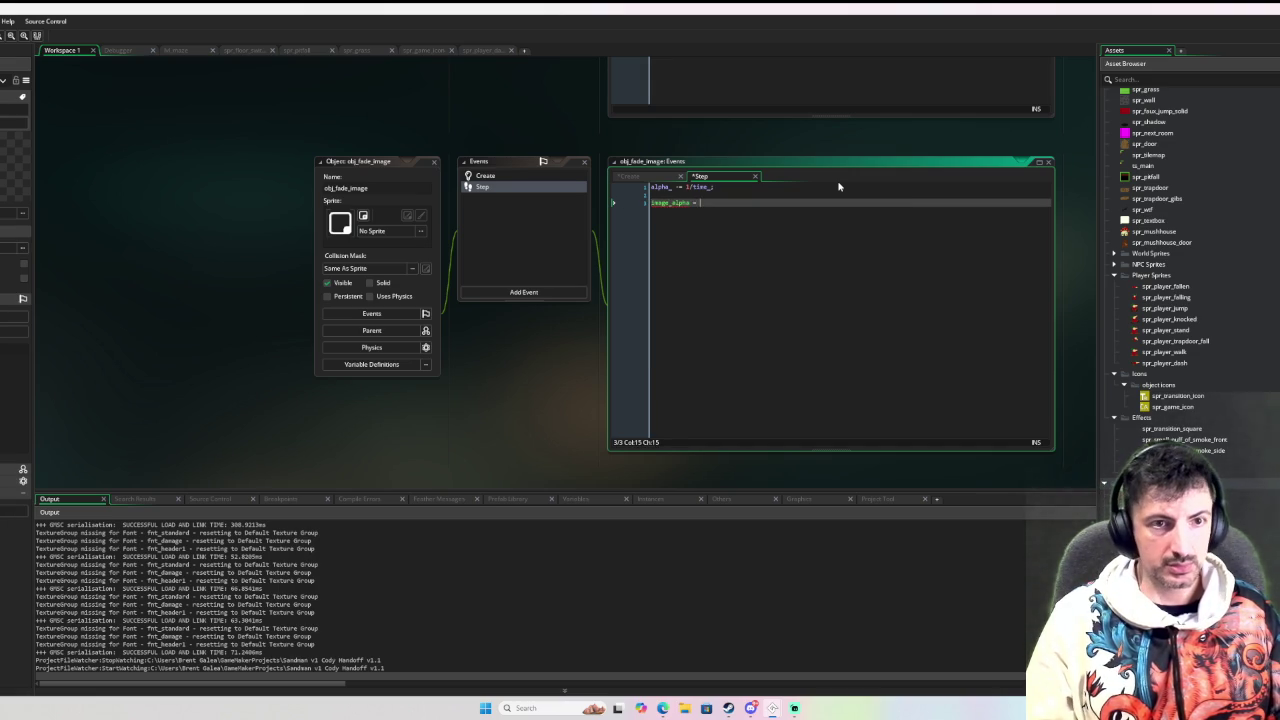
pyautogui.write('alpha_;')
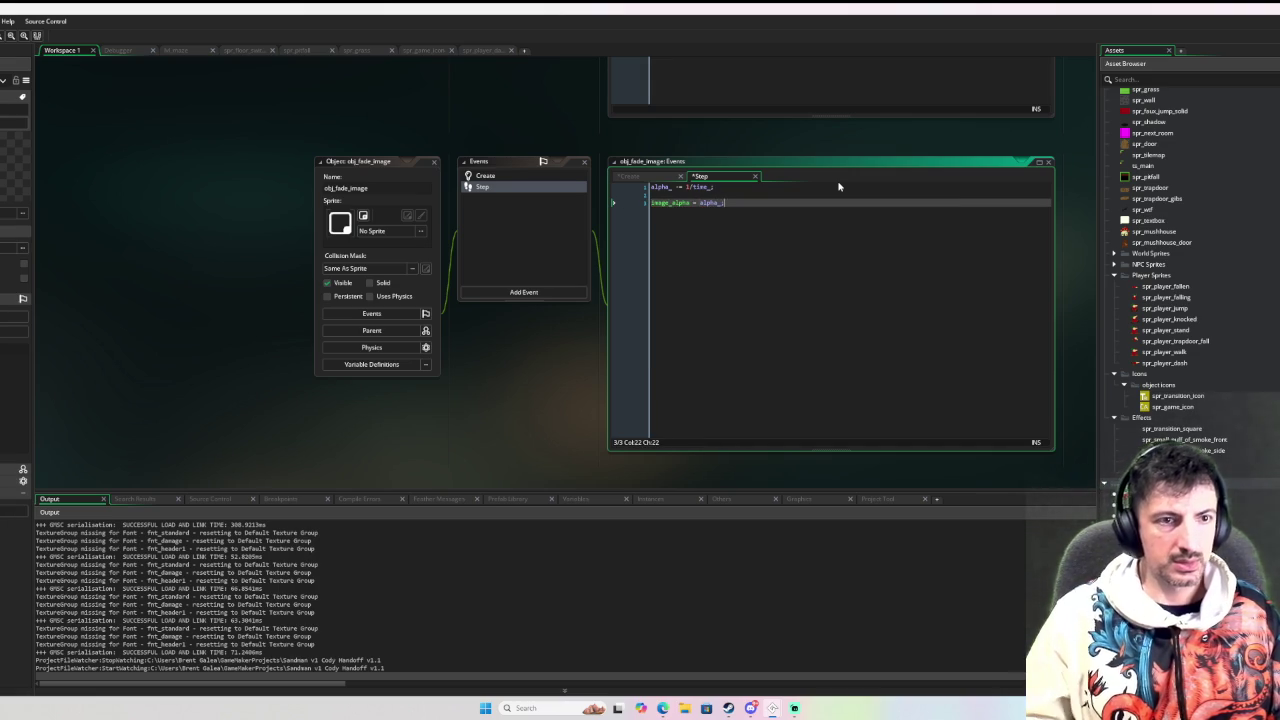
pyautogui.press('Return')
pyautogui.press('Return')
pyautogui.write('if alpha_ ')
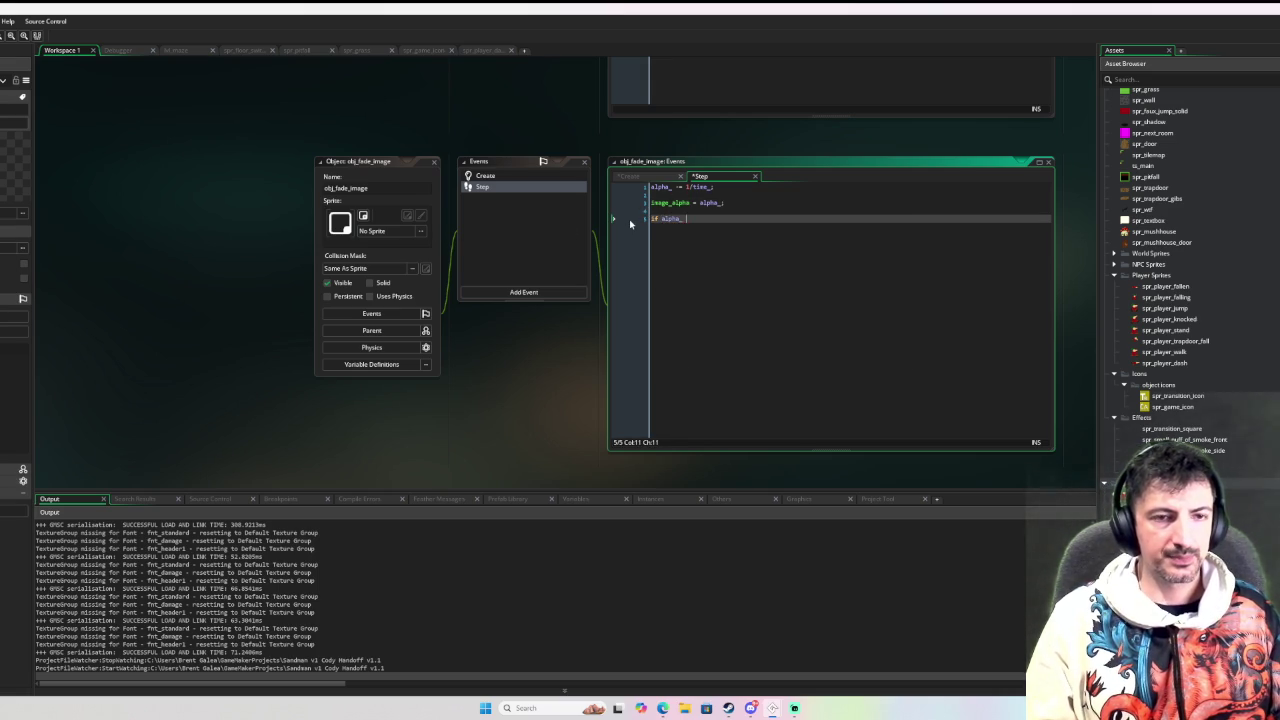
pyautogui.write('<= 0 {')
pyautogui.press('Return')
pyautogui.write('ins')
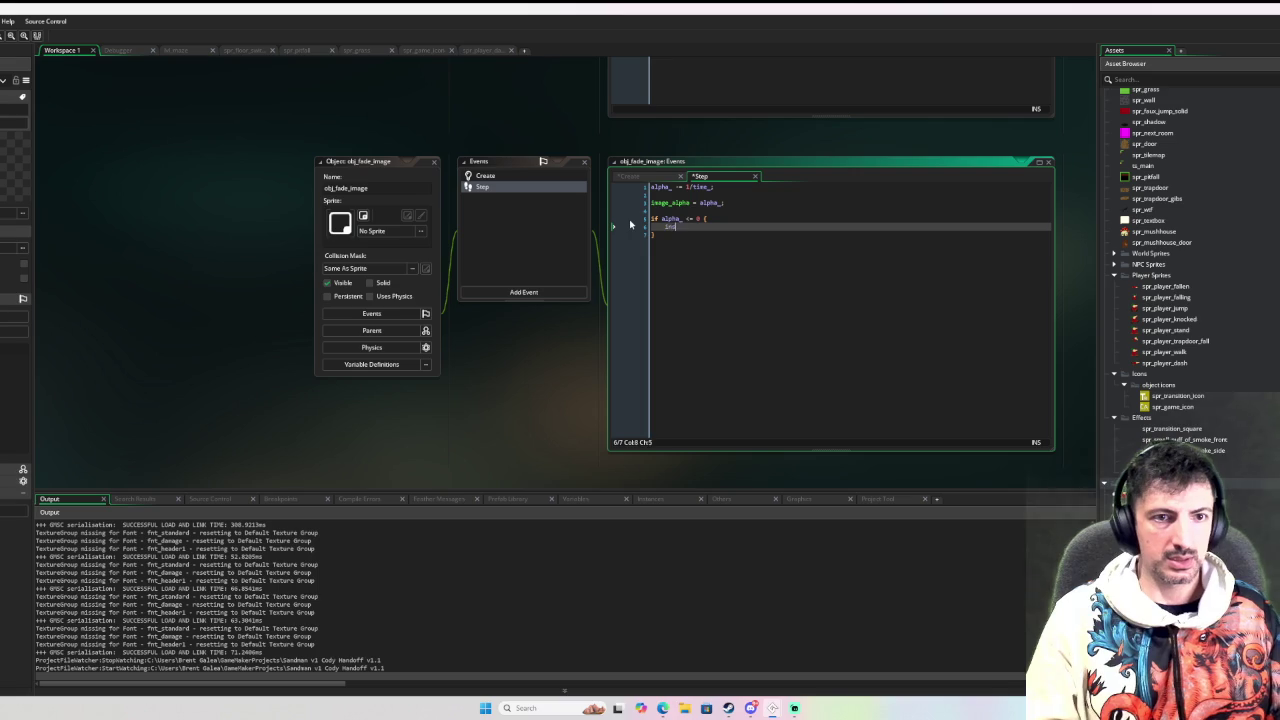
pyautogui.write('tance_destr')
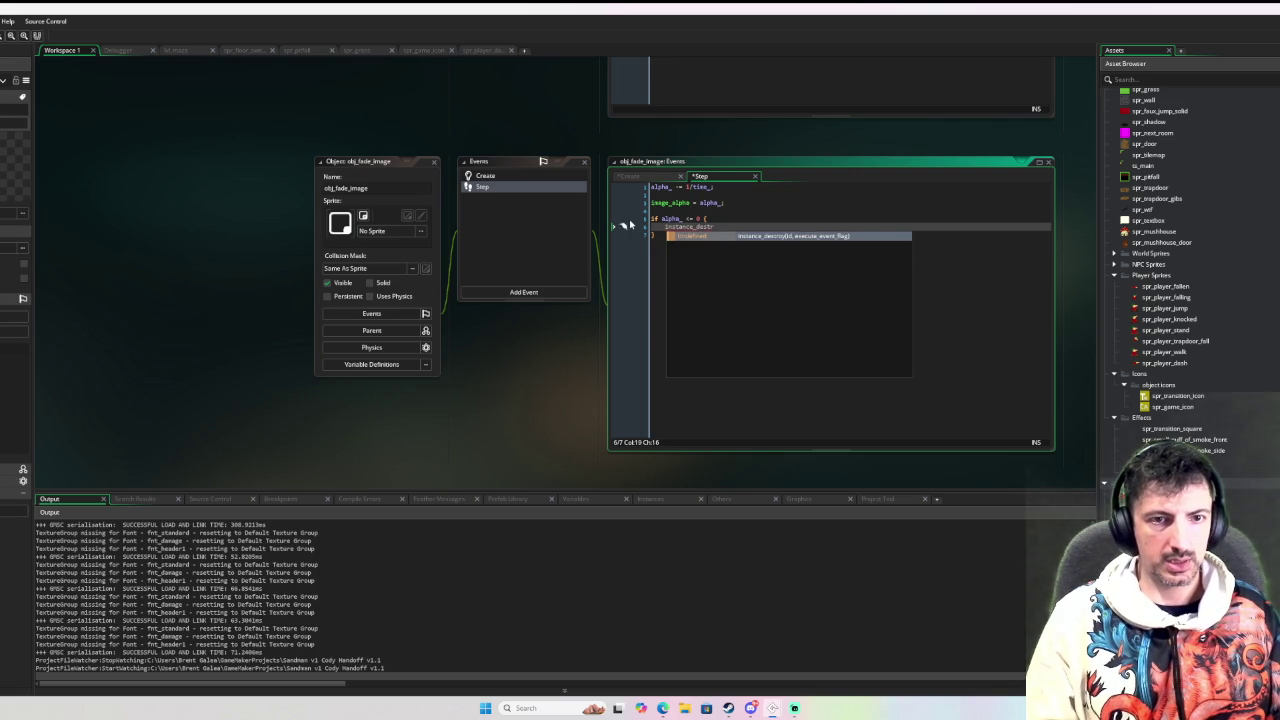
pyautogui.write('oy();l')
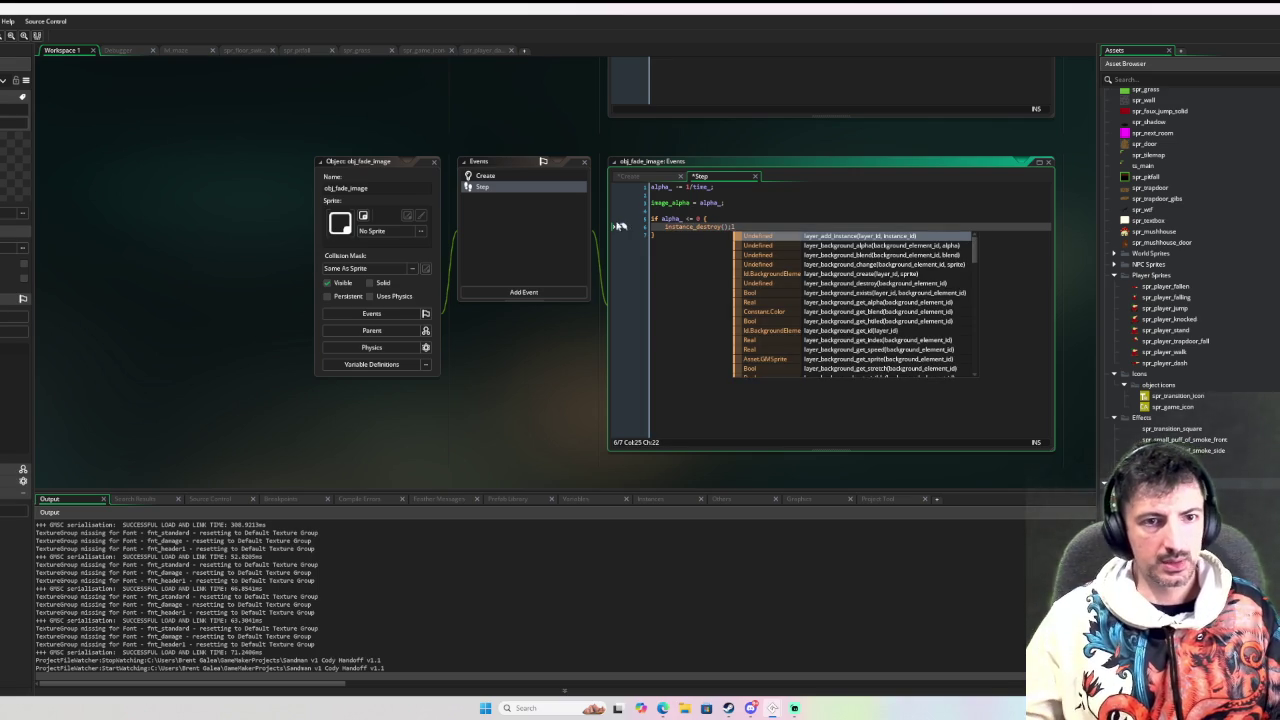
pyautogui.press('BackSpace')
pyautogui.click(485, 176)
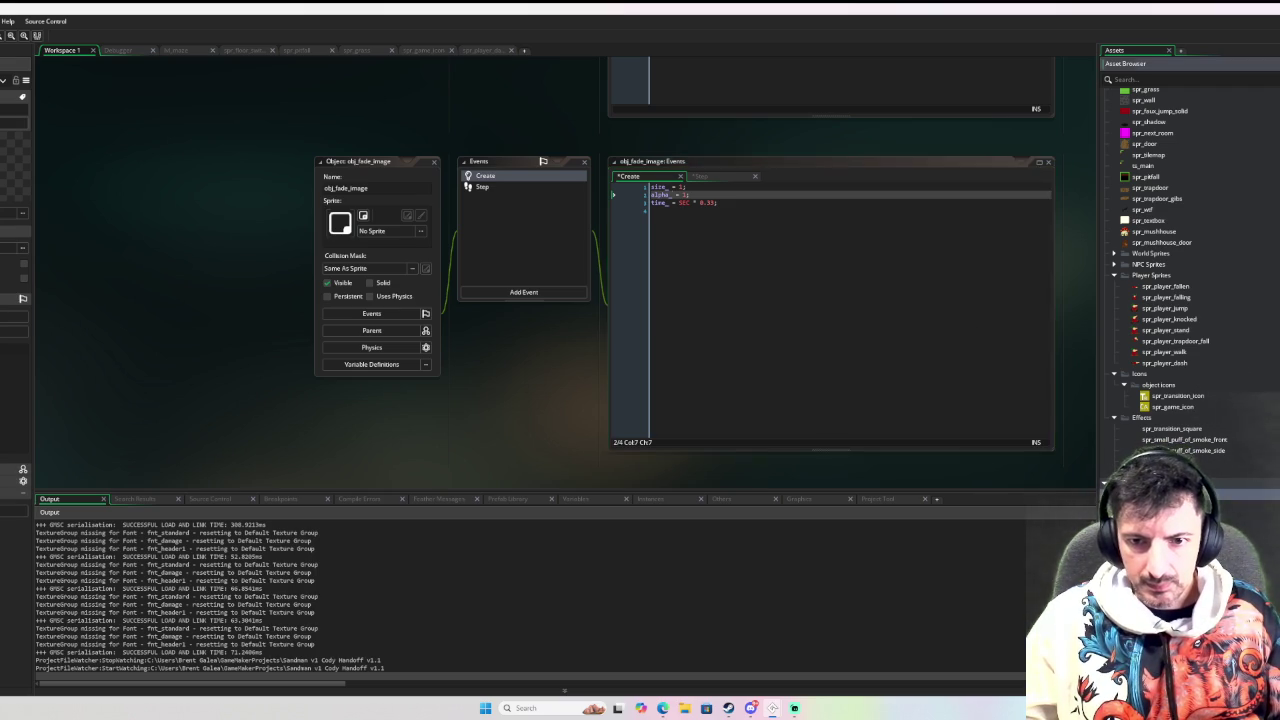
# Open obj_player's Dash State code and add a blank line below dash_current_frames
pyautogui.hotkey('ctrl', 'Tab')
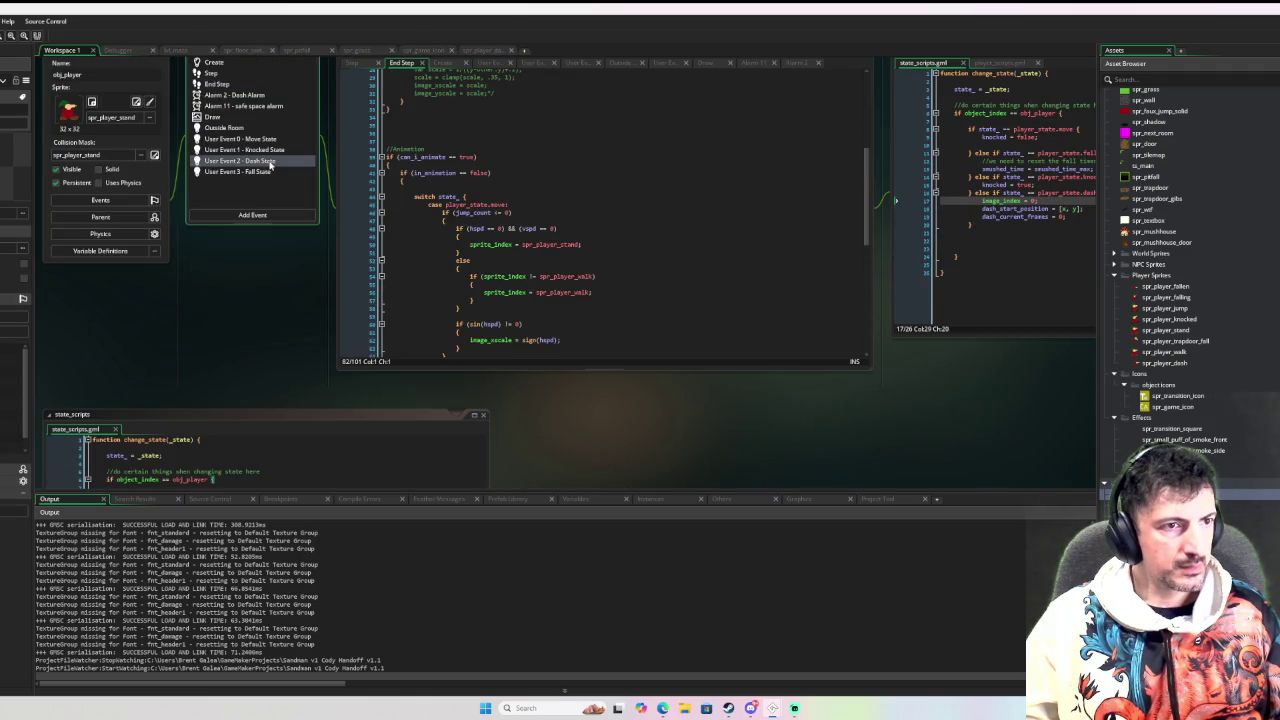
pyautogui.click(269, 162)
pyautogui.scroll(1, 452, 202)
pyautogui.scroll(5, 452, 202)
pyautogui.scroll(-1, 452, 202)
pyautogui.scroll(1, 451, 180)
pyautogui.click(491, 106)
pyautogui.scroll(2, 303, 254)
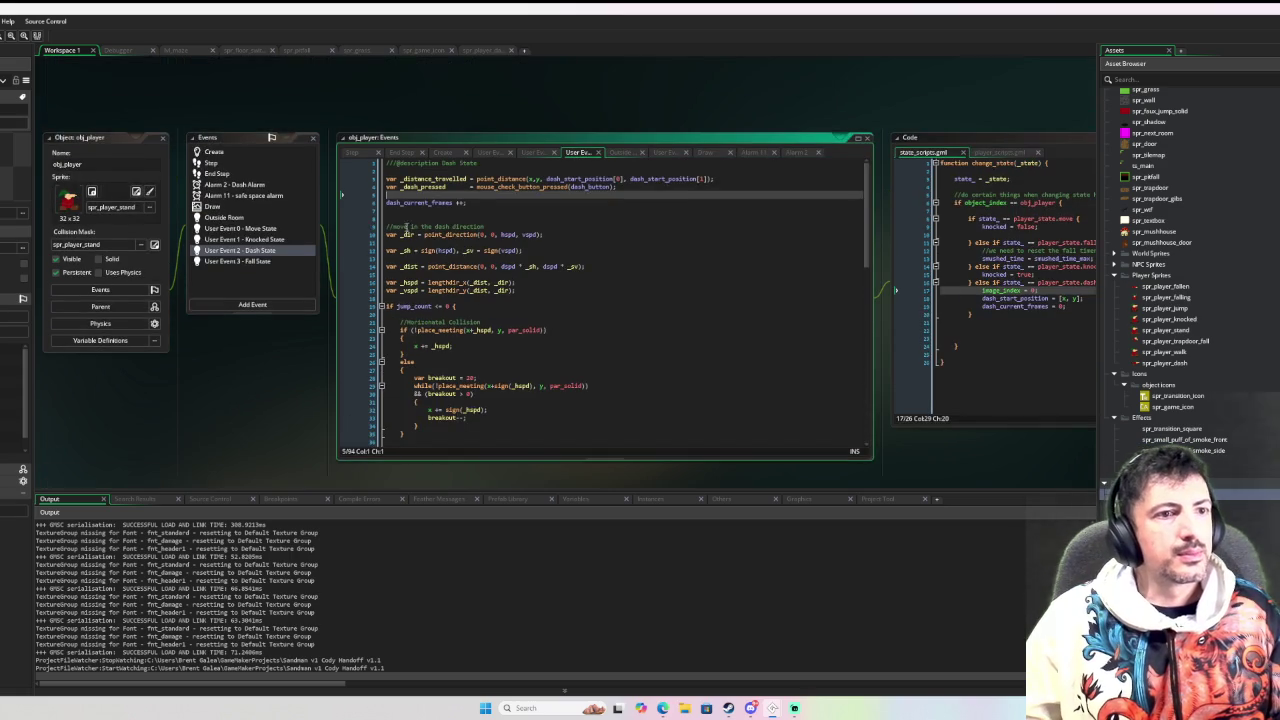
pyautogui.press('Return')
pyautogui.press('Return')
pyautogui.press('Up')
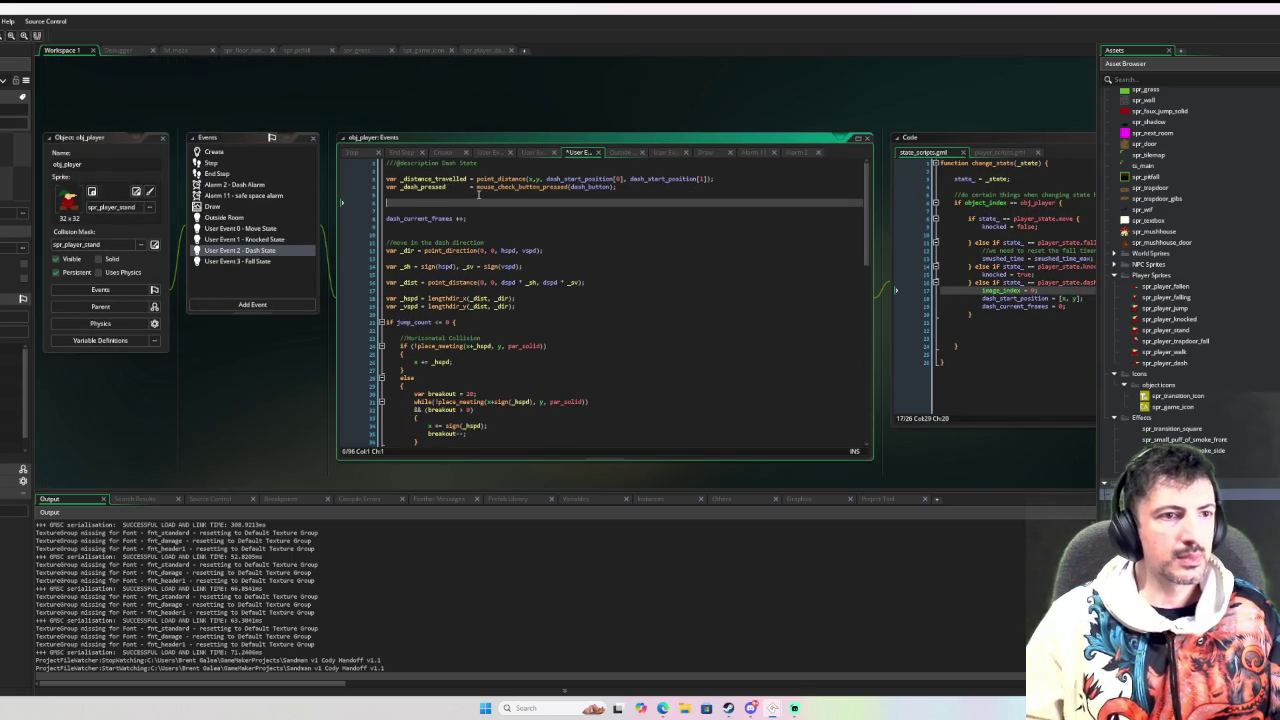
pyautogui.press('Delete')
pyautogui.press('Delete')
pyautogui.press('End')
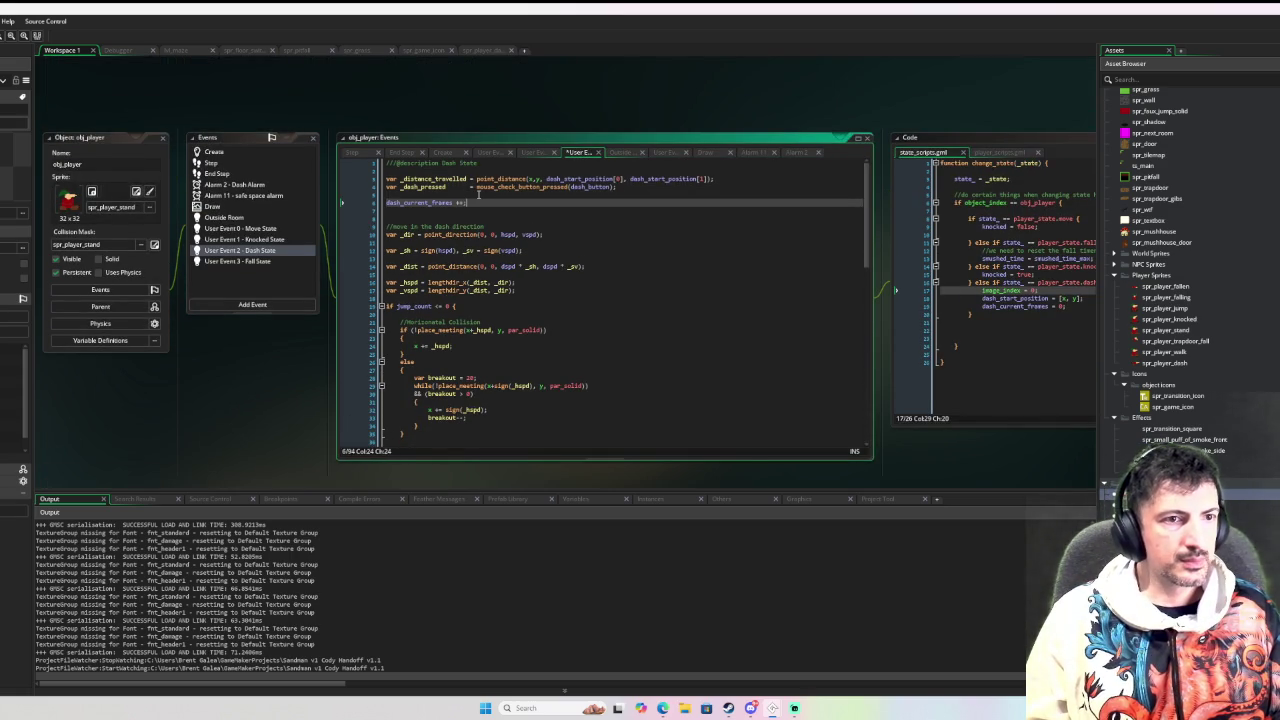
pyautogui.press('Return')
pyautogui.press('Return')
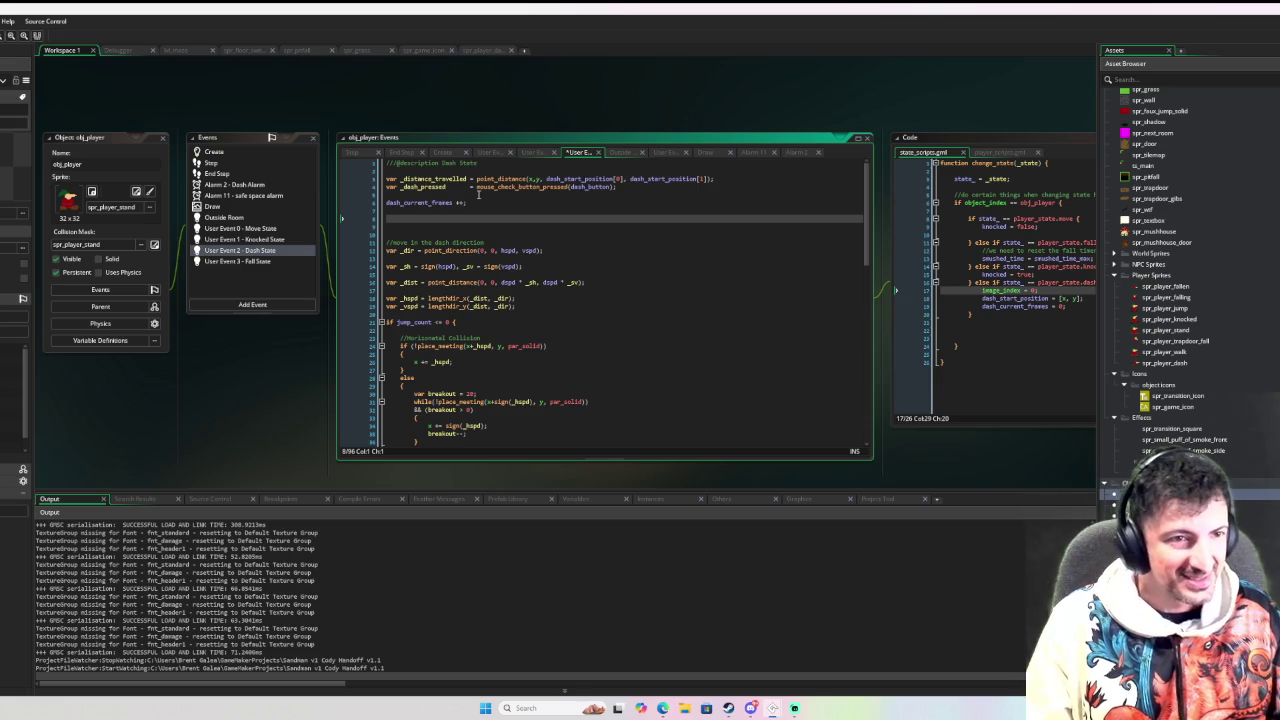
# Add an empty 'if dash_current_frames mod 3 == 0 { }' block
pyautogui.write('if dash_current_frames ')
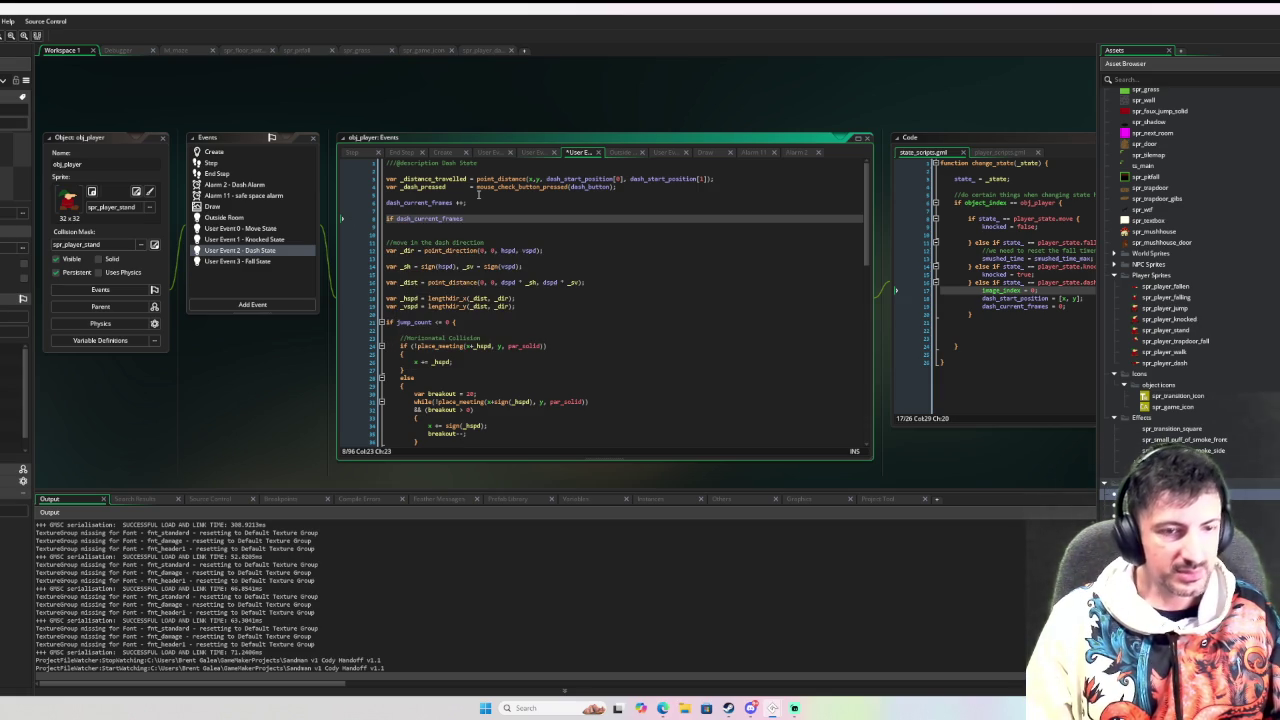
pyautogui.write('mod 3 ')
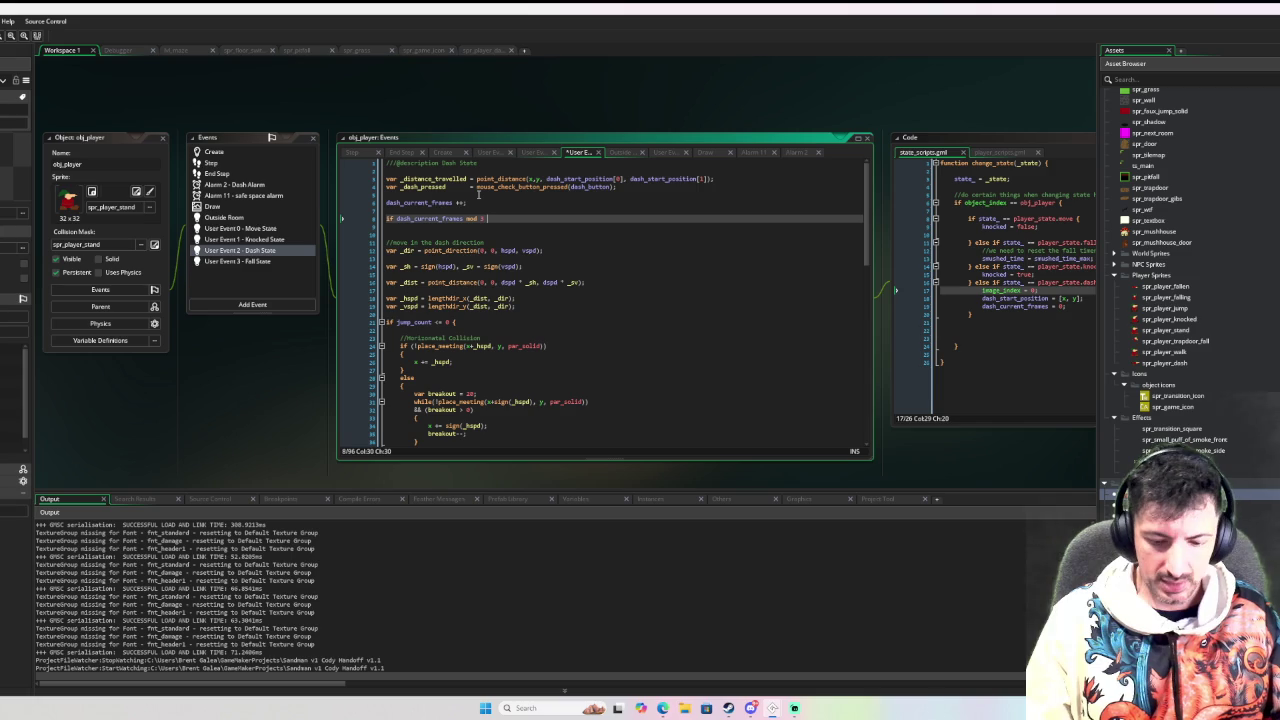
pyautogui.write('== 0 {')
pyautogui.press('Return')
pyautogui.press('Return')
pyautogui.write('}')
pyautogui.press('Up')
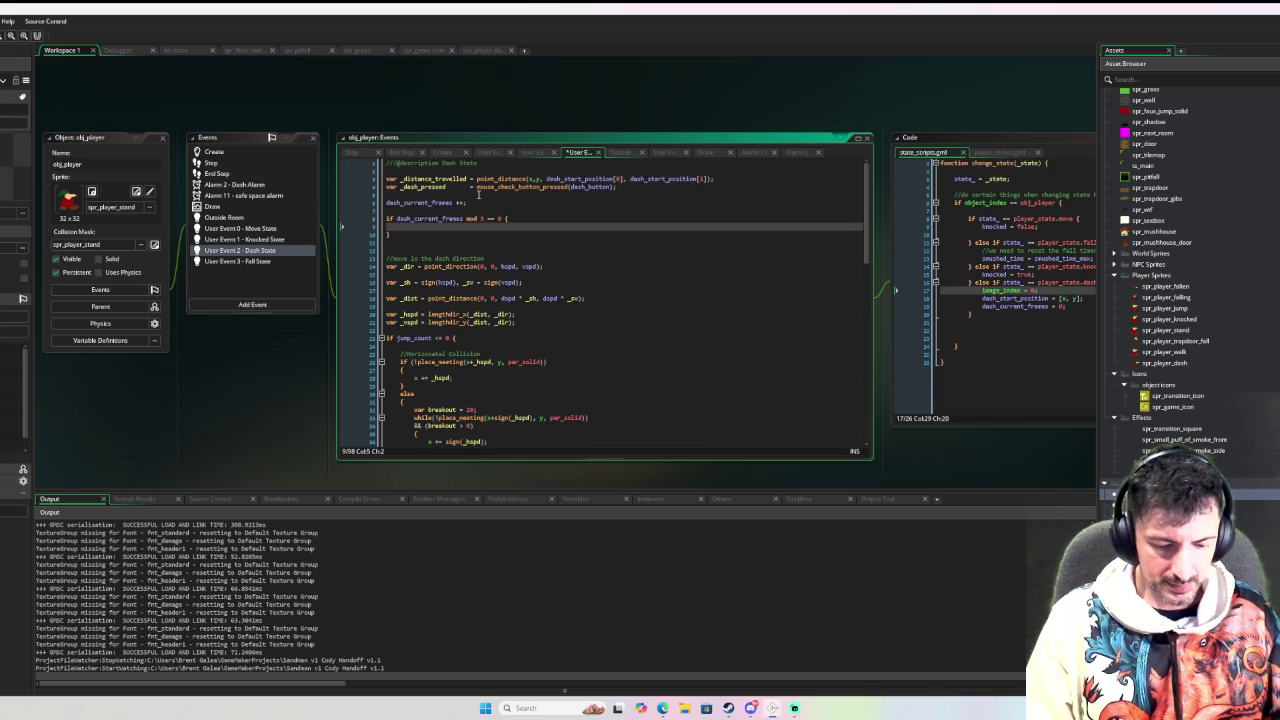
# Inside the block, begin 'var _after_image = instance_create_layer(x, y, "' and check rm_maze's layers
pyautogui.write('var _')
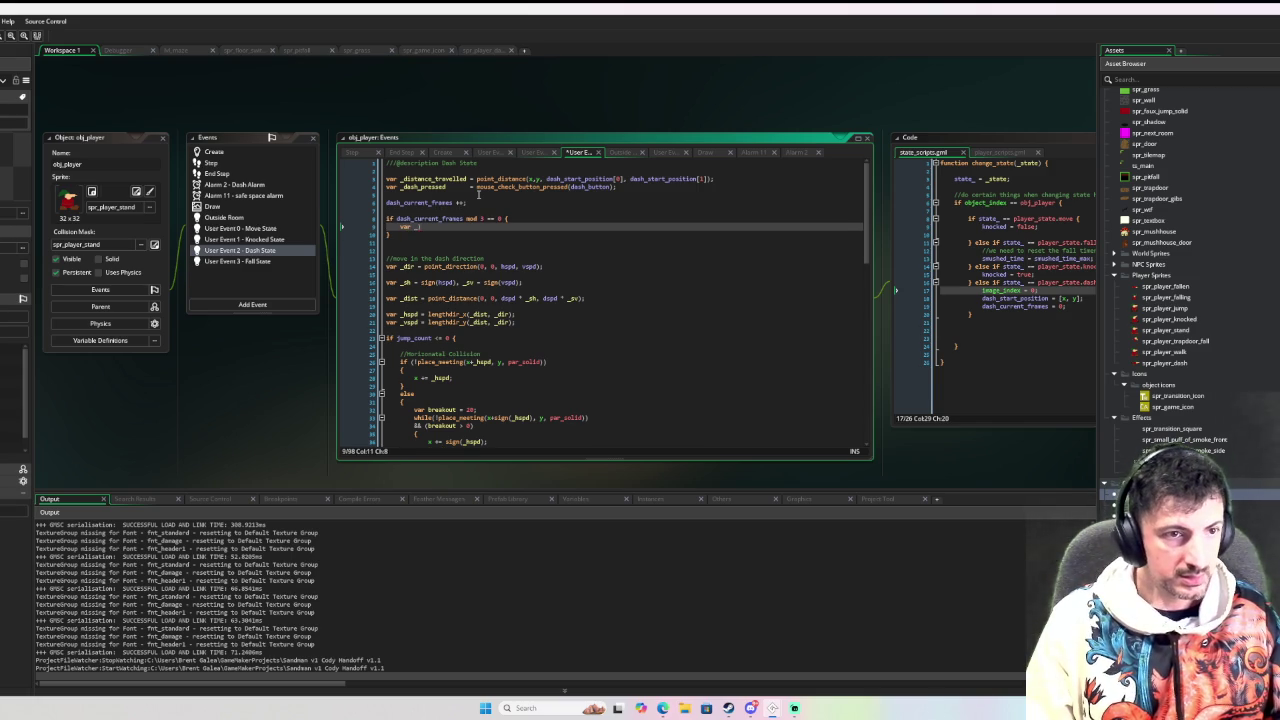
pyautogui.press('BackSpace')
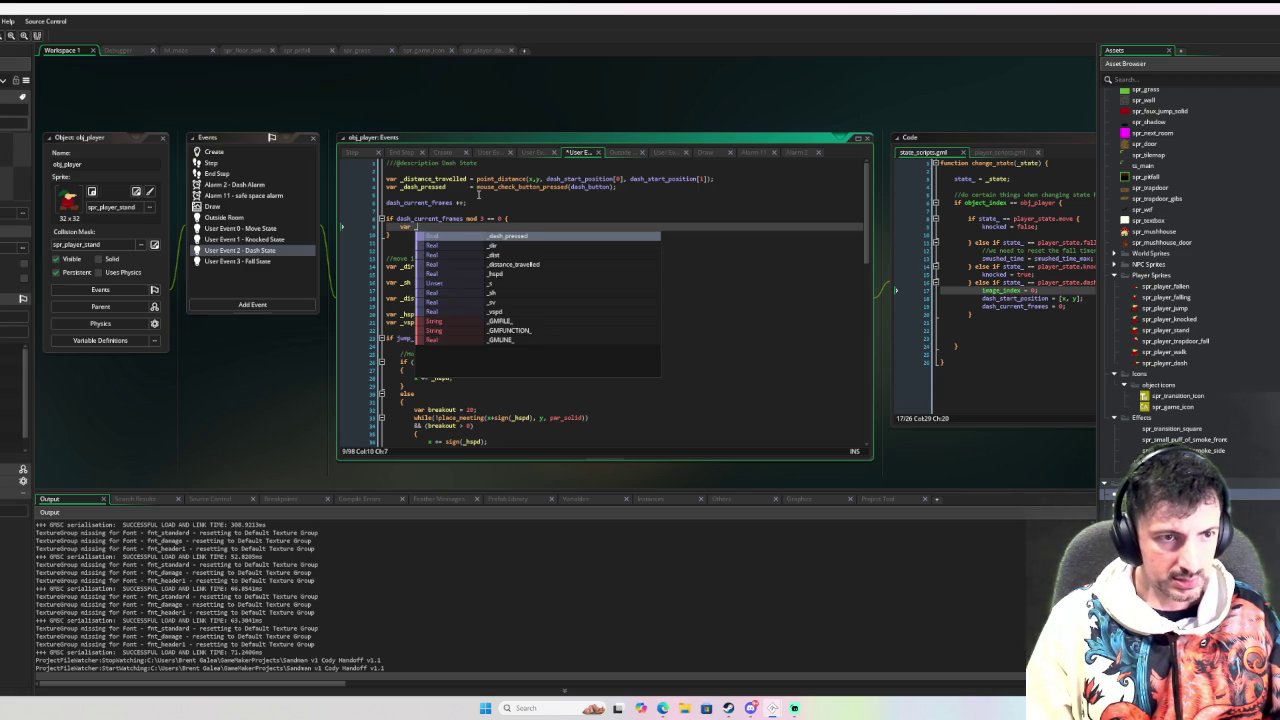
pyautogui.write('afterimag')
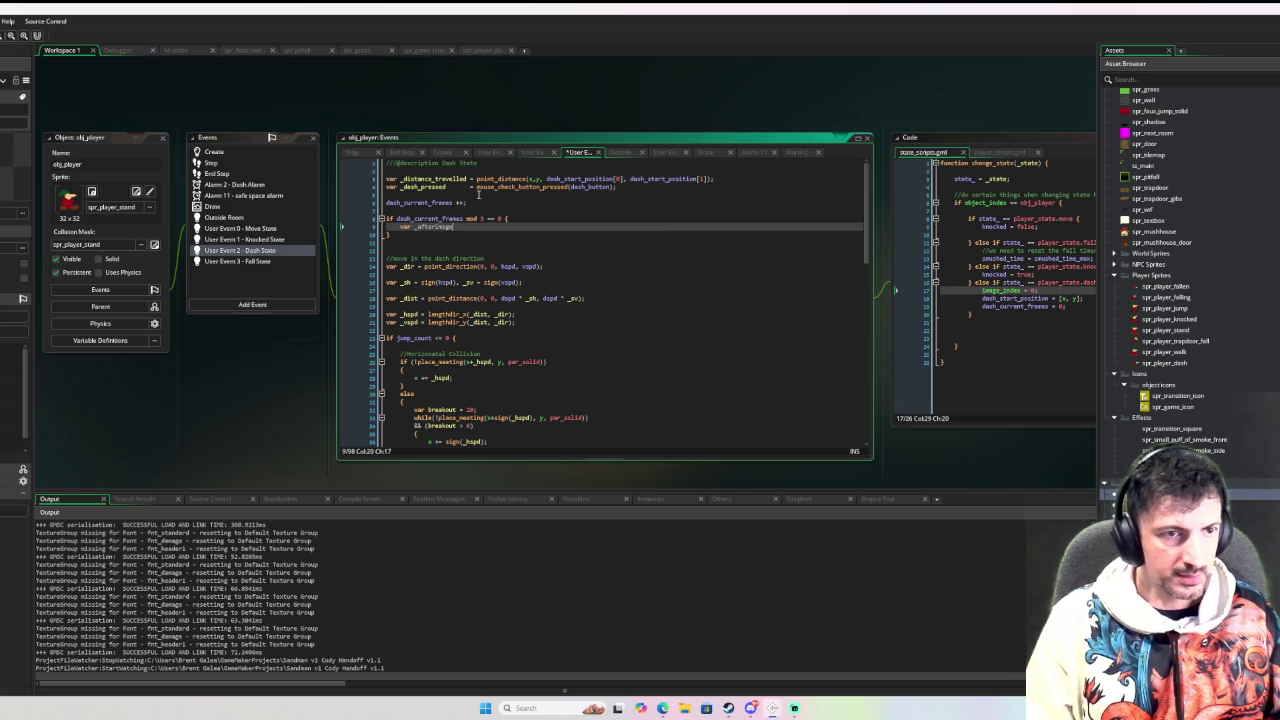
pyautogui.press('BackSpace')
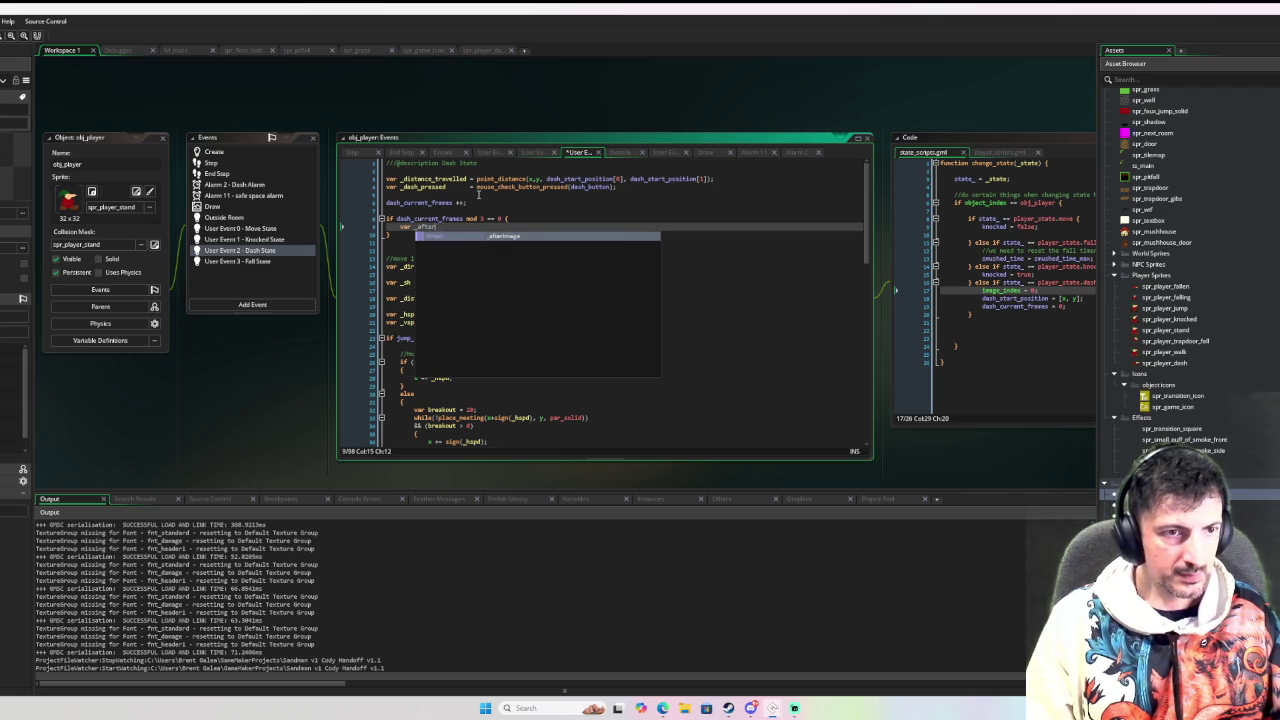
pyautogui.write('_image ')
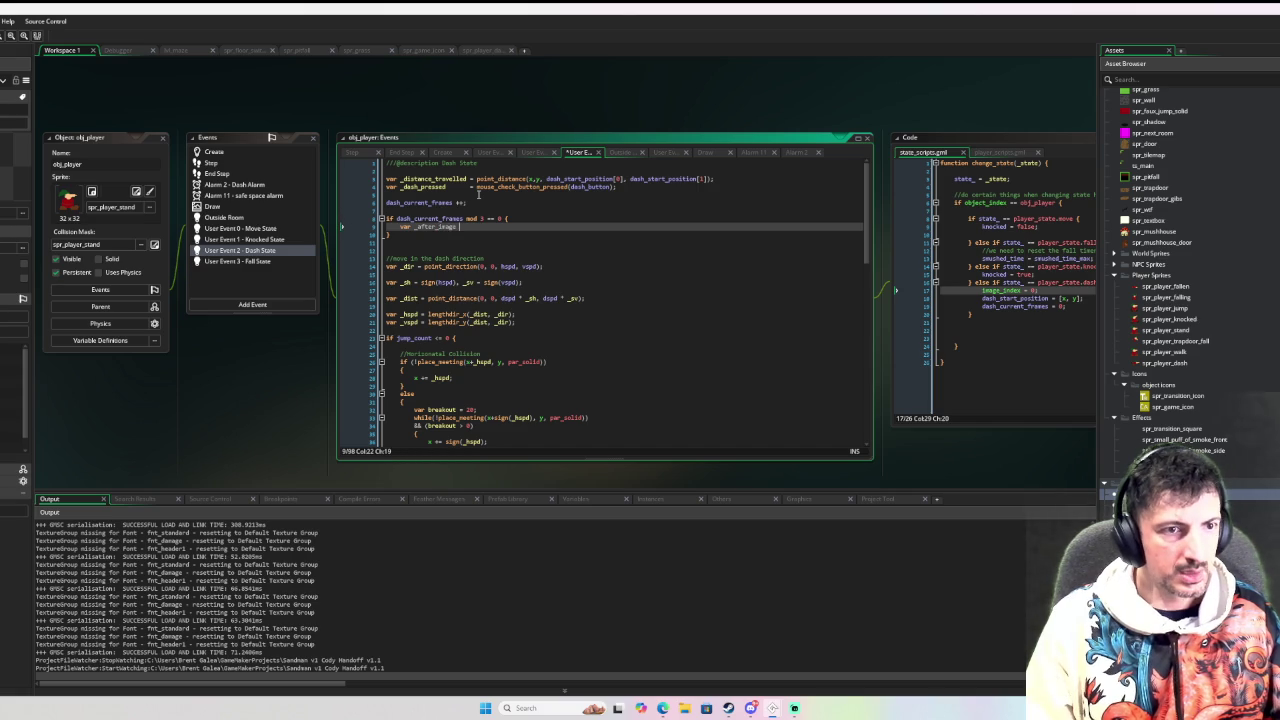
pyautogui.write('= instance_crea')
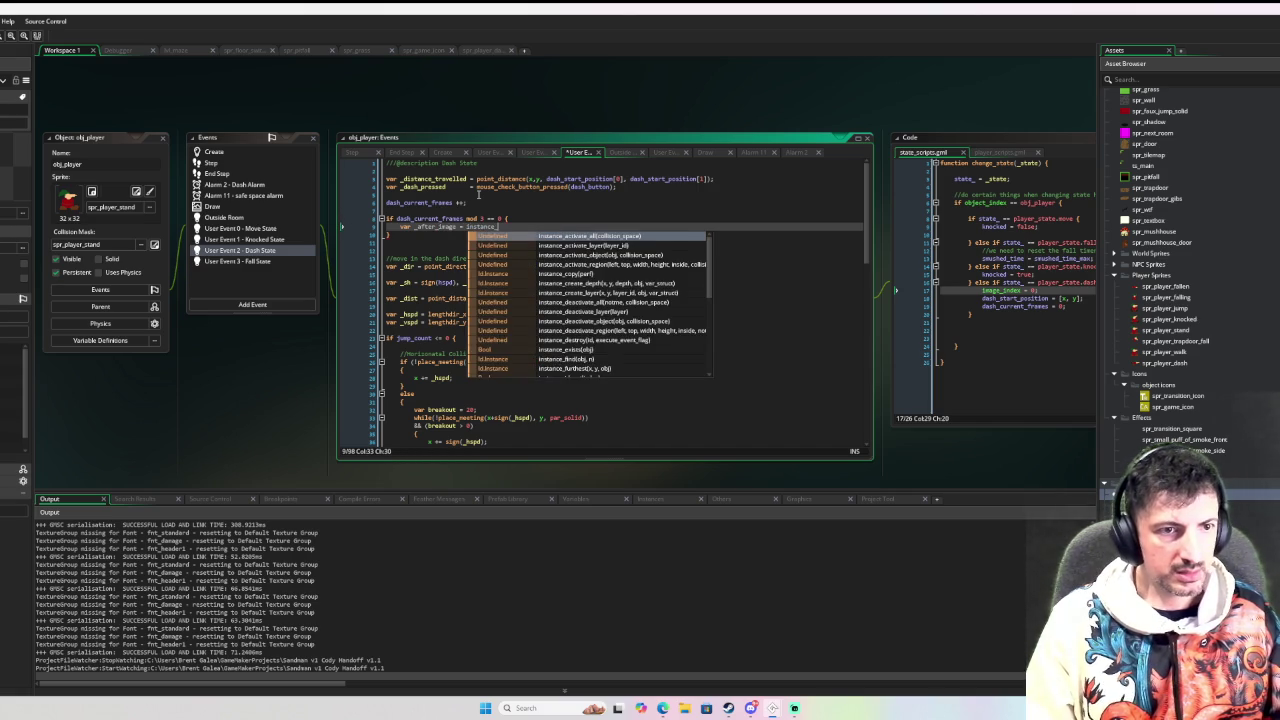
pyautogui.press('Down')
pyautogui.press('Return')
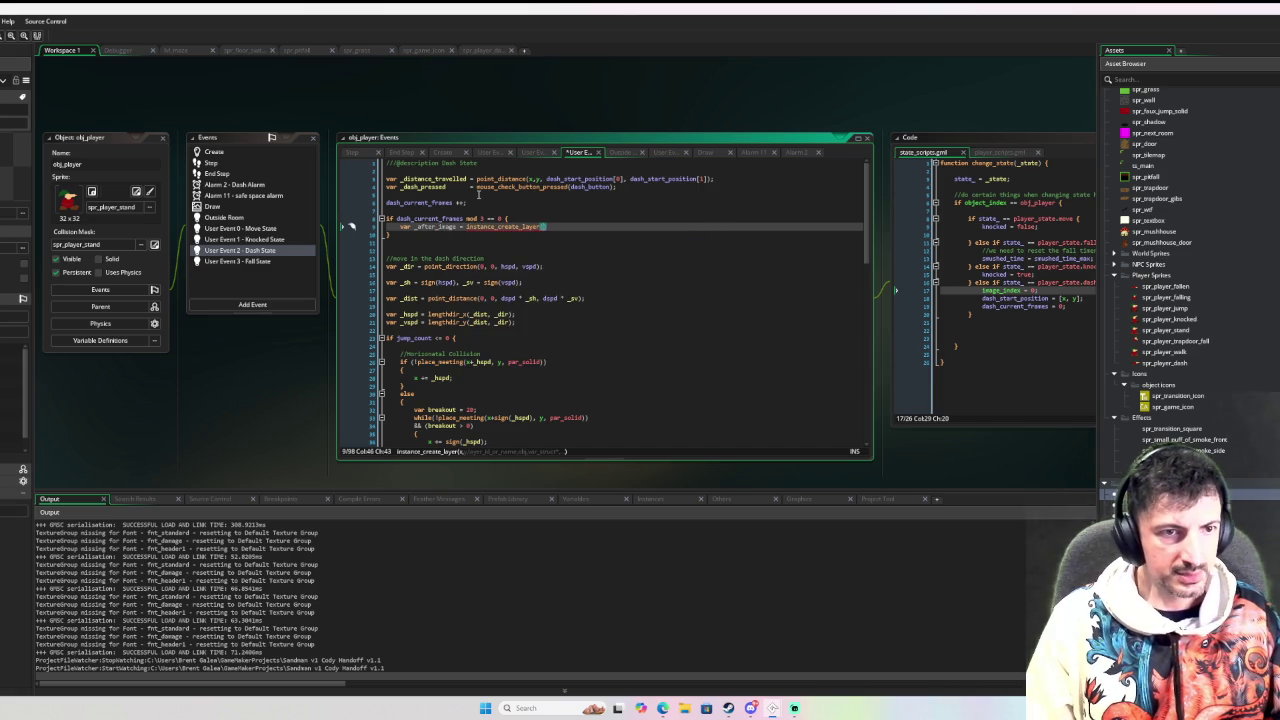
pyautogui.write('x, y, ')
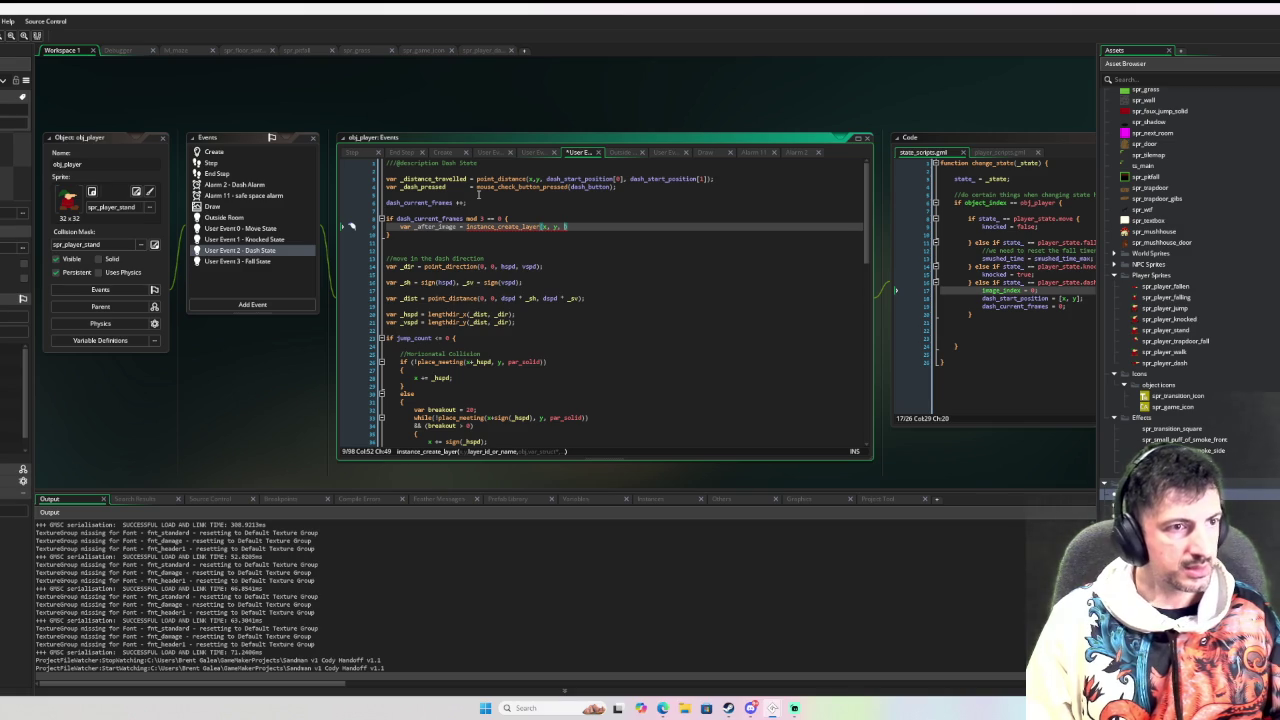
pyautogui.write('"')
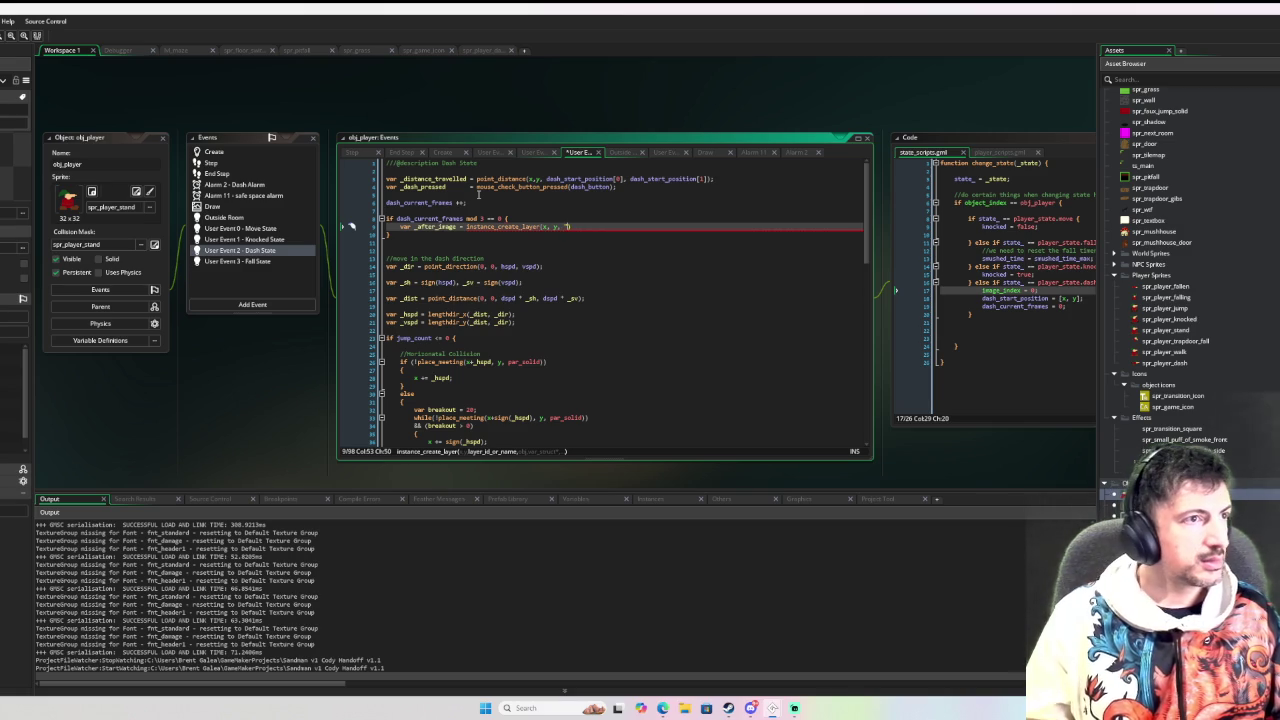
pyautogui.click(168, 50)
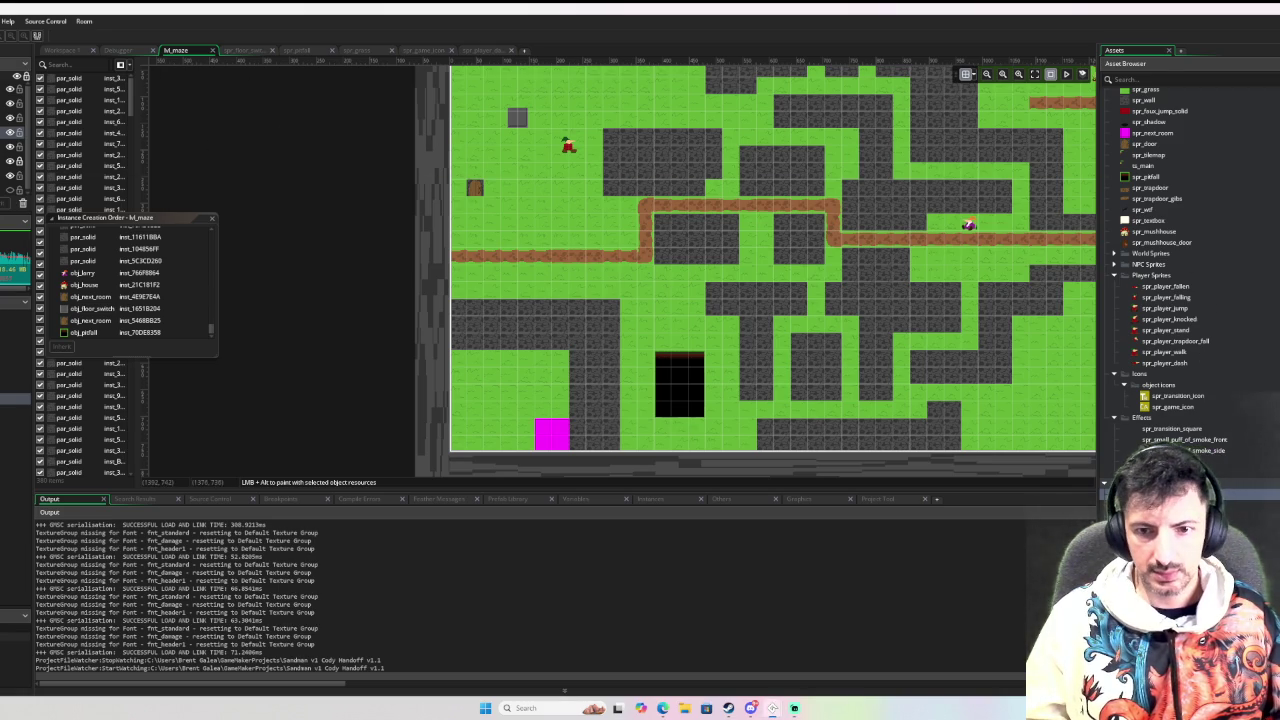
pyautogui.hotkey('ctrl', 'Tab')
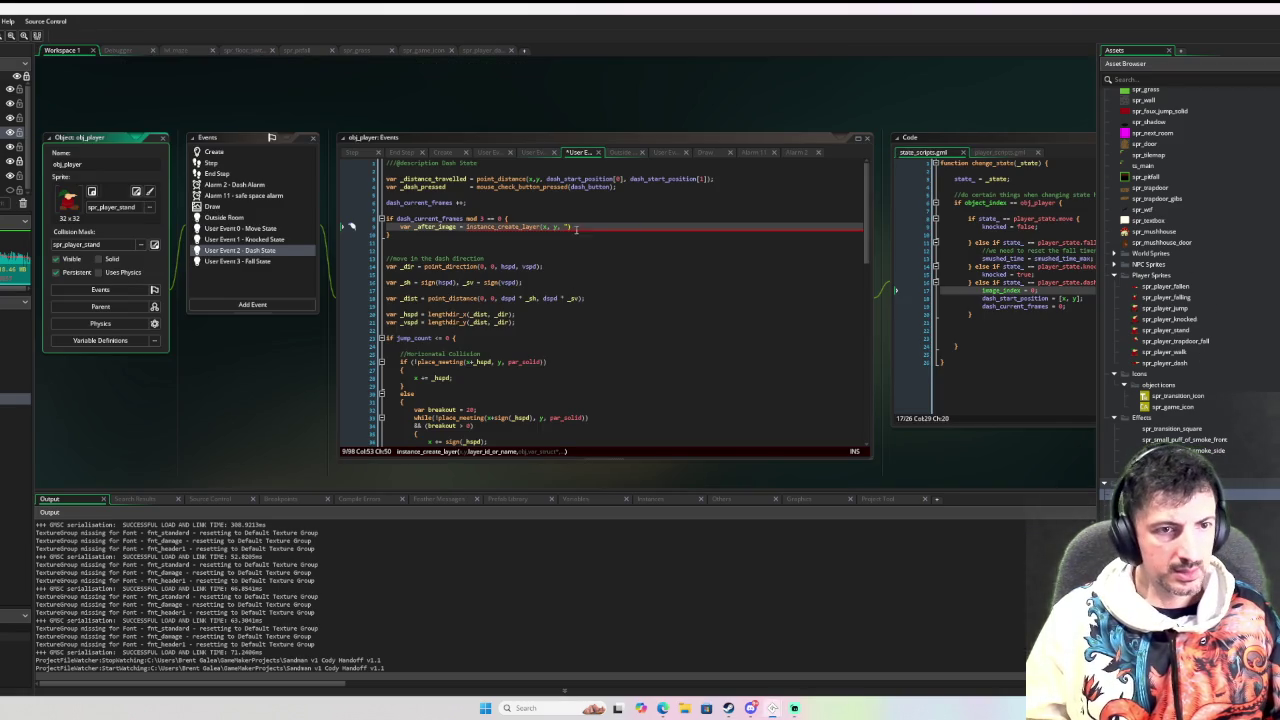
# Complete the call as instance_create_layer(x, y, "Shadow", obj_fade_image);
pyautogui.press('BackSpace')
pyautogui.write('Shadow"')
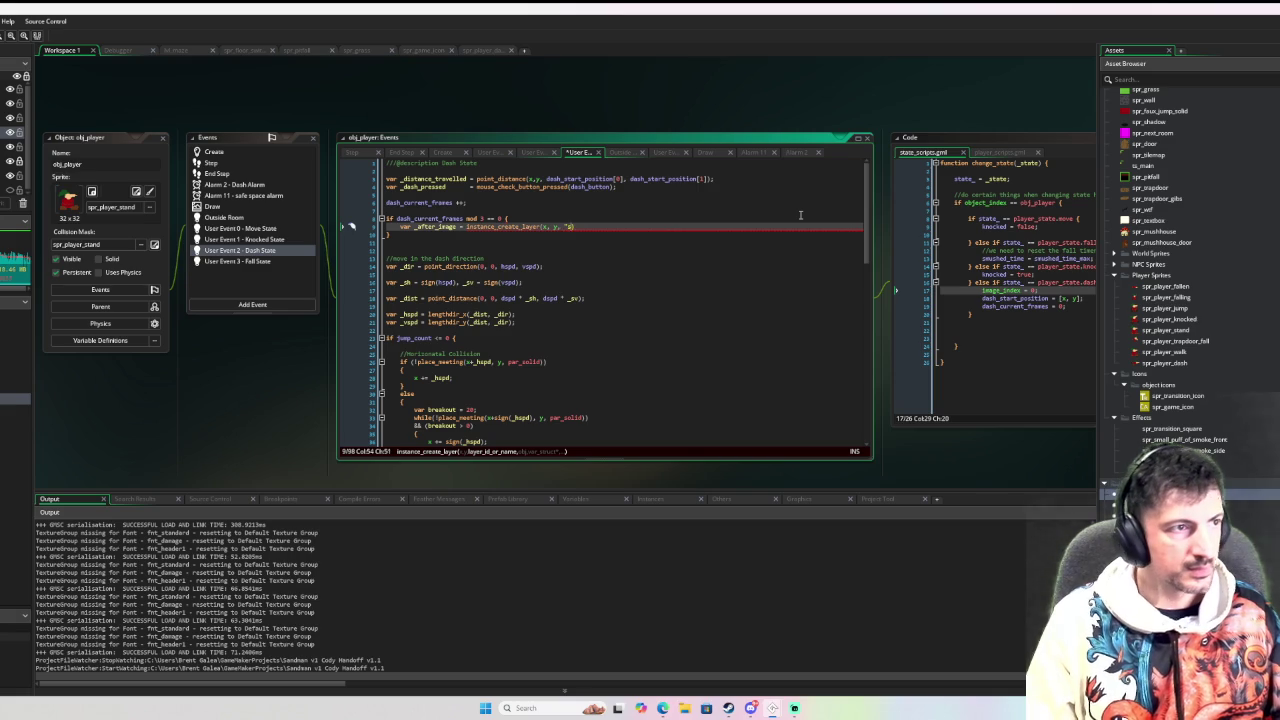
pyautogui.write(', obj_')
pyautogui.press('BackSpace')
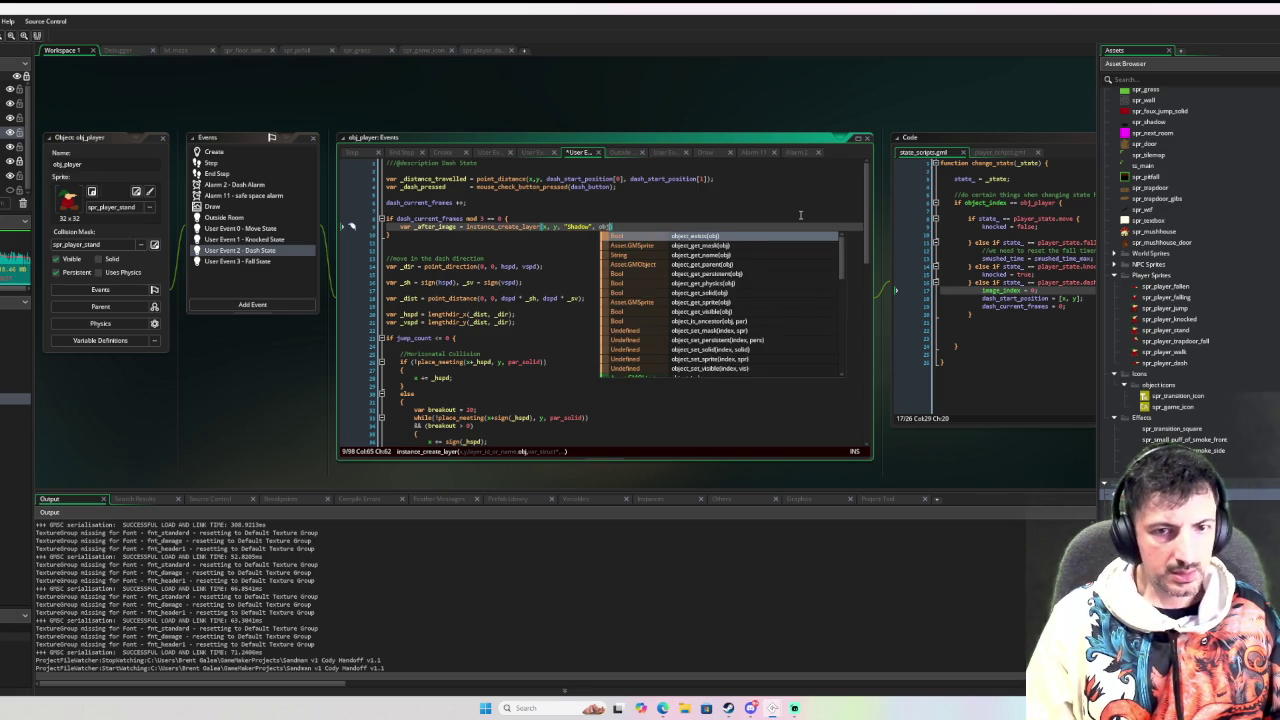
pyautogui.write('_')
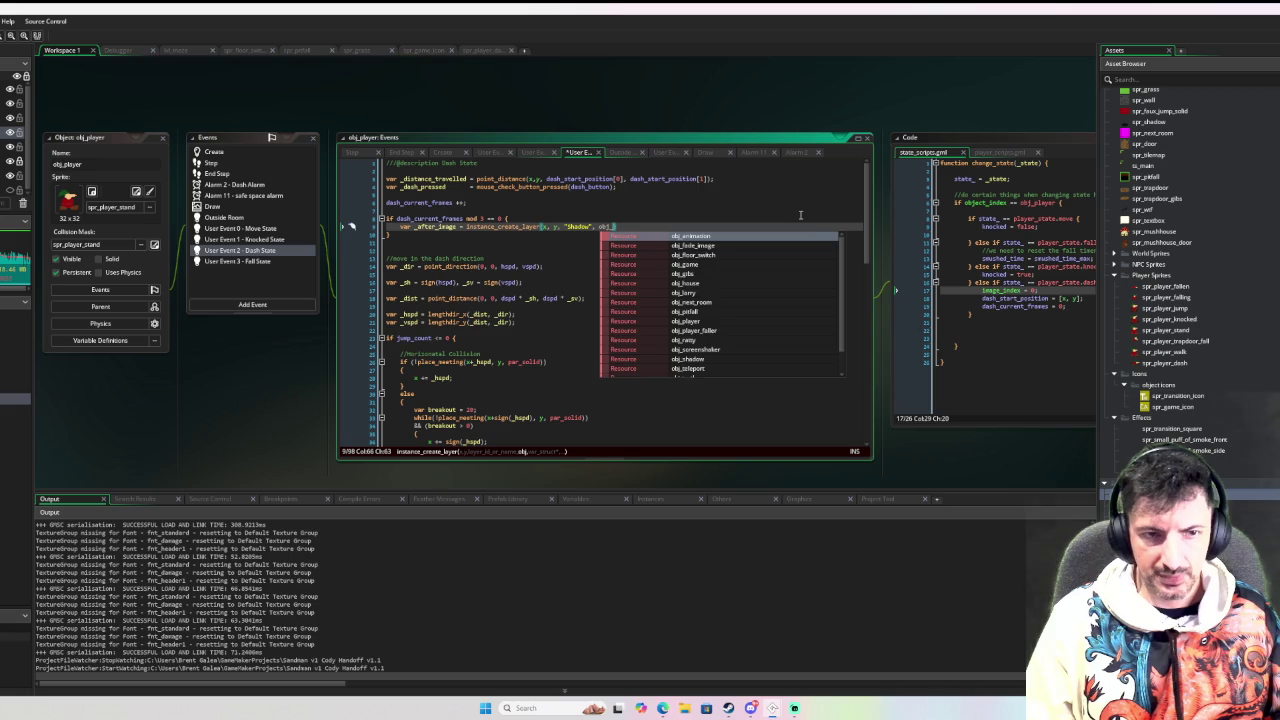
pyautogui.write('f')
pyautogui.press('Return')
pyautogui.write(');')
pyautogui.press('Return')
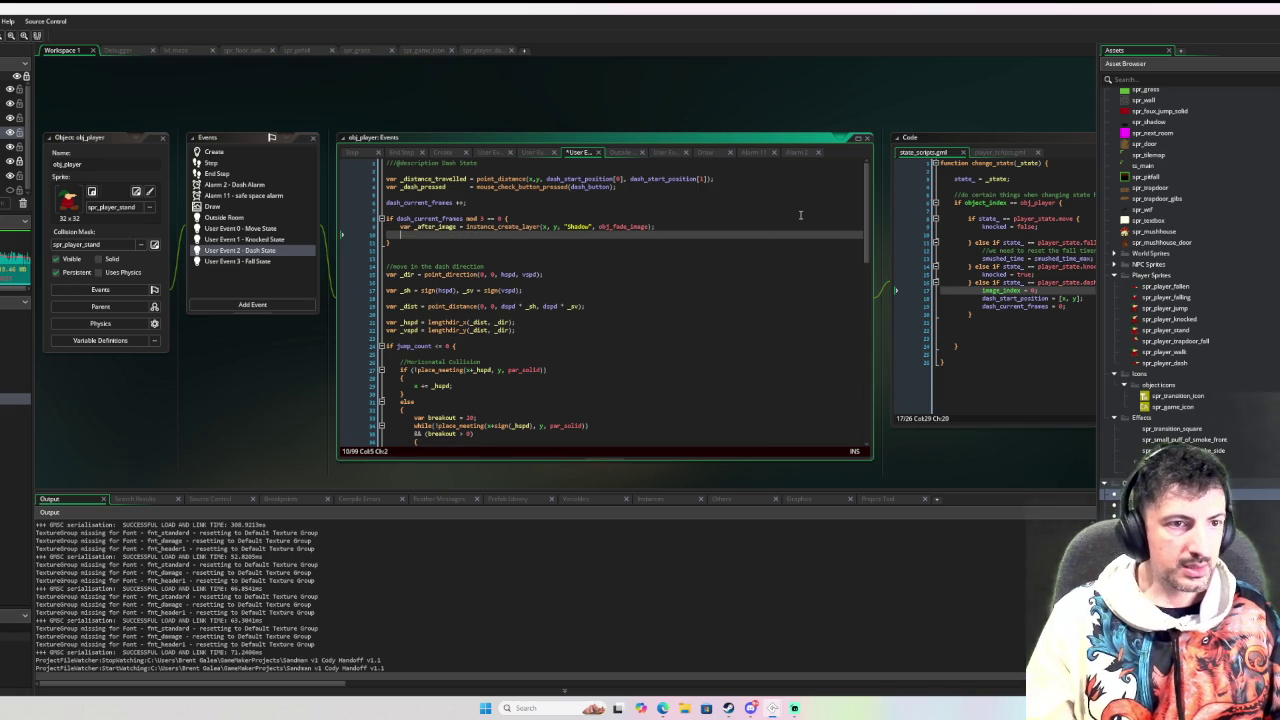
# Below it, add _after_image.sprite_index = sprite_index to copy the player's sprite
pyautogui.write('_after_image.sp')
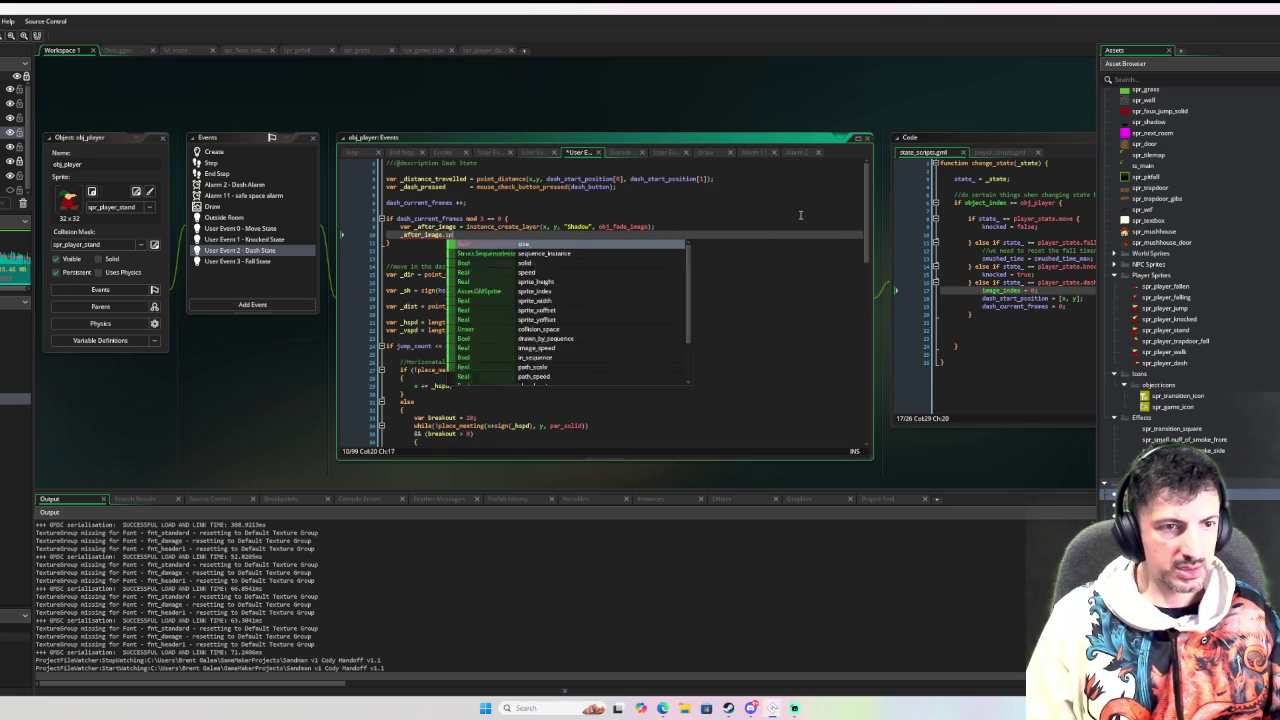
pyautogui.write('r')
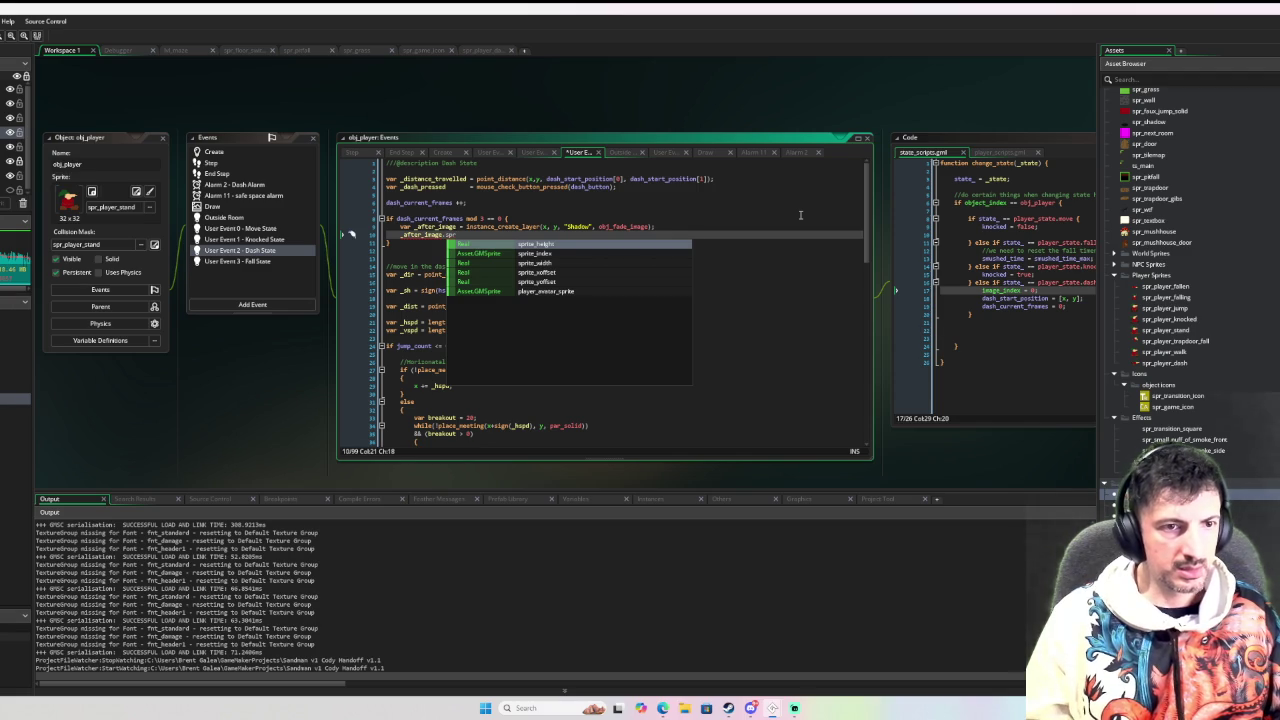
pyautogui.write('ite_index = spr')
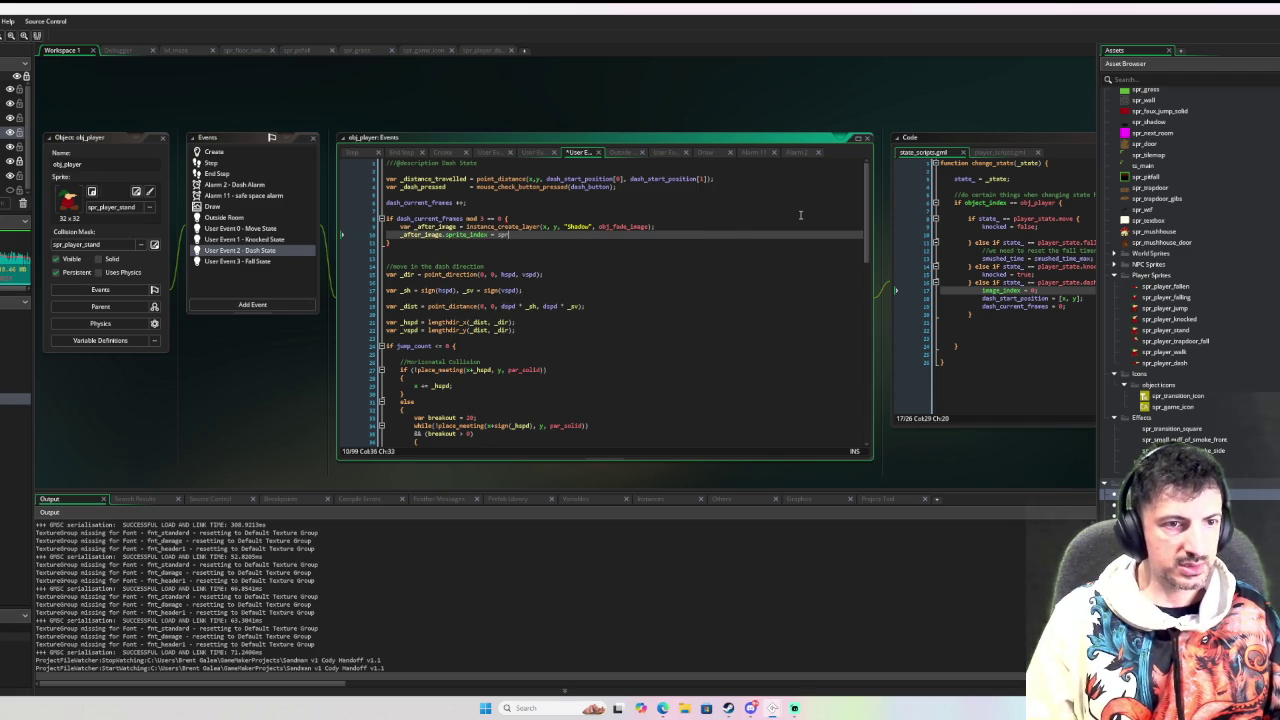
pyautogui.write('ite_index;')
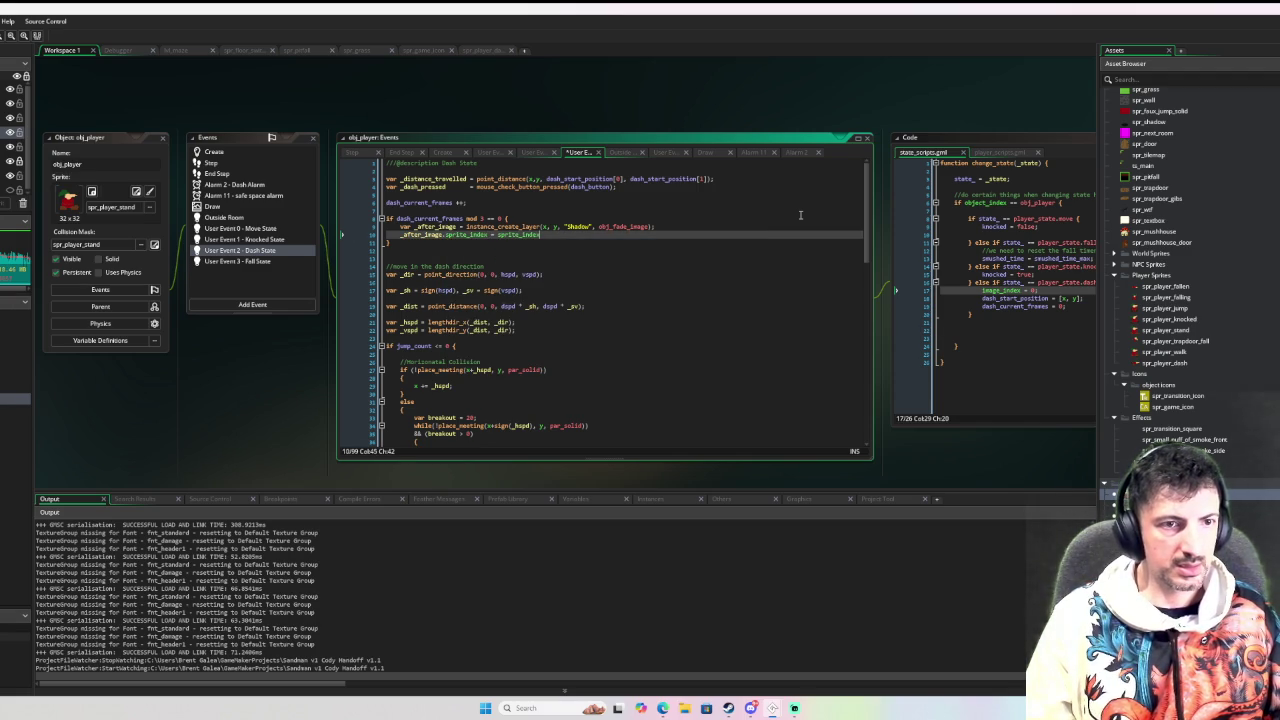
pyautogui.press('Return')
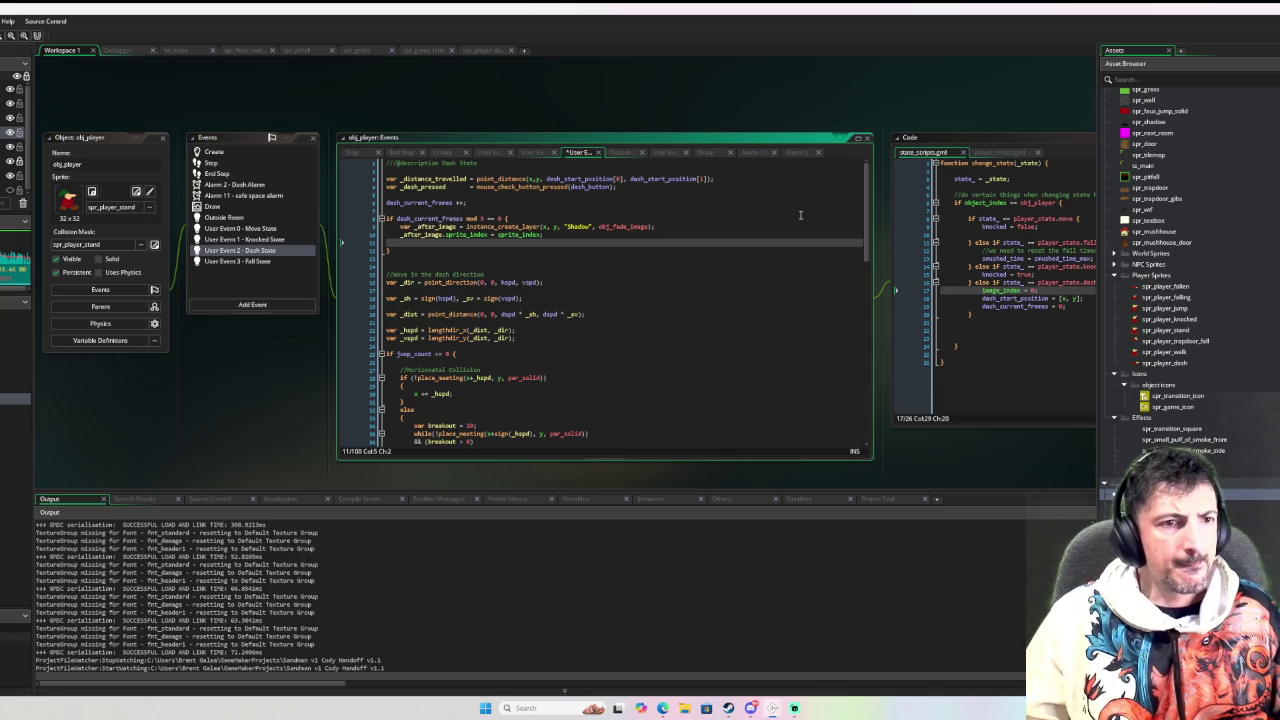
pyautogui.press('BackSpace')
pyautogui.press('BackSpace')
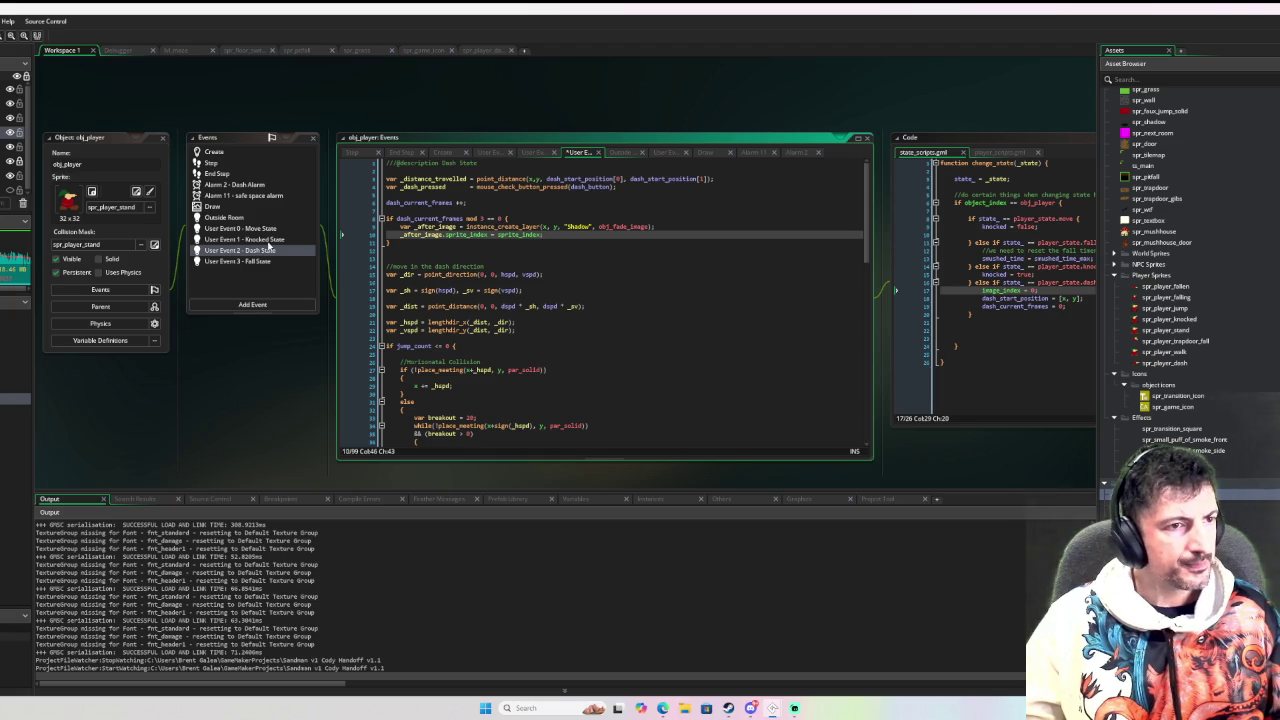
pyautogui.click(1000, 346)
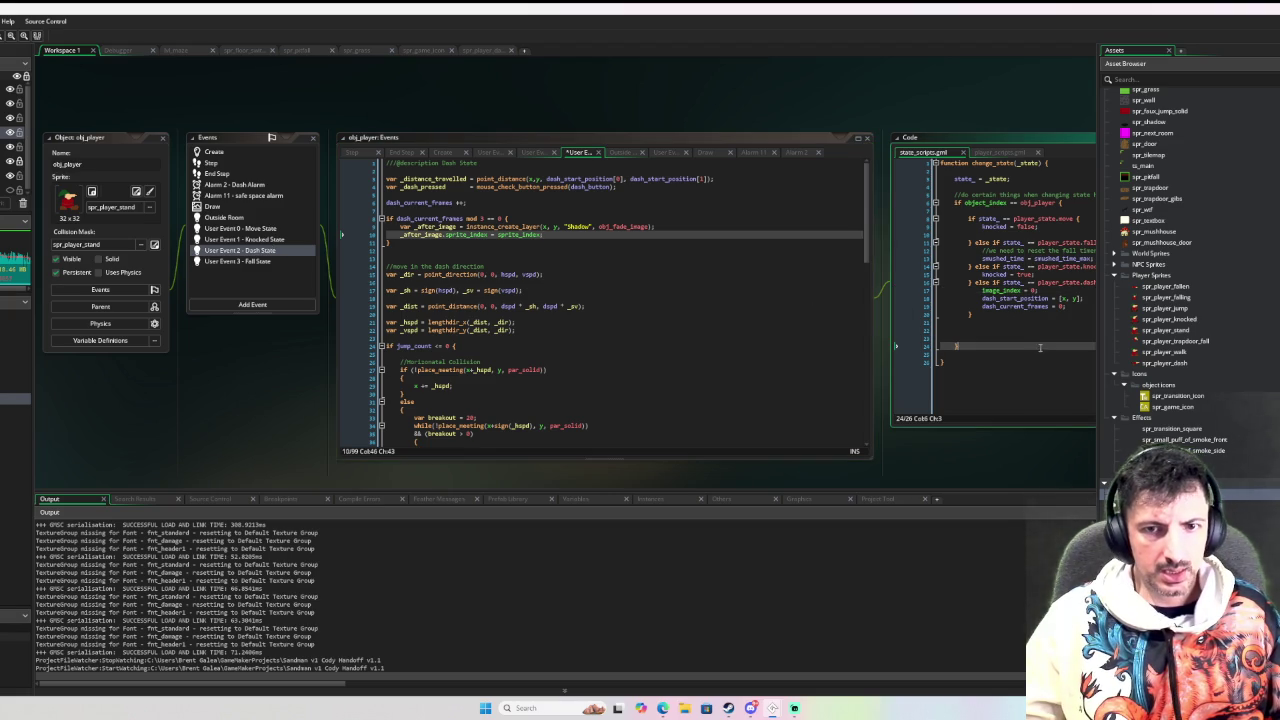
# Jump from Move State's player_dash_initiate() call to its definition in player_scripts.gml
pyautogui.click(266, 228)
pyautogui.middleClick(429, 410)
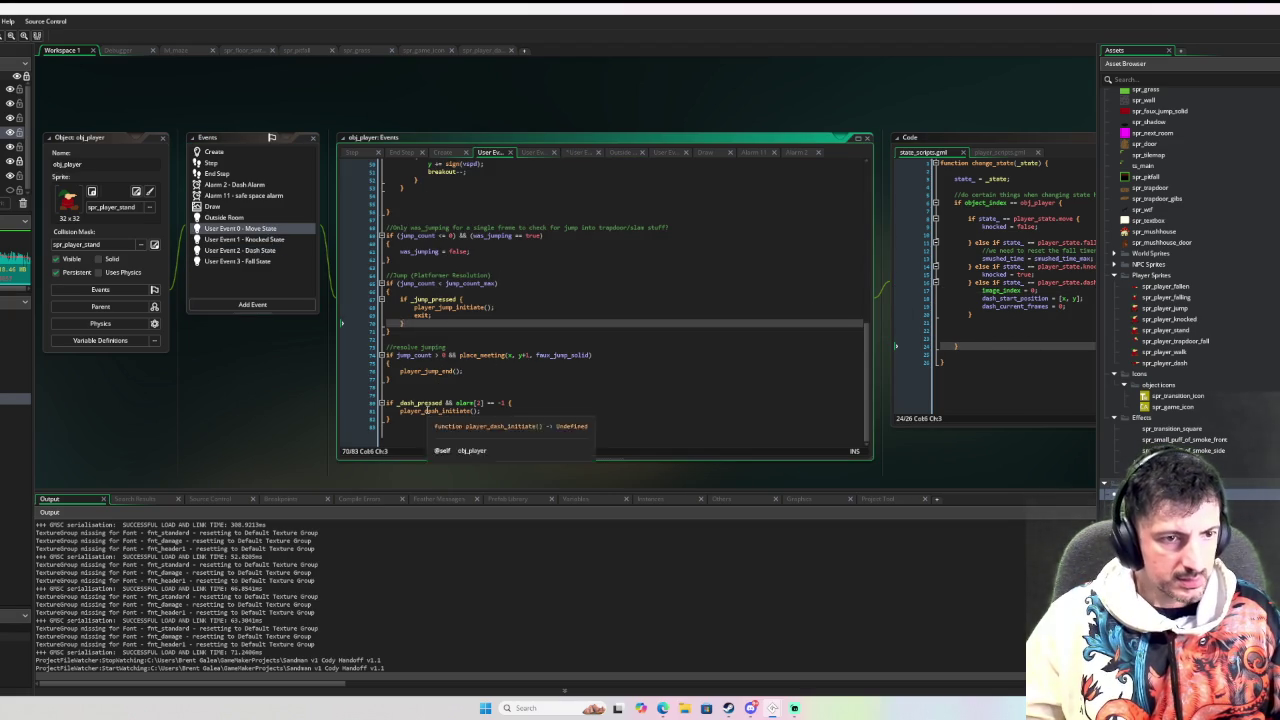
pyautogui.scroll(-5, 838, 301)
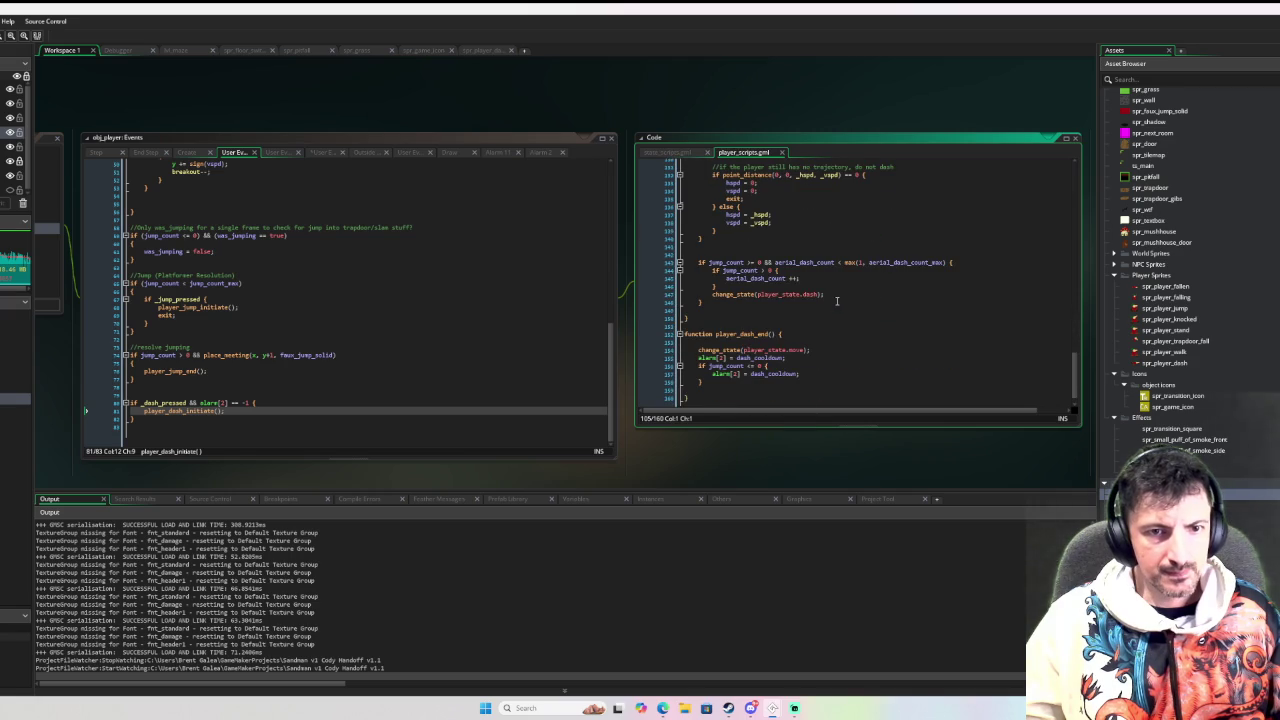
# Insert var _animation = instance_create_layer(x, y, "Shadow", obj_animation); before the dash state change
pyautogui.click(752, 286)
pyautogui.press('Return')
pyautogui.press('Return')
pyautogui.press('Up')
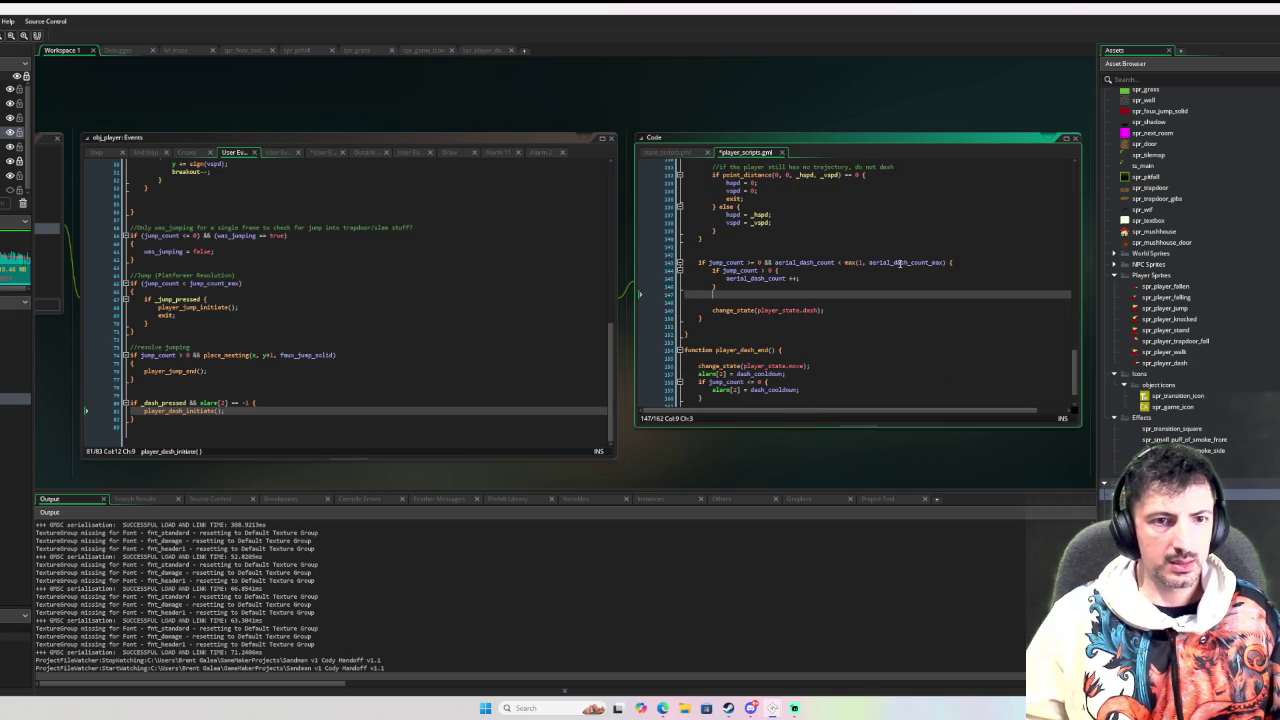
pyautogui.press('Return')
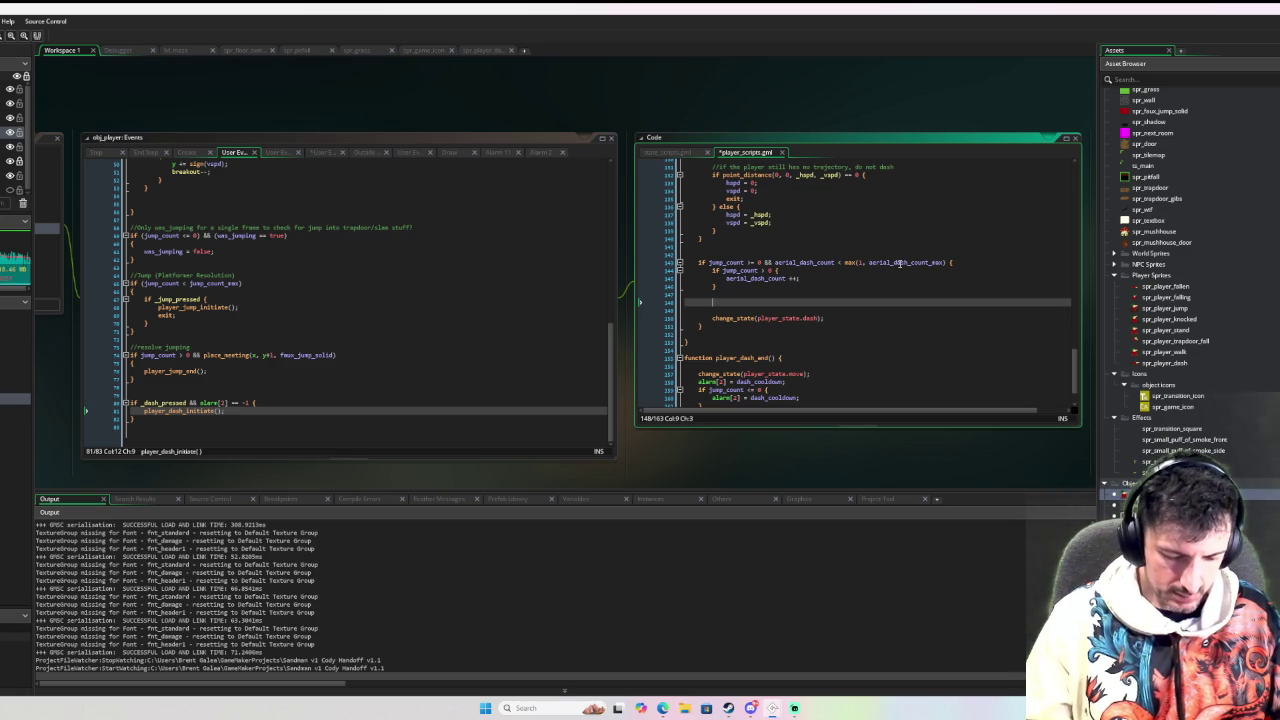
pyautogui.write('varanimation')
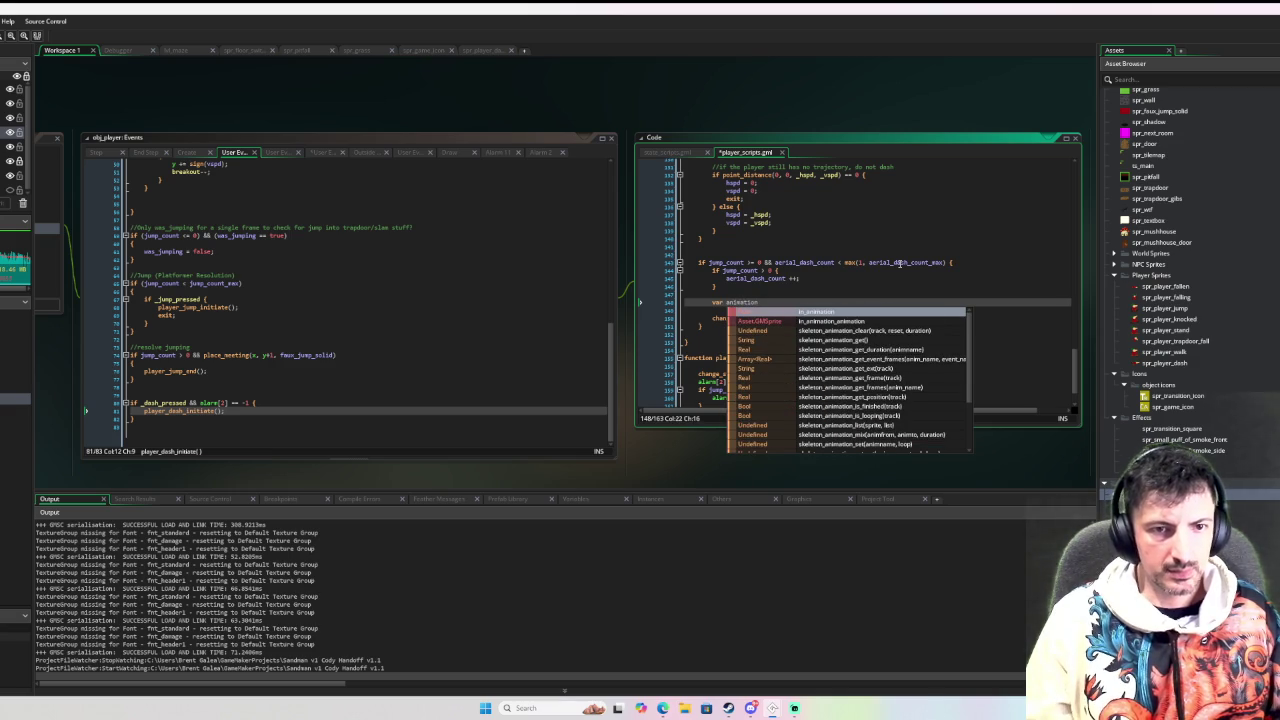
pyautogui.write('_')
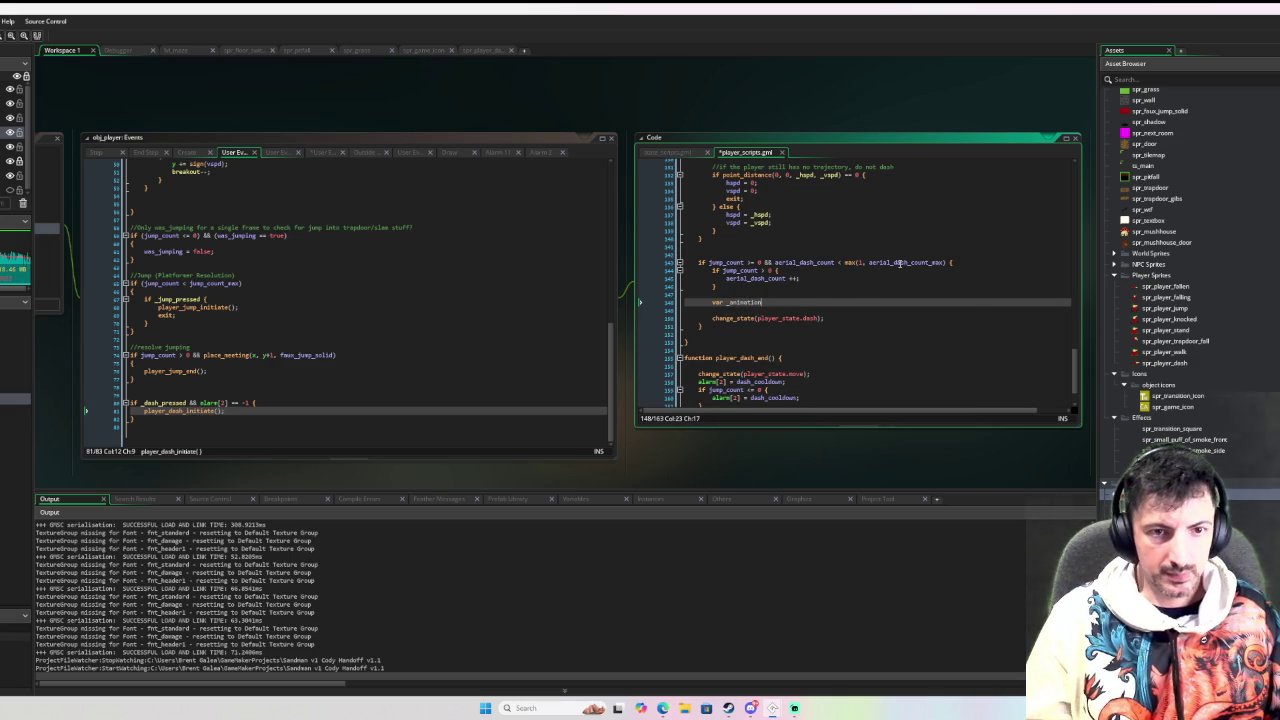
pyautogui.write('in')
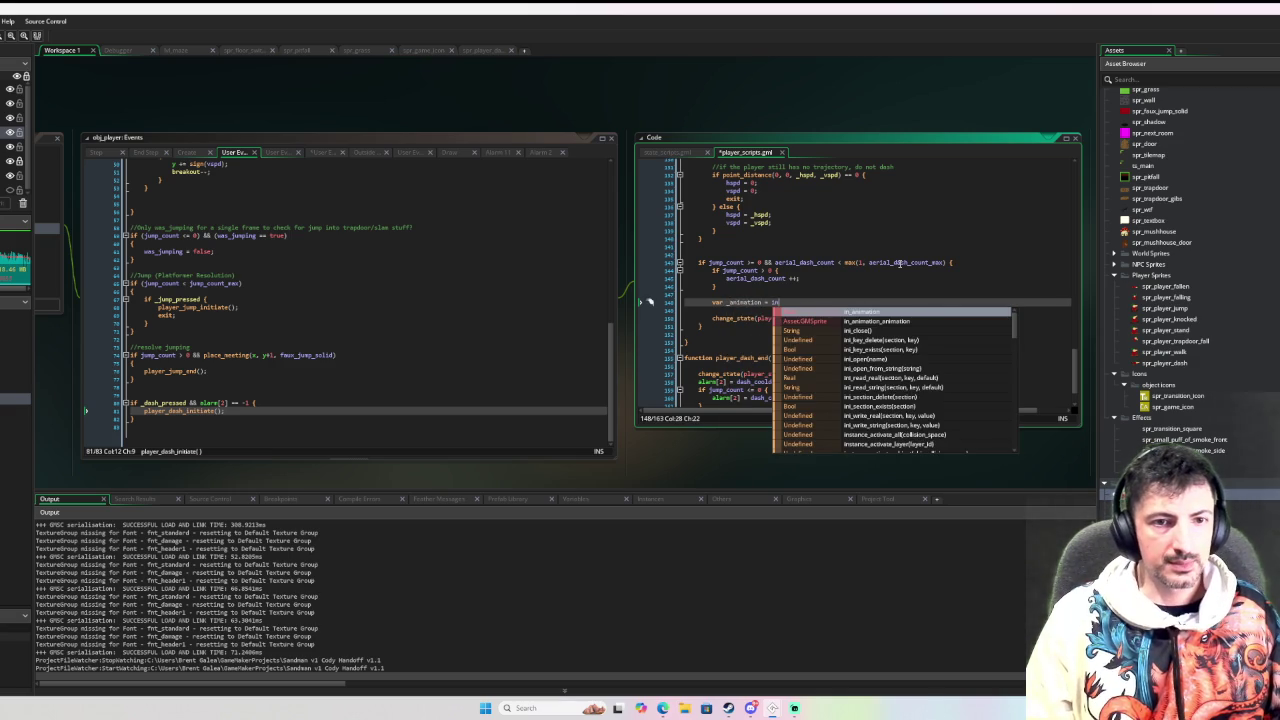
pyautogui.write('stance_cr')
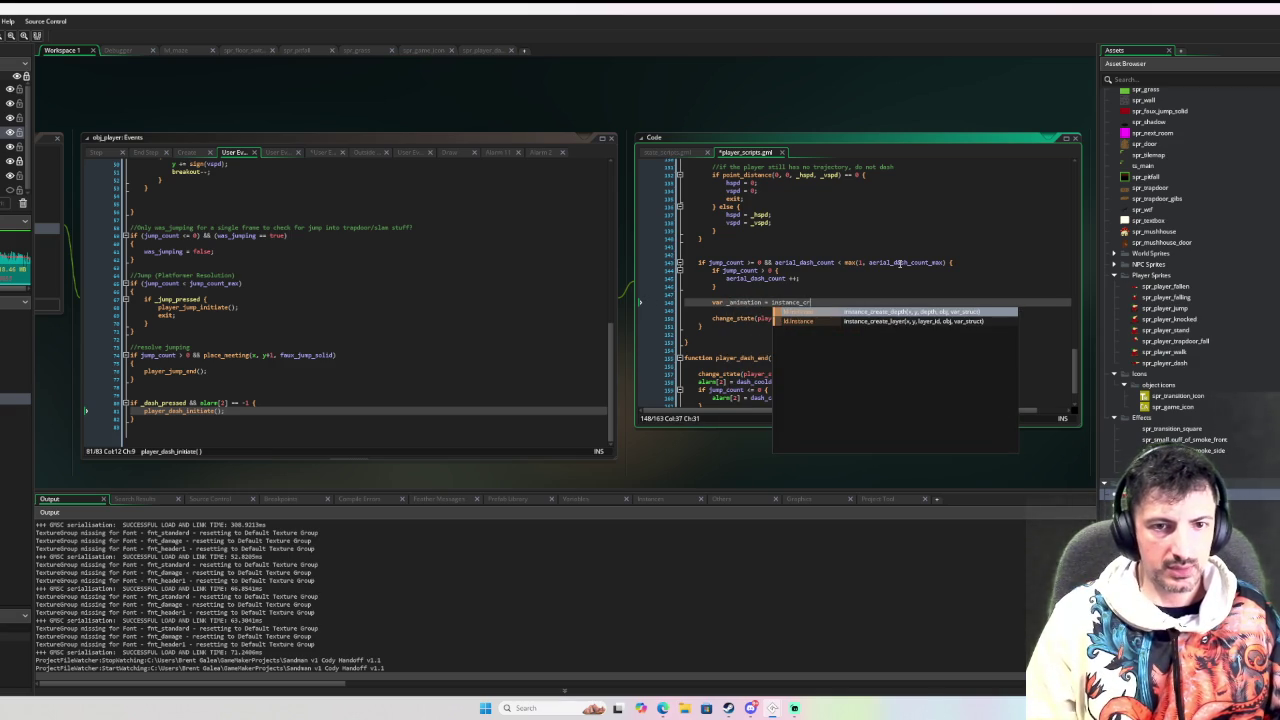
pyautogui.press('Down')
pyautogui.press('Return')
pyautogui.write('x, y, "Shadow", obj_an')
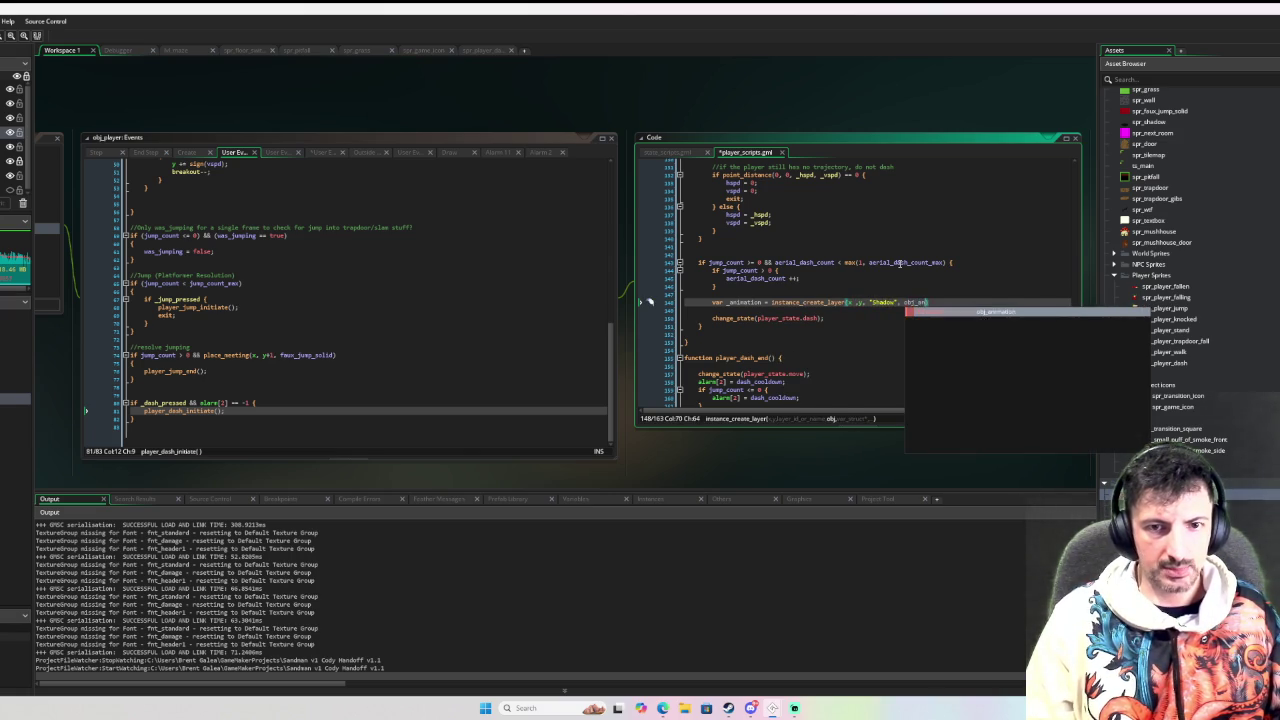
pyautogui.press('Return')
pyautogui.write(');')
# Start a new line with _animation. to set the spawned effect's properties
pyautogui.press('Return')
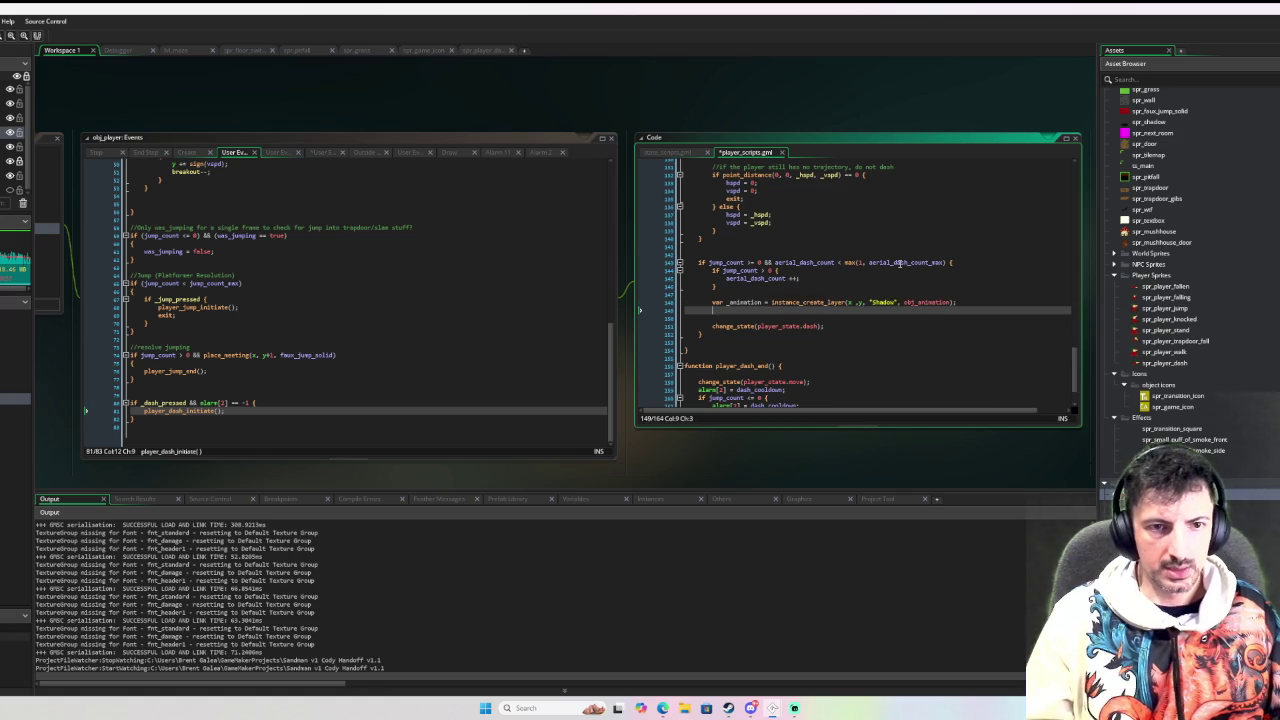
pyautogui.write('_anim')
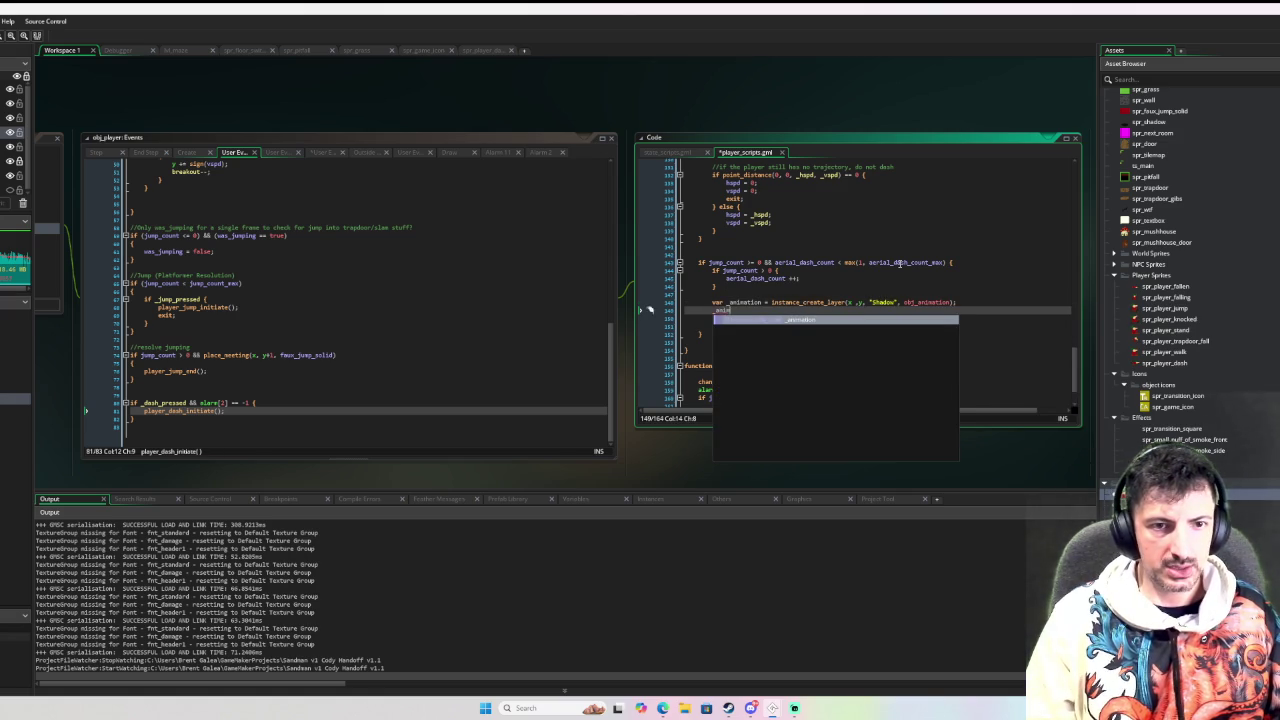
pyautogui.write('ation.s')
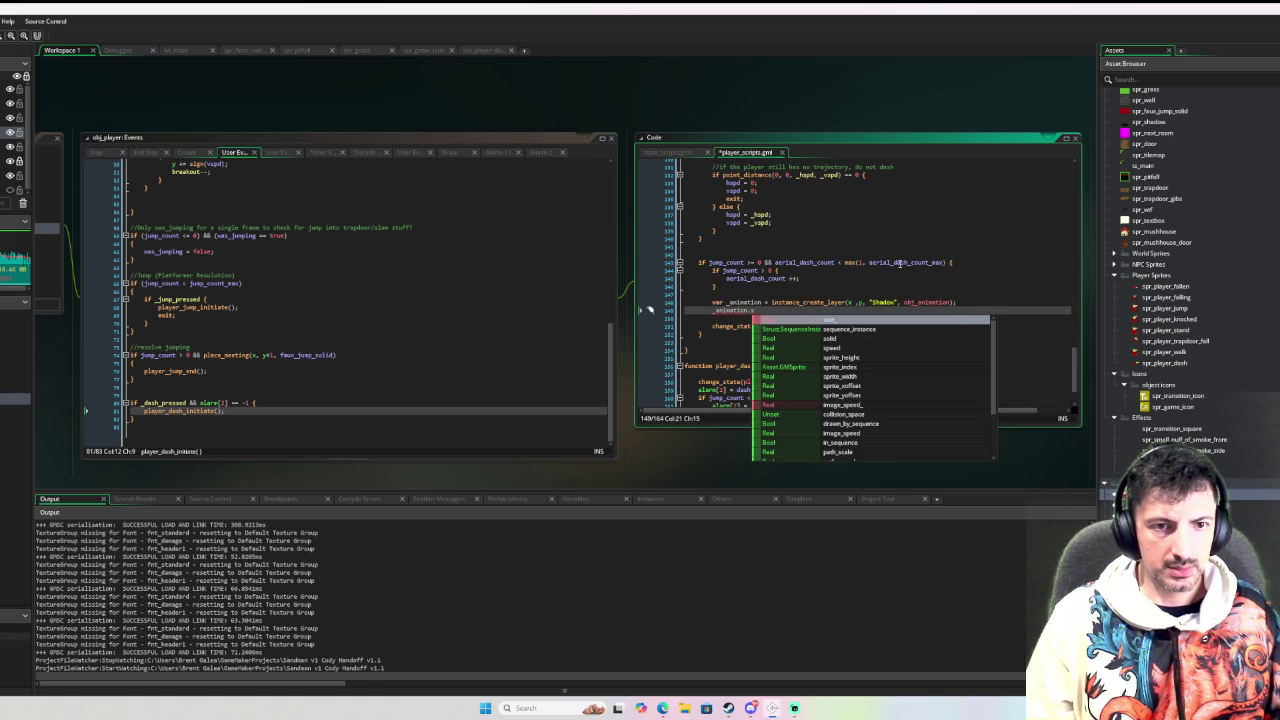
pyautogui.press('BackSpace')
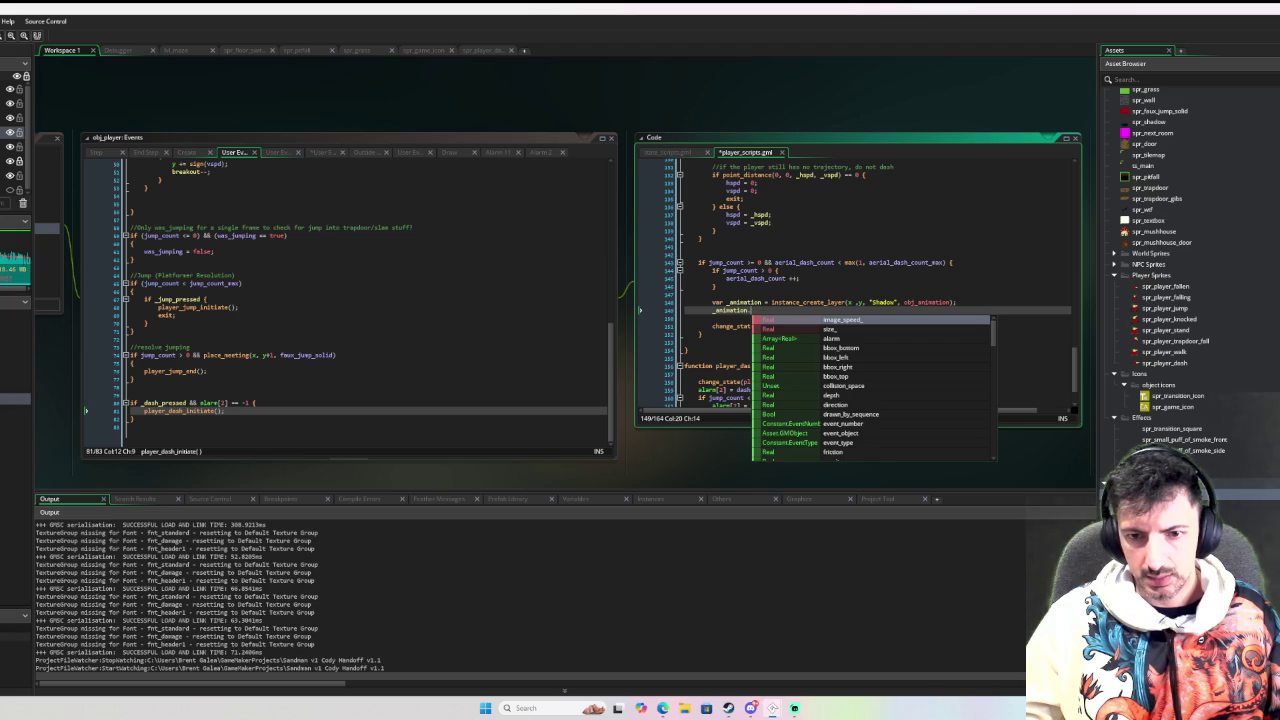
pyautogui.press('Escape')
pyautogui.scroll(-5, 476, 170)
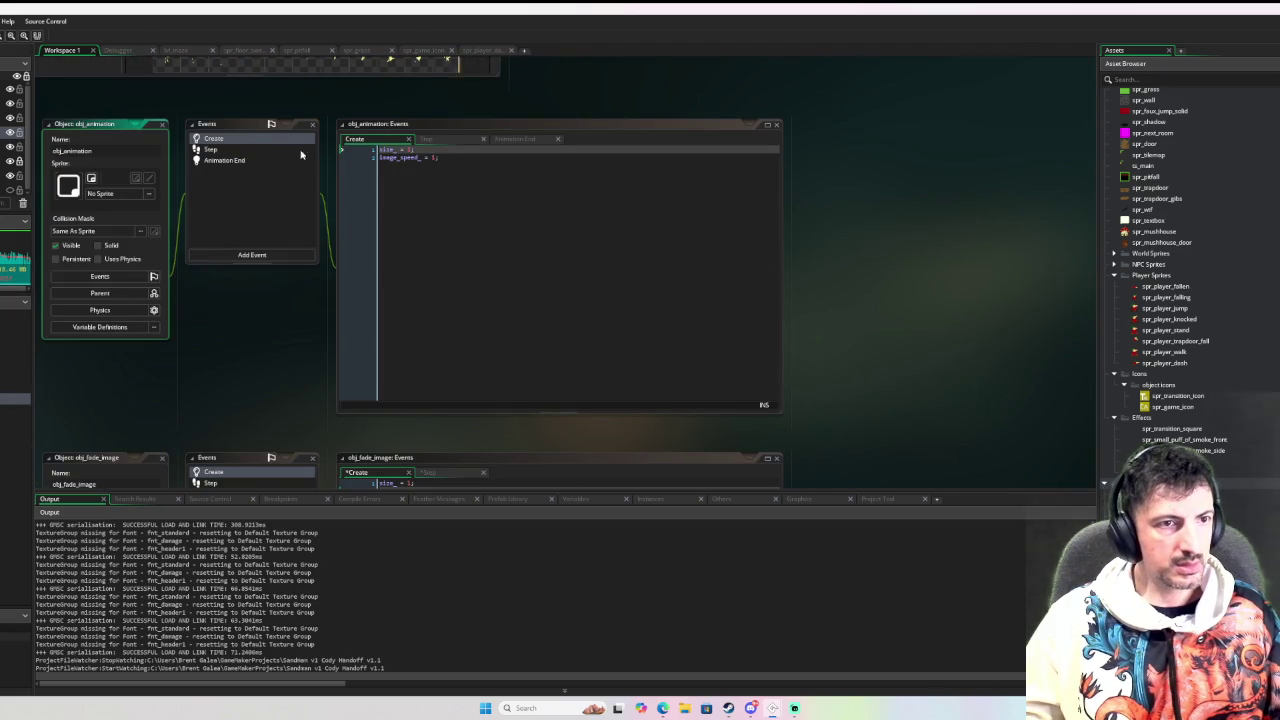
# Show obj_animation's Step event code, which sets image speed and scales by size_
pyautogui.click(240, 149)
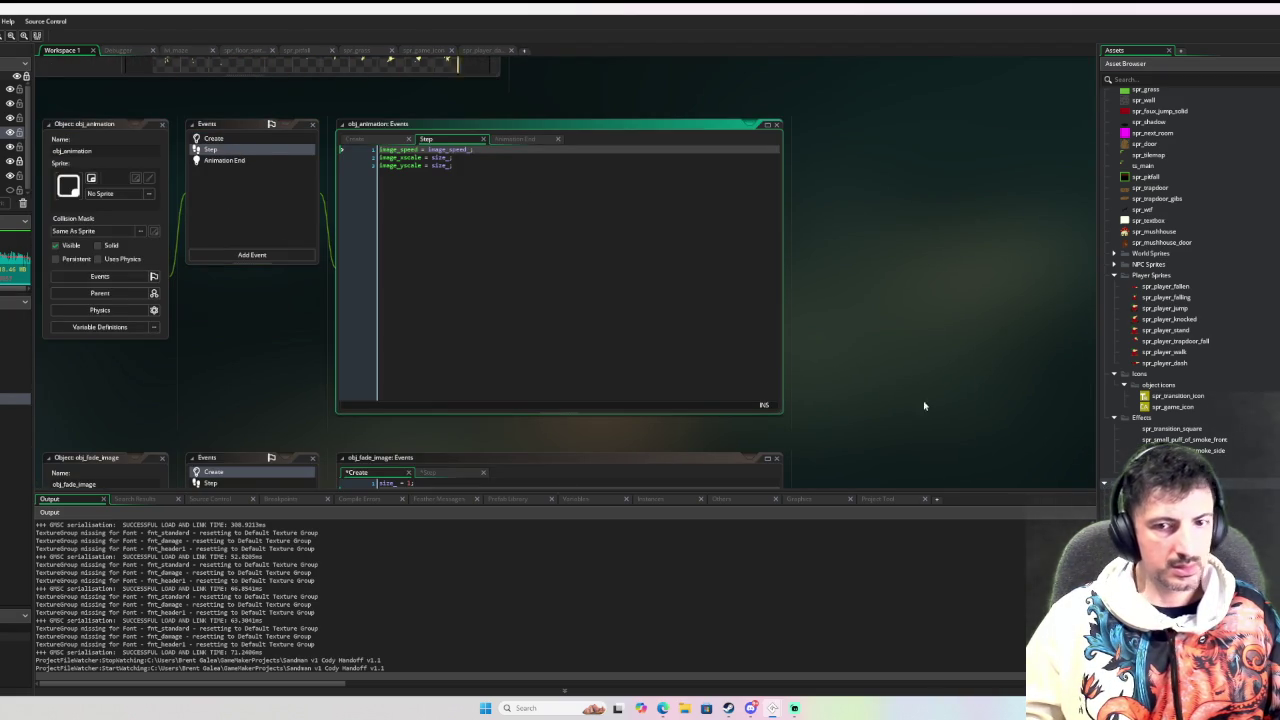
pyautogui.scroll(5, 955, 350)
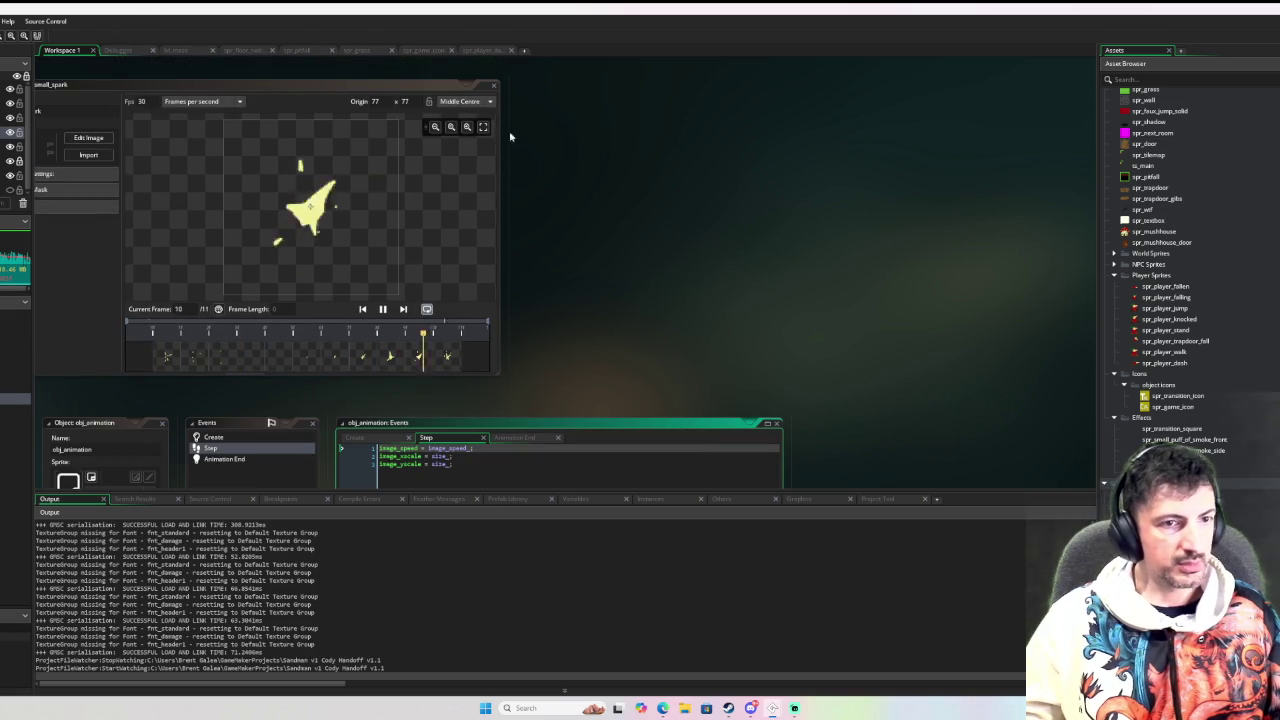
# Scroll through obj_pitfall, obj_trapdoor and obj_player_faller, then return to the player dash code
pyautogui.scroll(3, 712, 247)
pyautogui.scroll(10, 712, 247)
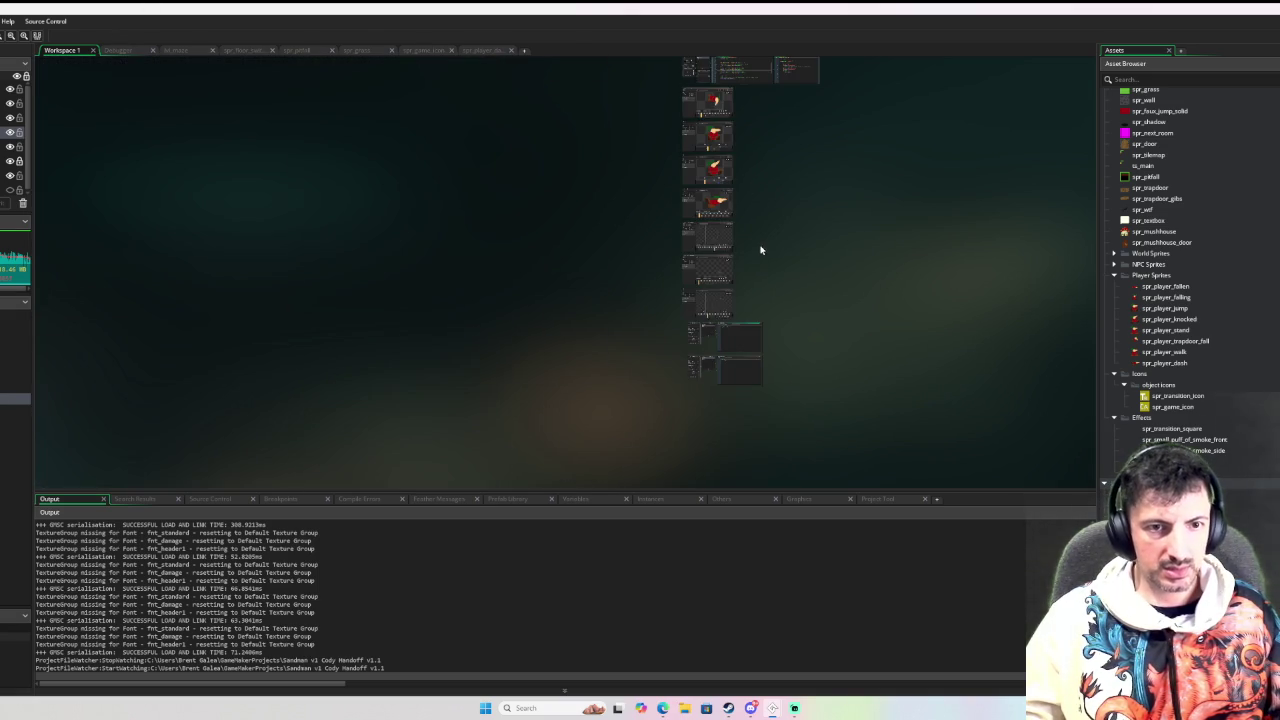
pyautogui.scroll(5, 808, 280)
pyautogui.scroll(10, 740, 364)
pyautogui.scroll(-10, 711, 363)
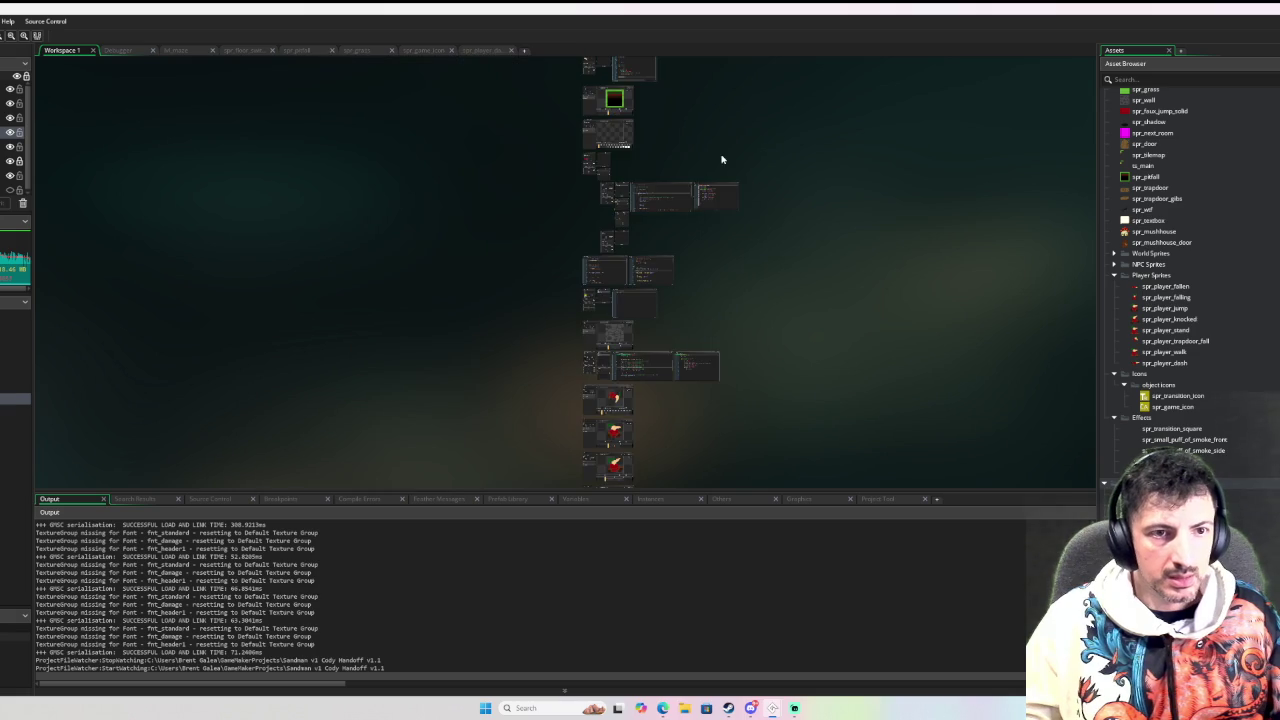
pyautogui.scroll(5, 715, 379)
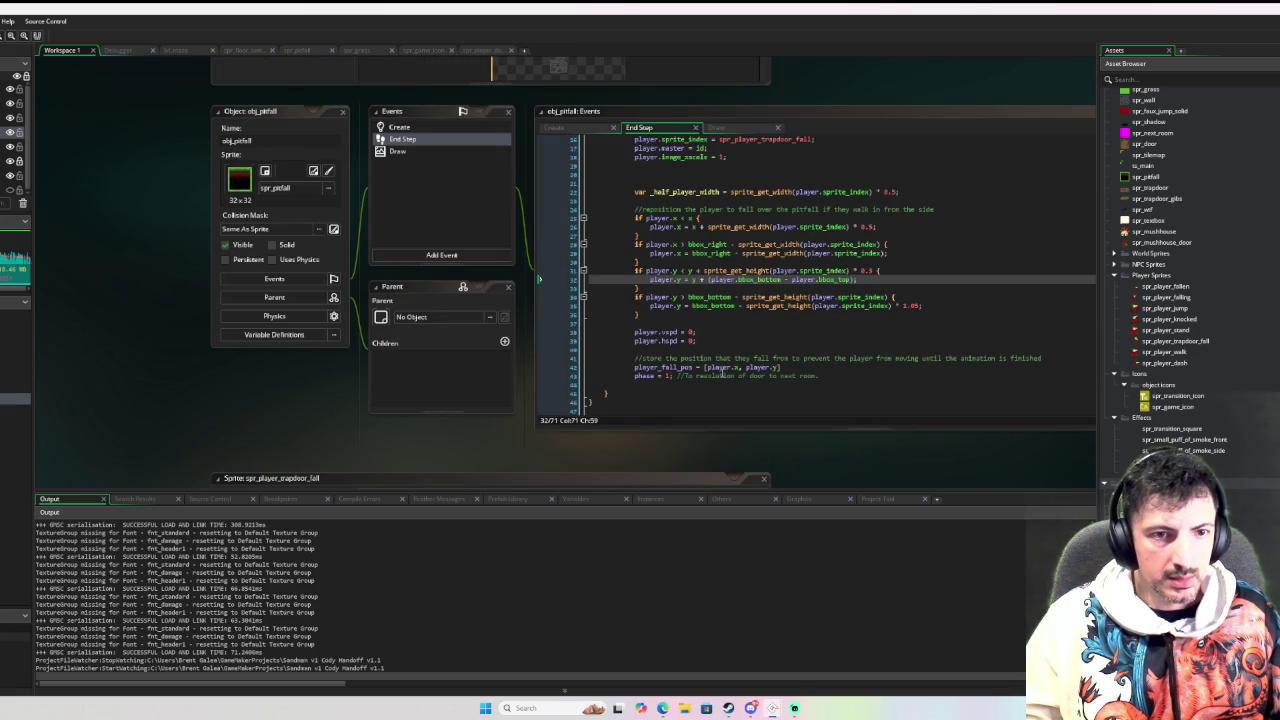
pyautogui.scroll(-5, 728, 347)
pyautogui.scroll(5, 747, 193)
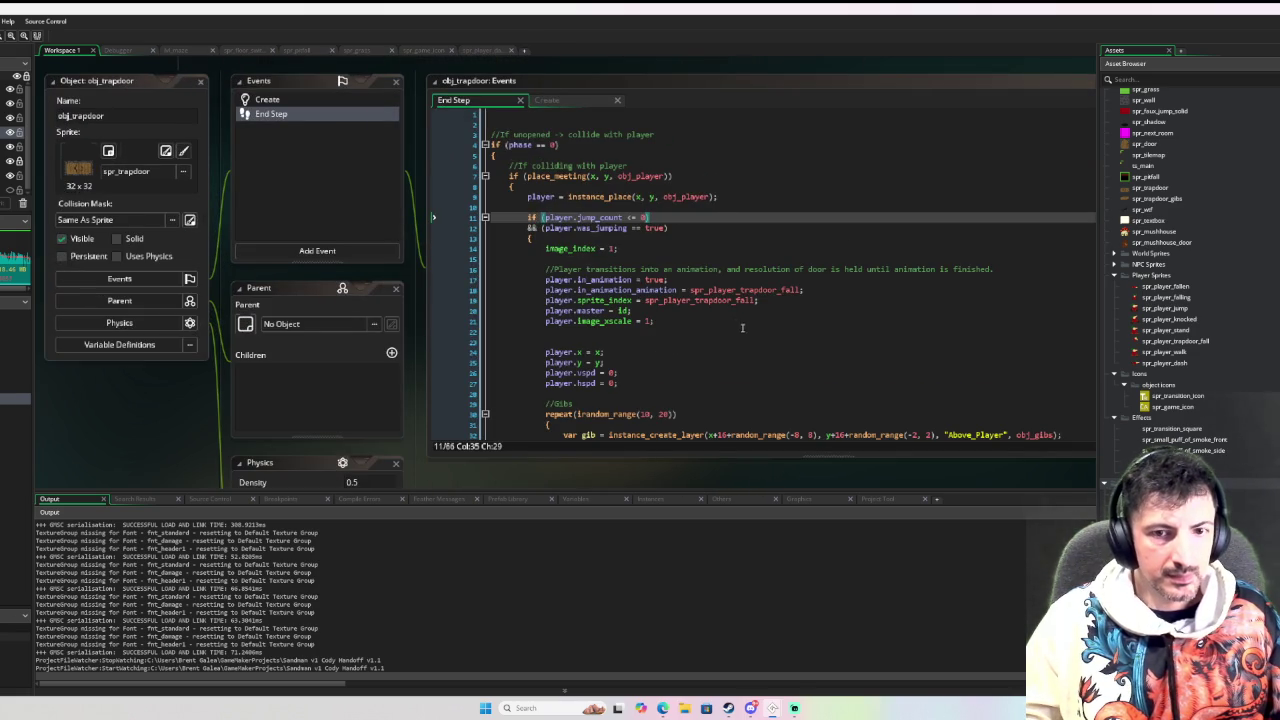
pyautogui.click(852, 349)
pyautogui.scroll(-3, 629, 170)
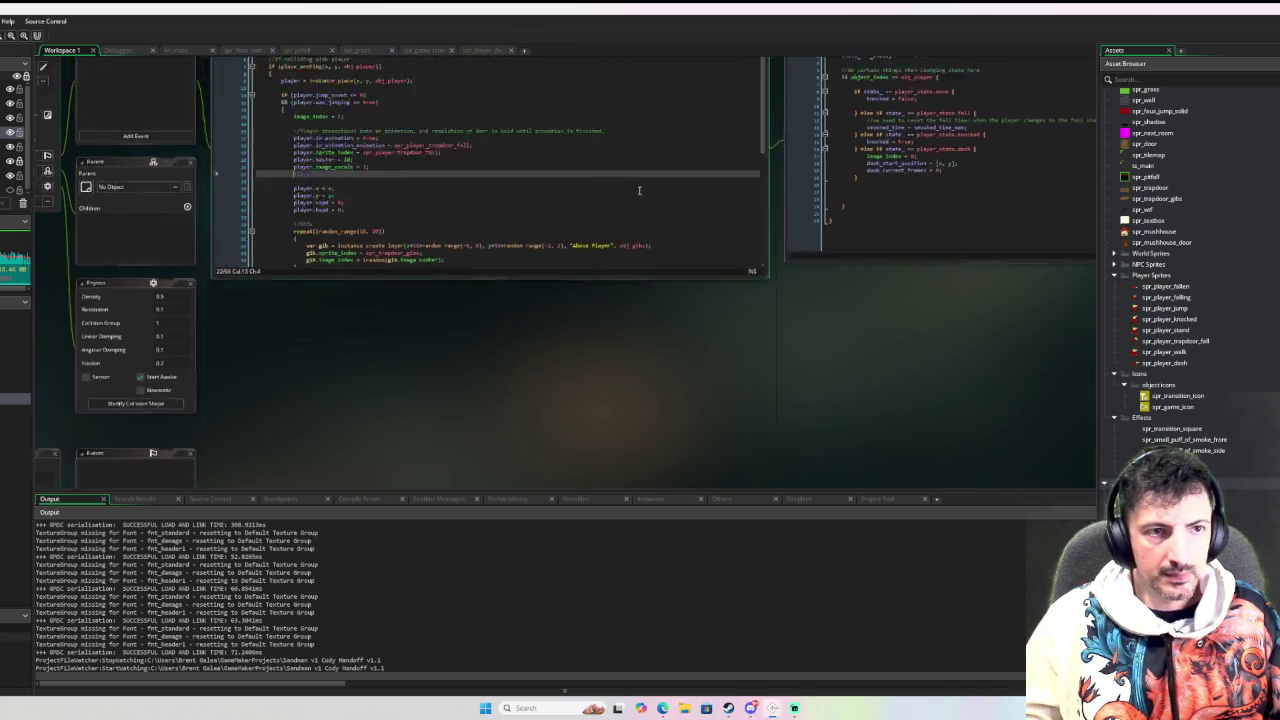
pyautogui.scroll(-3, 629, 163)
pyautogui.scroll(-3, 600, 466)
pyautogui.scroll(2, 687, 479)
pyautogui.scroll(3, 669, 260)
pyautogui.scroll(3, 578, 345)
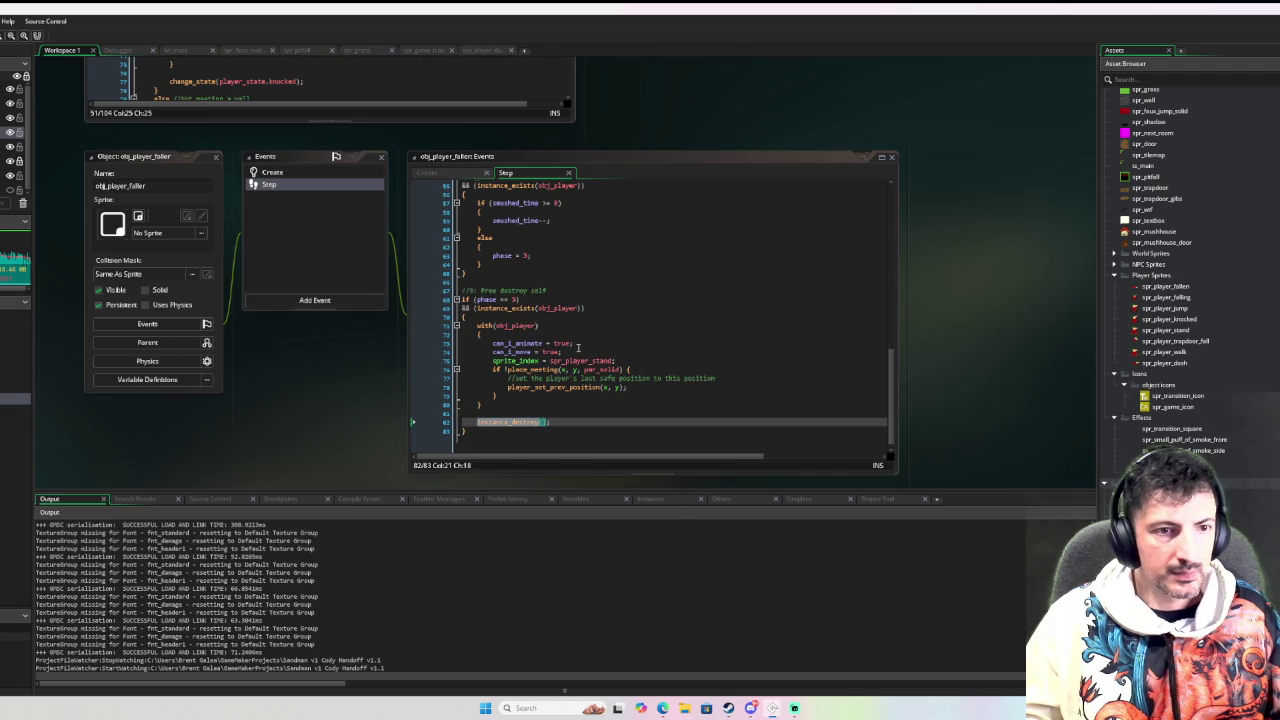
pyautogui.scroll(-2, 578, 347)
pyautogui.scroll(-5, 437, 179)
pyautogui.scroll(6, 518, 77)
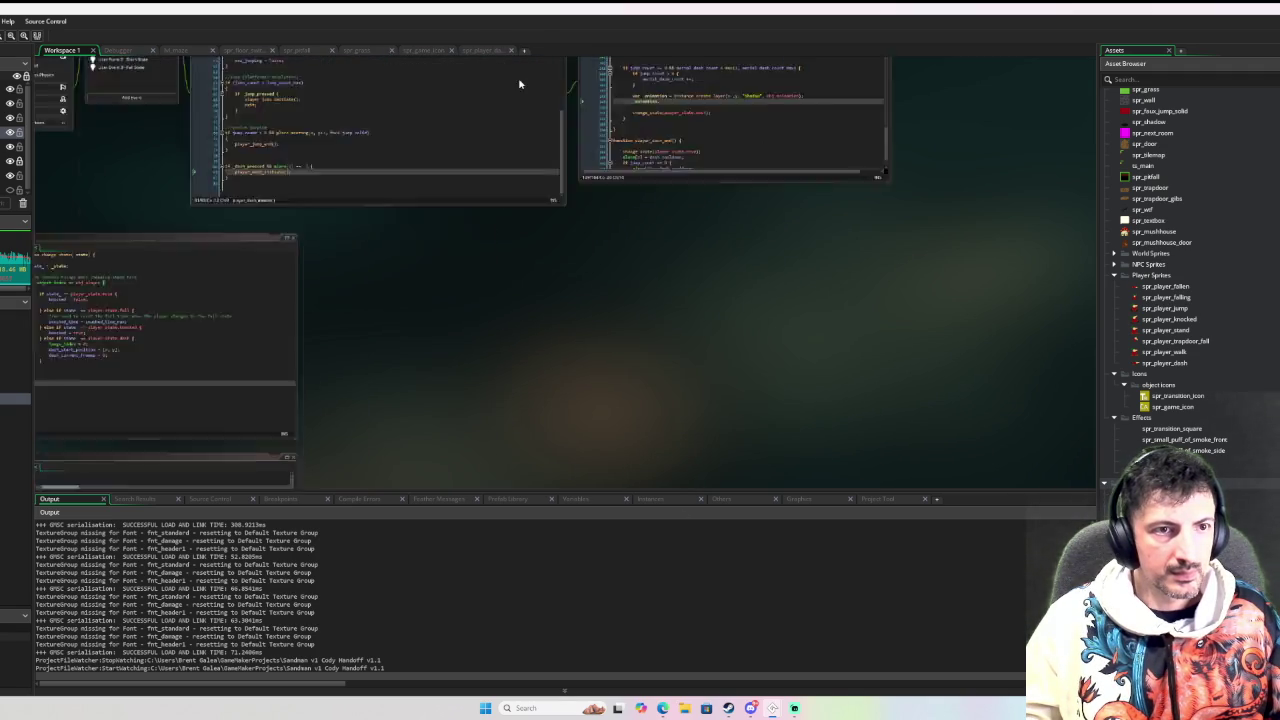
pyautogui.scroll(3, 500, 190)
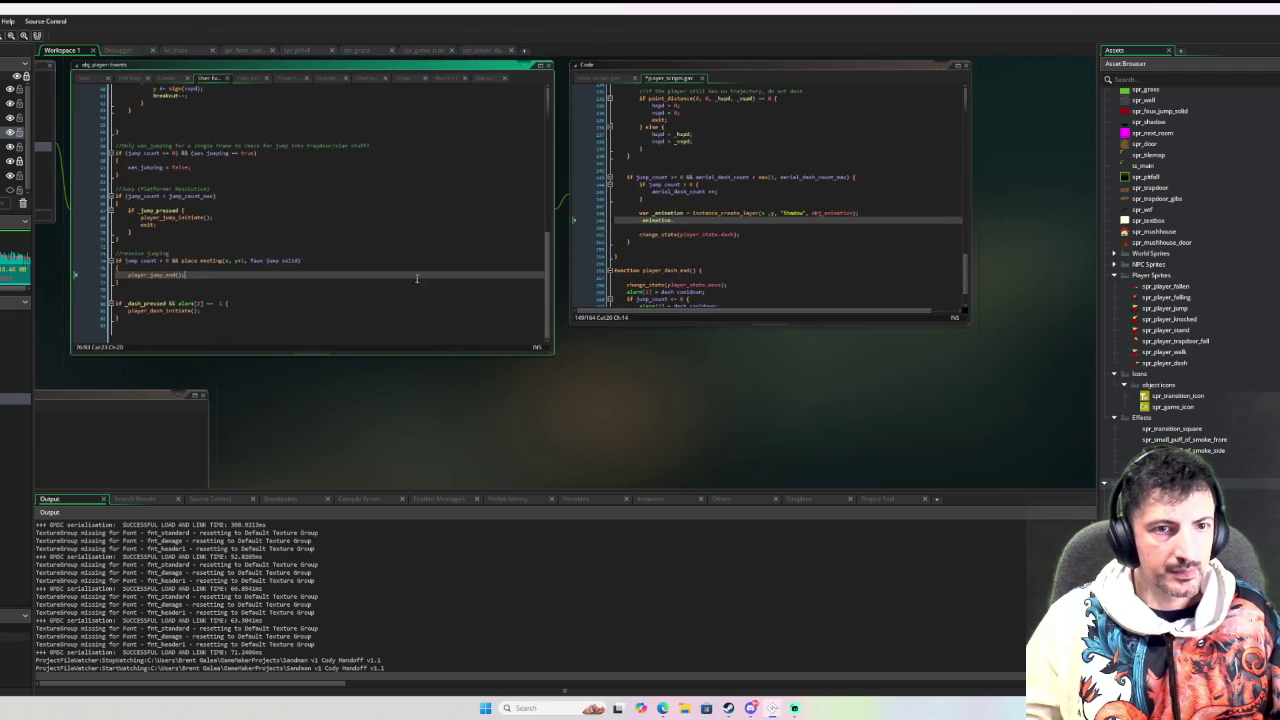
pyautogui.scroll(4, 682, 219)
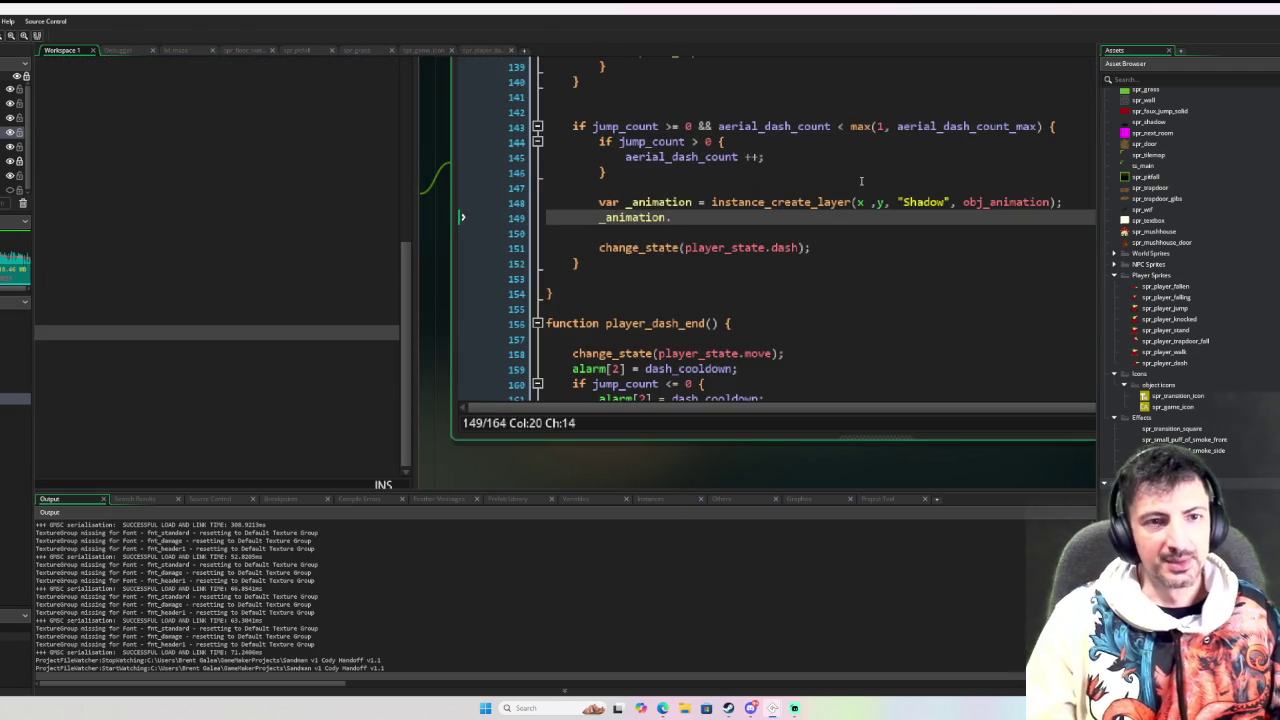
# Add _animation.sprite_index = spr_explosion; and open spr_explosion to preview it
pyautogui.write('i')
pyautogui.press('BackSpace')
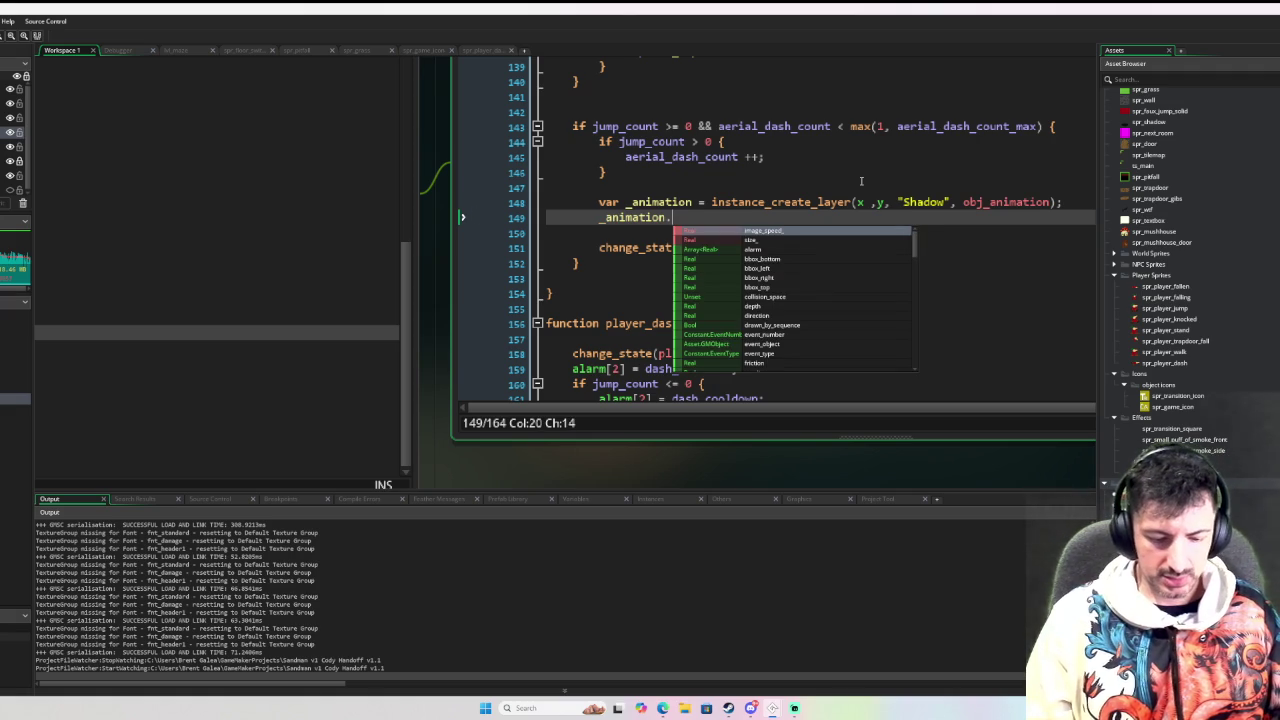
pyautogui.write('sprite_ind')
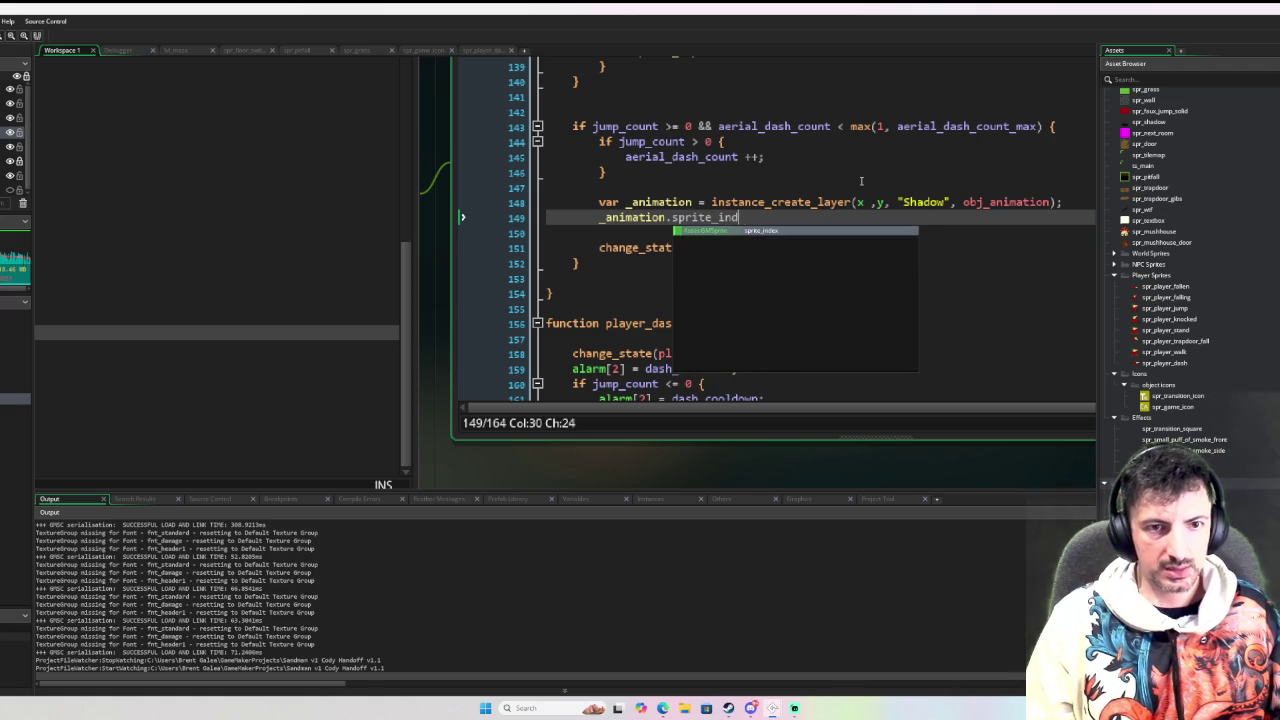
pyautogui.write('ex = sp')
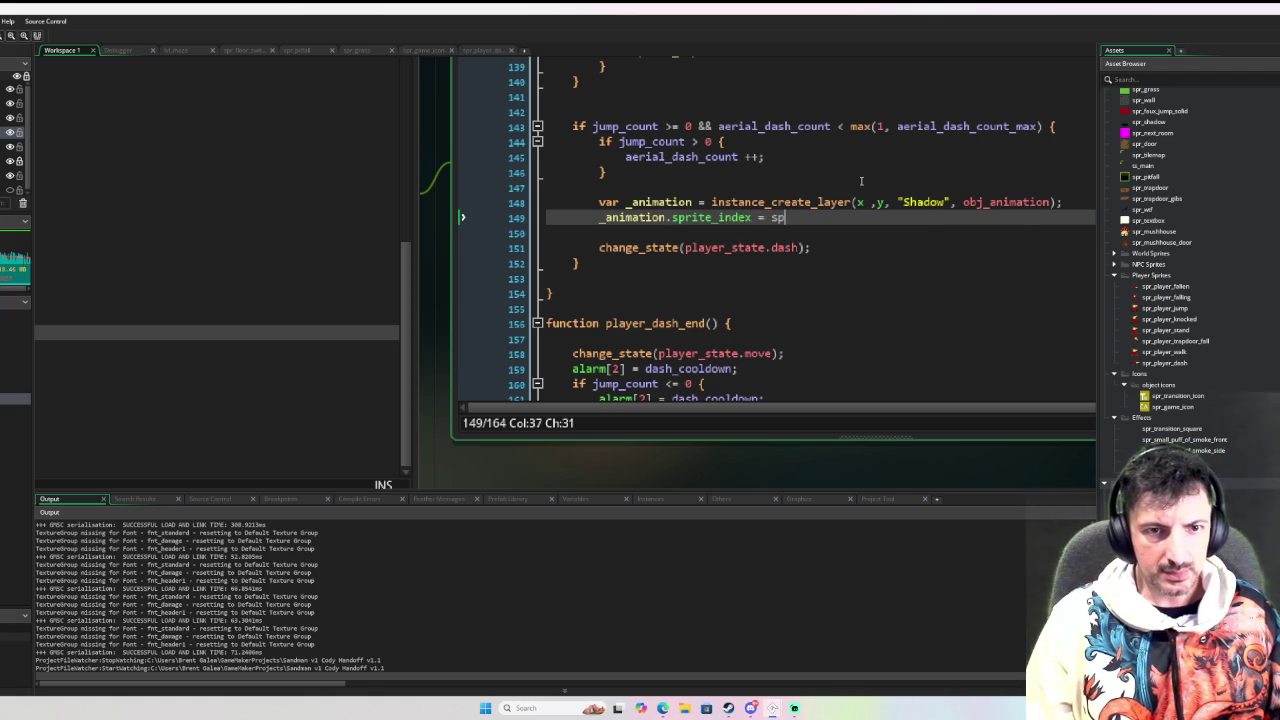
pyautogui.write('r_ex')
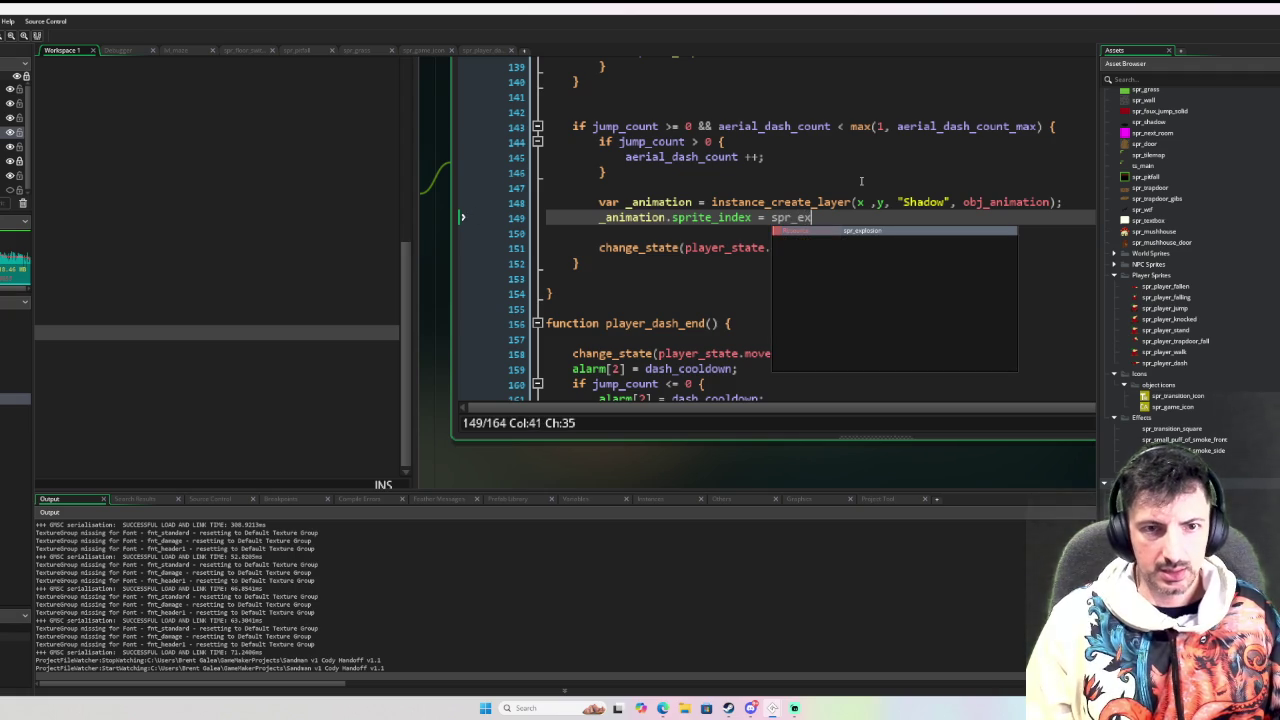
pyautogui.press('Return')
pyautogui.write(';')
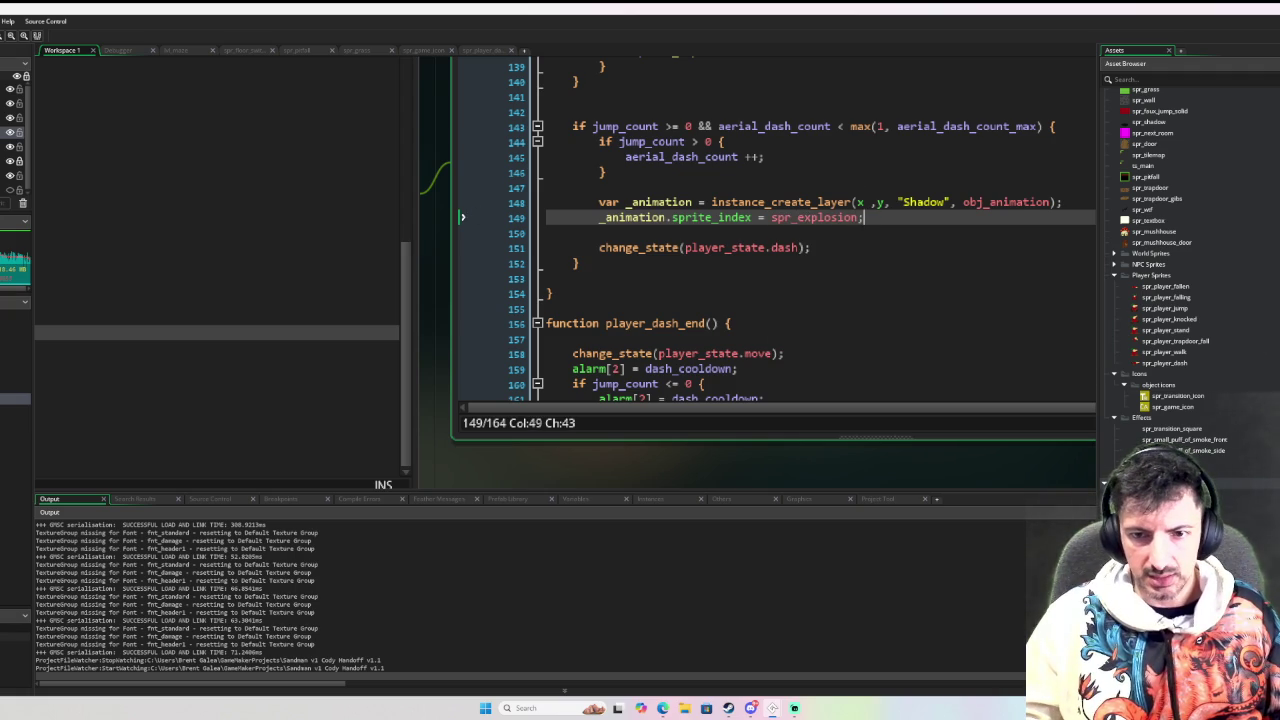
pyautogui.doubleClick(1150, 470)
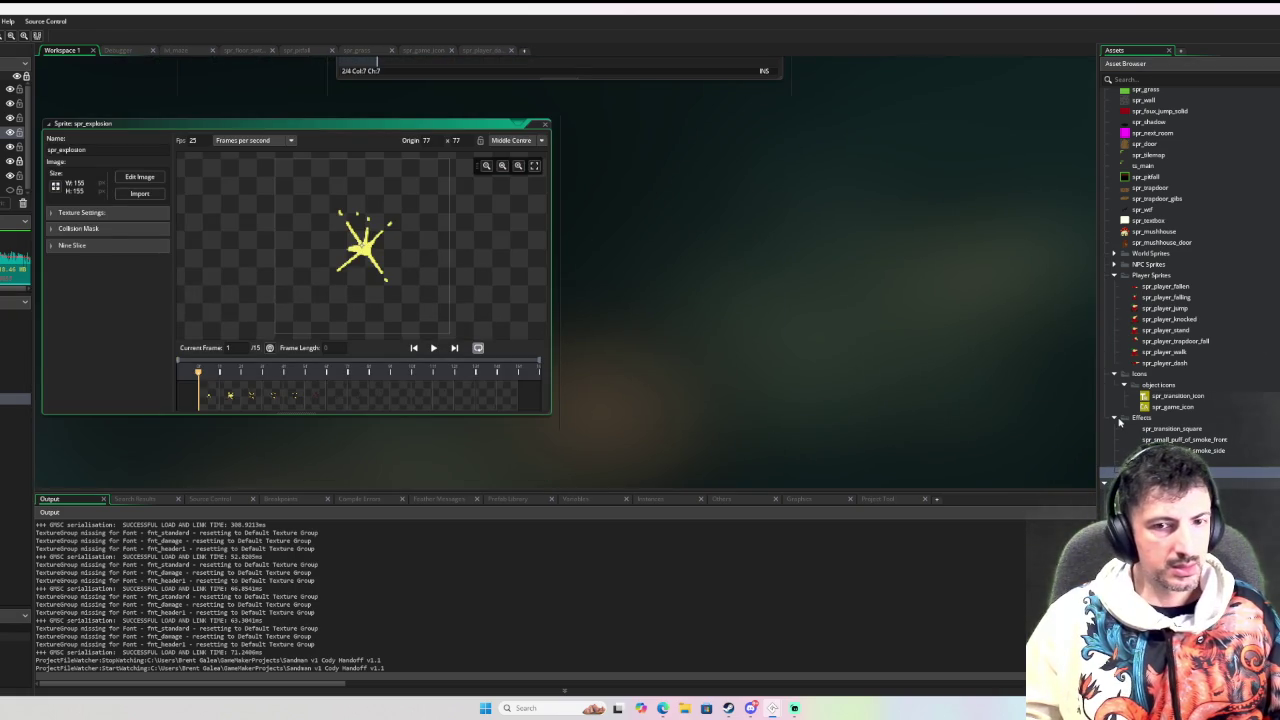
# Preview spr_small_puff_of_smoke_front, then return to obj_player's Move State and dash code
pyautogui.doubleClick(1219, 442)
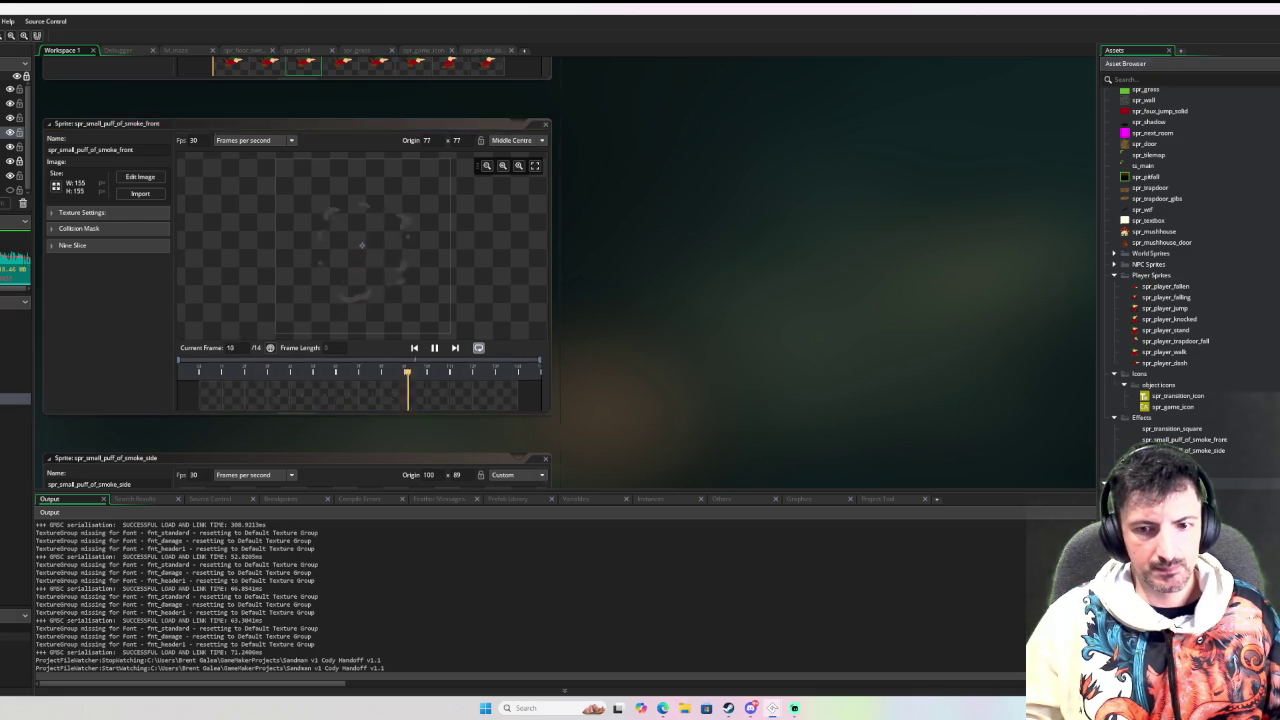
pyautogui.scroll(-10, 860, 363)
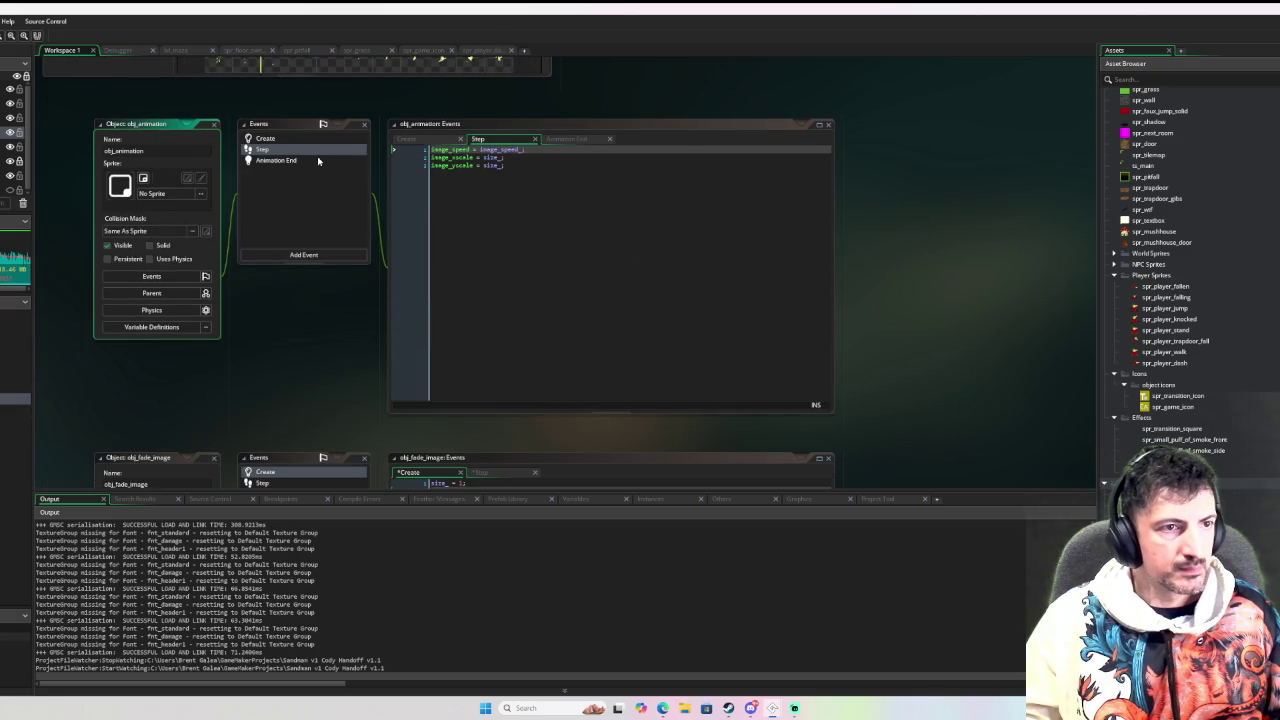
pyautogui.moveTo(488, 159)
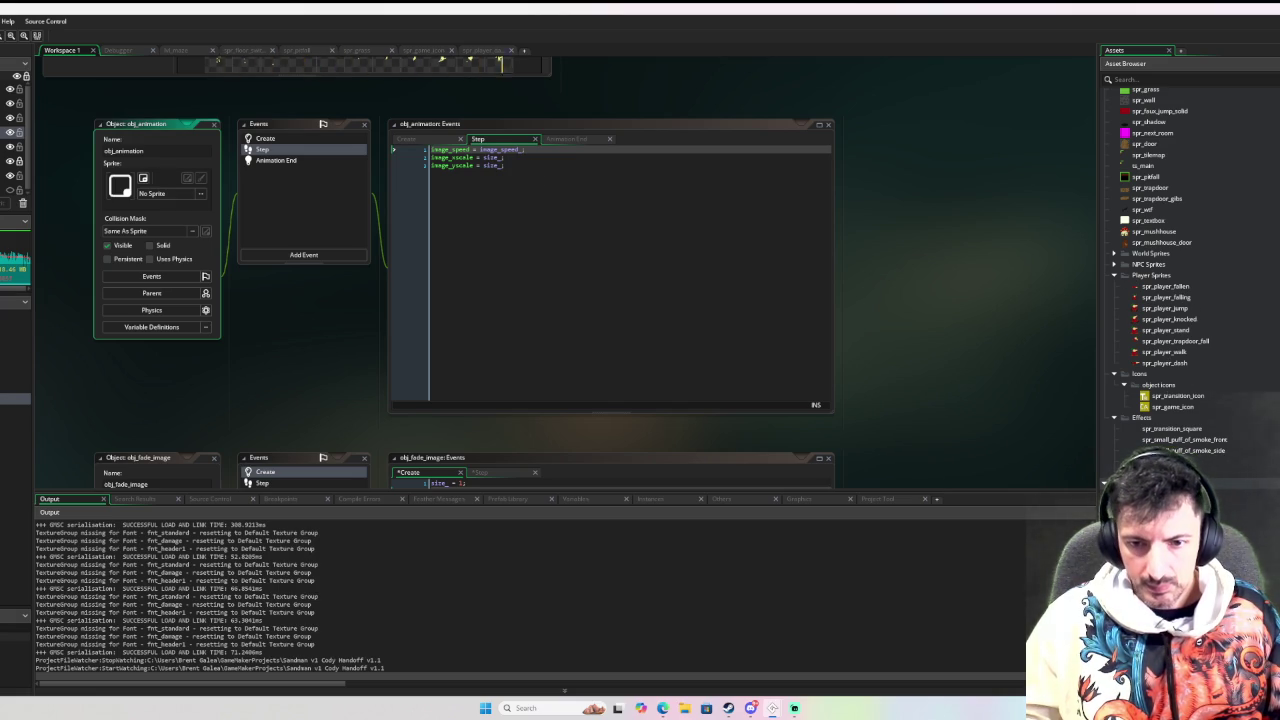
pyautogui.click(1110, 467)
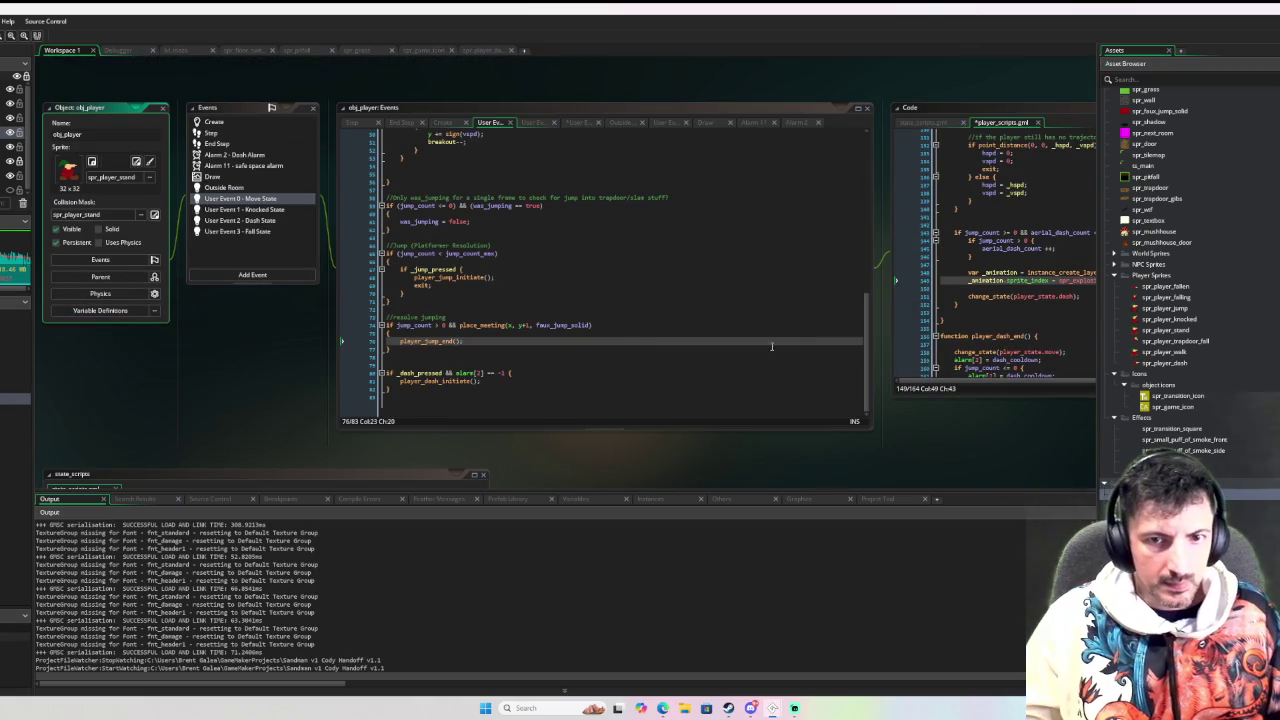
# Change the dash effect's sprite_index from spr_explosion to spr_small_puff_of_smoke_front
pyautogui.moveTo(771, 347); pyautogui.dragTo(271, 342)
pyautogui.click(609, 277)
pyautogui.press('BackSpace')
pyautogui.press('BackSpace')
pyautogui.press('BackSpace')
pyautogui.write('pr_sma')
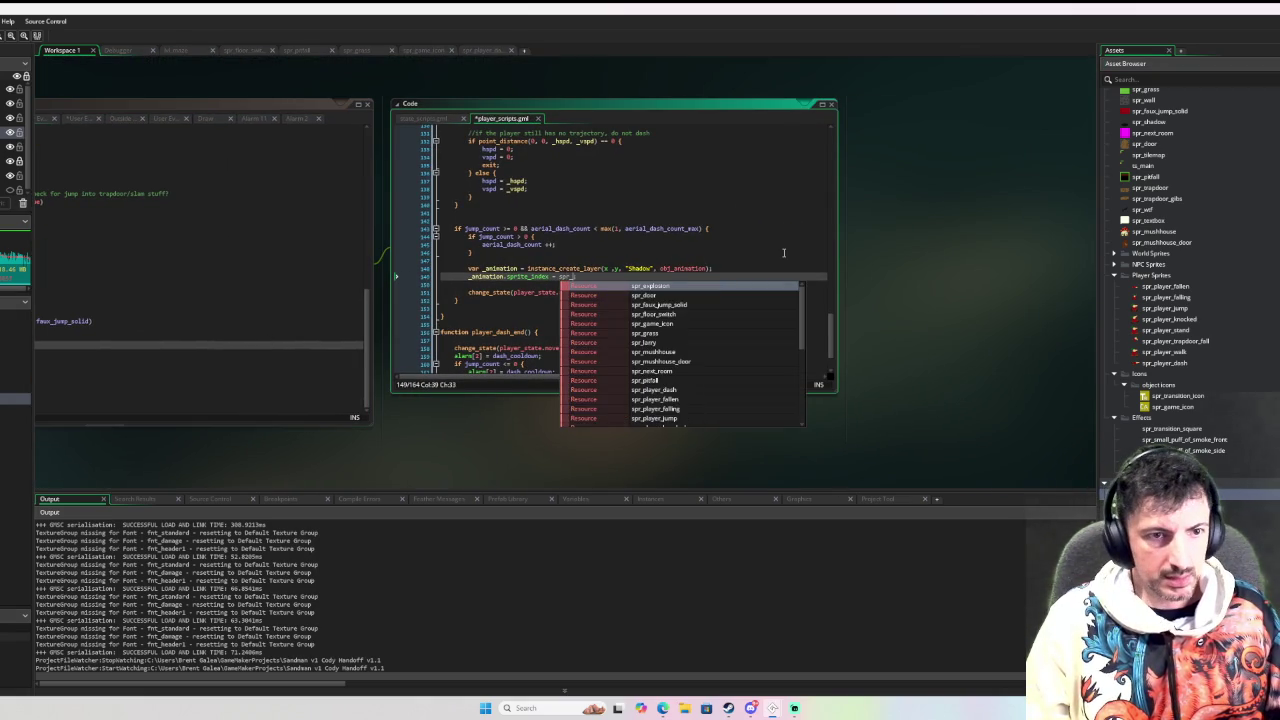
pyautogui.press('Return')
pyautogui.write(';')
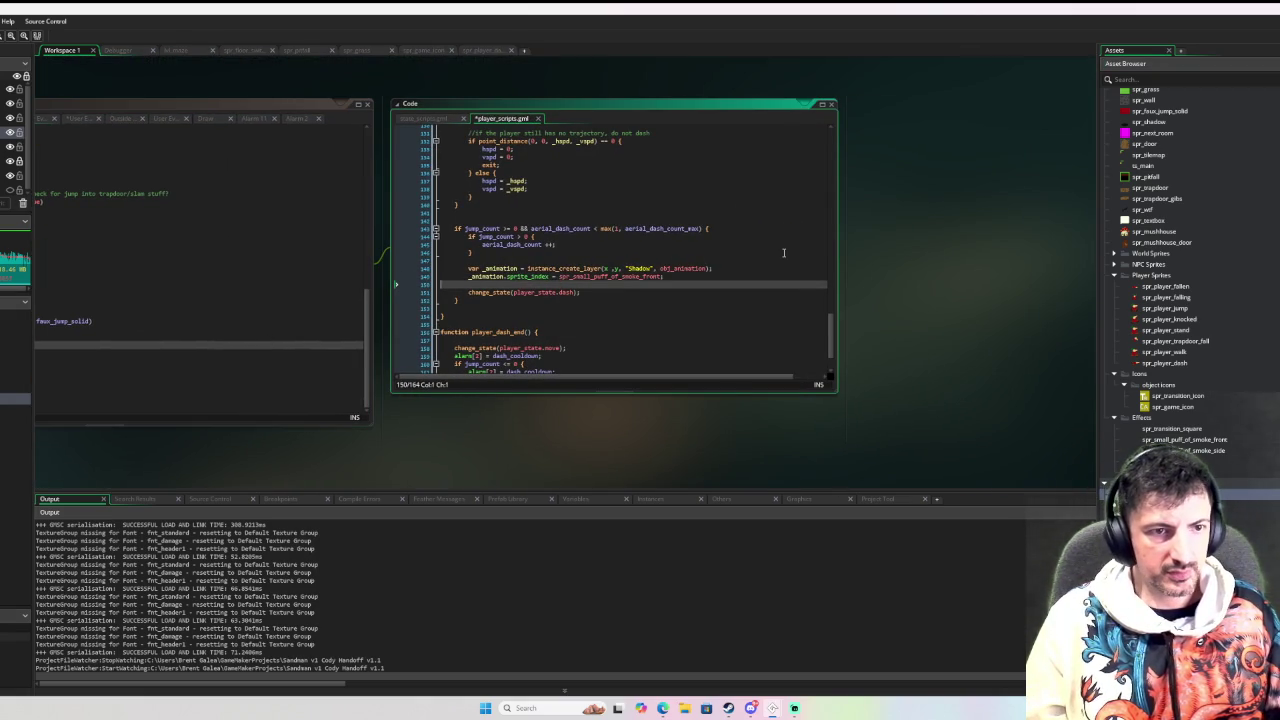
# Add an _animation.size_ line with a reduced scale and inspect the smoke puff sprite
pyautogui.press('Return')
pyautogui.write('_animation')
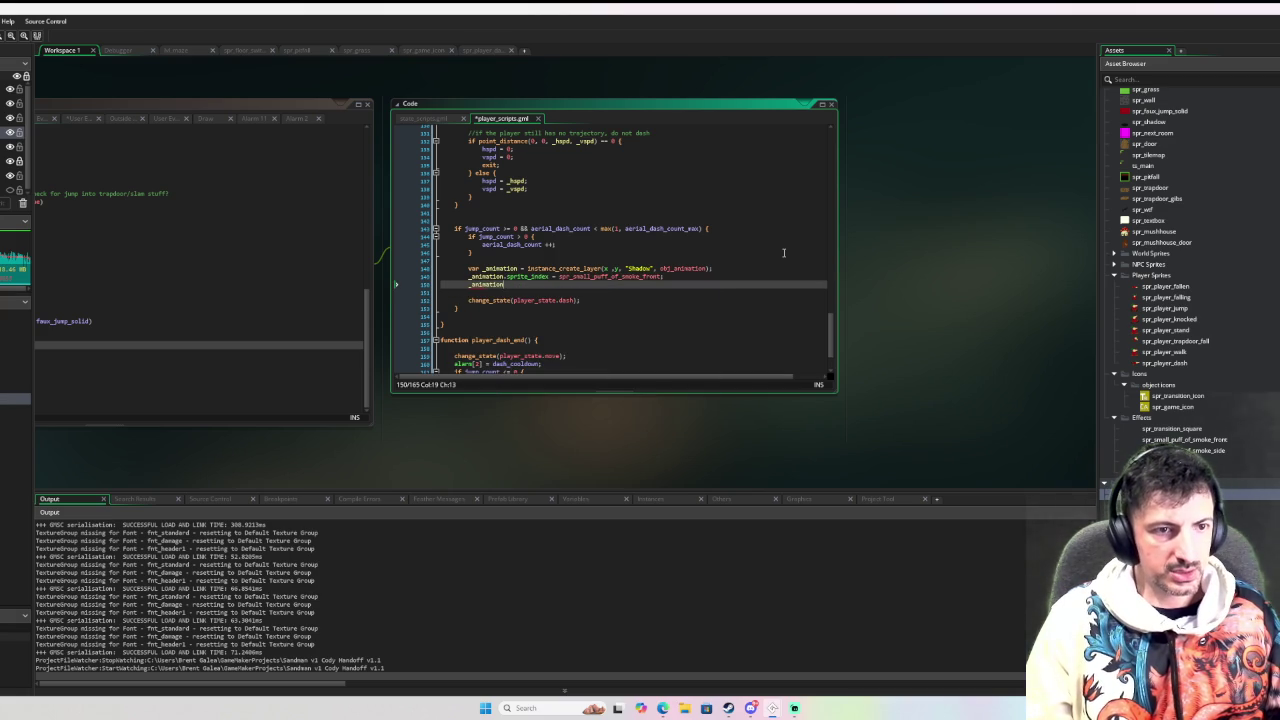
pyautogui.write('.size_ = 0.25;')
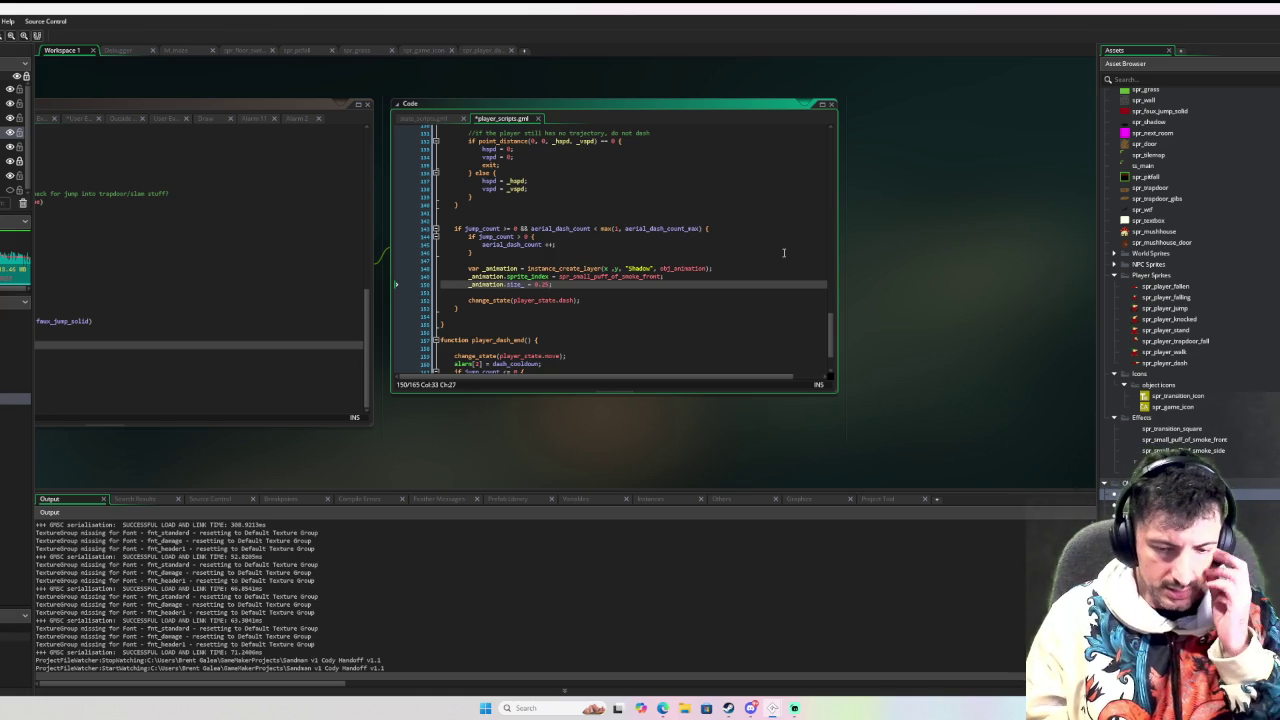
pyautogui.press('BackSpace')
pyautogui.press('BackSpace')
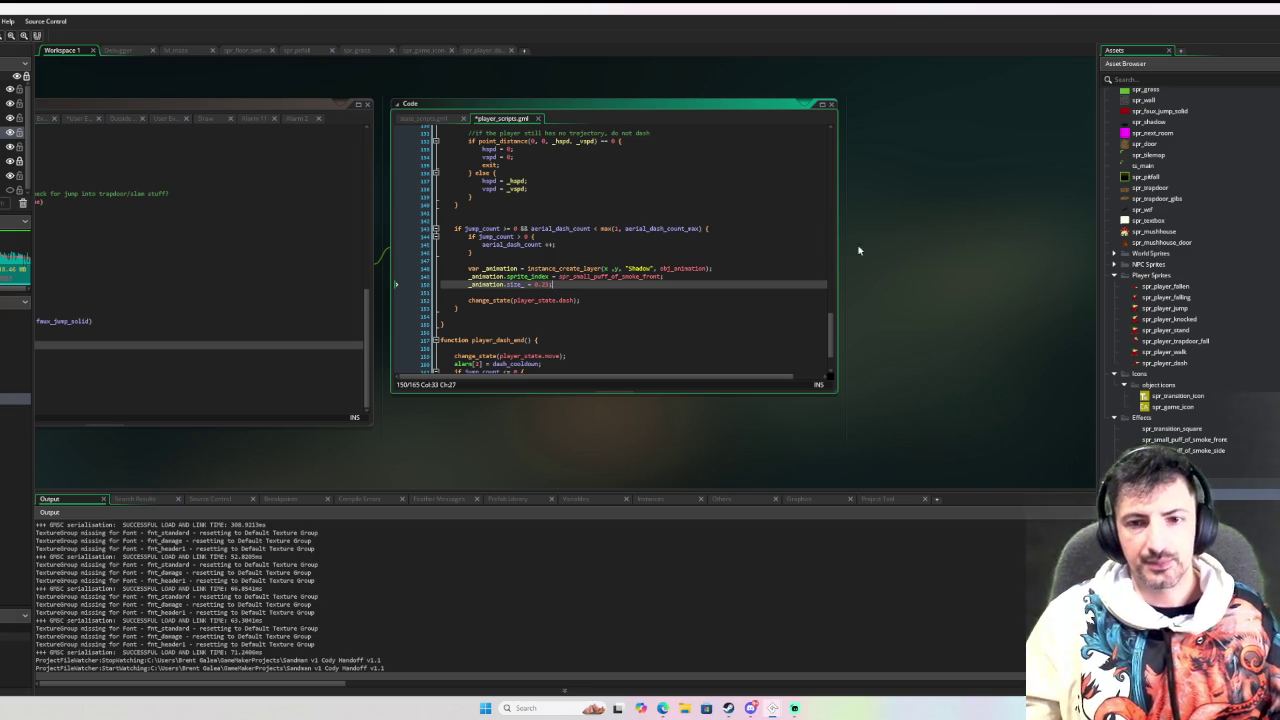
pyautogui.doubleClick(1190, 440)
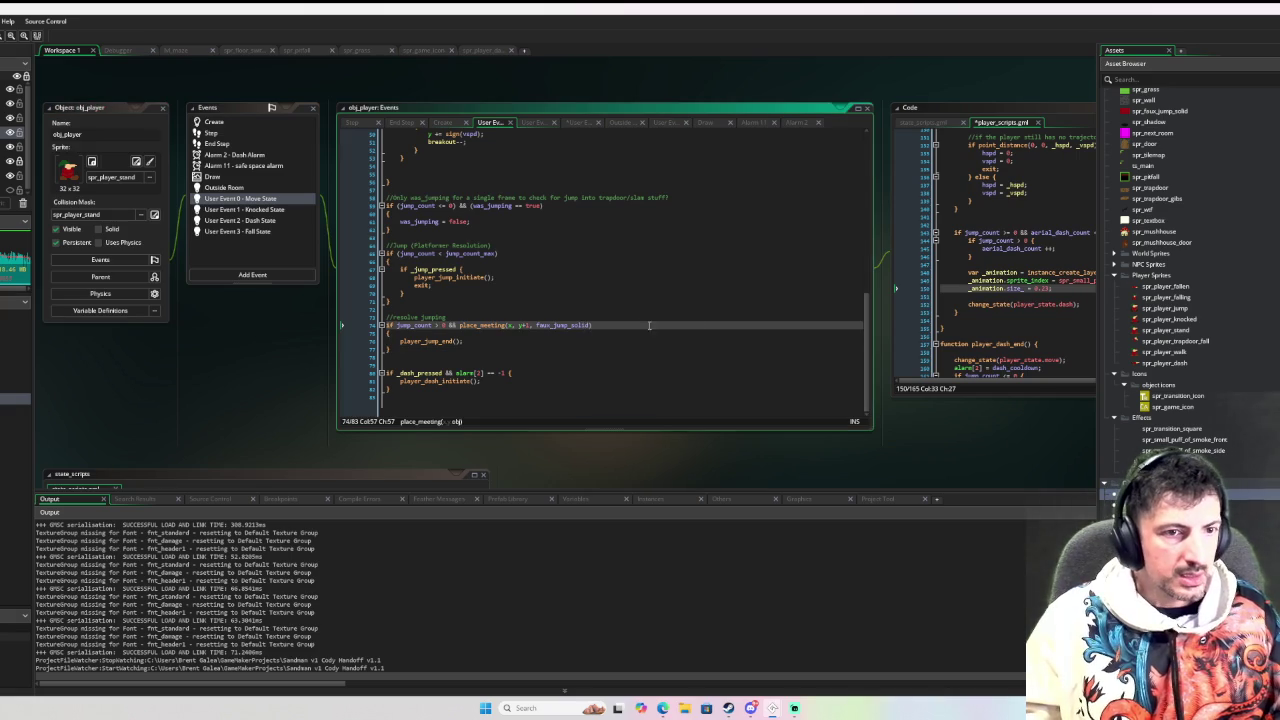
pyautogui.click(906, 340)
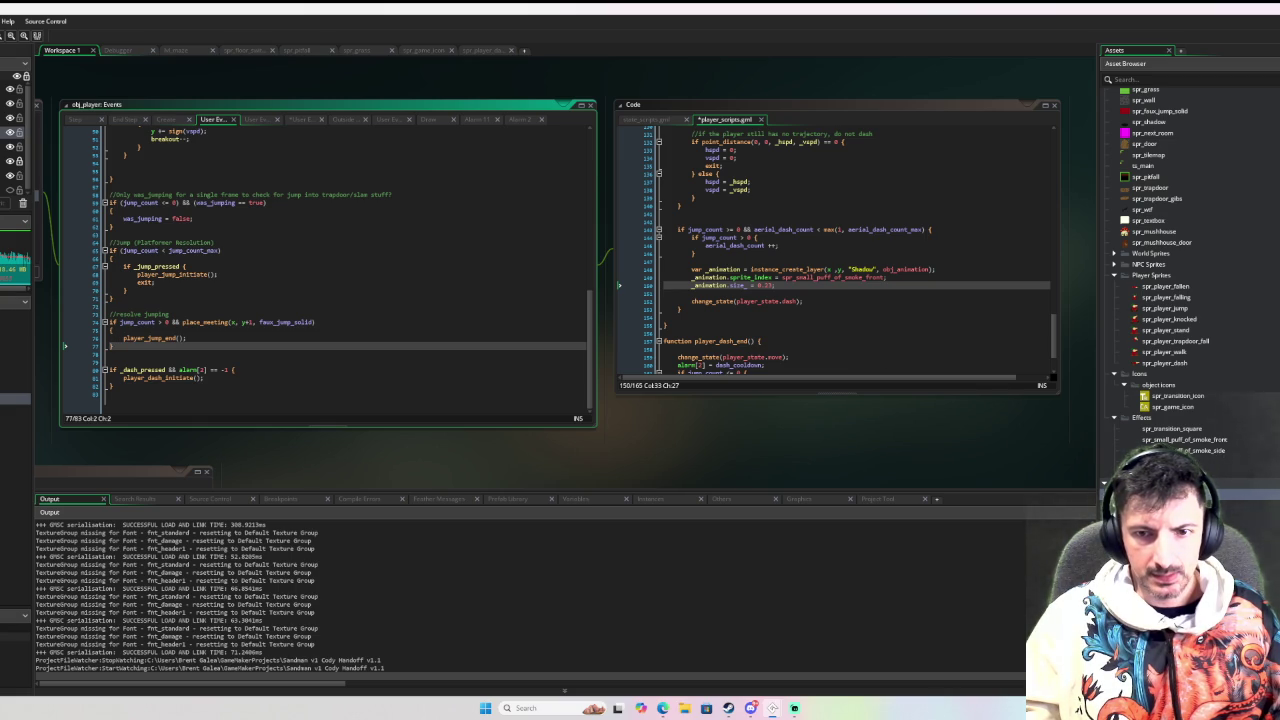
# Play the spr_explosion animation preview in its sprite editor
pyautogui.scroll(-5, 440, 350)
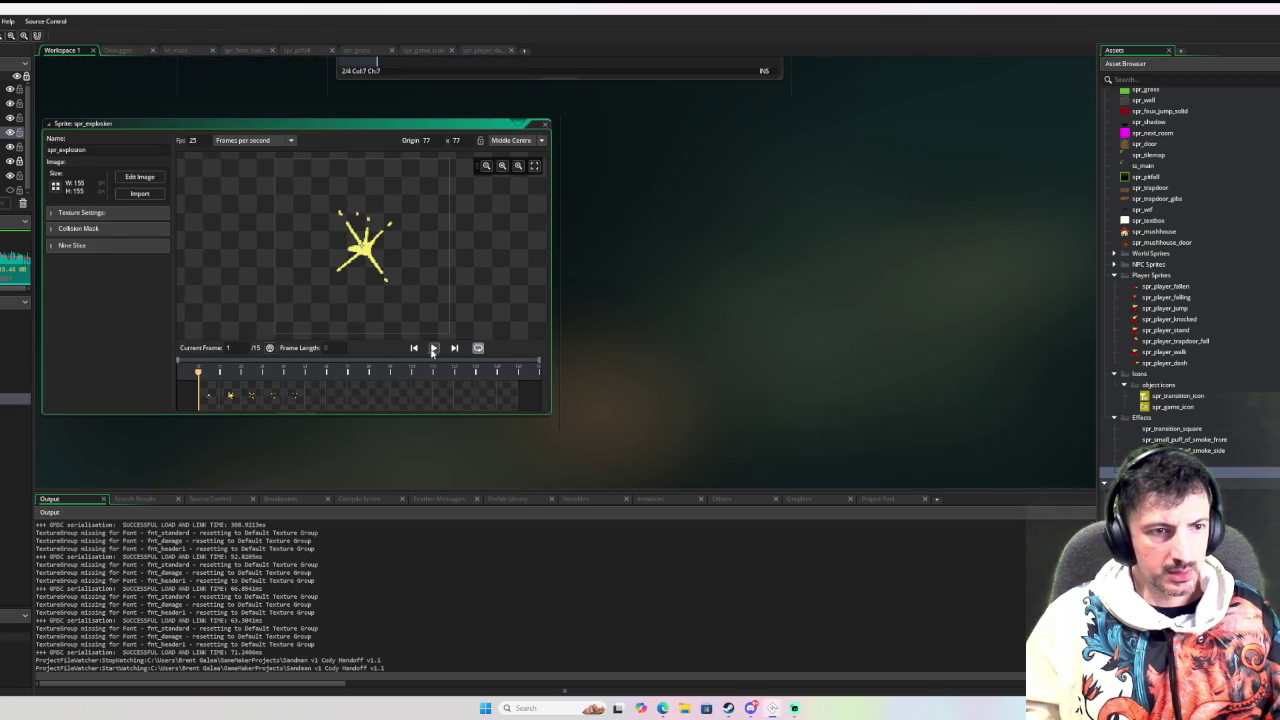
pyautogui.click(436, 348)
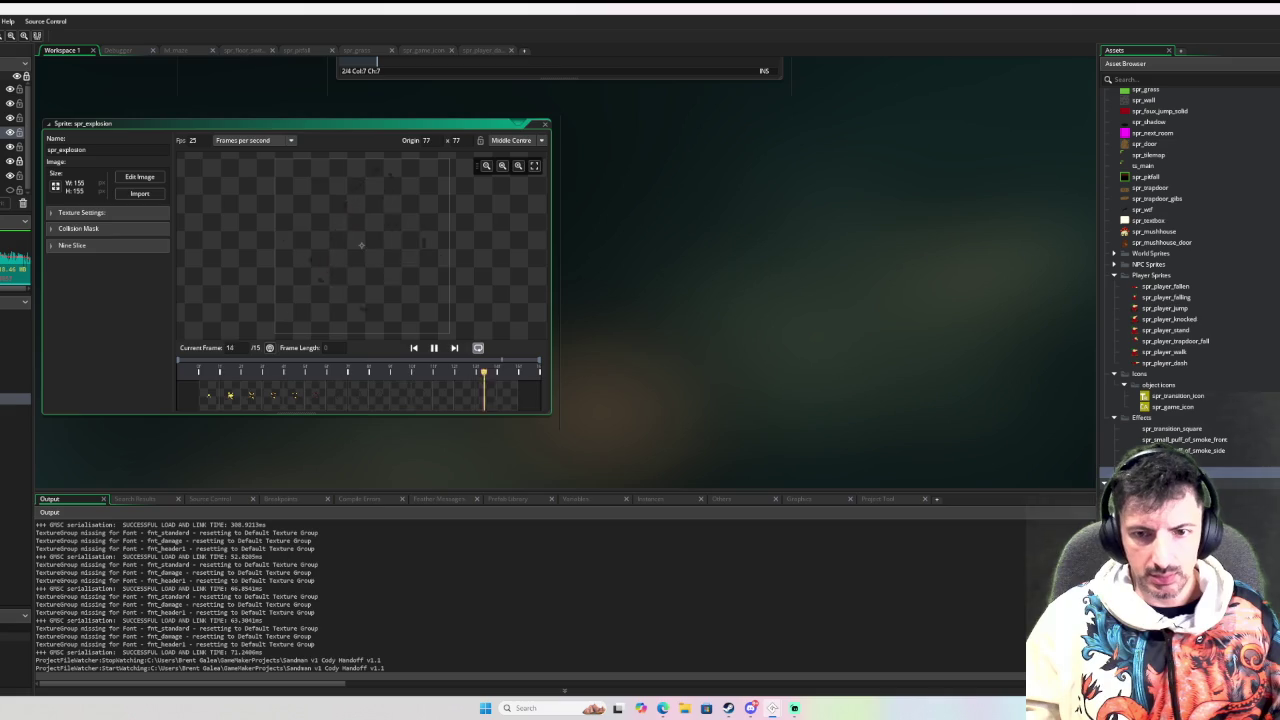
pyautogui.scroll(5, 852, 358)
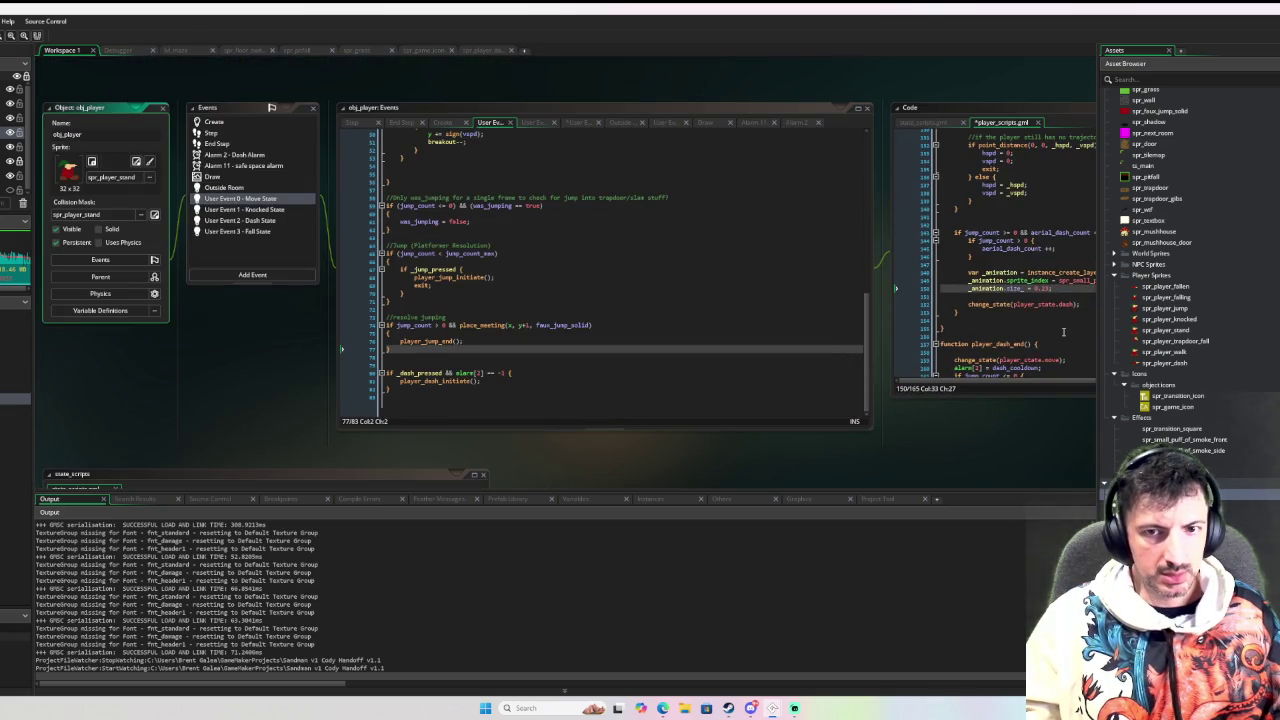
# Replace spr_small_puff_of_smoke_front with spr_explosion in the dash sprite assignment
pyautogui.click(1063, 332)
pyautogui.click(912, 288)
pyautogui.doubleClick(912, 288)
pyautogui.write('spr')
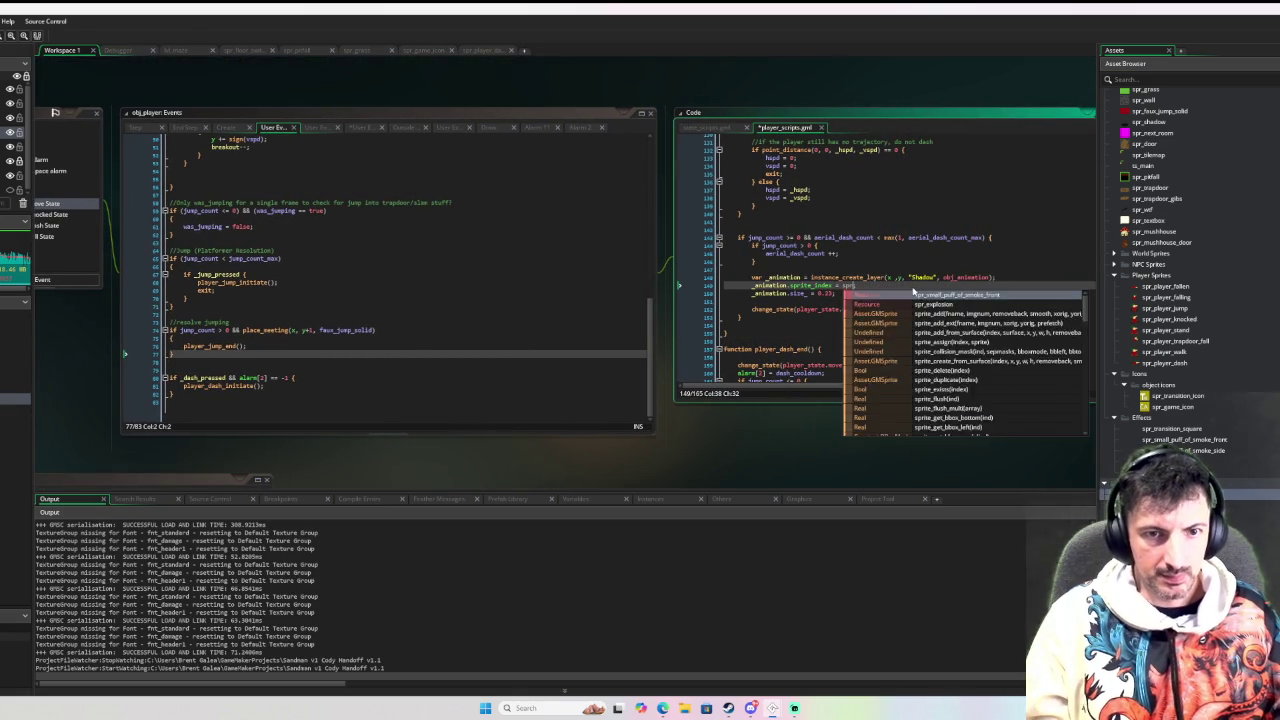
pyautogui.write('_exp')
pyautogui.press('Return')
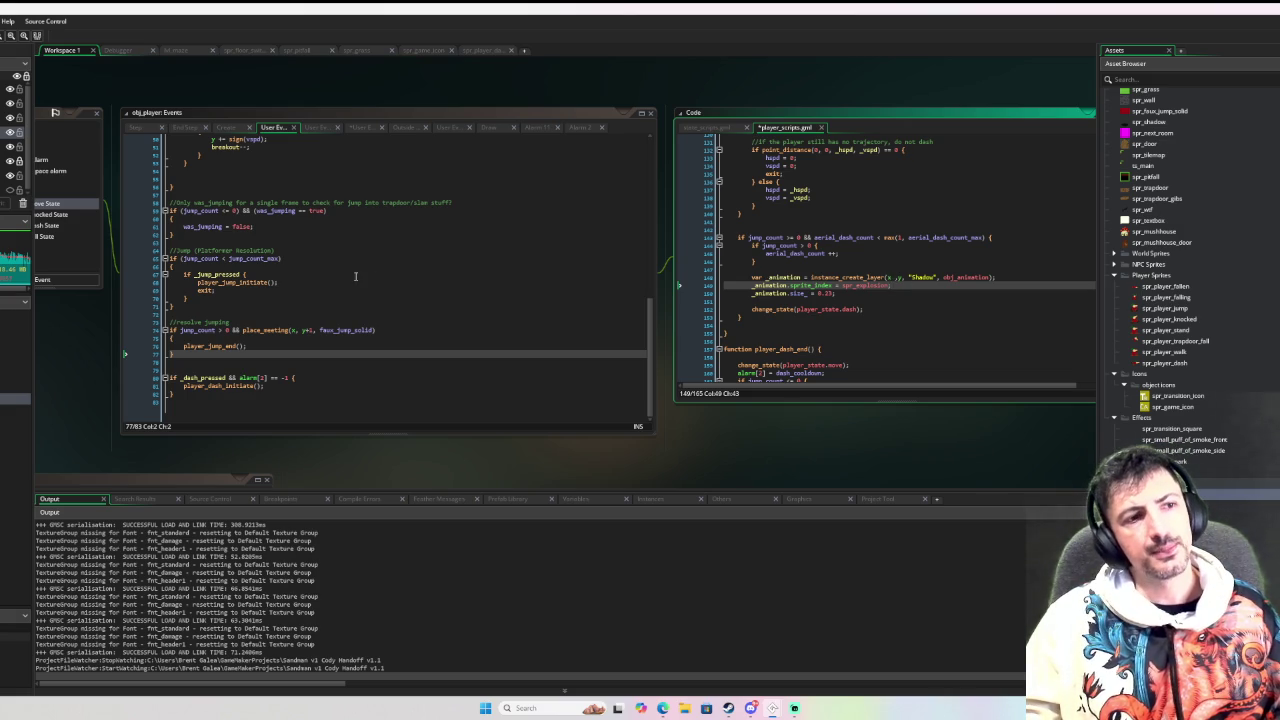
pyautogui.scroll(2, 923, 296)
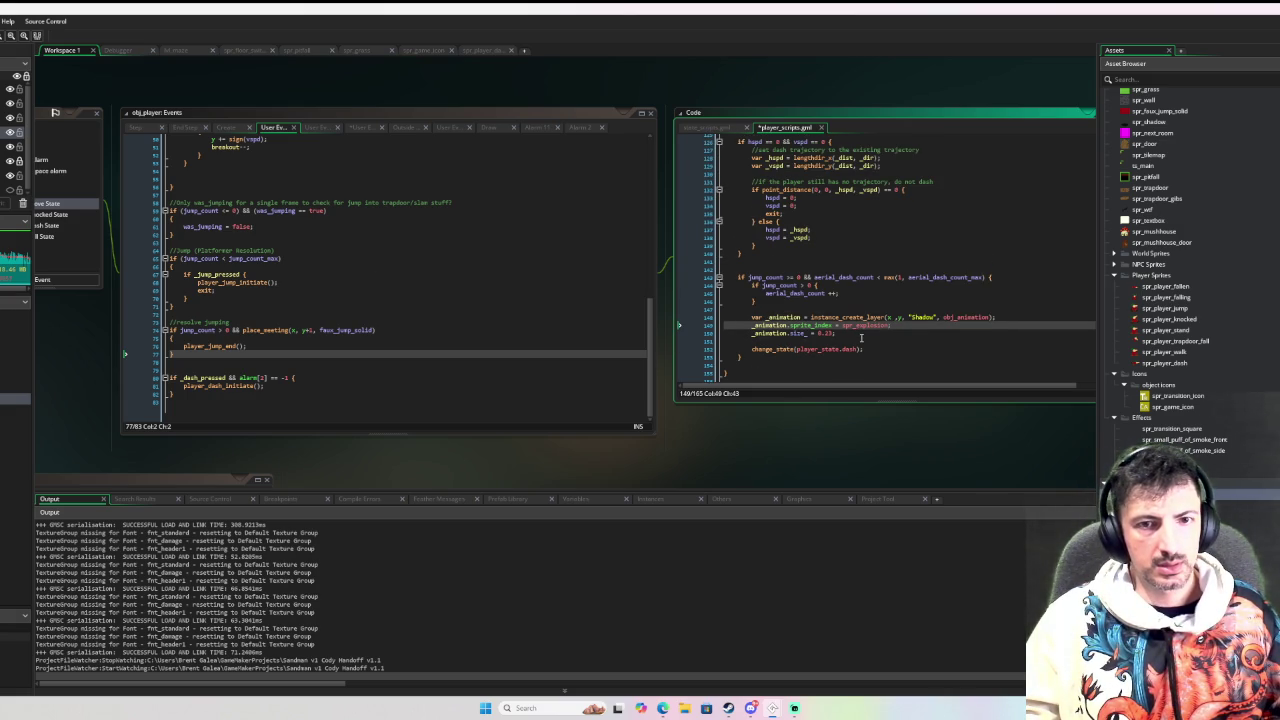
# Copy the three _animation lines into the jump function after plat_vspd = jspd;
pyautogui.moveTo(864, 340); pyautogui.dragTo(751, 317)
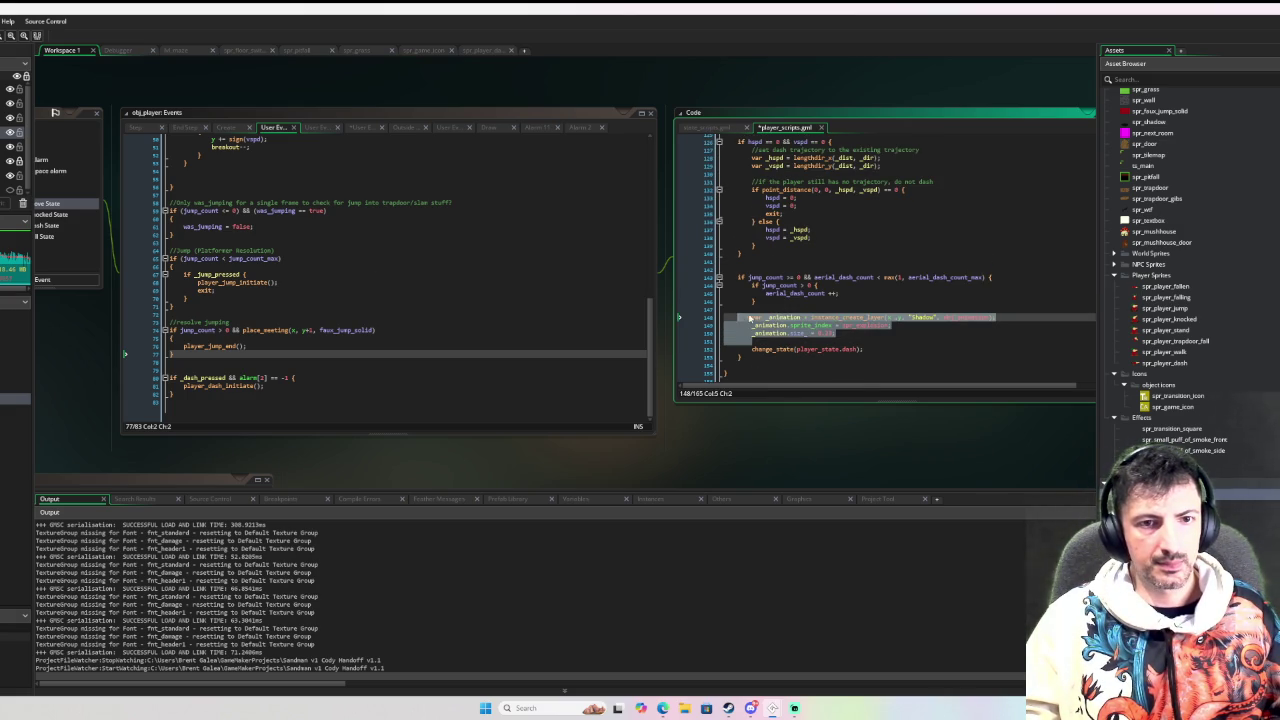
pyautogui.scroll(9, 917, 282)
pyautogui.scroll(20, 917, 282)
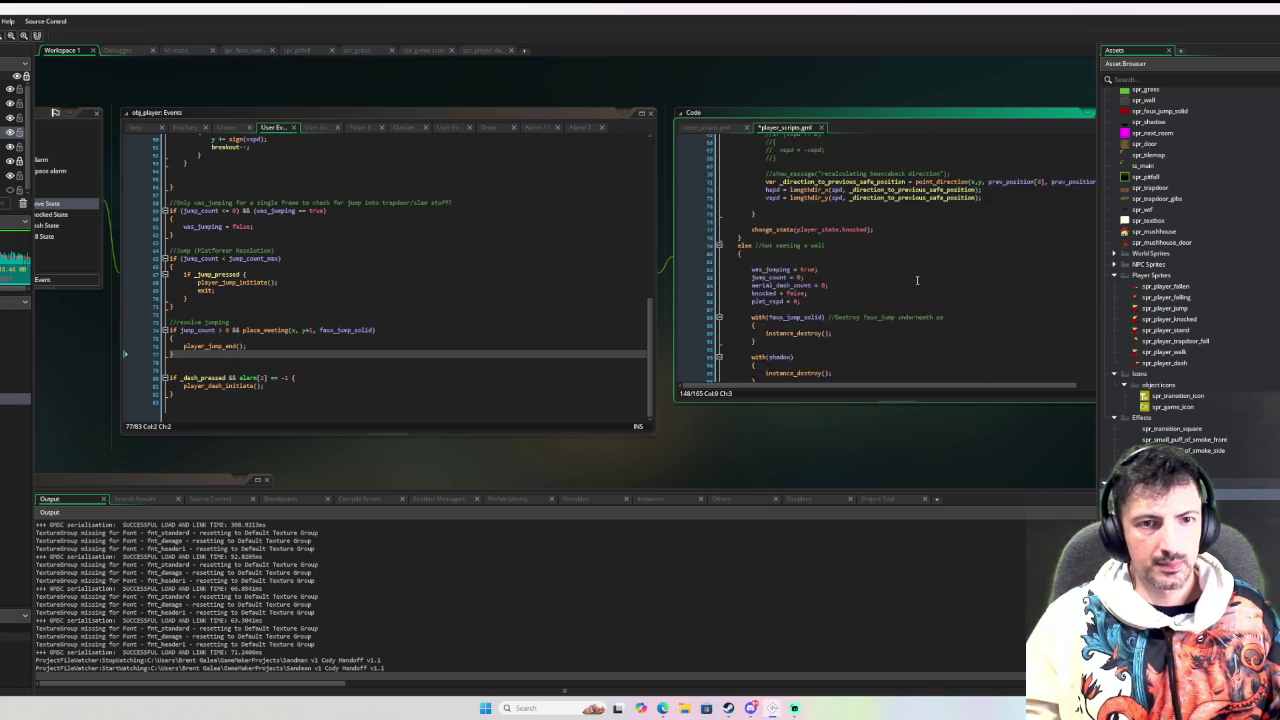
pyautogui.scroll(6, 921, 288)
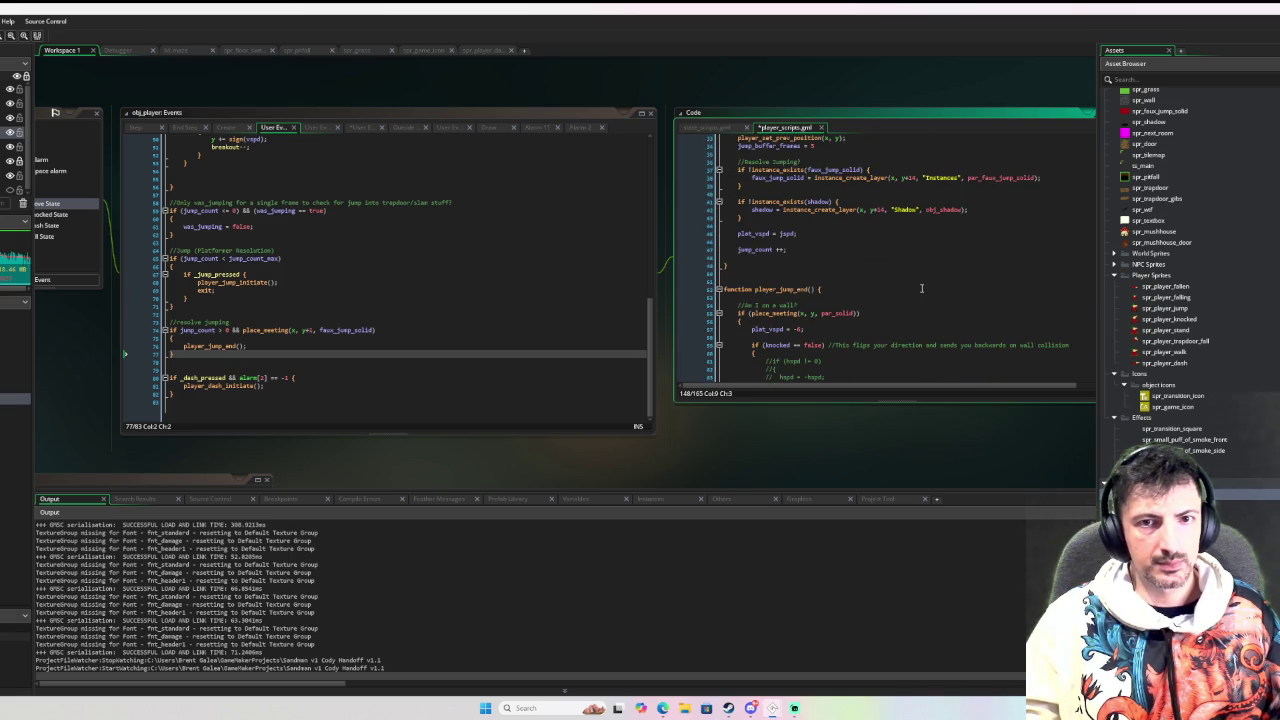
pyautogui.scroll(-2, 908, 289)
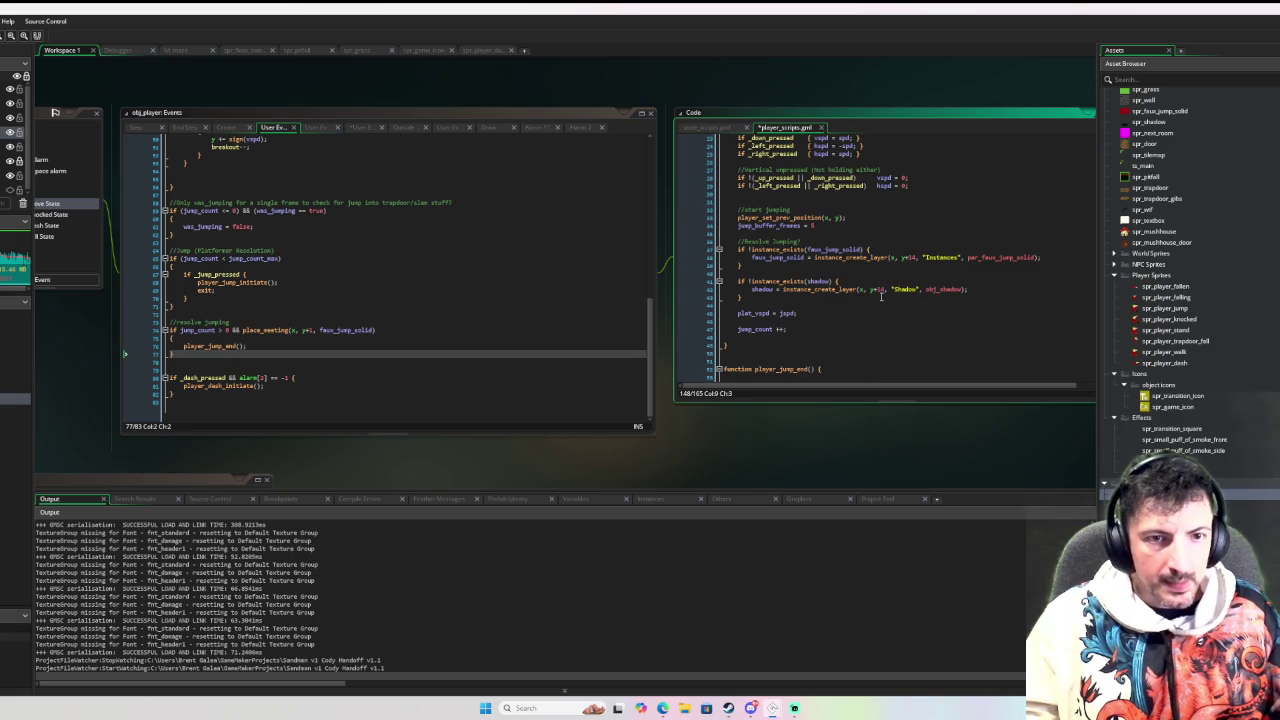
pyautogui.click(860, 321)
pyautogui.press('Return')
pyautogui.press('Return')
pyautogui.press('Up')
pyautogui.hotkey('ctrl', 'v')
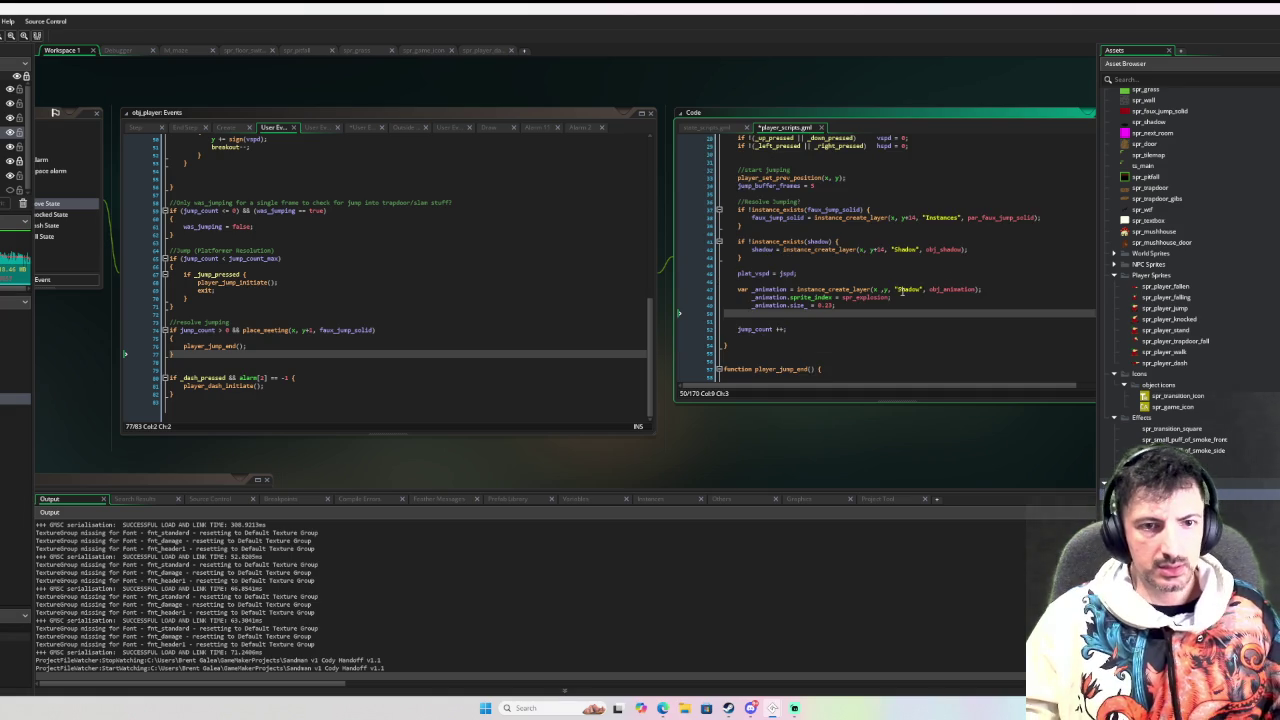
# Switch the jump effect's sprite to spr_small_puff_of_smoke_front and run the game in the debugger
pyautogui.moveTo(948, 288)
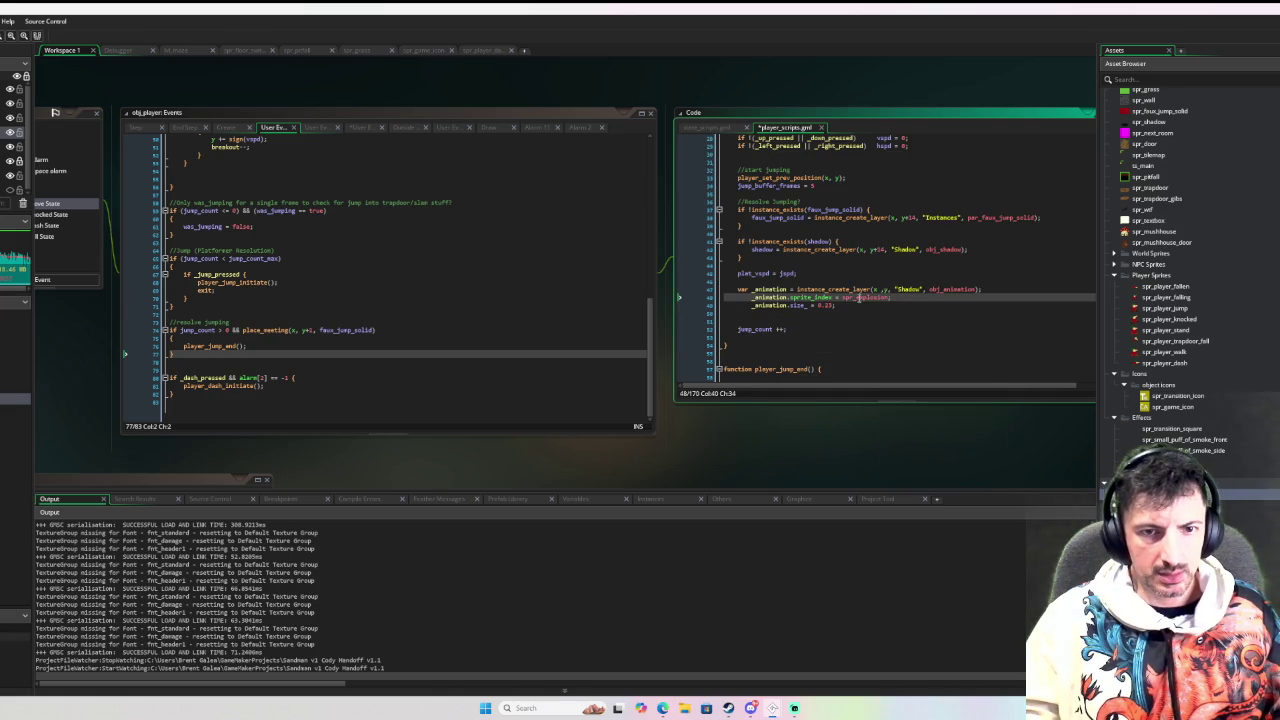
pyautogui.moveTo(857, 297); pyautogui.dragTo(885, 301)
pyautogui.write('explosion')
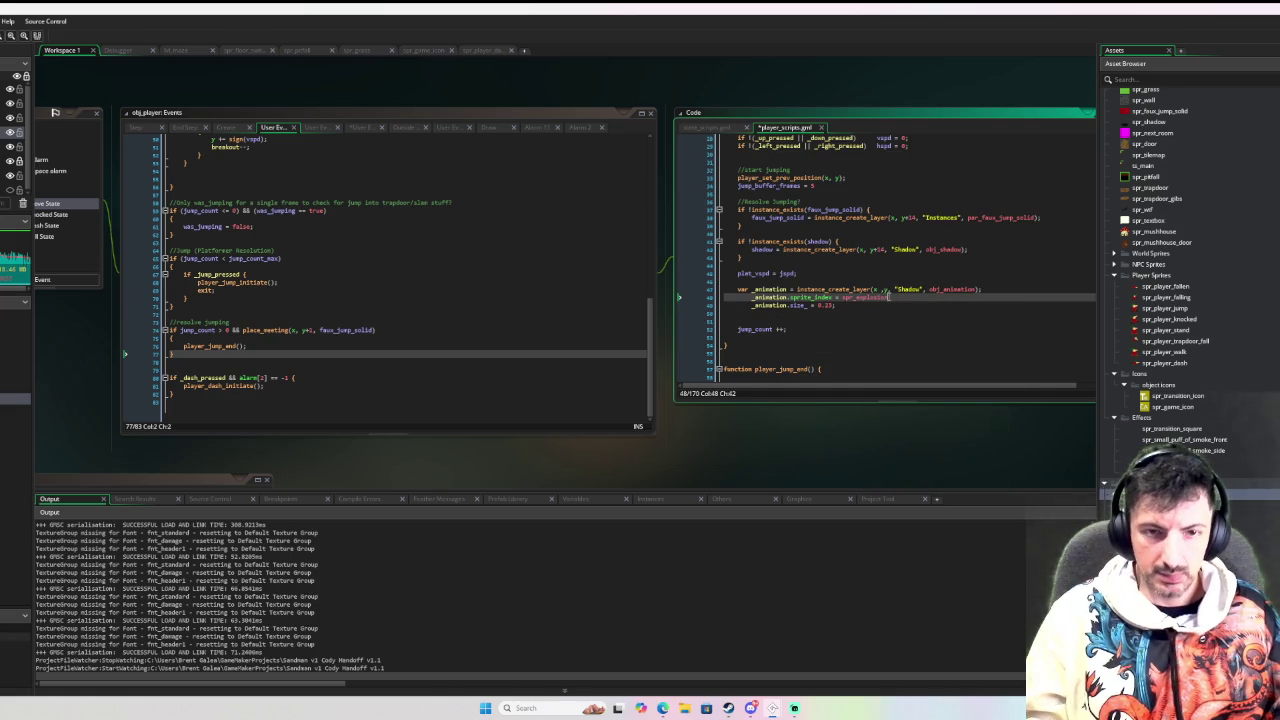
pyautogui.press('BackSpace')
pyautogui.write('sma')
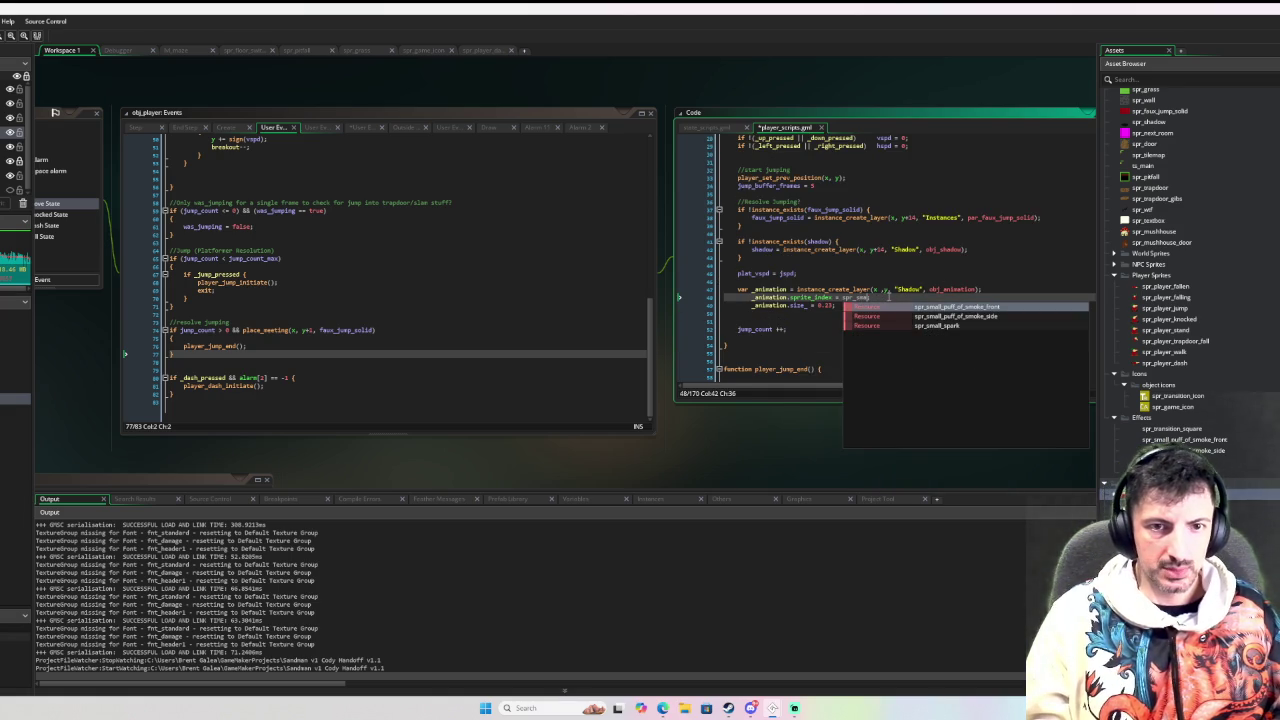
pyautogui.press('Return')
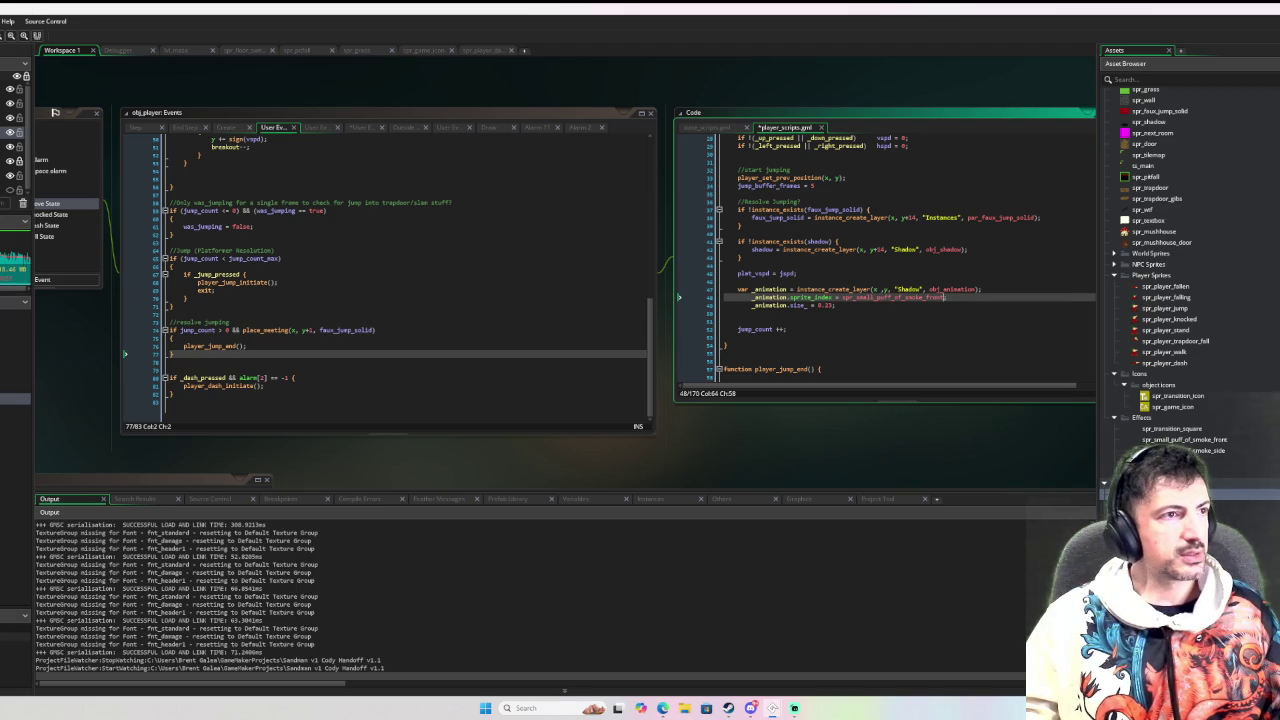
pyautogui.press('F6')
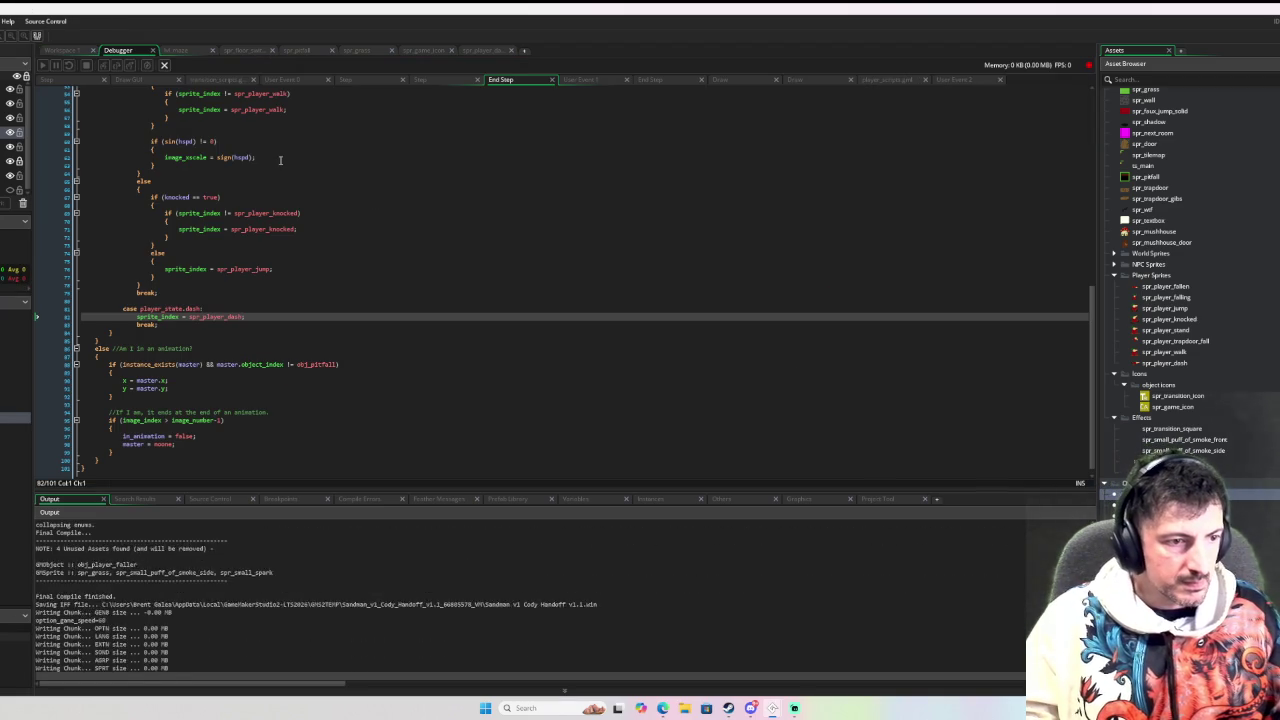
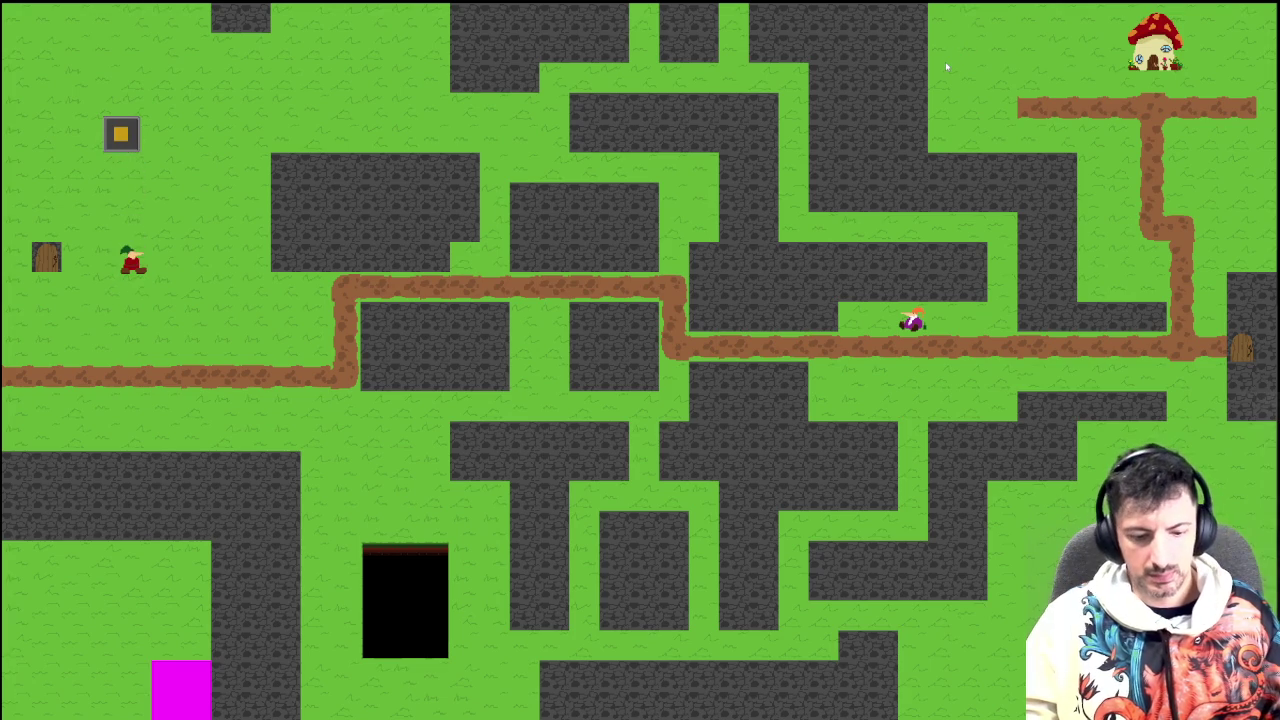
# Stop the game and replace y with bbox_bottom in the puff's instance_create_layer call
pyautogui.press('Escape')
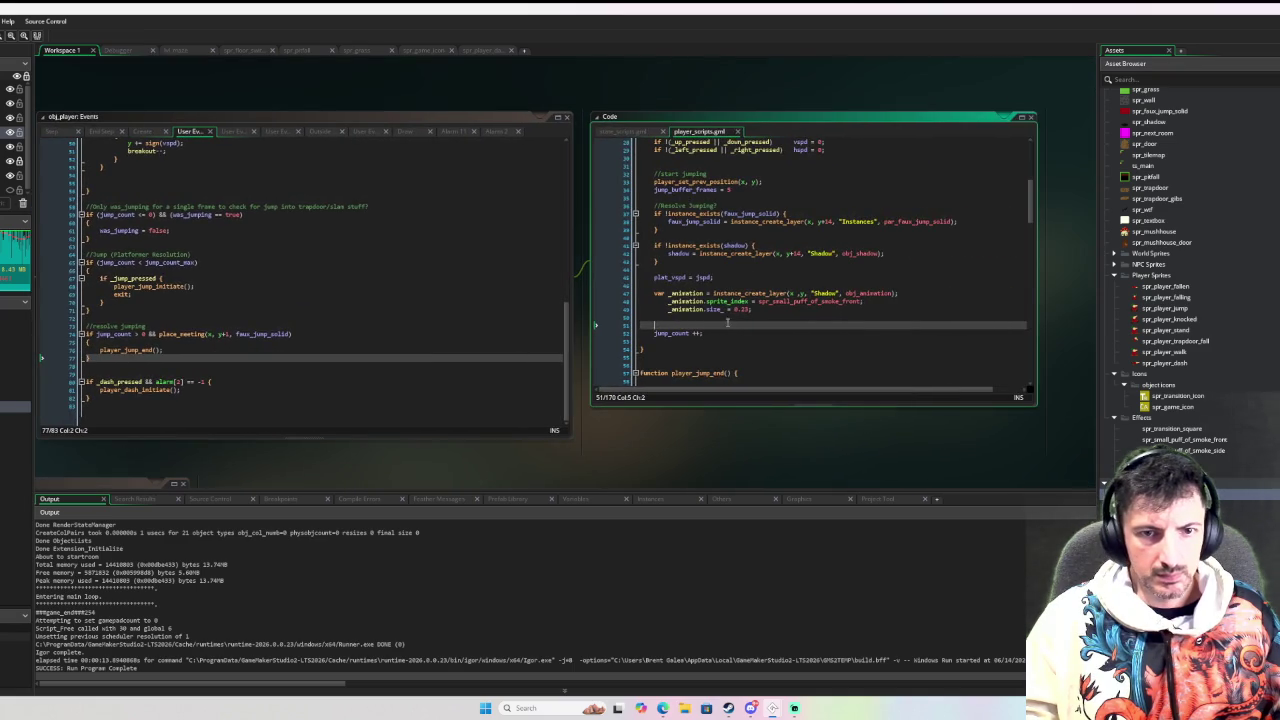
pyautogui.click(806, 294)
pyautogui.press('BackSpace')
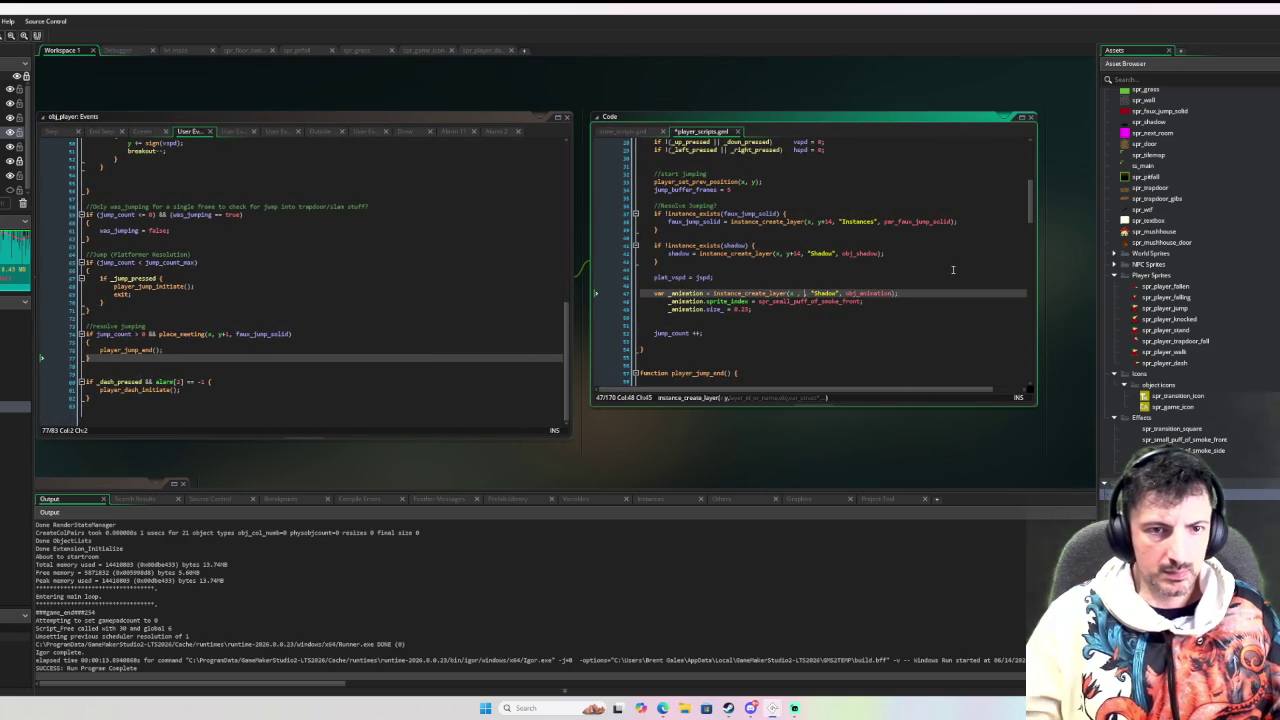
pyautogui.write('bbo')
pyautogui.write('x_b')
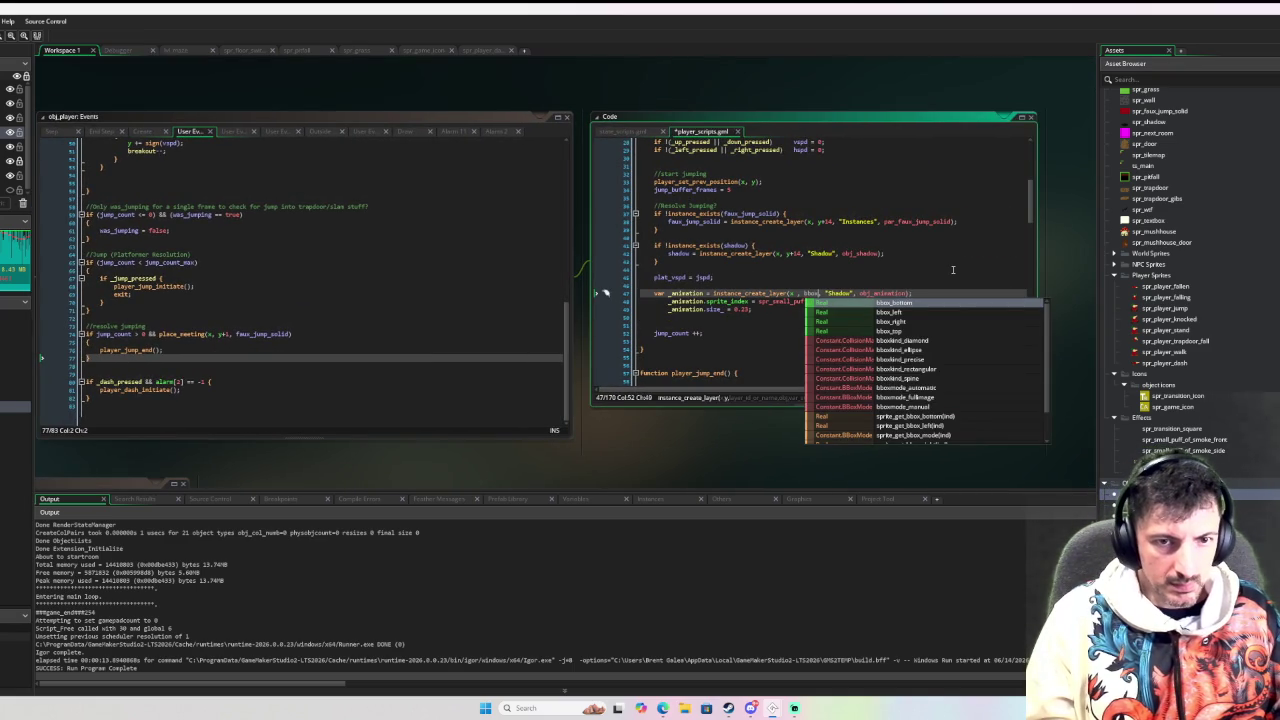
pyautogui.press('Return')
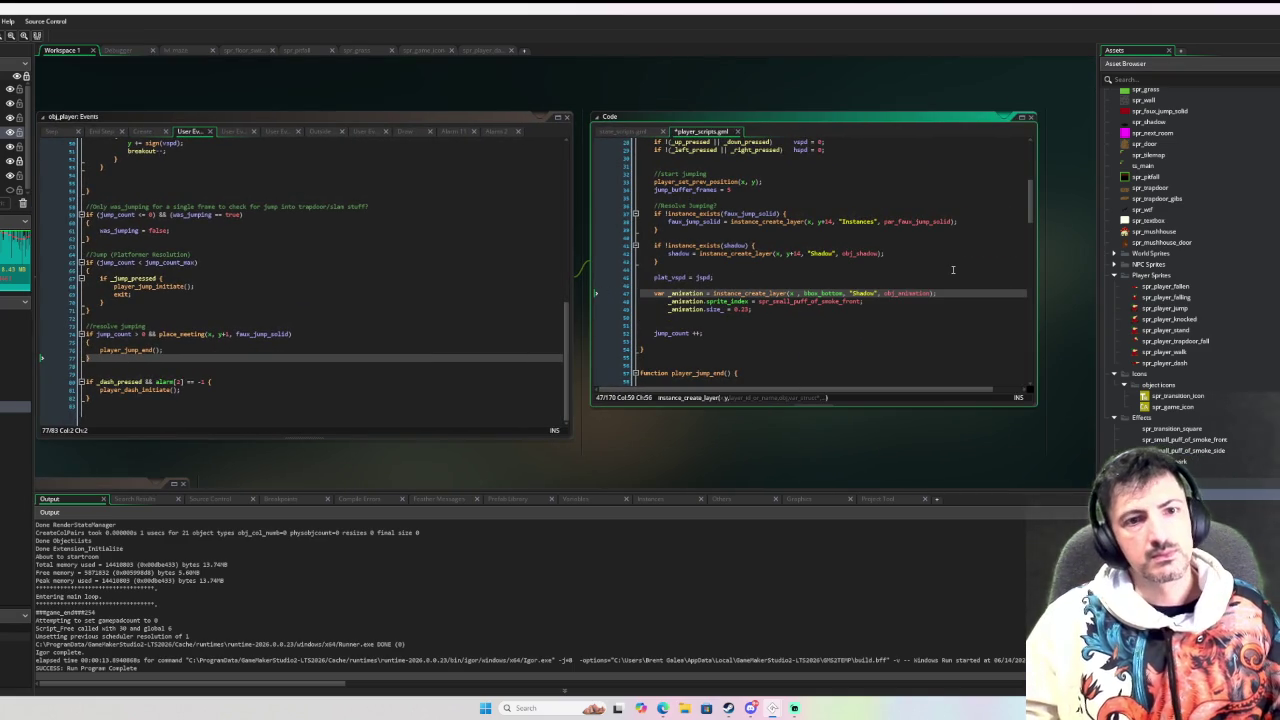
# Set the puff's _animation.size_ to 0.55 and debug-run the game
pyautogui.click(747, 311)
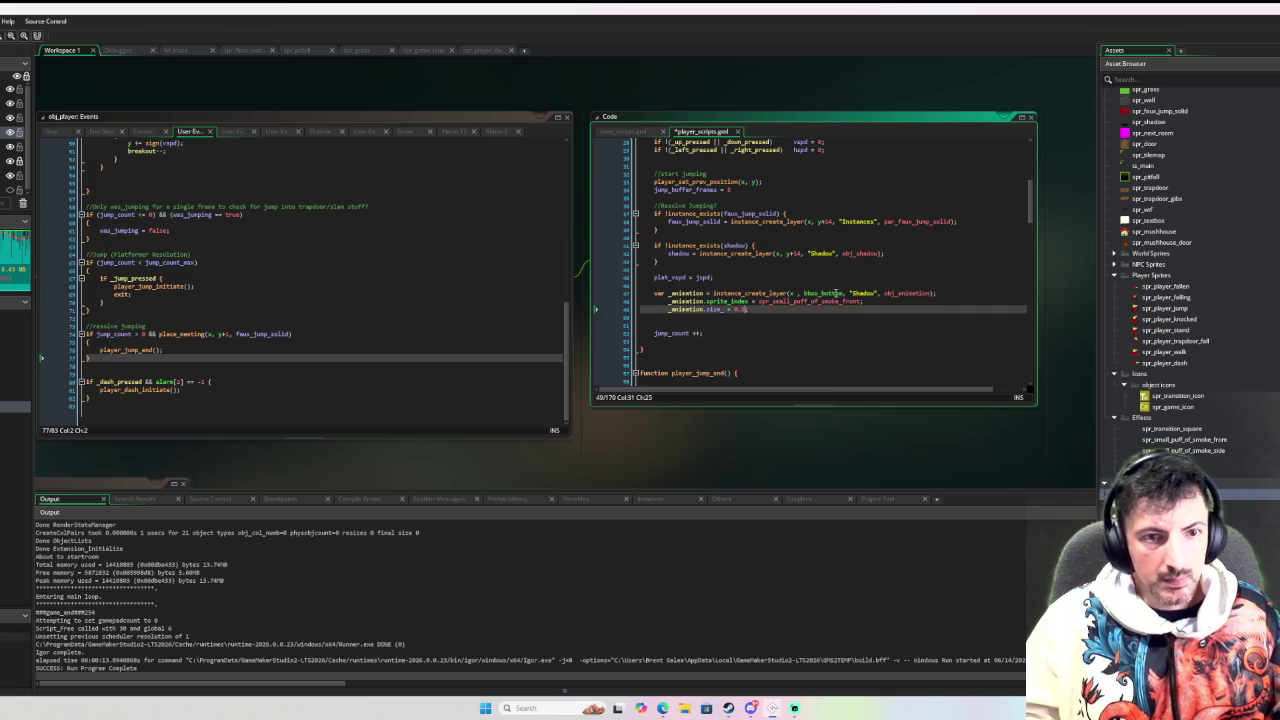
pyautogui.click(798, 323)
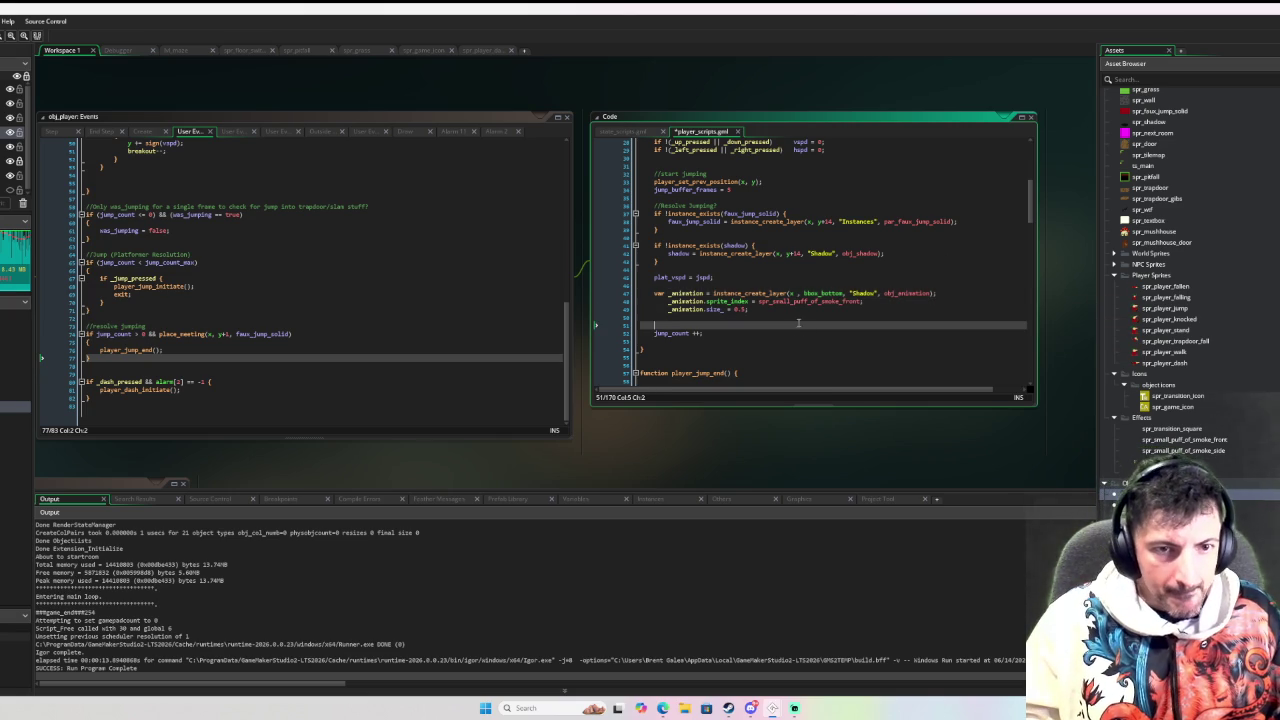
pyautogui.click(746, 310)
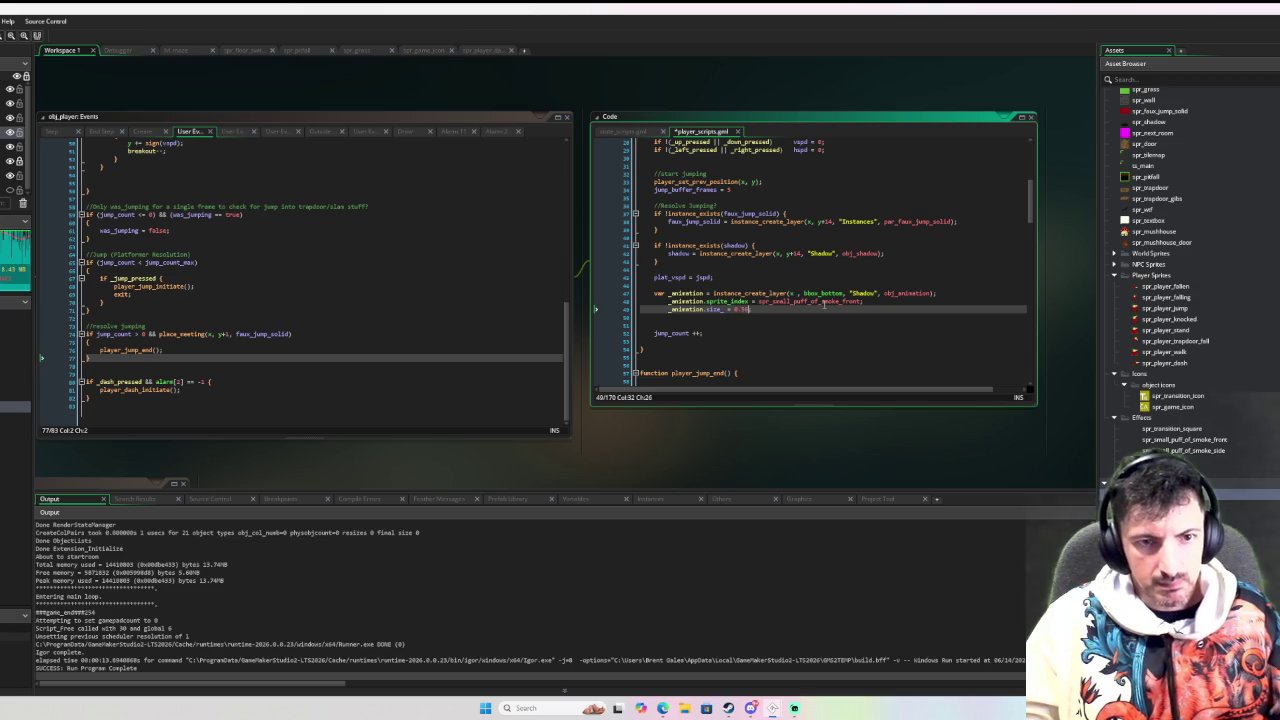
pyautogui.click(800, 337)
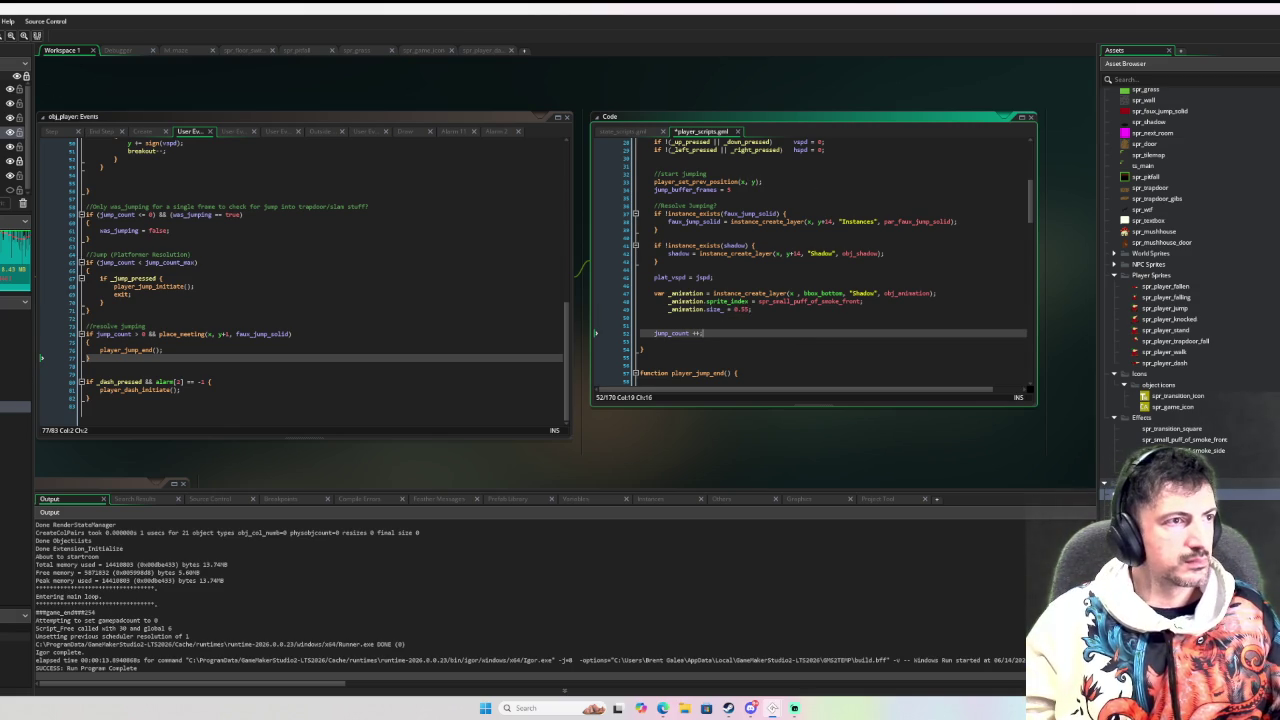
pyautogui.press('F6')
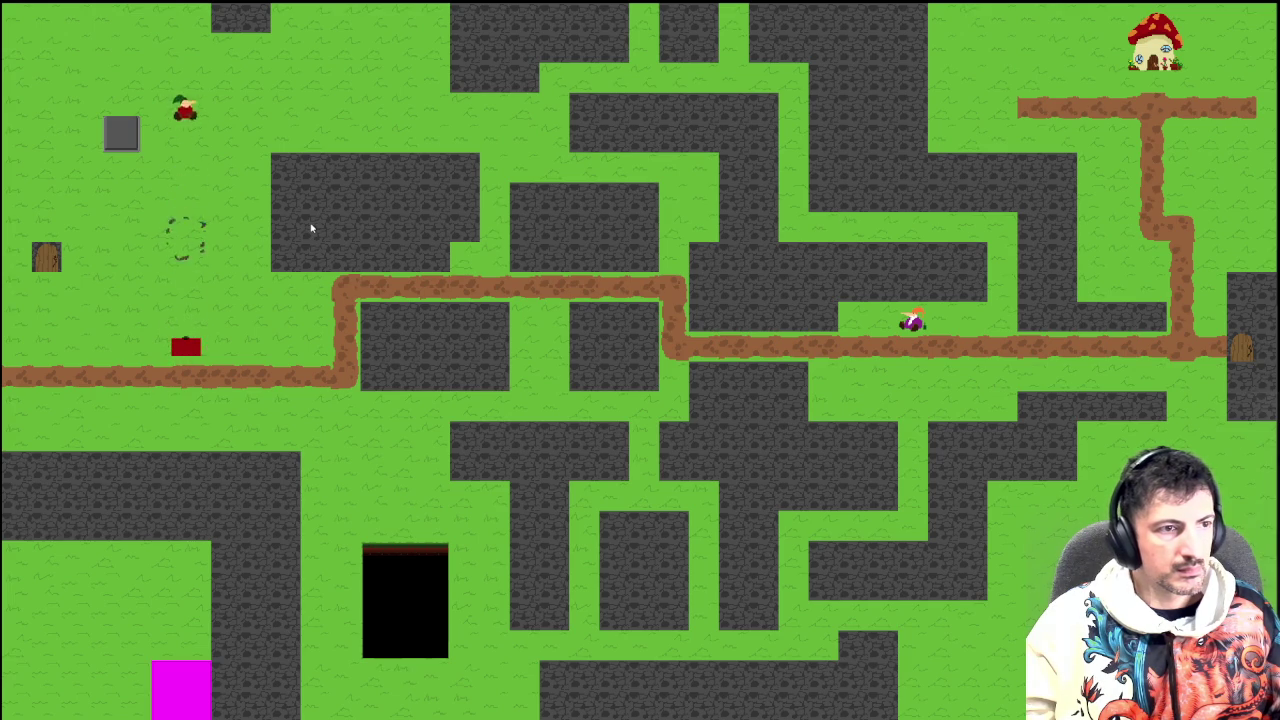
# End the test run and preview the spr_small_spark sprite, then close its editor
pyautogui.press('Escape')
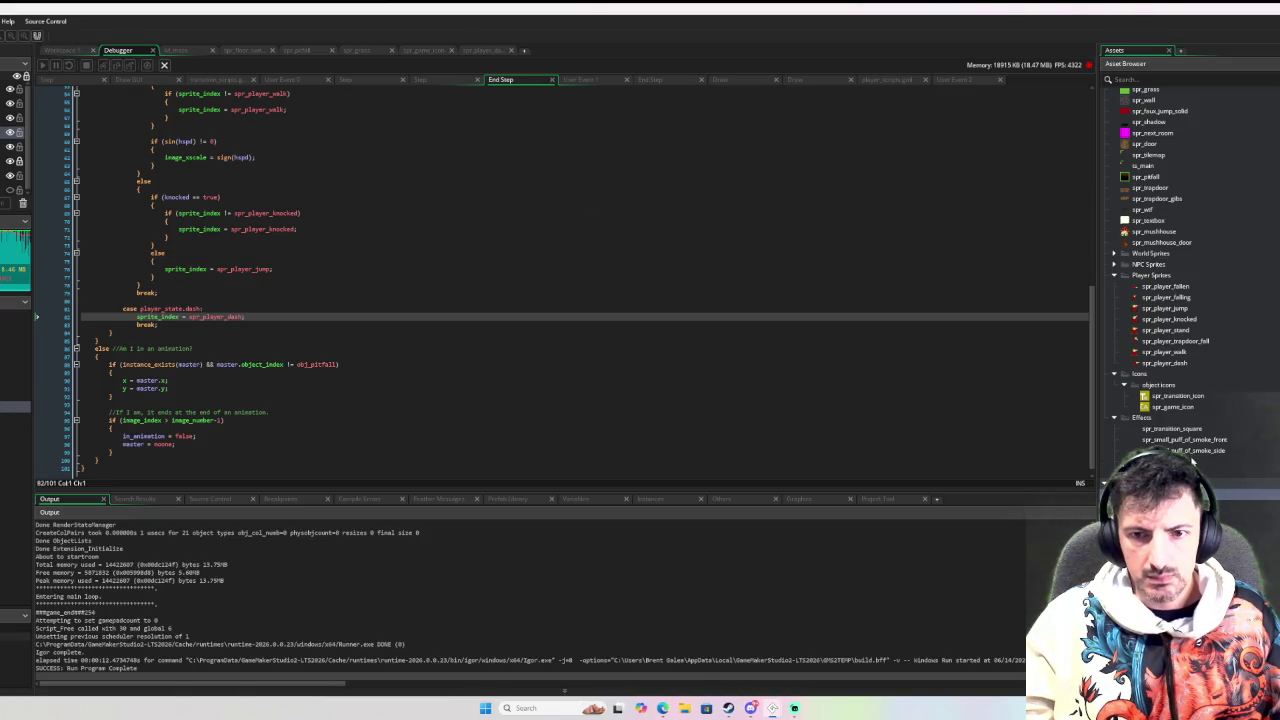
pyautogui.doubleClick(1191, 460)
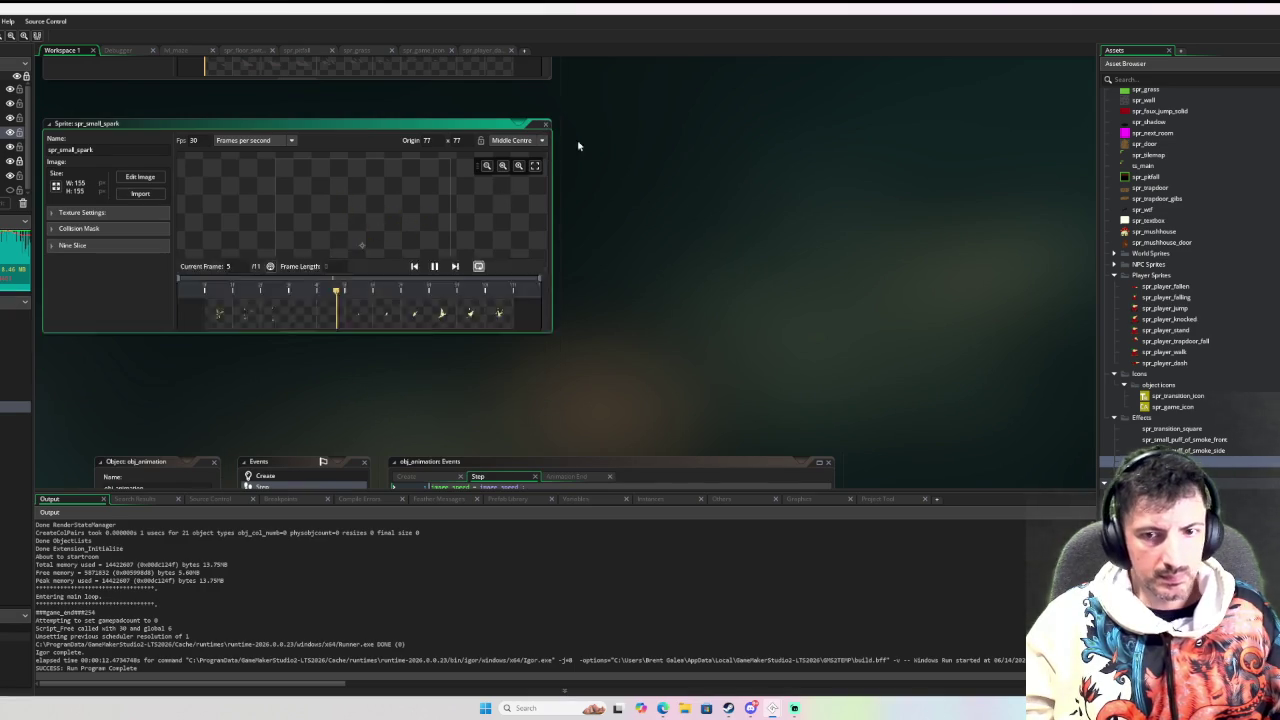
pyautogui.click(545, 126)
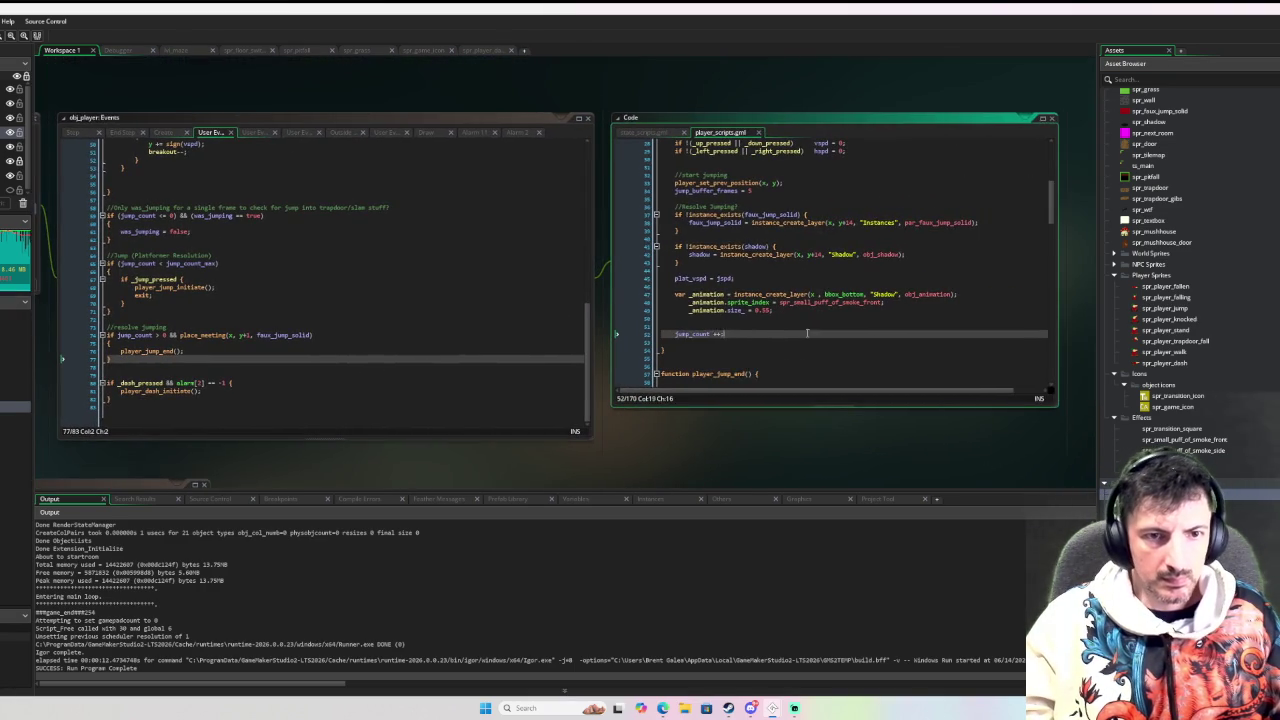
# Move the puff's sprite_index line below the size line and fix its indentation
pyautogui.click(692, 287)
pyautogui.click(963, 294)
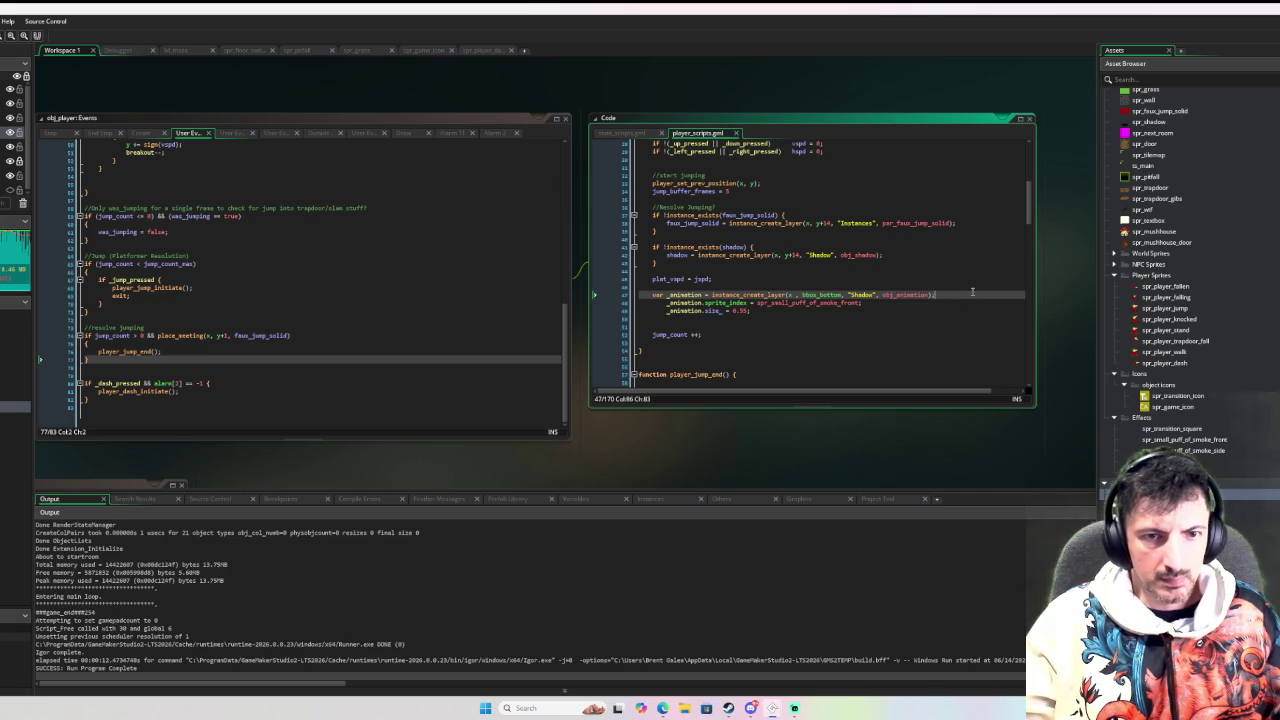
pyautogui.press('Down')
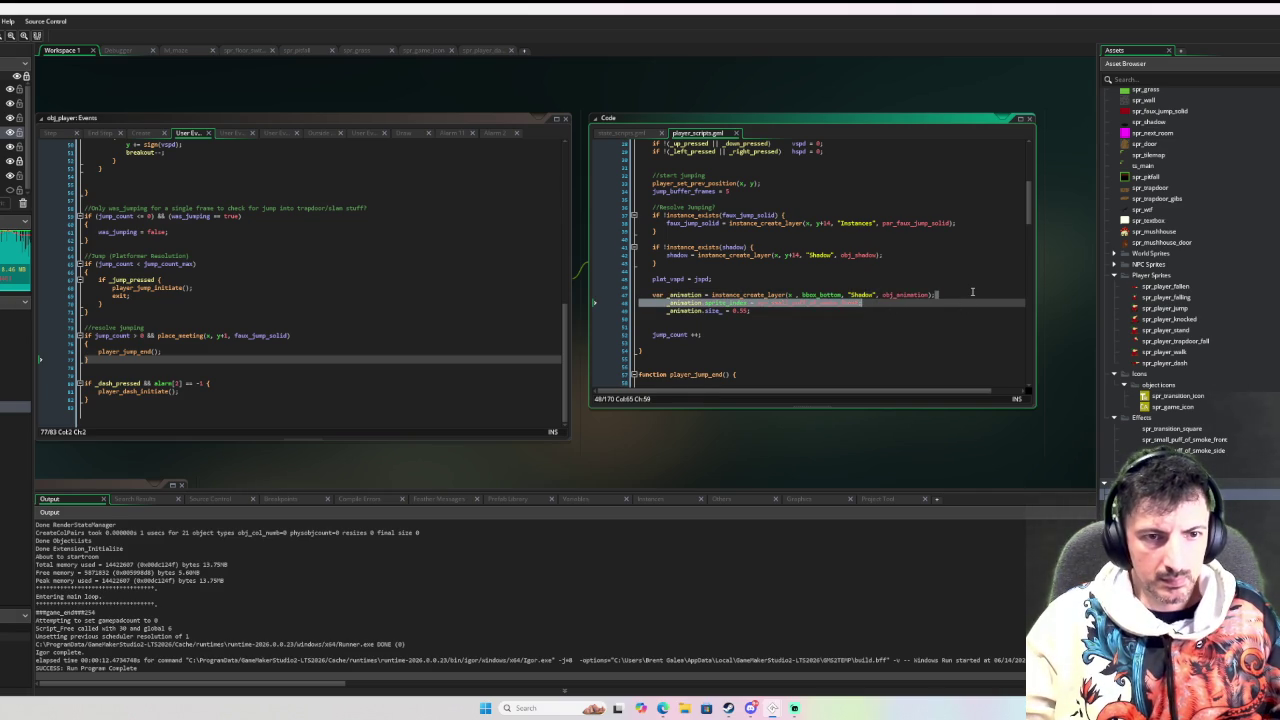
pyautogui.hotkey('ctrl', 'd')
pyautogui.press('Return')
pyautogui.write('_animation.sprite_index = spr_small_puff_of_smoke_front;')
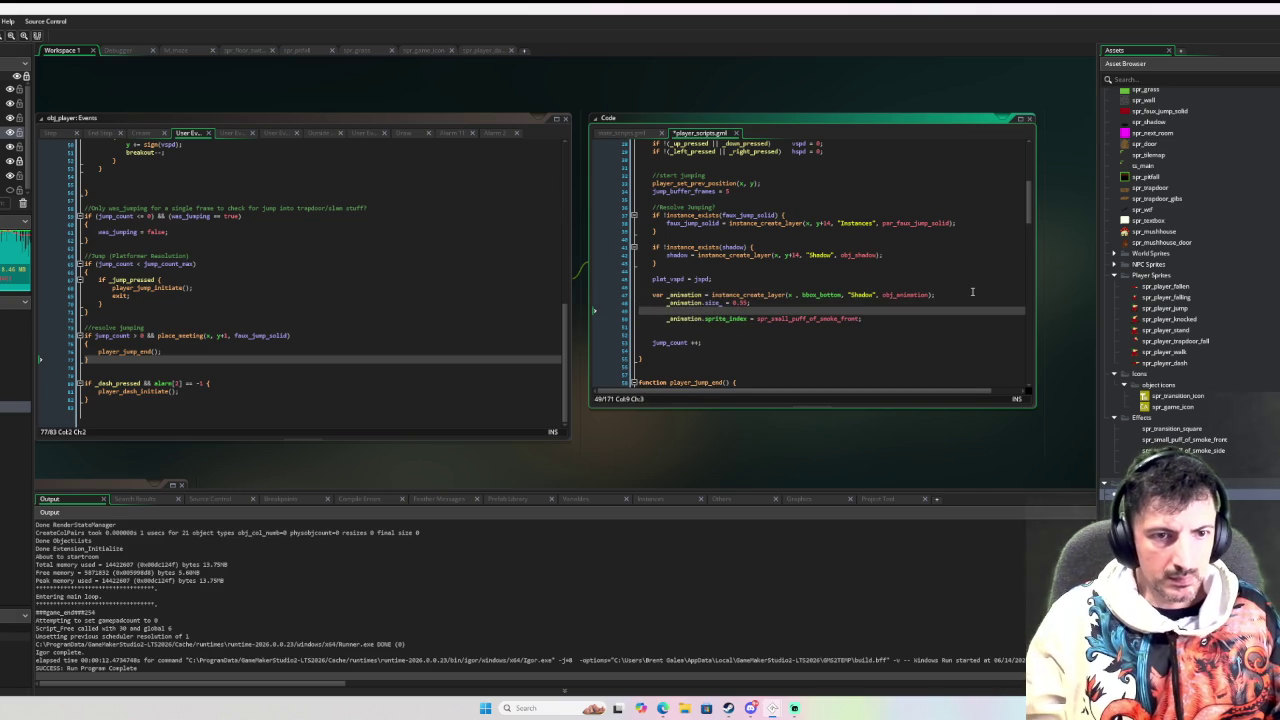
pyautogui.press('Up')
pyautogui.press('End')
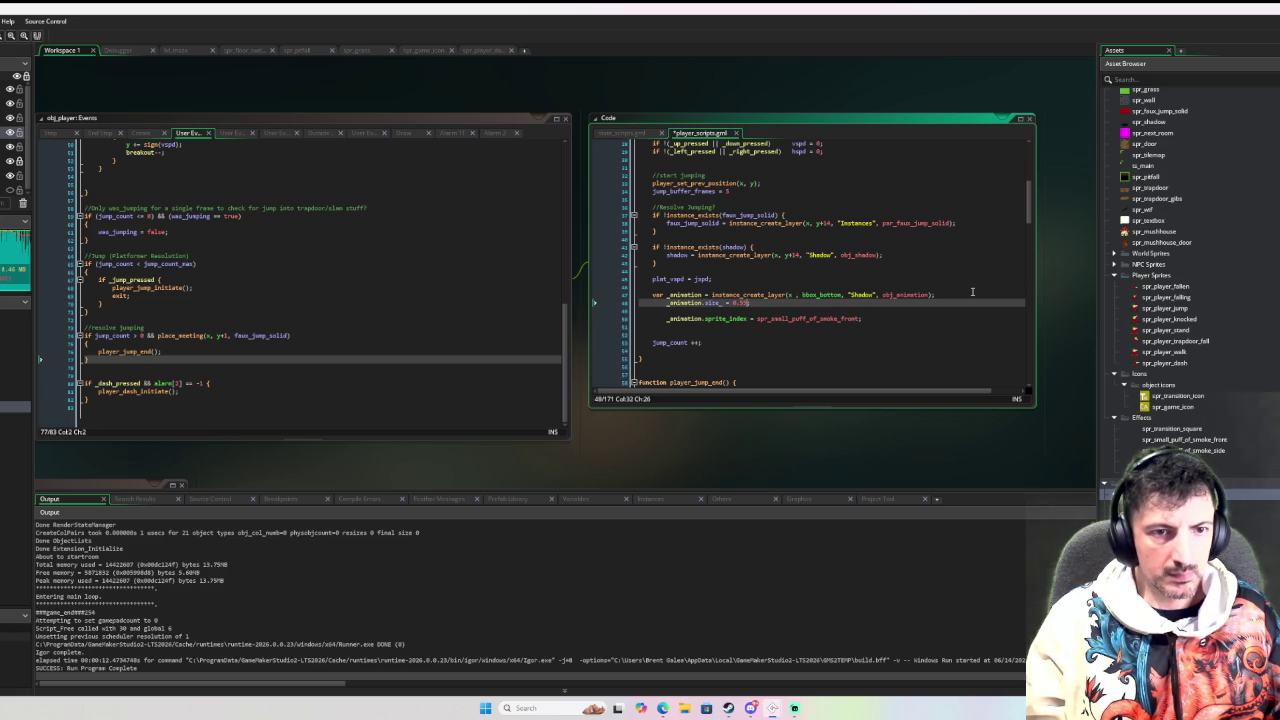
pyautogui.press('Home')
pyautogui.hotkey('shift', 'Down')
pyautogui.hotkey('shift', 'Down')
pyautogui.hotkey('shift', 'Tab')
pyautogui.press('Up')
# Wrap the smoke sprite assignment in an if (jump_count == 0) block with an else
pyautogui.press('Return')
pyautogui.write('if jump')
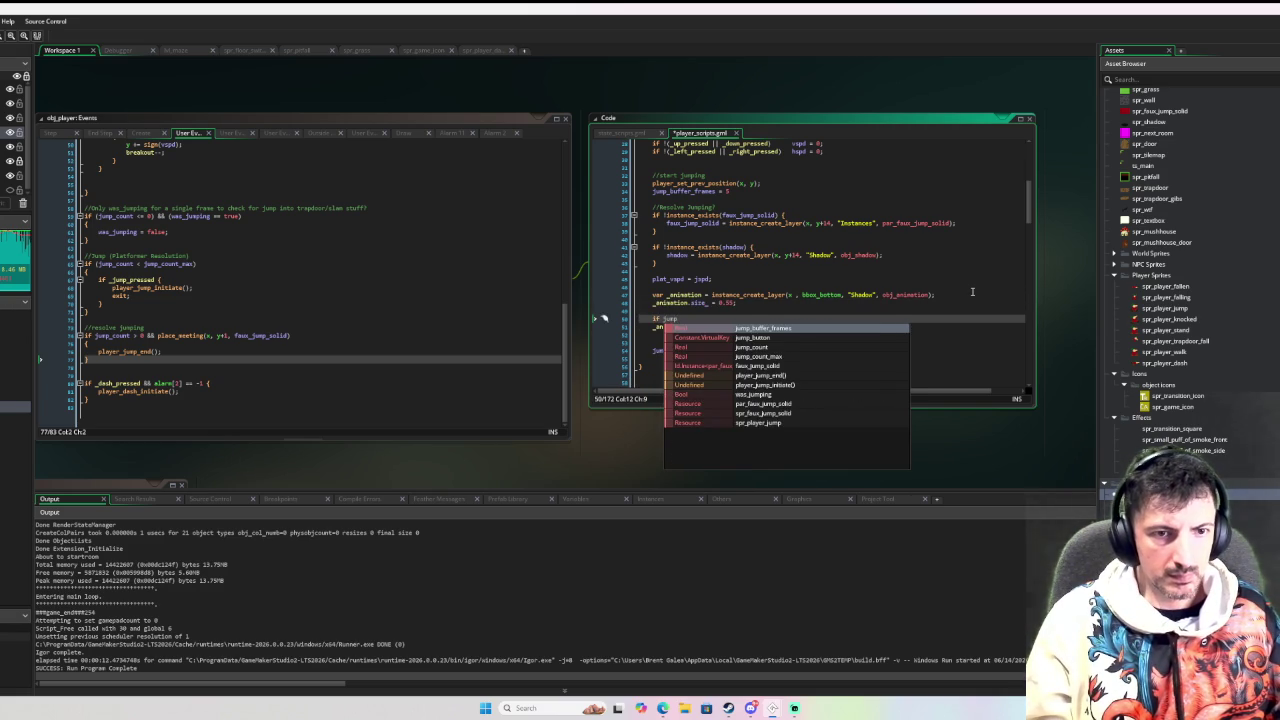
pyautogui.write('_count == 0 {')
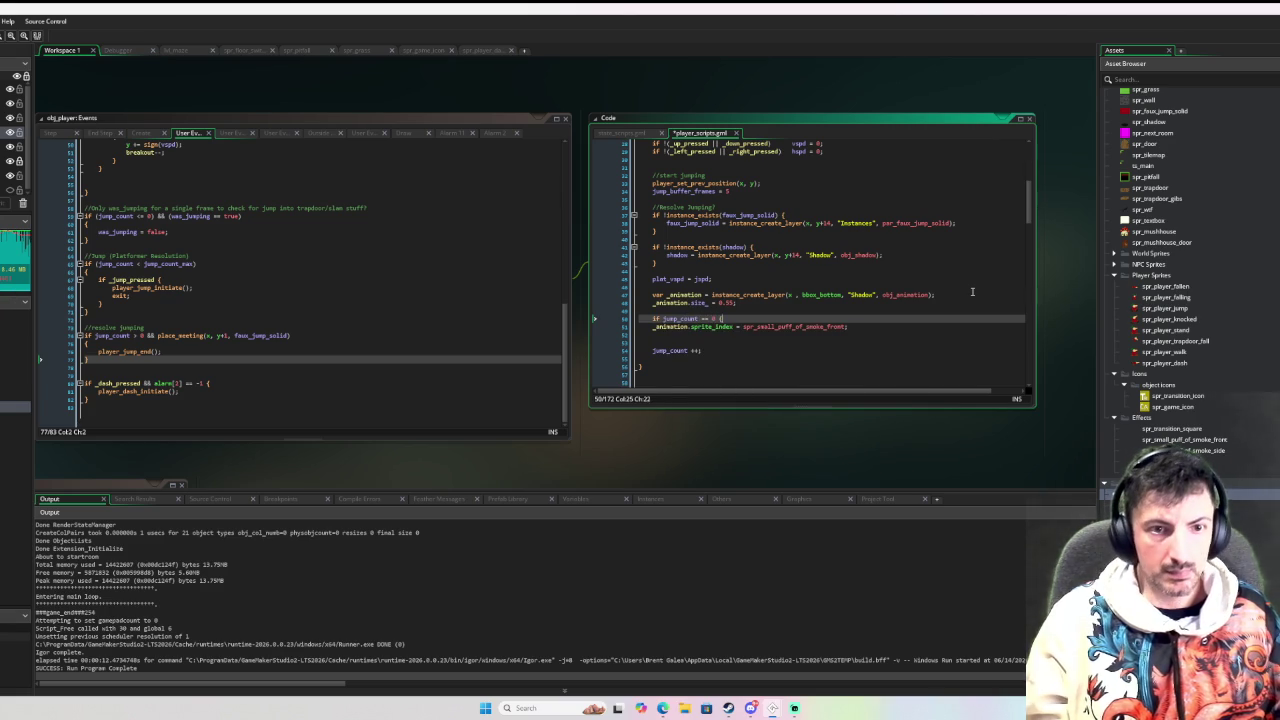
pyautogui.press('Down')
pyautogui.press('Home')
pyautogui.press('Tab')
pyautogui.press('Down')
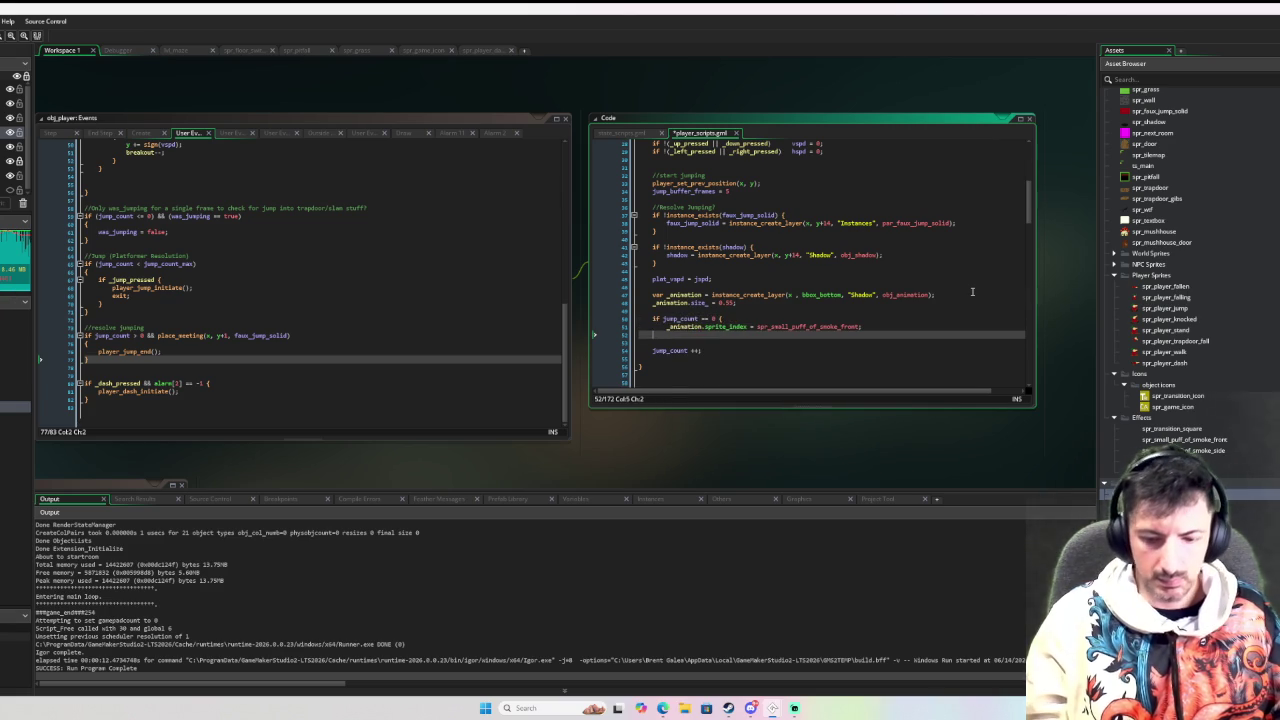
pyautogui.write('lse {')
pyautogui.press('Return')
# In the else block set _animation.sprite_index to spr_small_spark, then debug-run
pyautogui.hotkey('shift', 'Up')
pyautogui.hotkey('shift', 'Up')
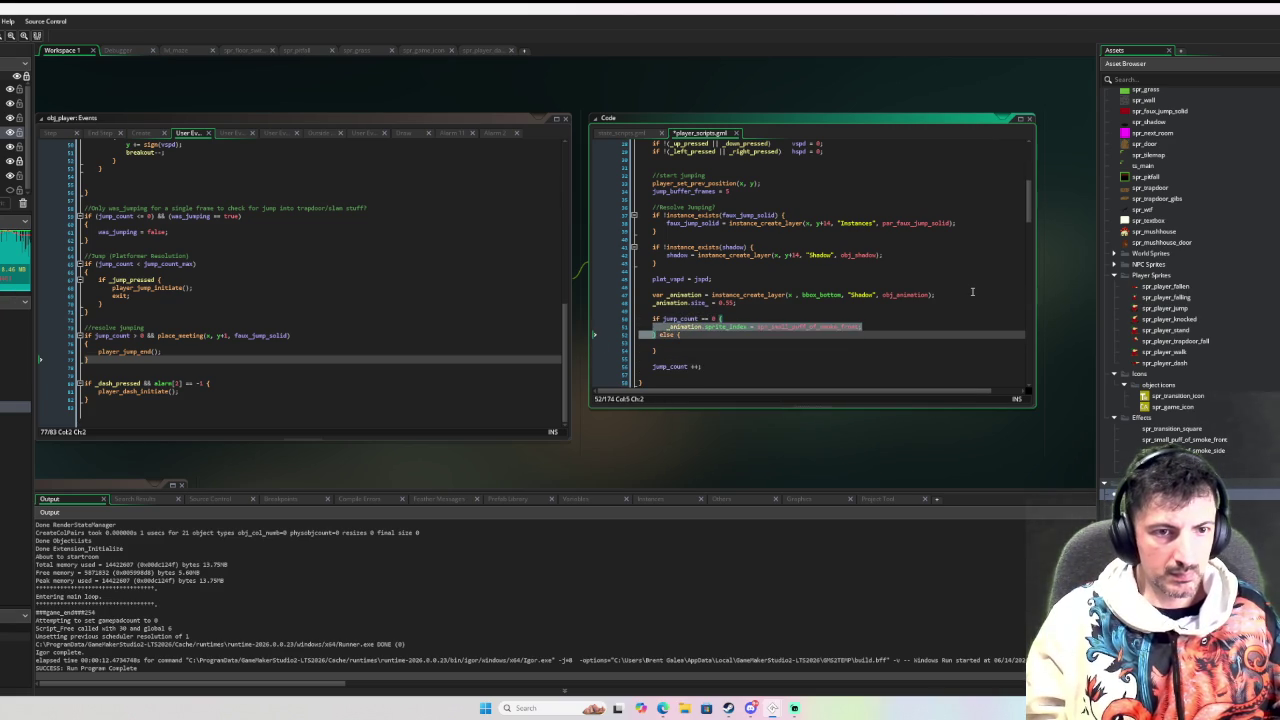
pyautogui.hotkey('ctrl', 'c')
pyautogui.press('Down')
pyautogui.hotkey('ctrl', 'v')
pyautogui.press('BackSpace')
pyautogui.press('BackSpace')
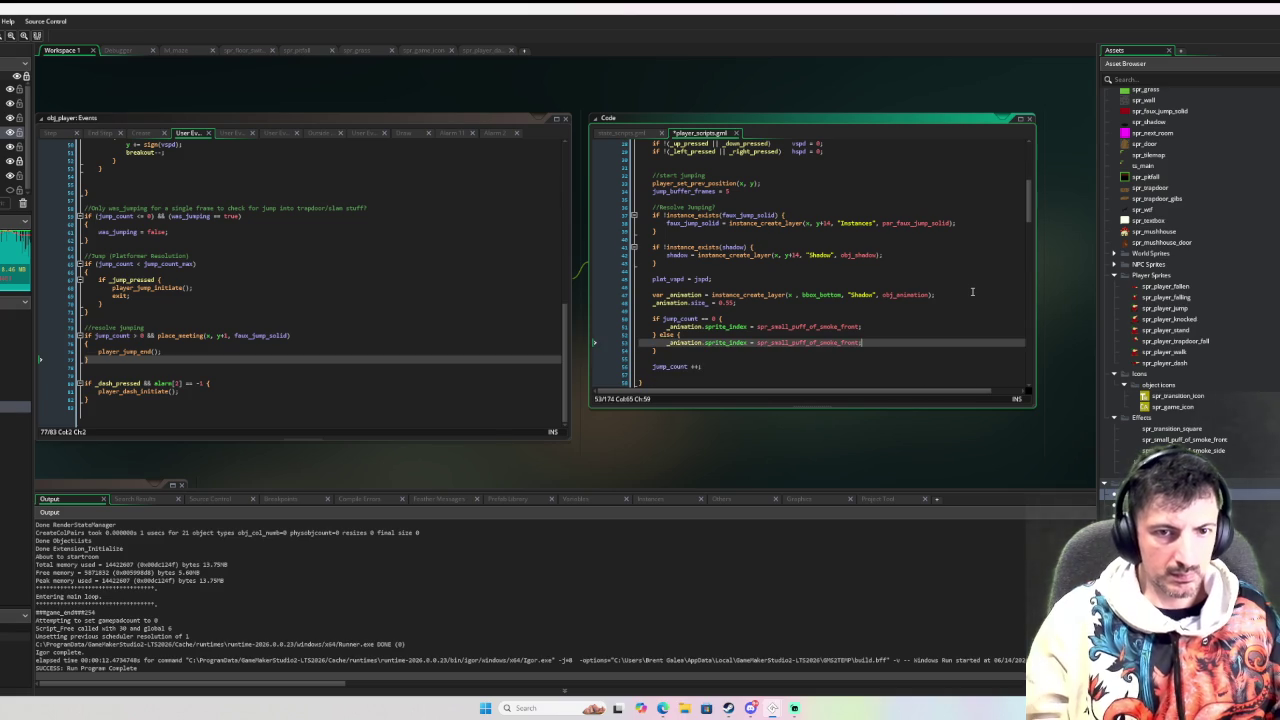
pyautogui.hotkey('ctrl', 'shift', 'Left')
pyautogui.hotkey('ctrl', 'shift', 'Left')
pyautogui.hotkey('ctrl', 'shift', 'Left')
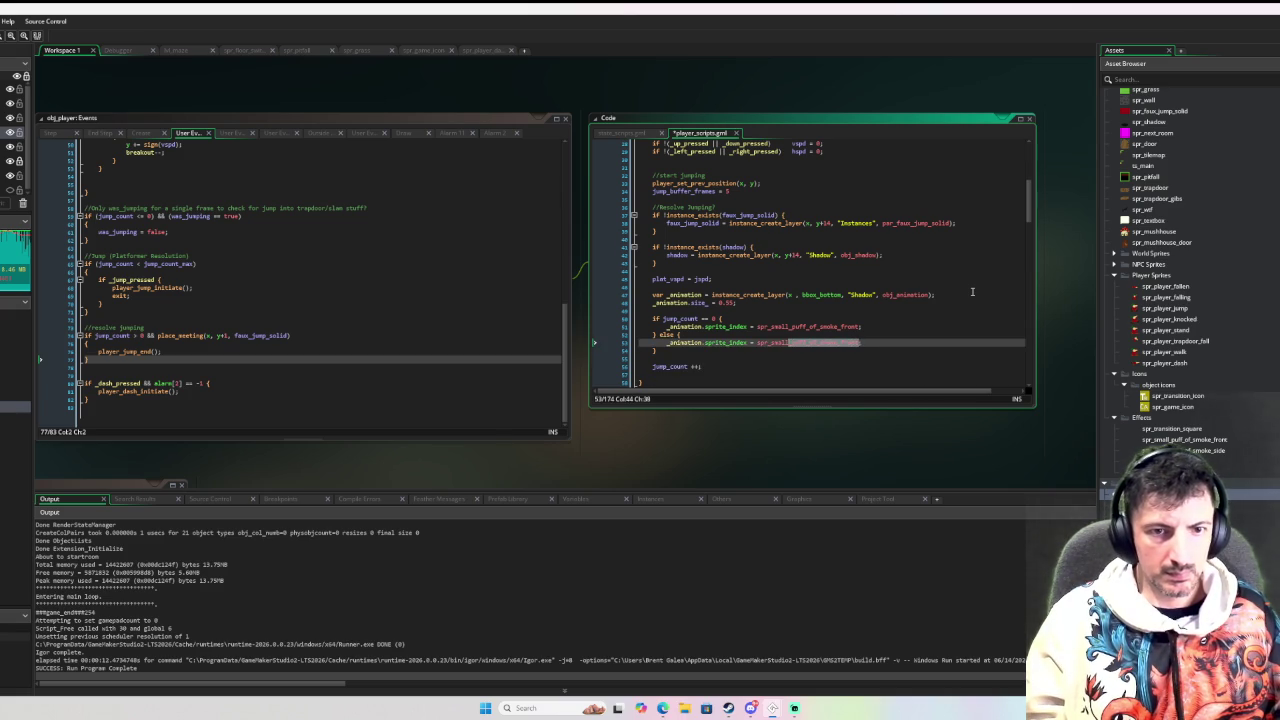
pyautogui.write('_spark')
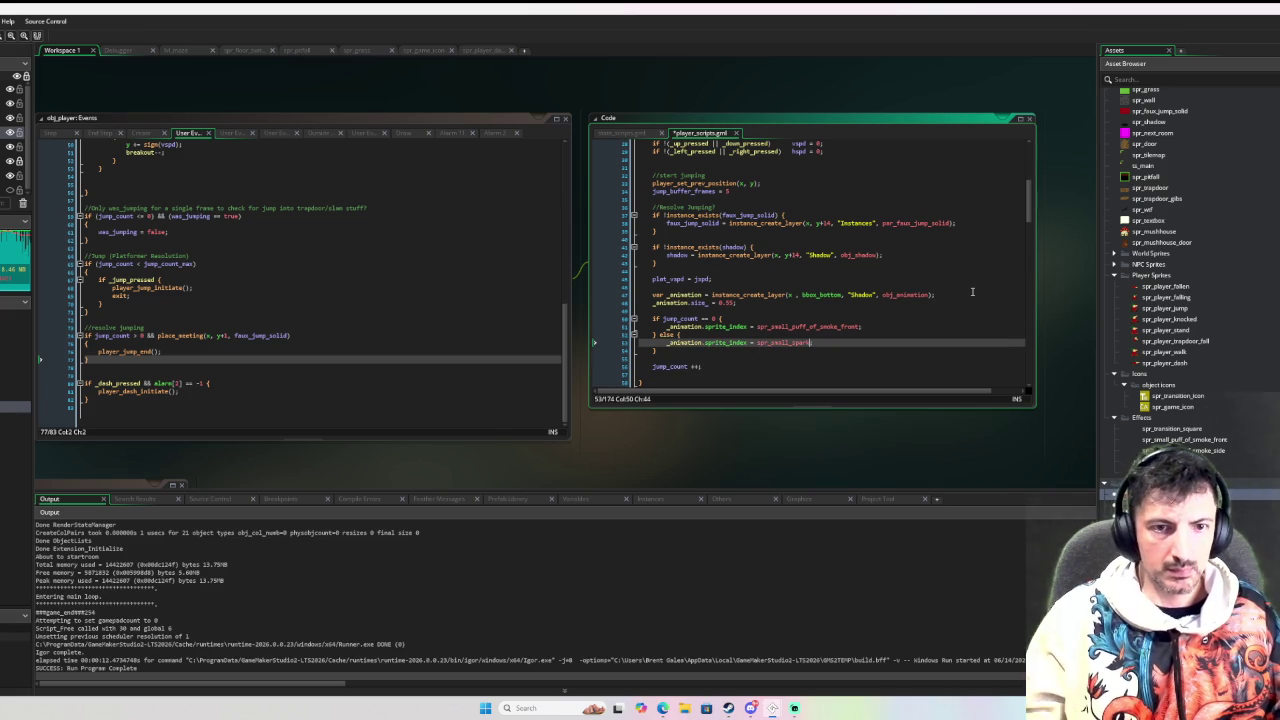
pyautogui.press('F6')
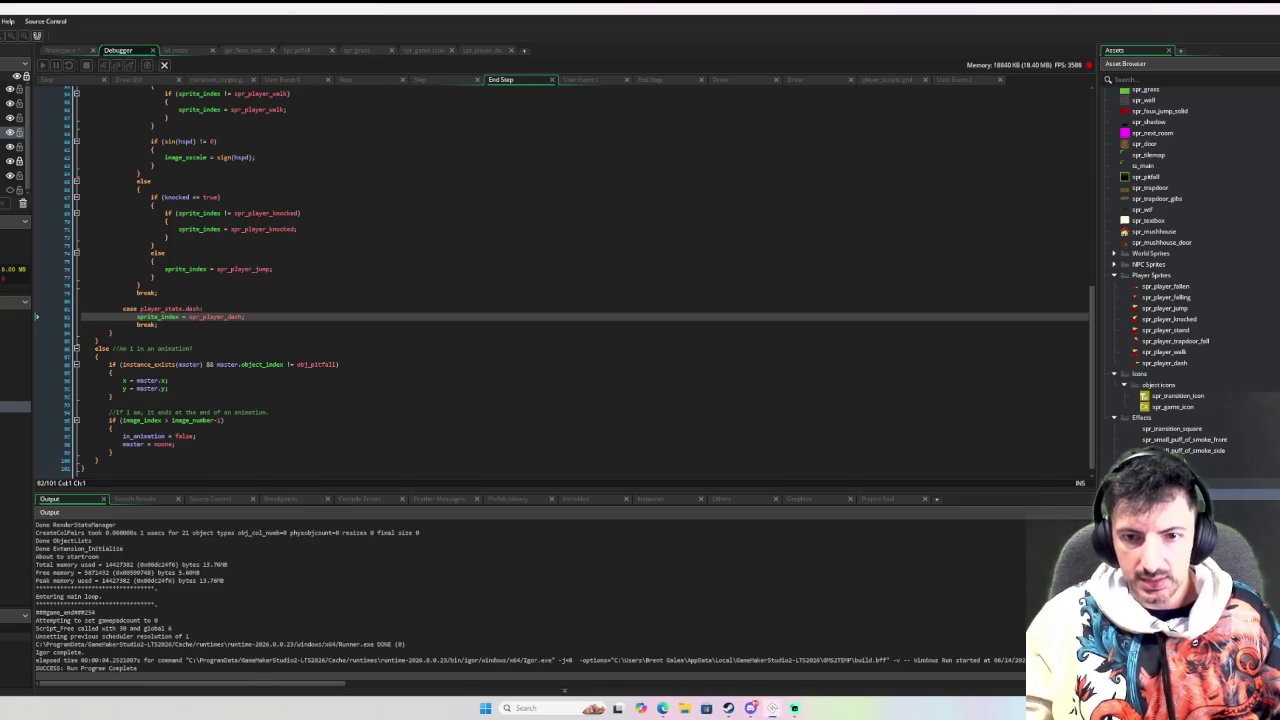
pyautogui.scroll(-2, 1155, 397)
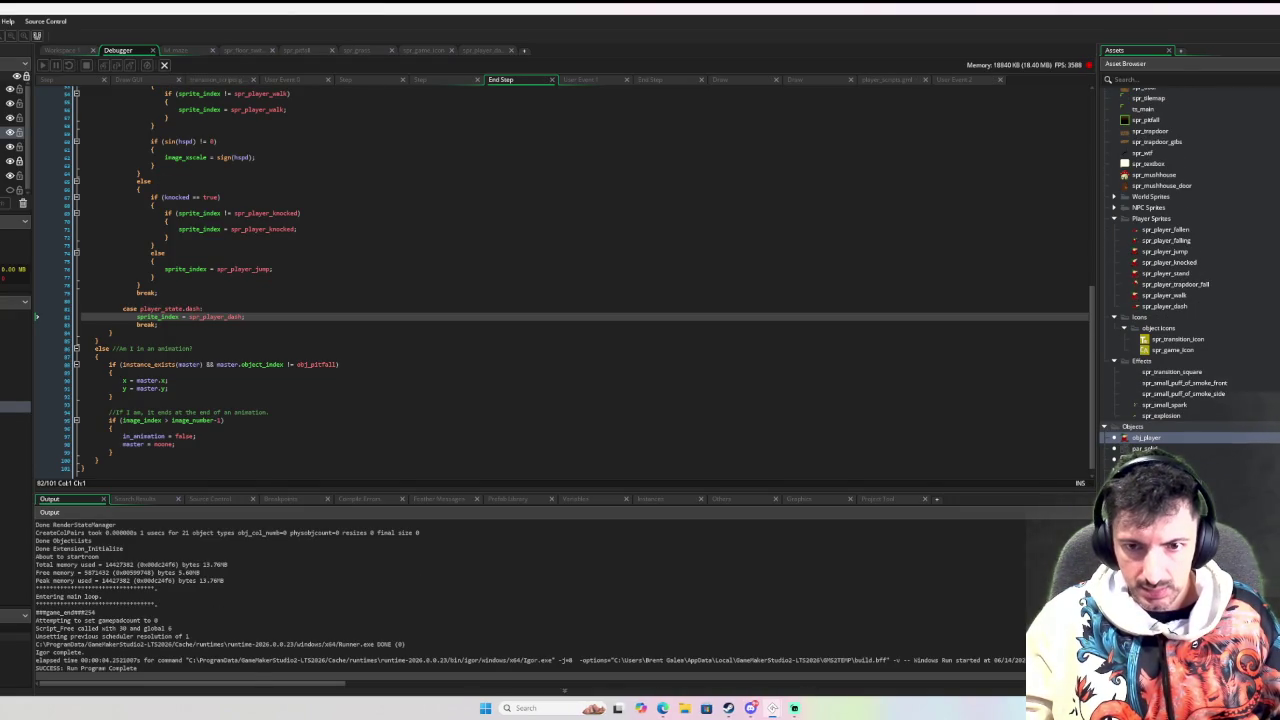
pyautogui.click(62, 50)
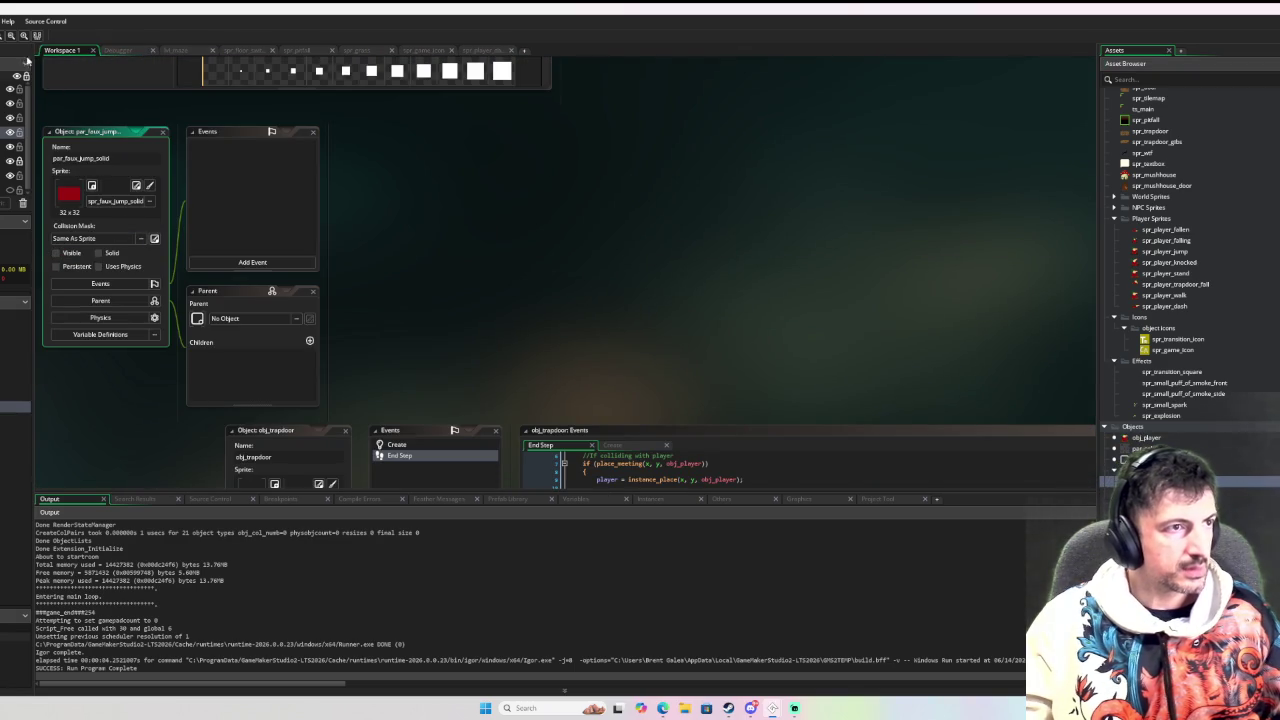
pyautogui.press('F6')
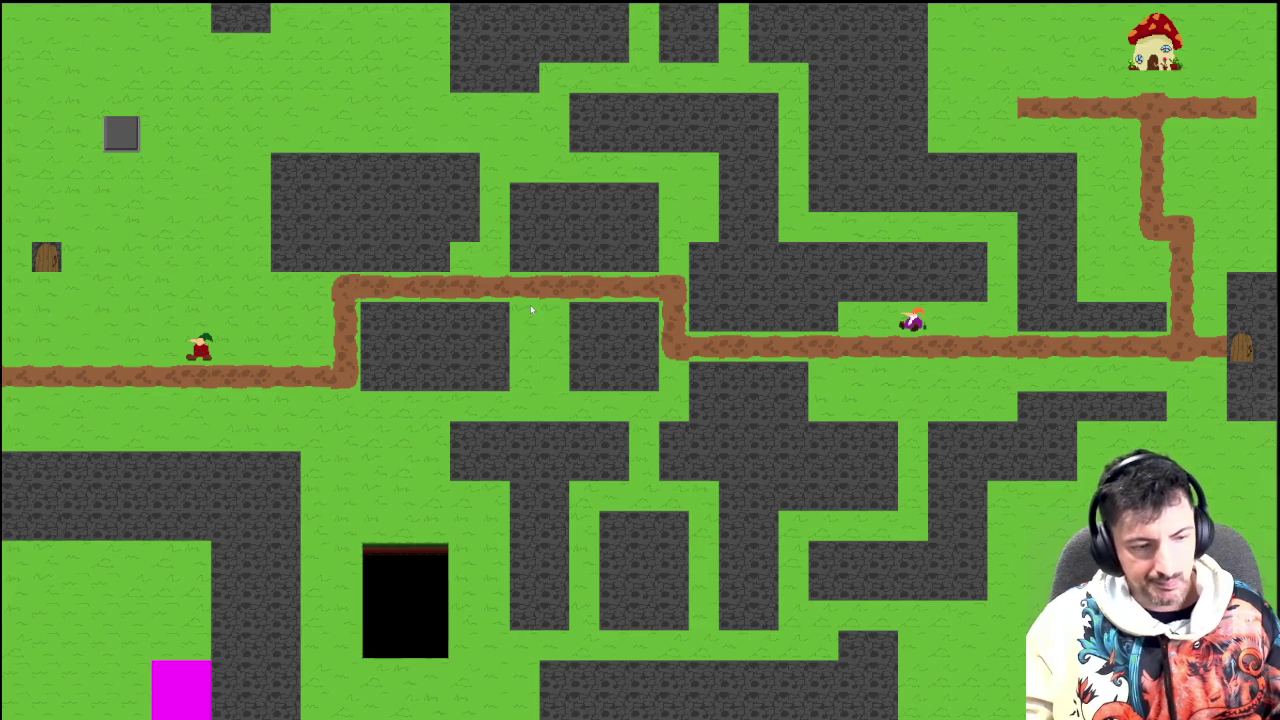
pyautogui.press('Escape')
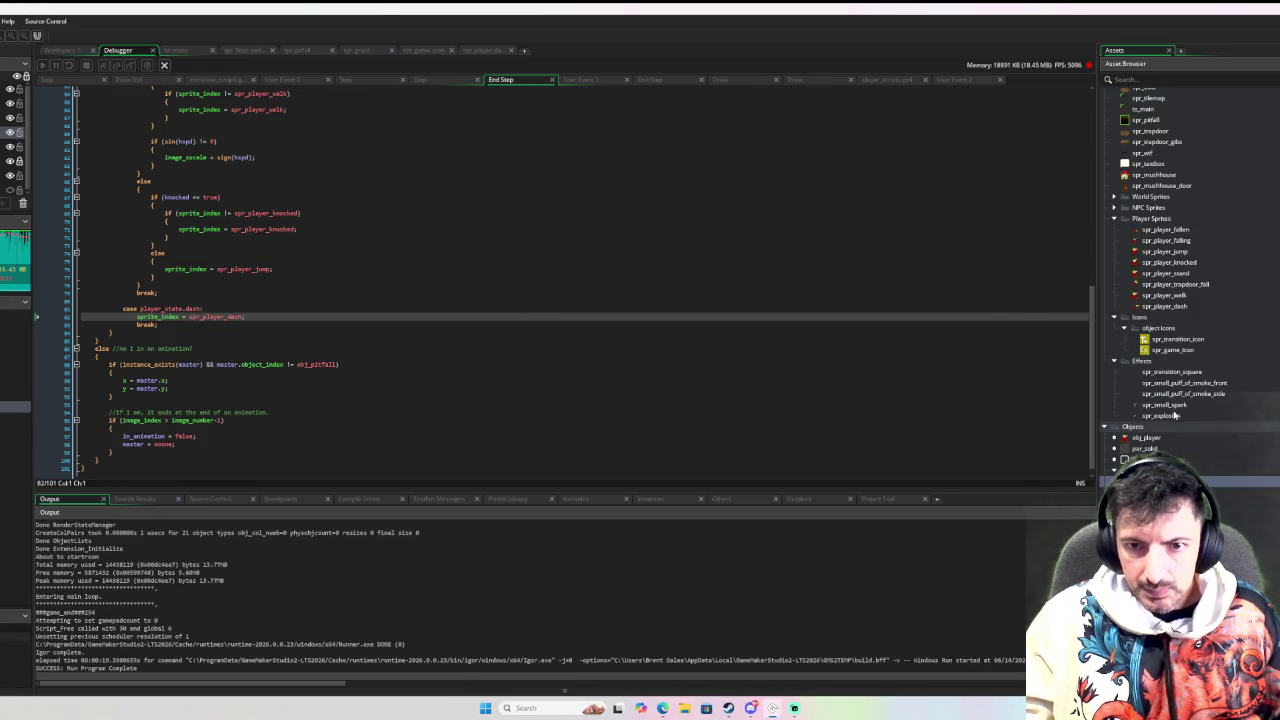
# Play spr_small_spark, stop it on the empty fourth frame, and open Edit Image
pyautogui.doubleClick(1170, 405)
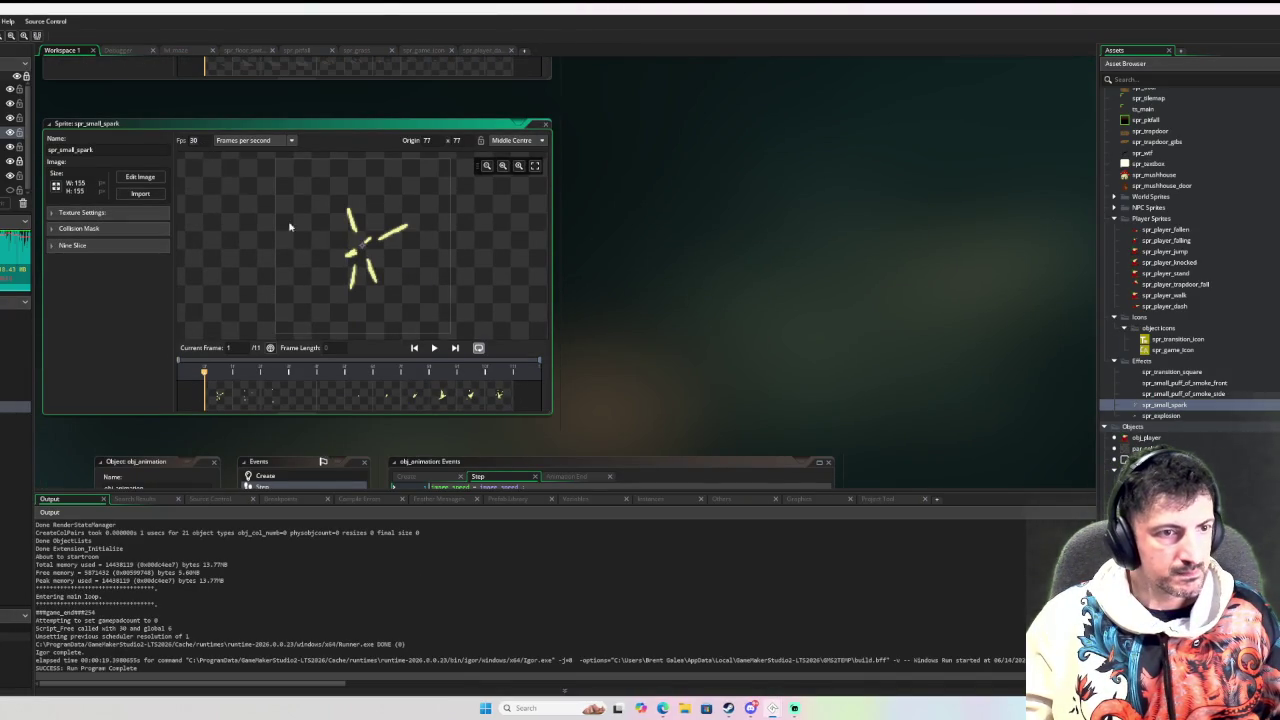
pyautogui.click(434, 347)
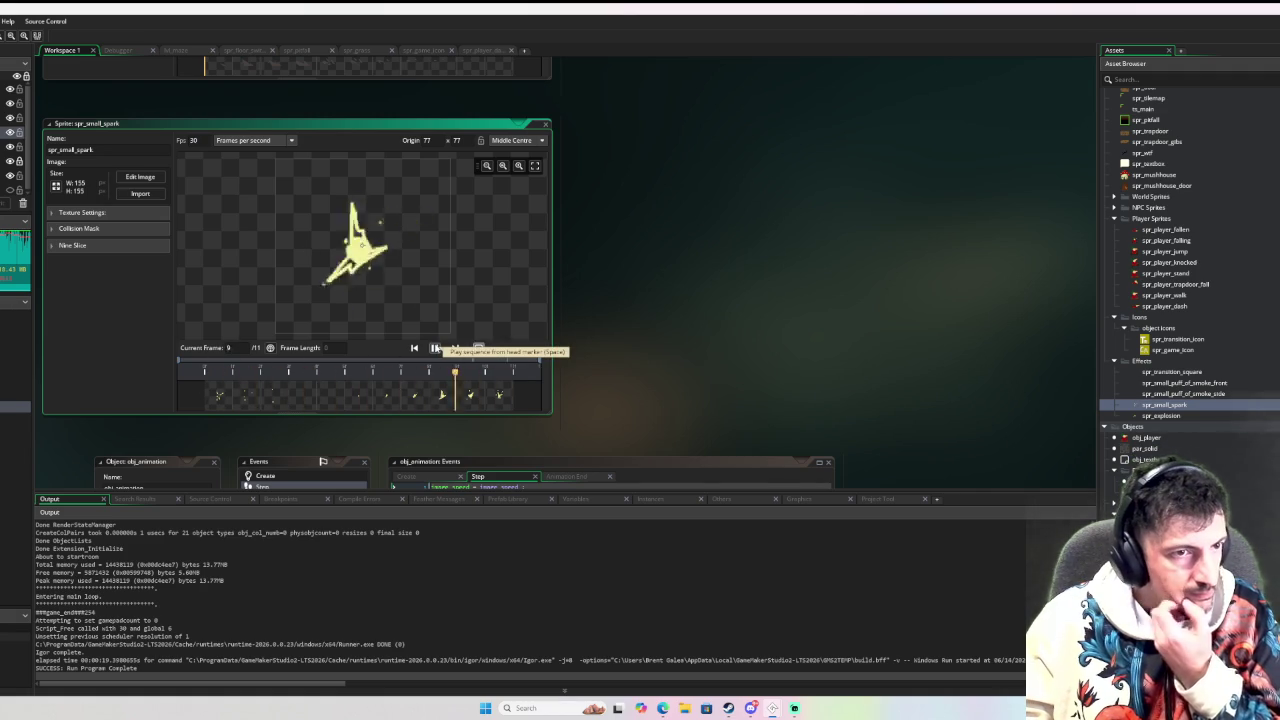
pyautogui.click(330, 395)
pyautogui.click(305, 397)
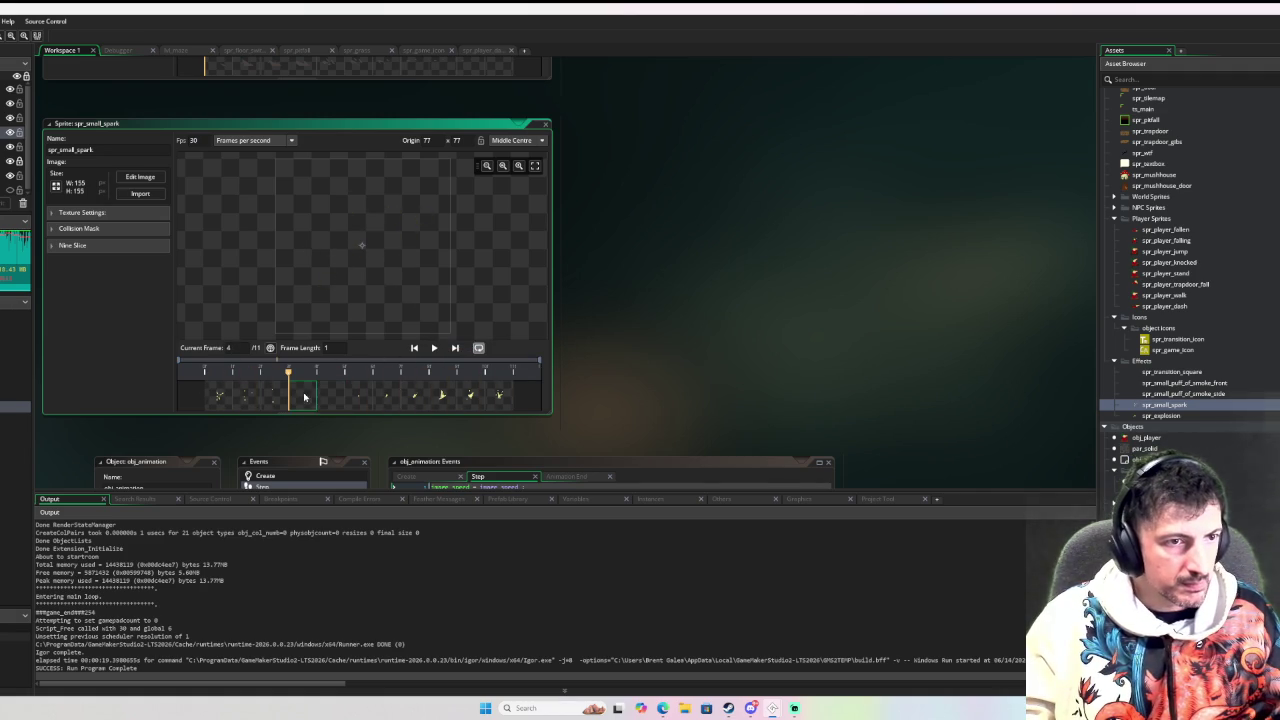
pyautogui.click(148, 176)
pyautogui.click(232, 82)
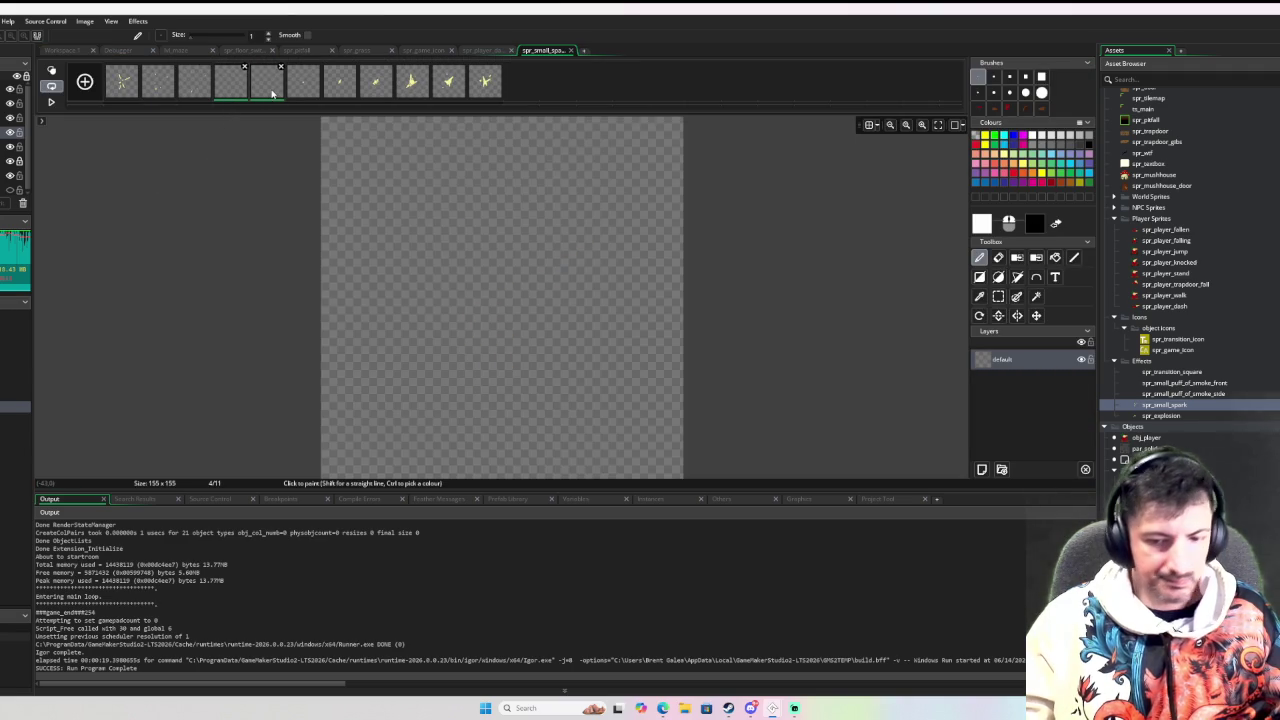
# Delete the two blank spark frames and preview the 9-frame animation
pyautogui.click(280, 67)
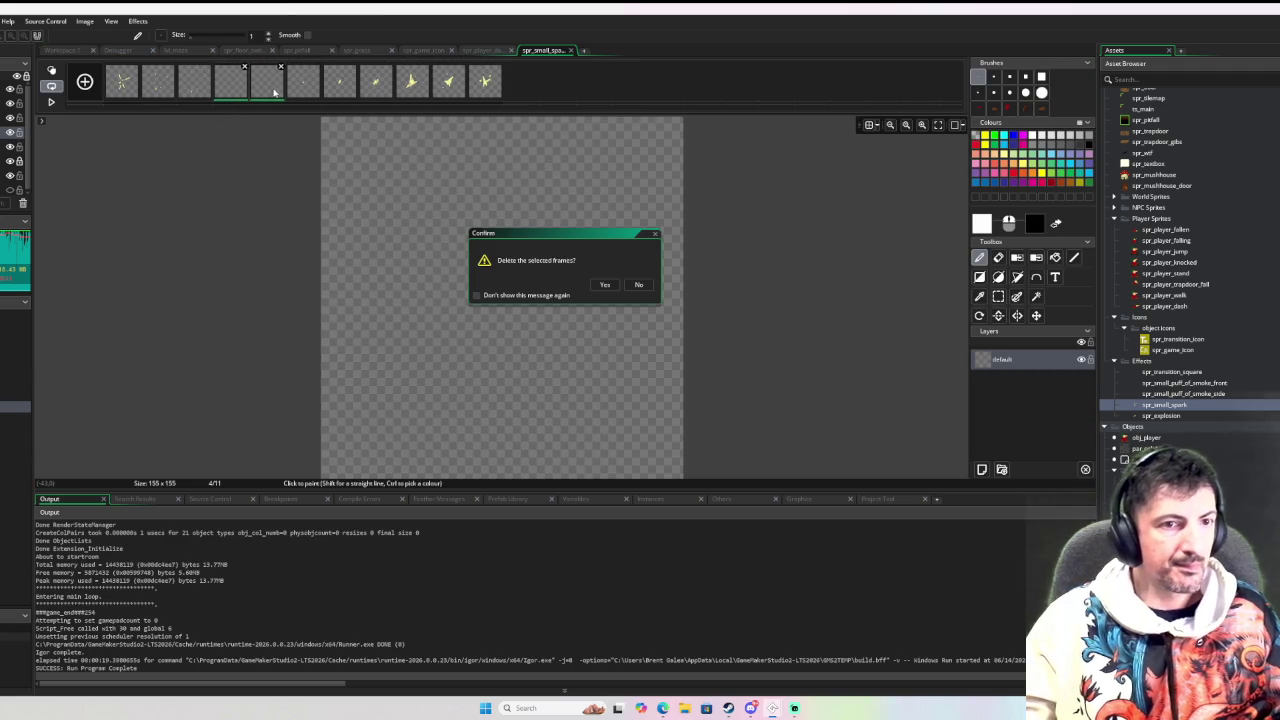
pyautogui.click(604, 284)
pyautogui.click(51, 101)
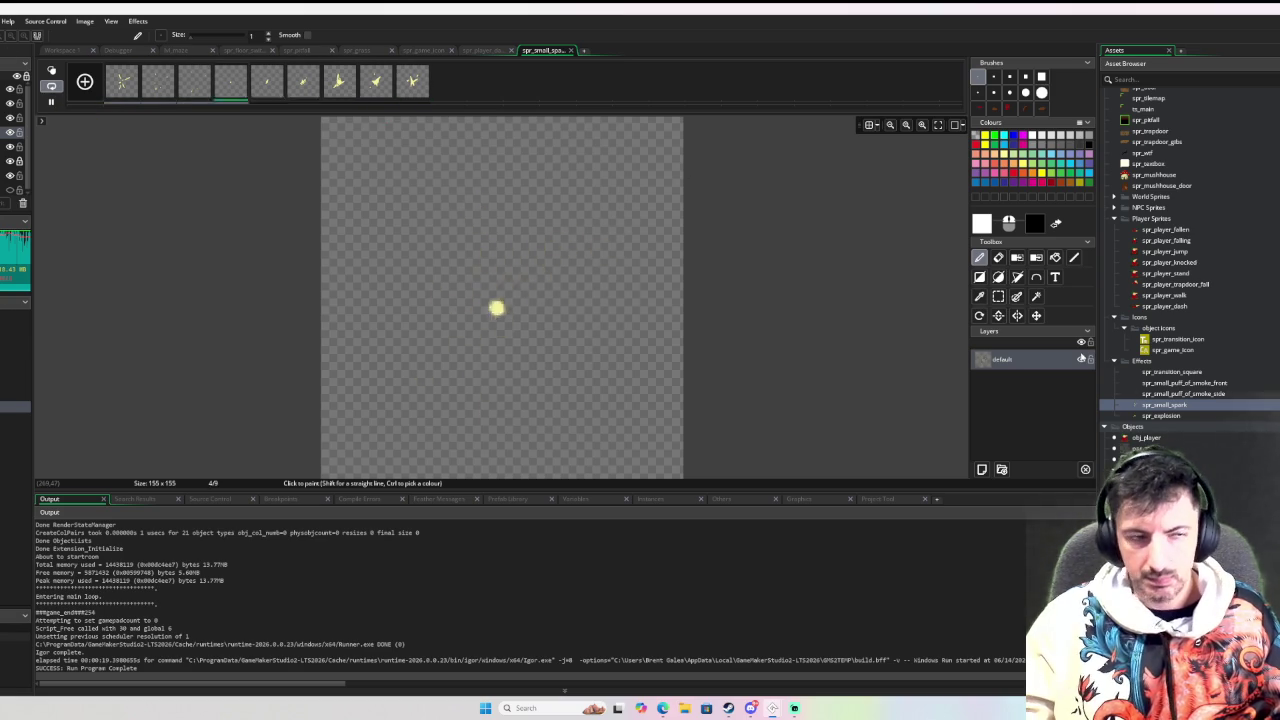
pyautogui.press('space')
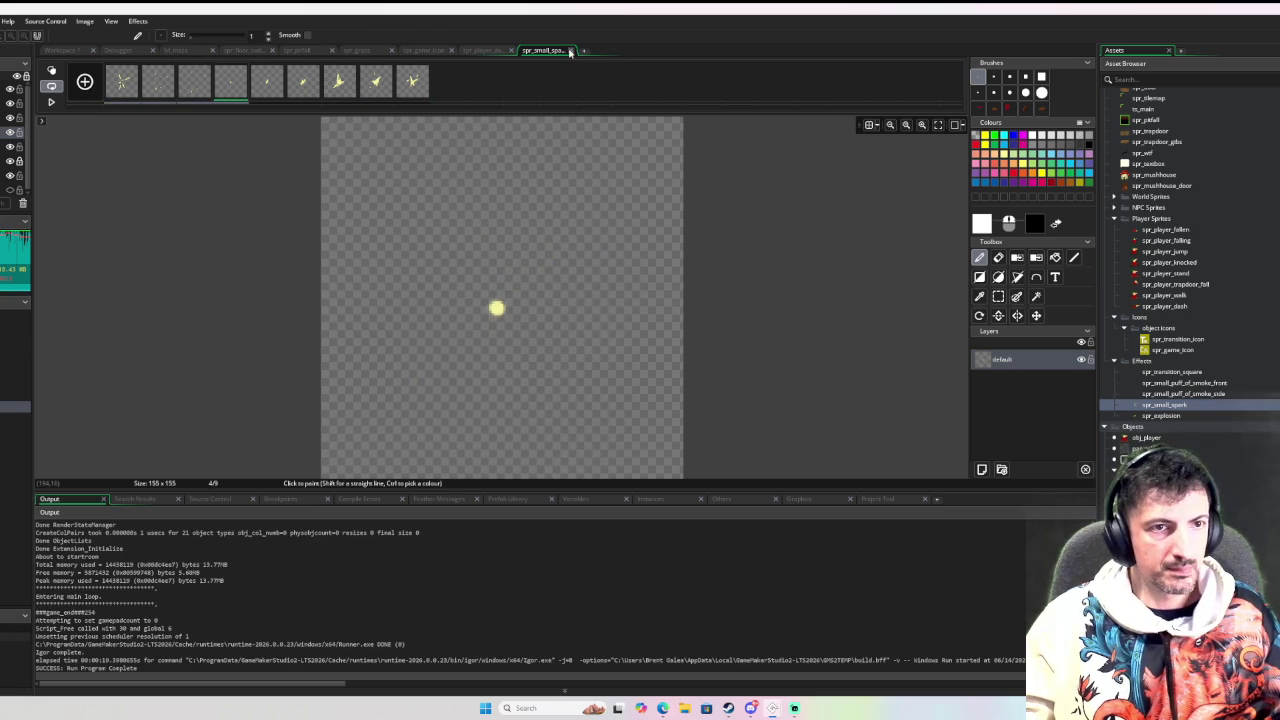
# Close the spr_small_spark, spr_grass, spr_pitfall and spr_floor editor tabs
pyautogui.click(570, 50)
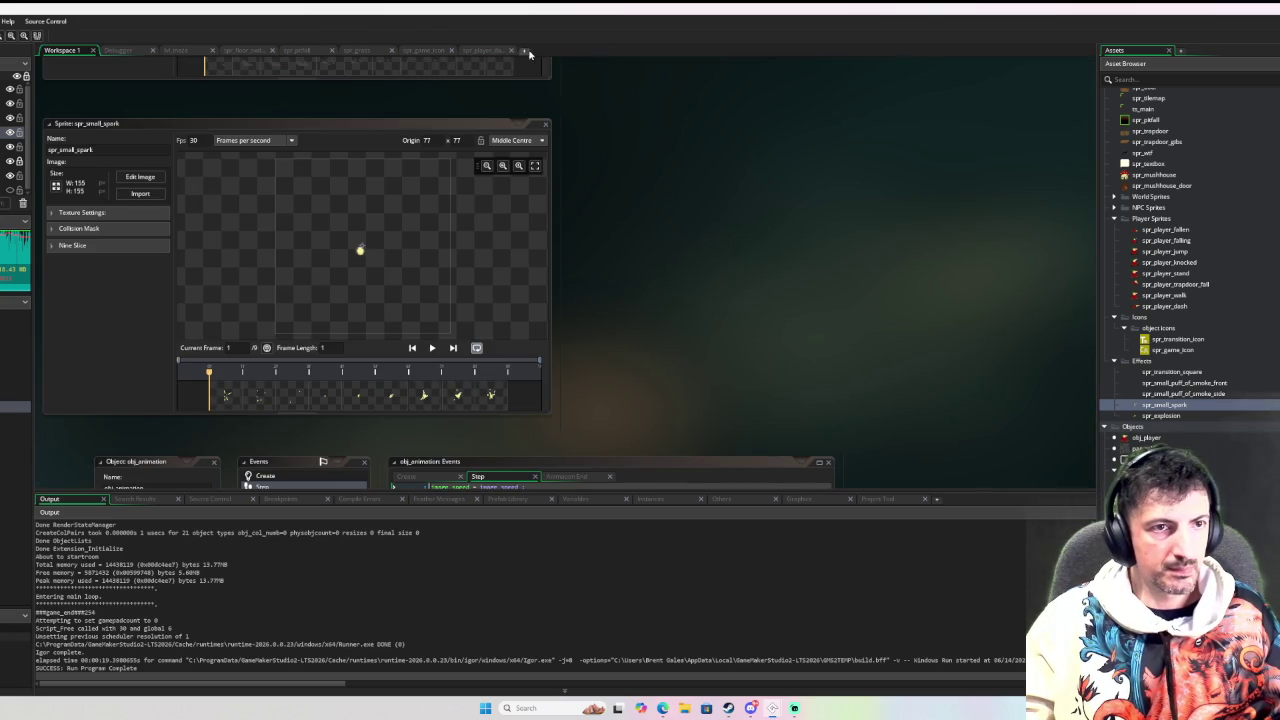
pyautogui.click(438, 50)
pyautogui.click(451, 50)
pyautogui.click(385, 50)
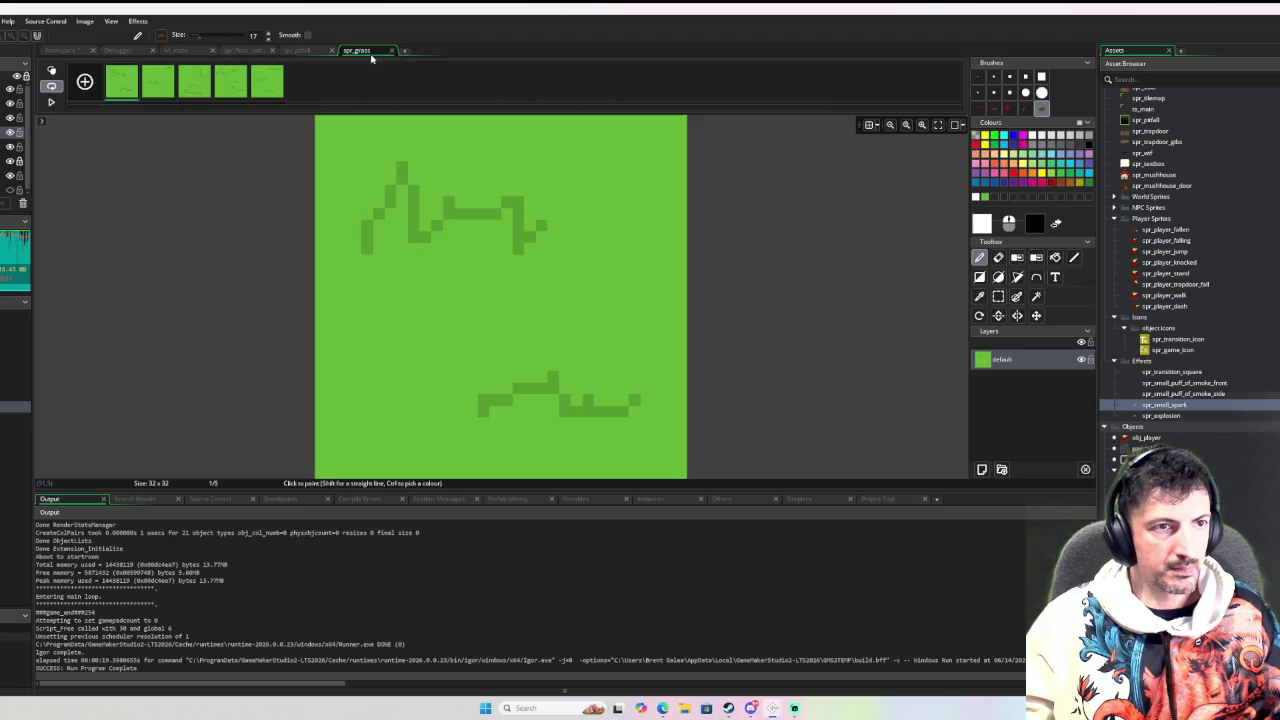
pyautogui.click(393, 50)
pyautogui.click(336, 50)
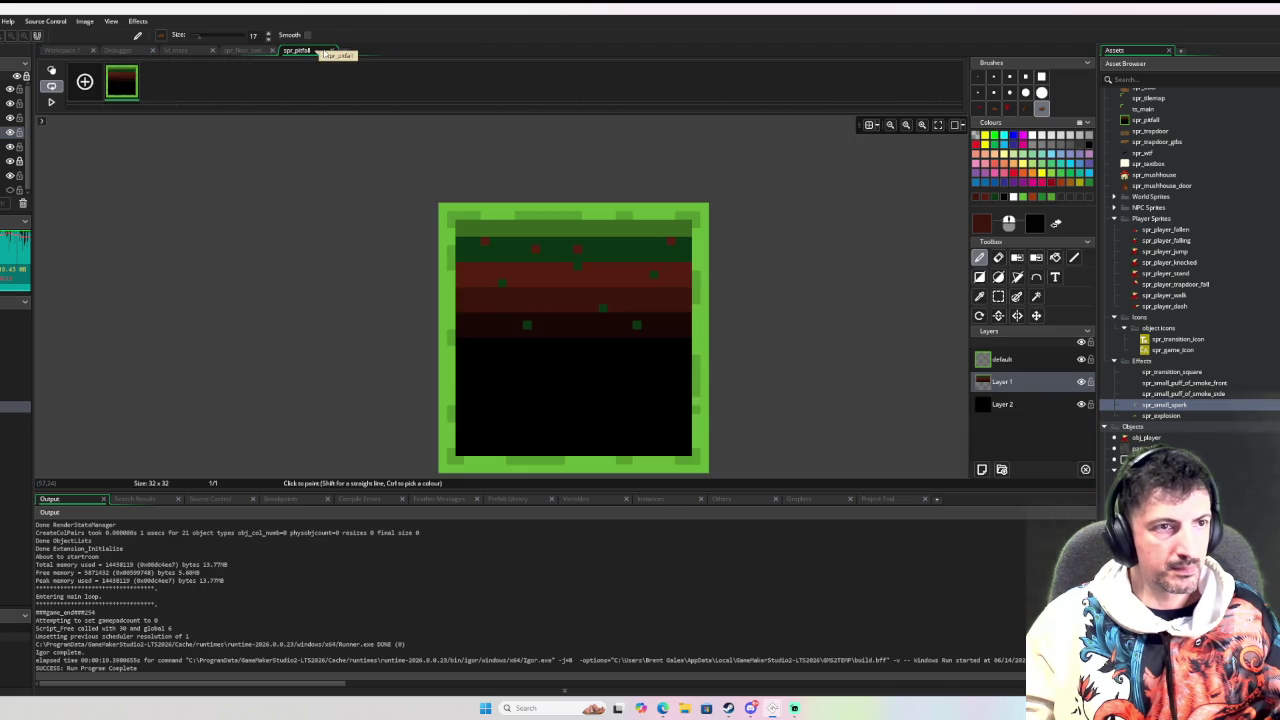
pyautogui.click(334, 51)
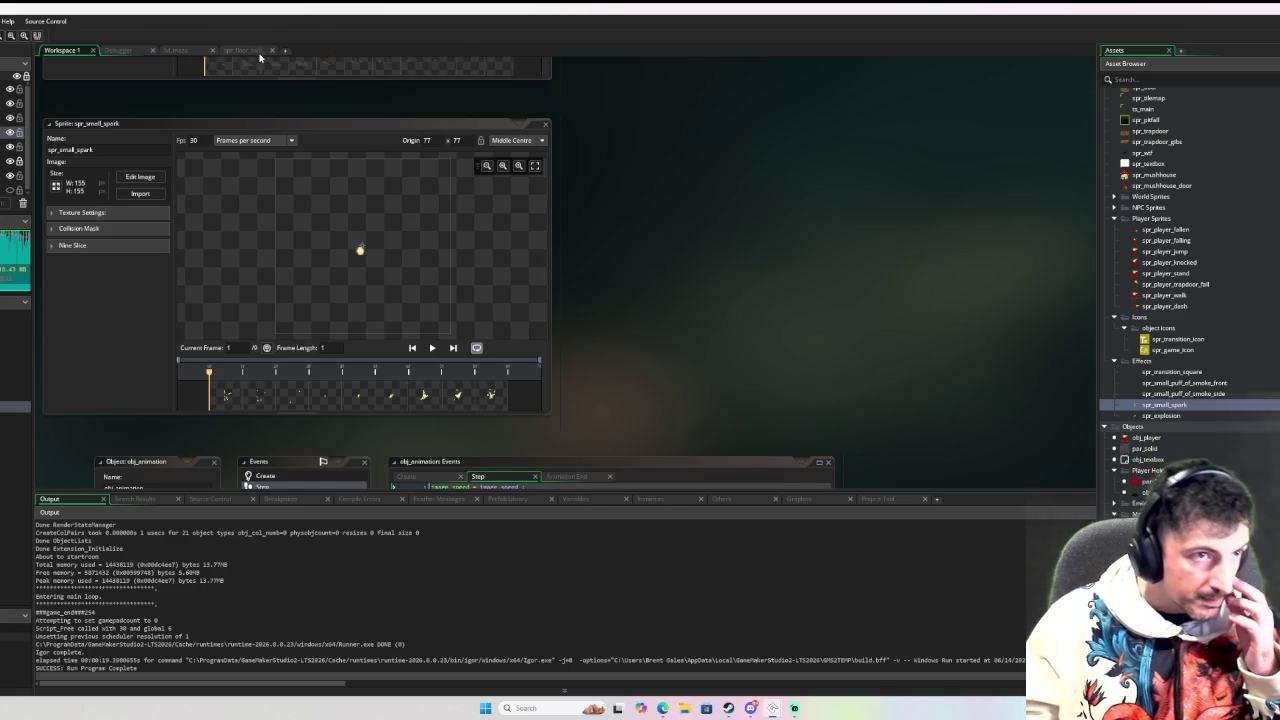
pyautogui.click(245, 50)
pyautogui.click(271, 50)
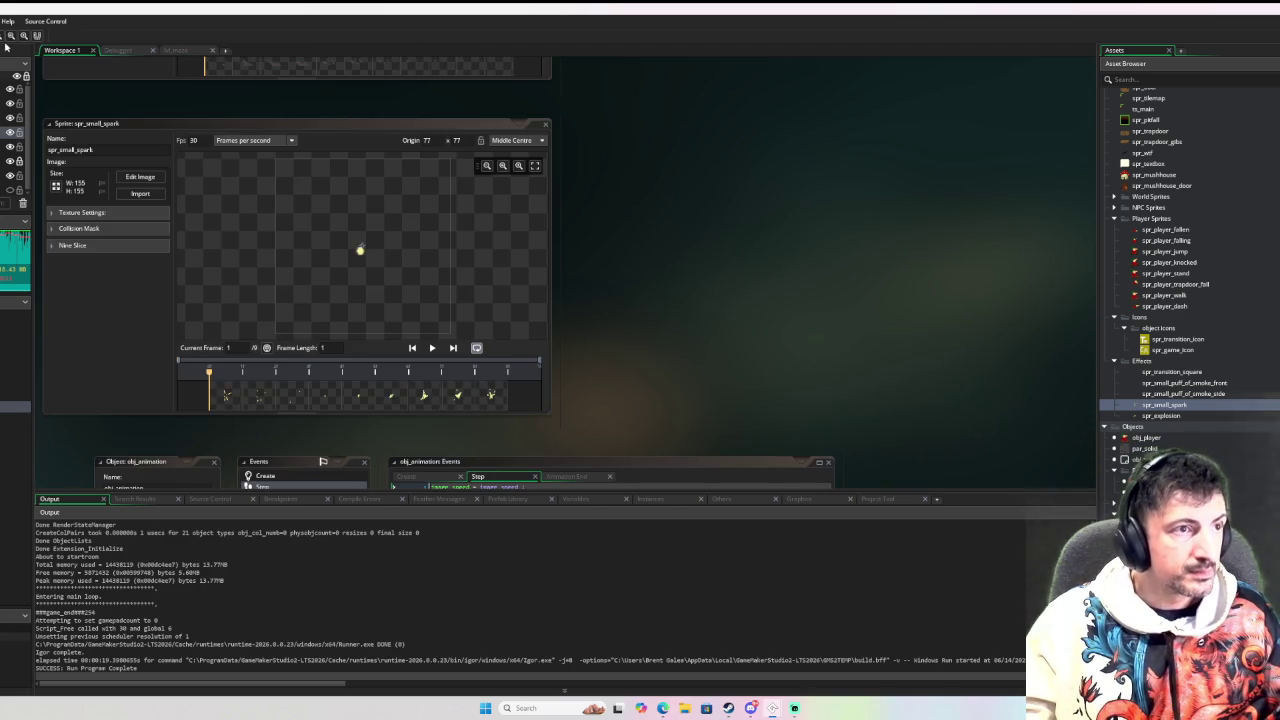
# Close all workspace windows and open obj_player's User Event 0 Move State code
pyautogui.rightClick(683, 178)
pyautogui.moveTo(725, 191)
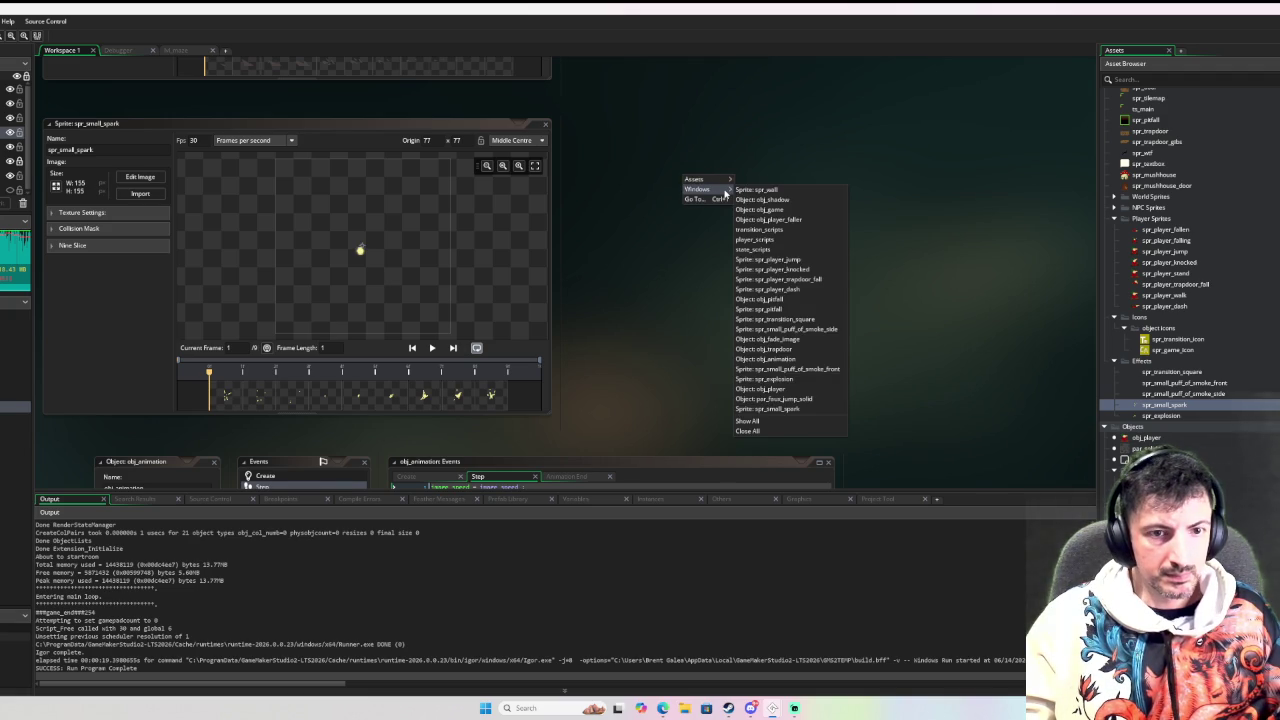
pyautogui.click(758, 432)
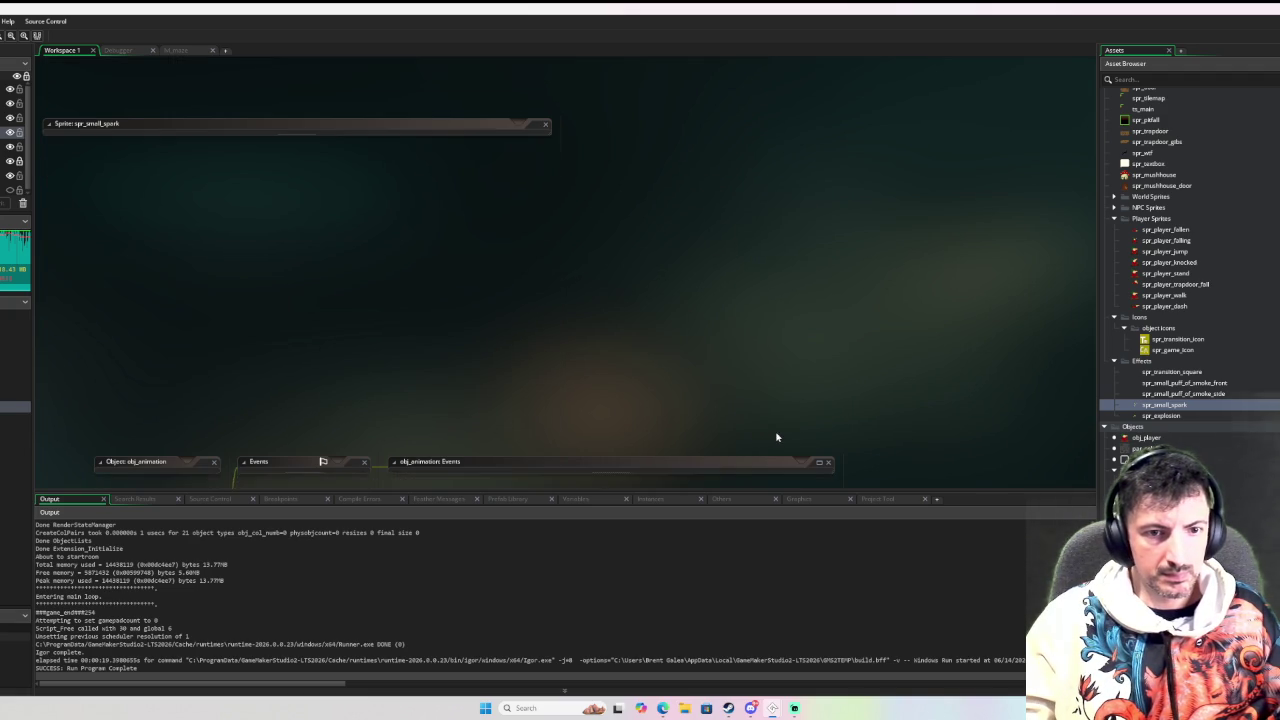
pyautogui.doubleClick(1147, 437)
pyautogui.click(512, 217)
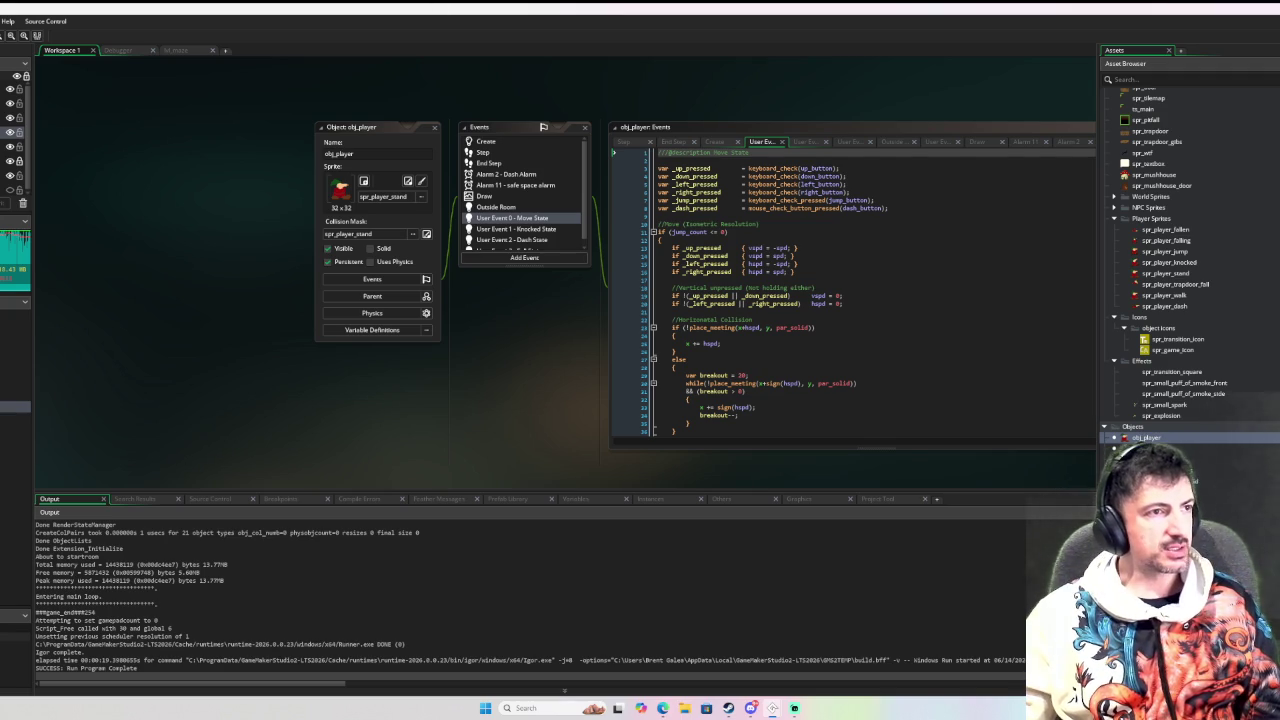
# Debug-run the game, then stop it and return to Workspace 1
pyautogui.press('F6')
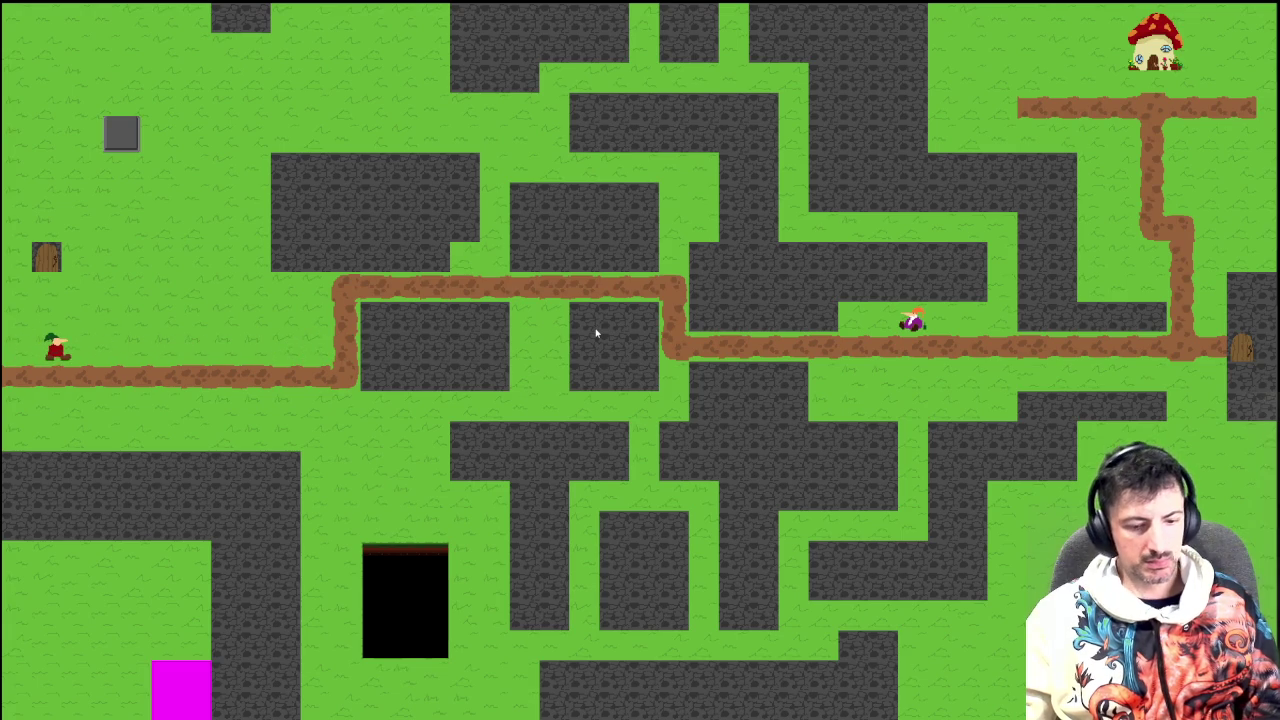
pyautogui.press('Escape')
pyautogui.click(62, 51)
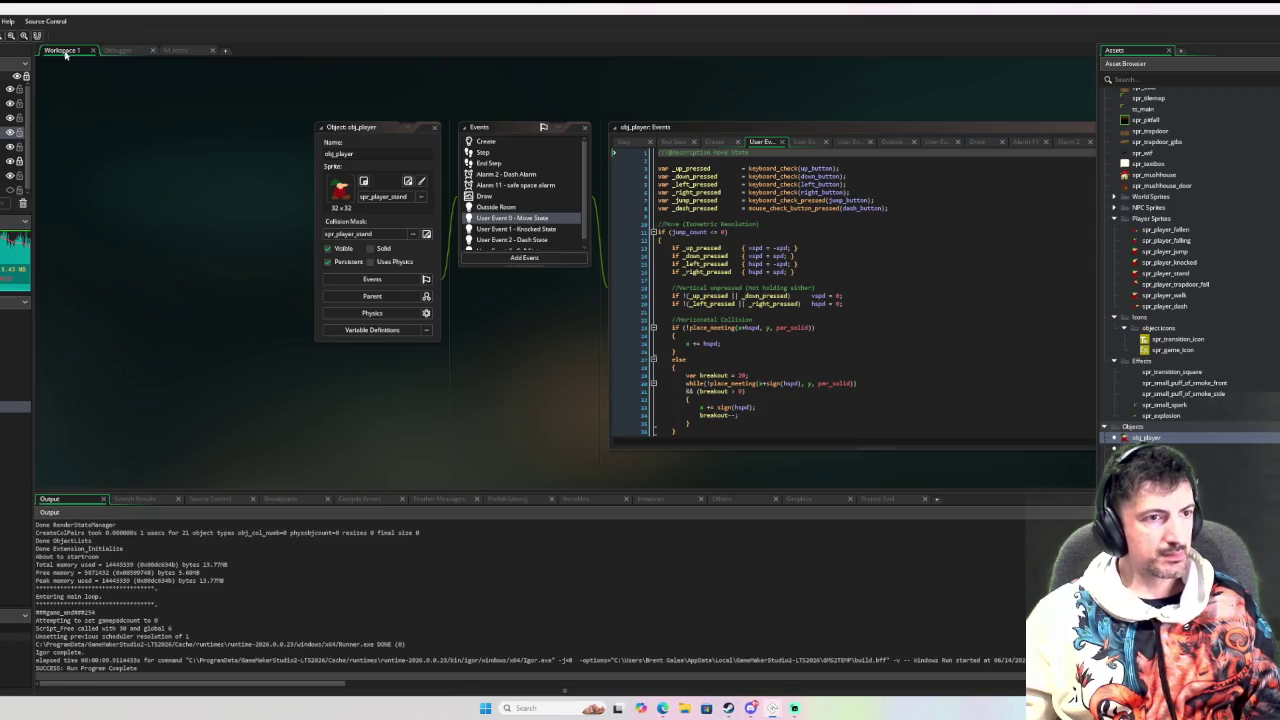
# In Dash State change 'mod 3' to 'mod 2' and start a // comment above it
pyautogui.scroll(-1, 556, 221)
pyautogui.click(537, 233)
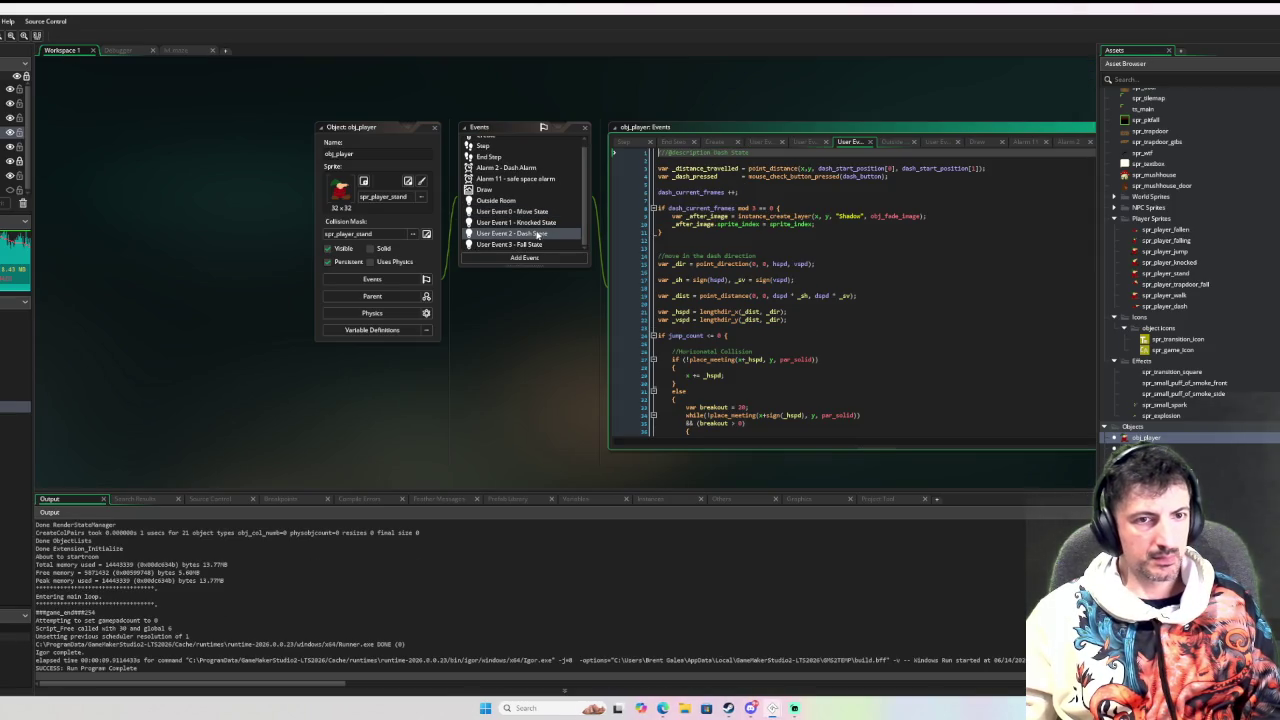
pyautogui.click(754, 208)
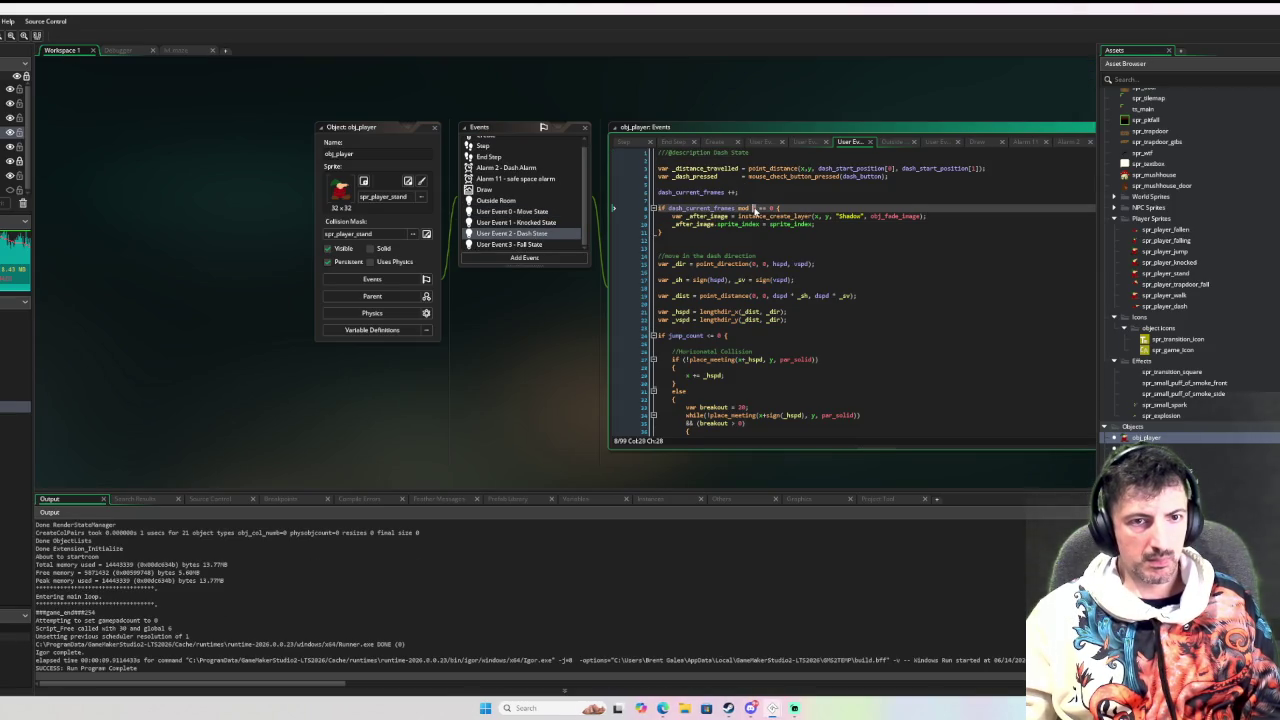
pyautogui.press('BackSpace')
pyautogui.write('2')
pyautogui.press('Home')
pyautogui.press('Return')
pyautogui.press('Up')
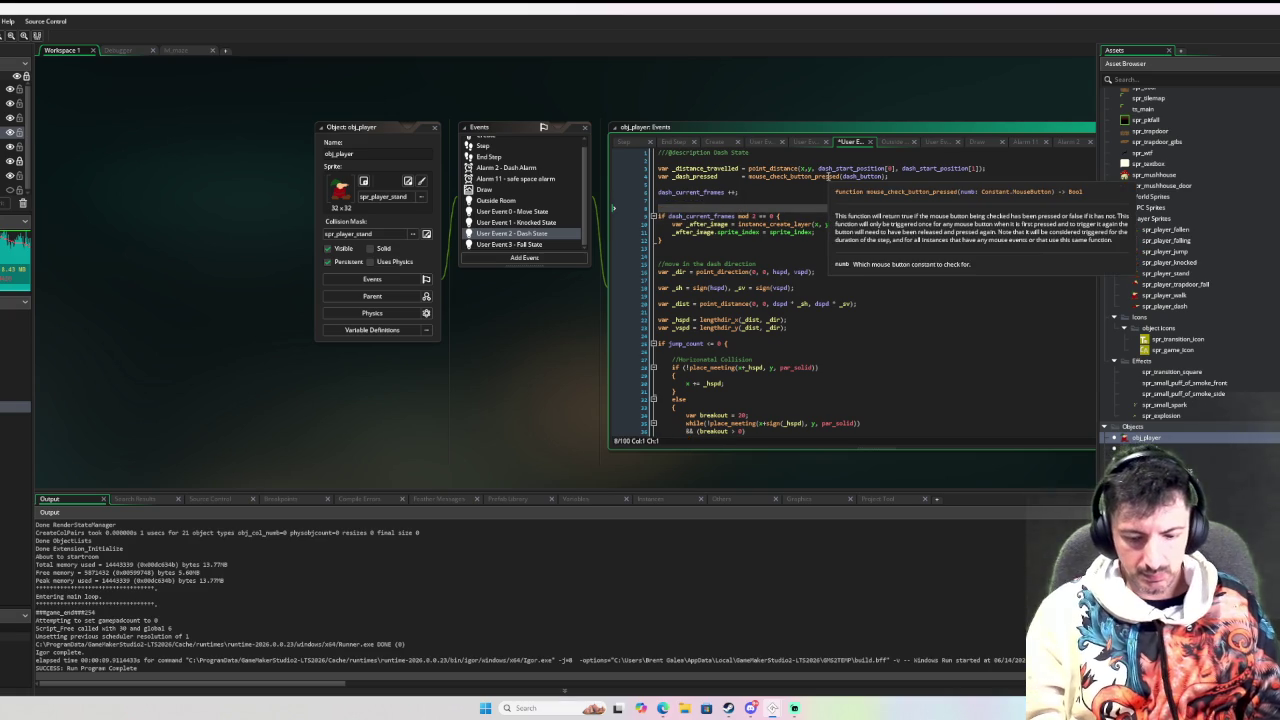
pyautogui.write('//')
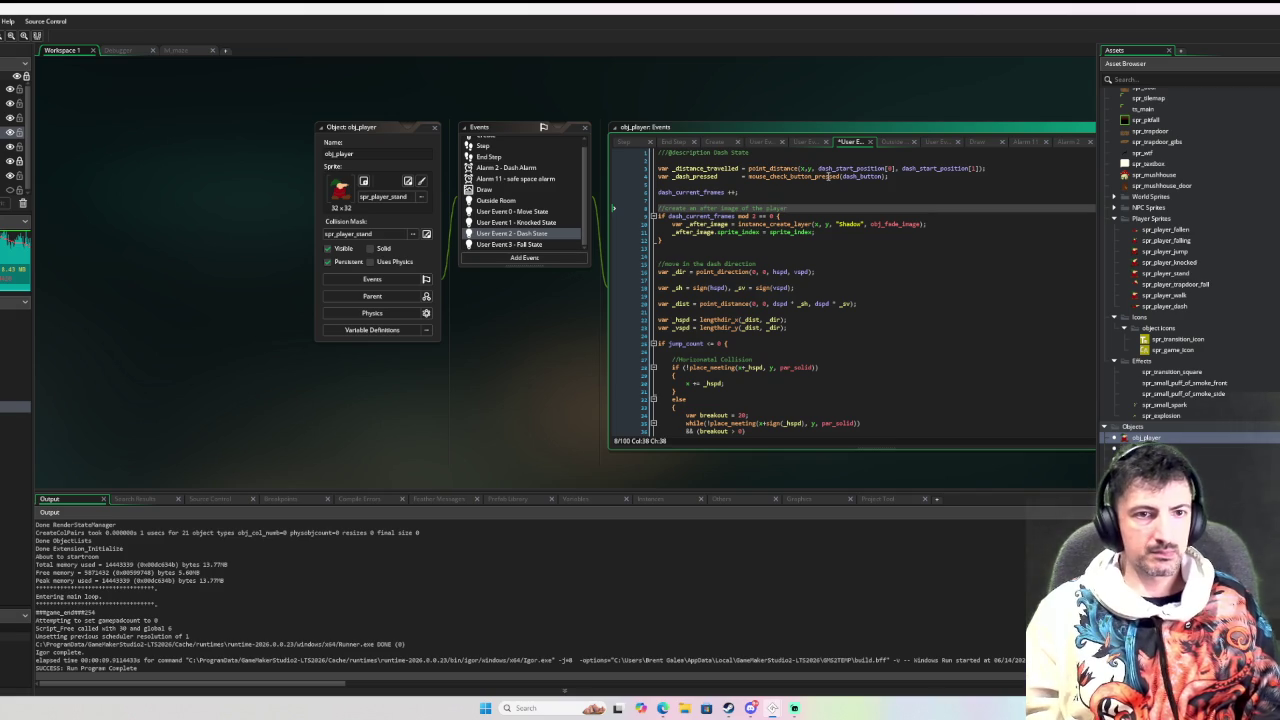
# Run the game and dash around the maze to check the after-image trail
pyautogui.press('F6')
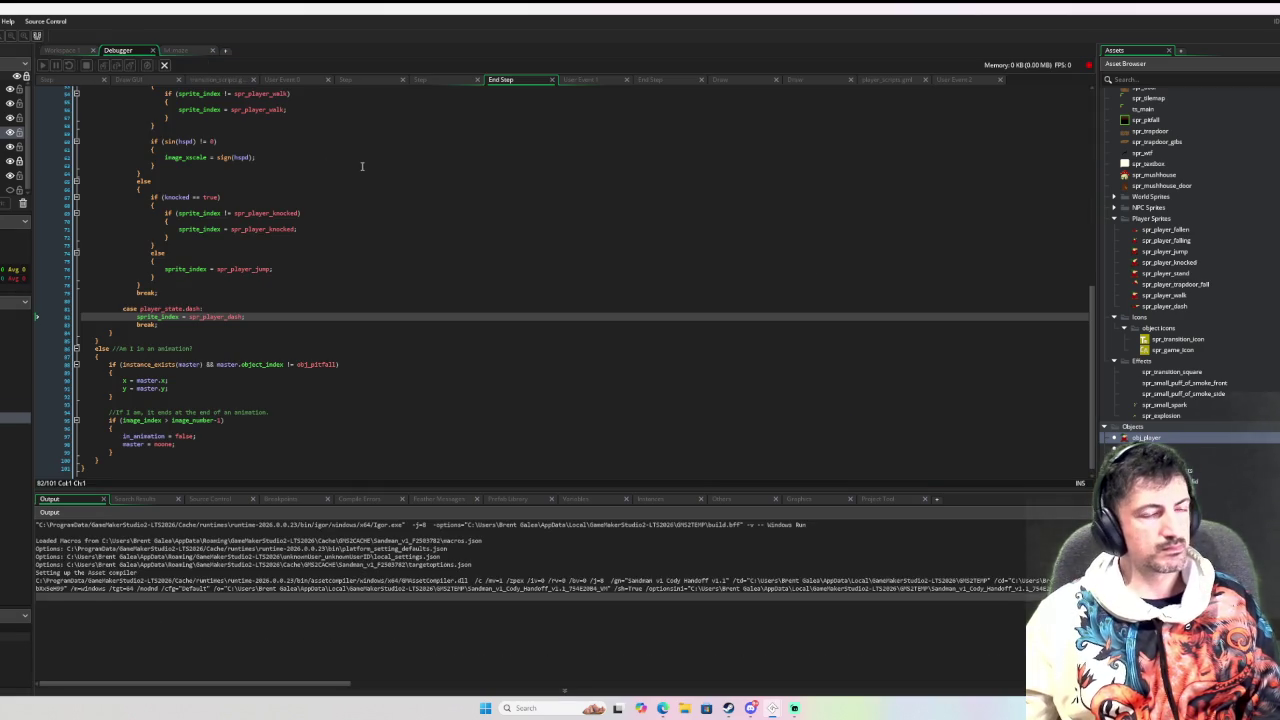
pyautogui.press('Down')
pyautogui.press('Left')
pyautogui.press('Right')
pyautogui.press('space')
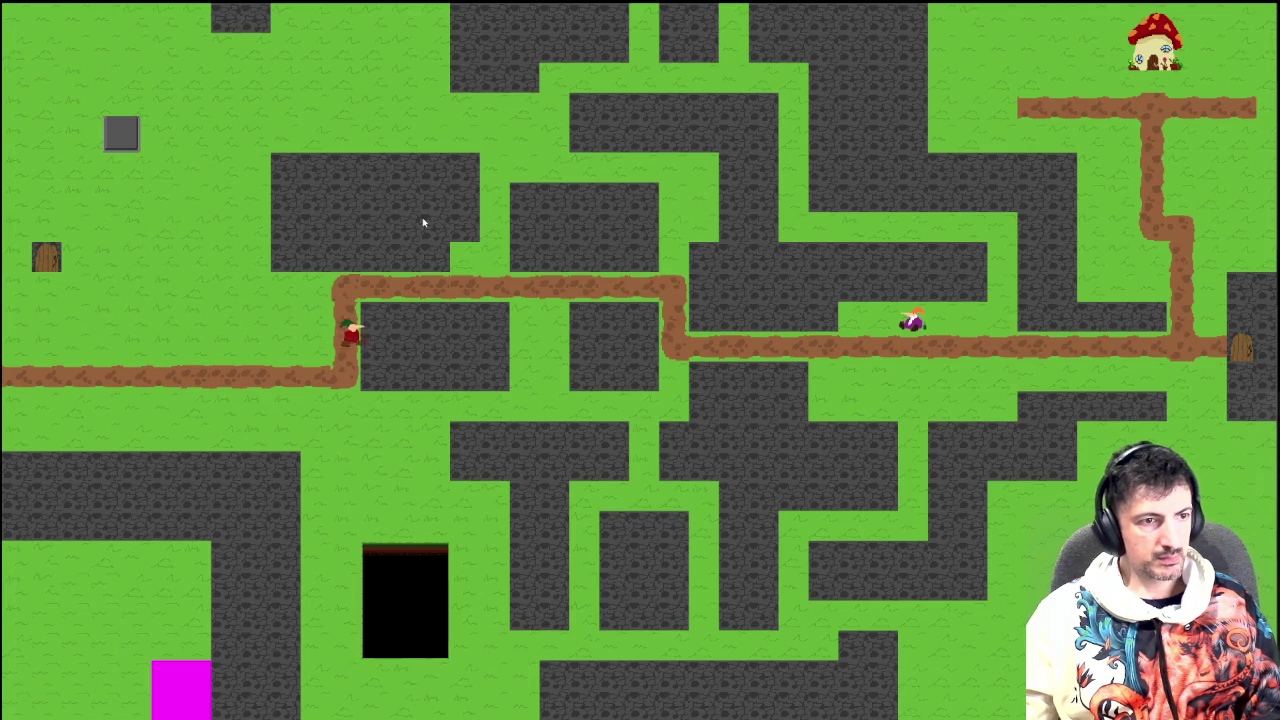
pyautogui.press('Up')
pyautogui.press('Left')
pyautogui.press('space')
pyautogui.press('Down')
pyautogui.press('Right')
pyautogui.press('space')
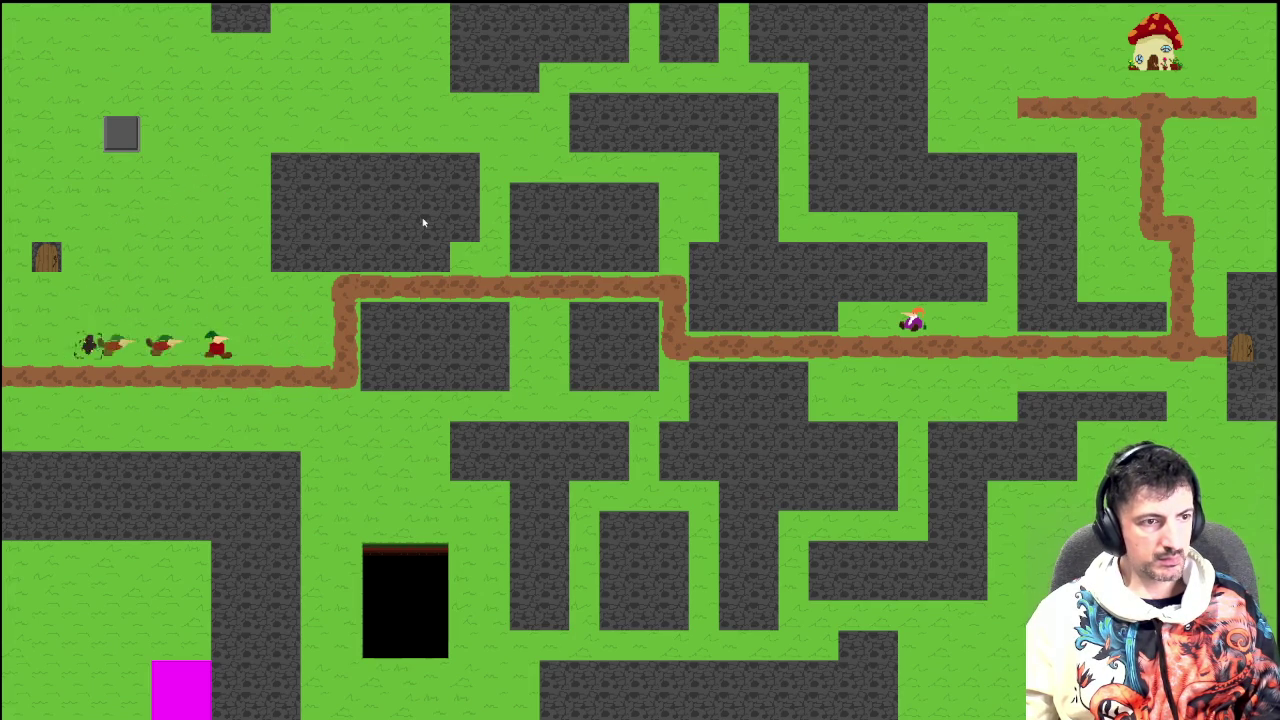
pyautogui.press('Right')
pyautogui.press('Down')
pyautogui.press('Up')
pyautogui.press('Left')
pyautogui.press('space')
pyautogui.press('Left')
pyautogui.press('Down')
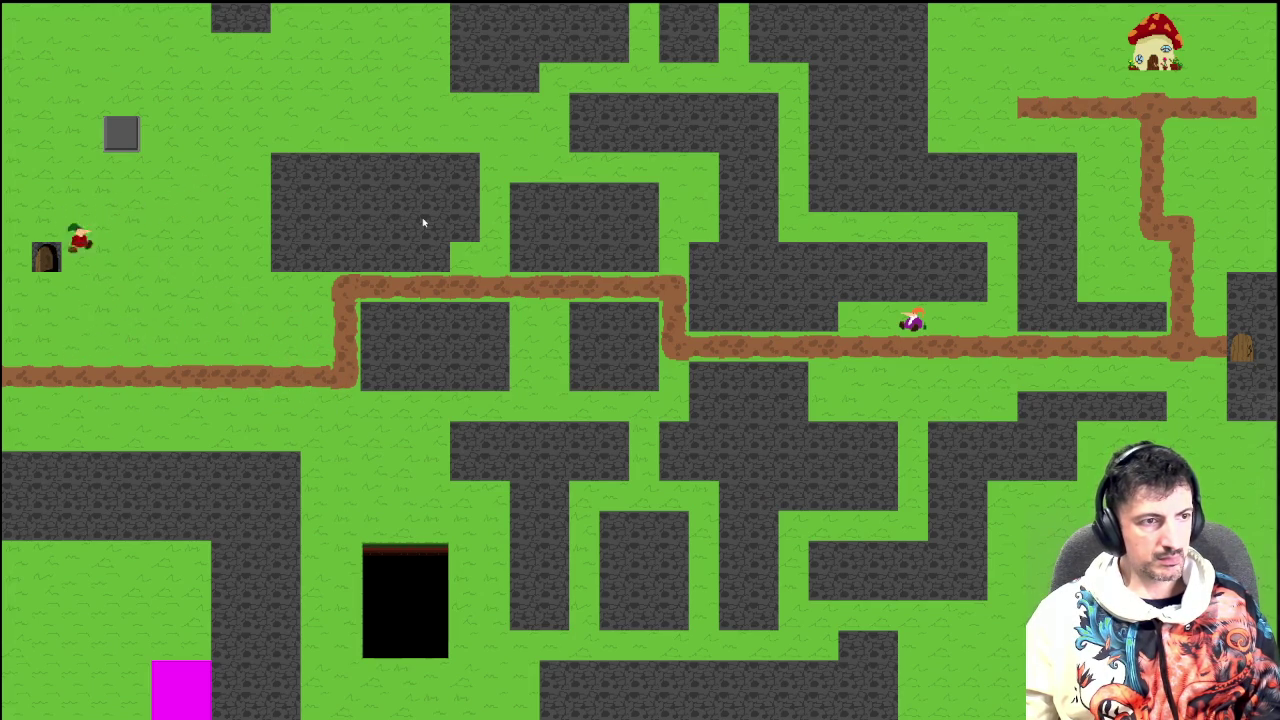
pyautogui.press('Down')
pyautogui.press('Right')
pyautogui.press('space')
pyautogui.press('Left')
pyautogui.press('Left')
pyautogui.press('Right')
pyautogui.press('space')
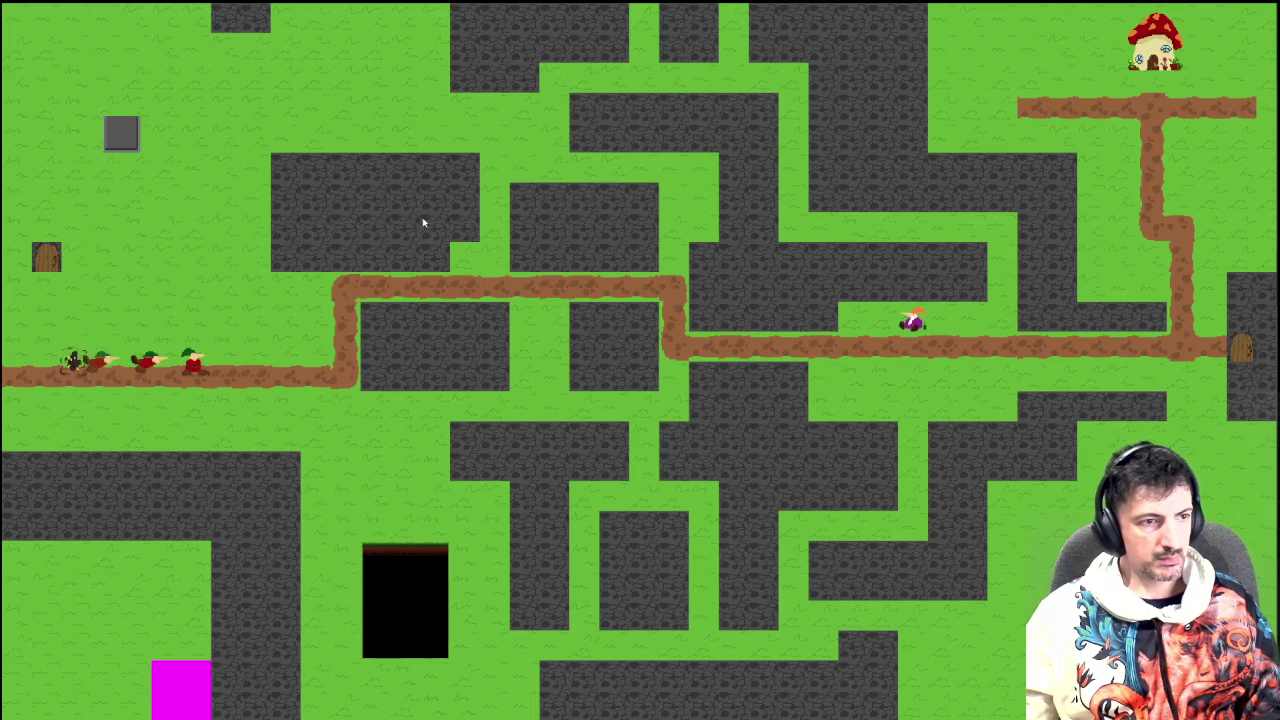
pyautogui.press('Right')
pyautogui.press('space')
pyautogui.press('Down')
pyautogui.press('Up')
pyautogui.press('Left')
pyautogui.press('space')
pyautogui.press('Up')
pyautogui.press('Left')
pyautogui.press('Down')
pyautogui.press('Down')
pyautogui.press('Left')
pyautogui.press('Right')
pyautogui.press('Down')
pyautogui.press('space')
pyautogui.press('Up')
pyautogui.press('Left')
pyautogui.press('space')
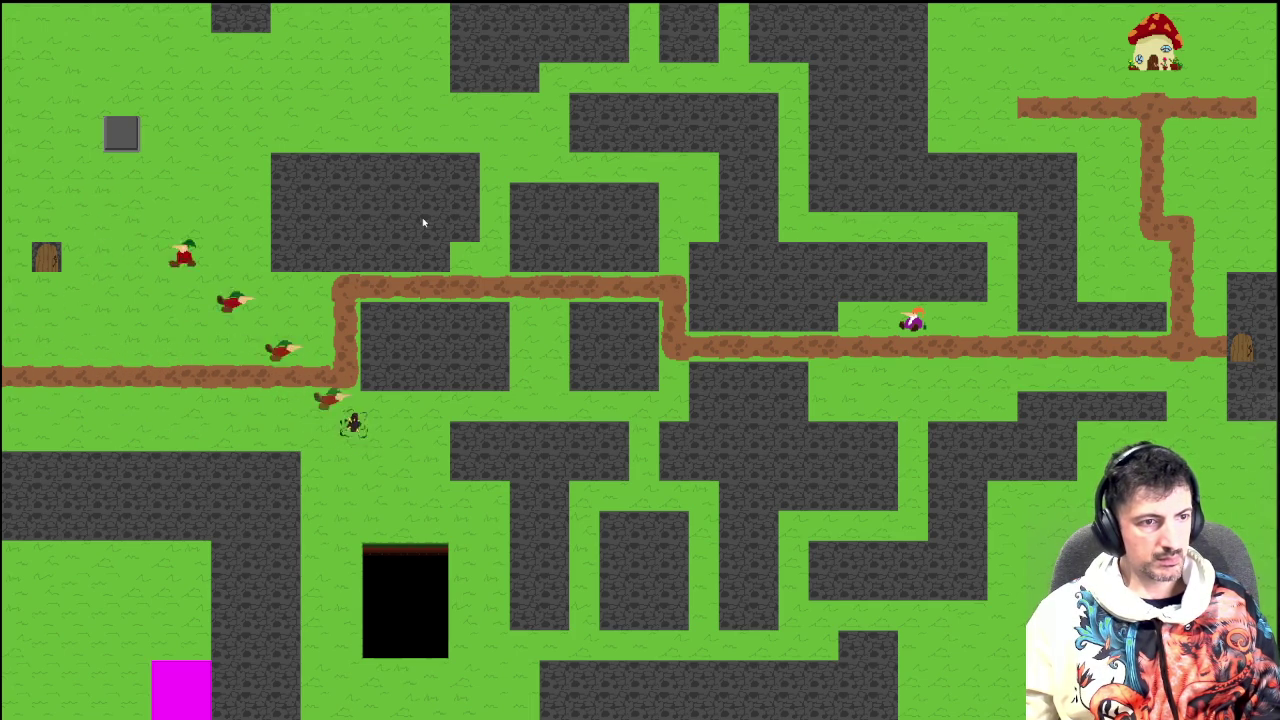
pyautogui.press('Right')
pyautogui.press('Down')
pyautogui.press('space')
pyautogui.press('Left')
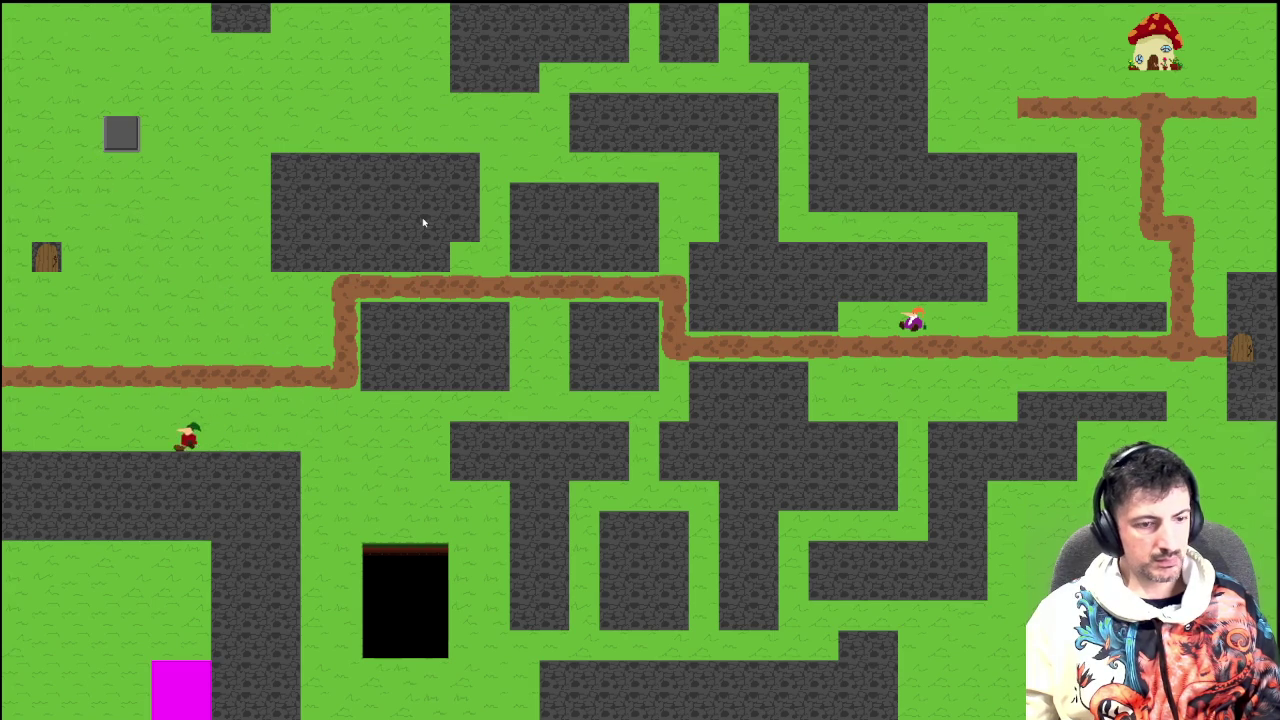
pyautogui.press('Escape')
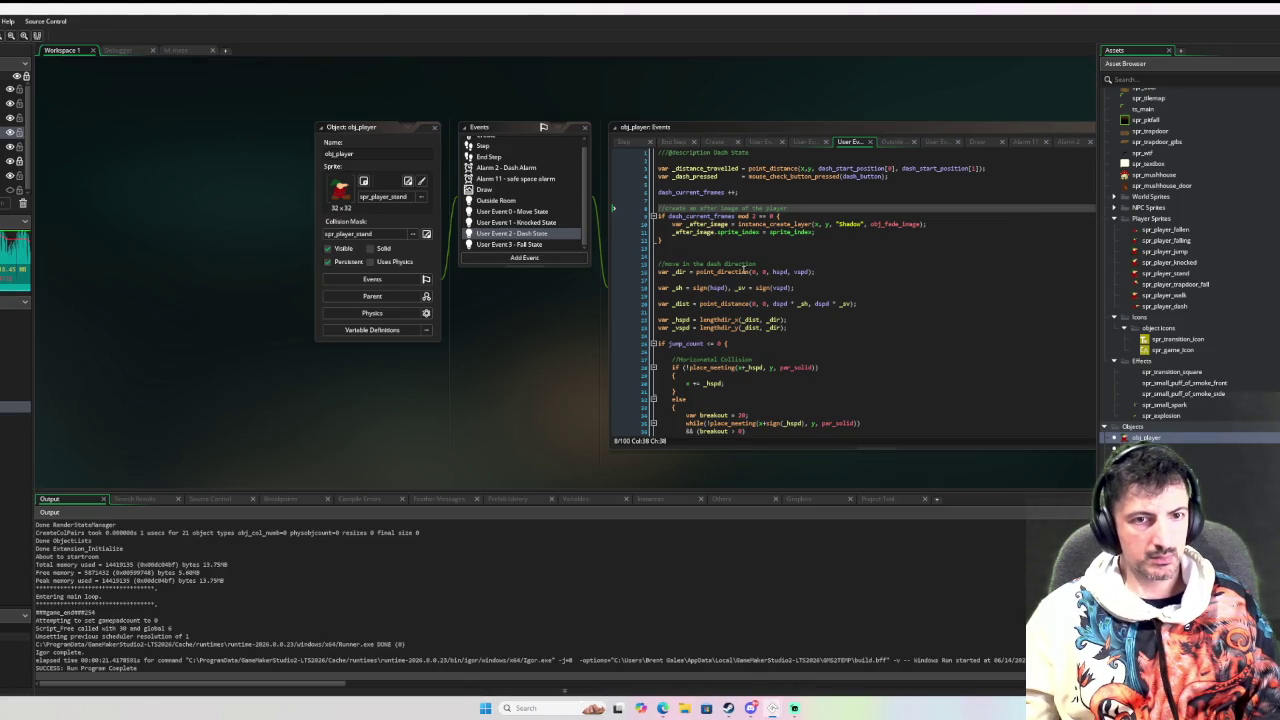
# Retest the dash after-image interval with another debug run
pyautogui.click(755, 216)
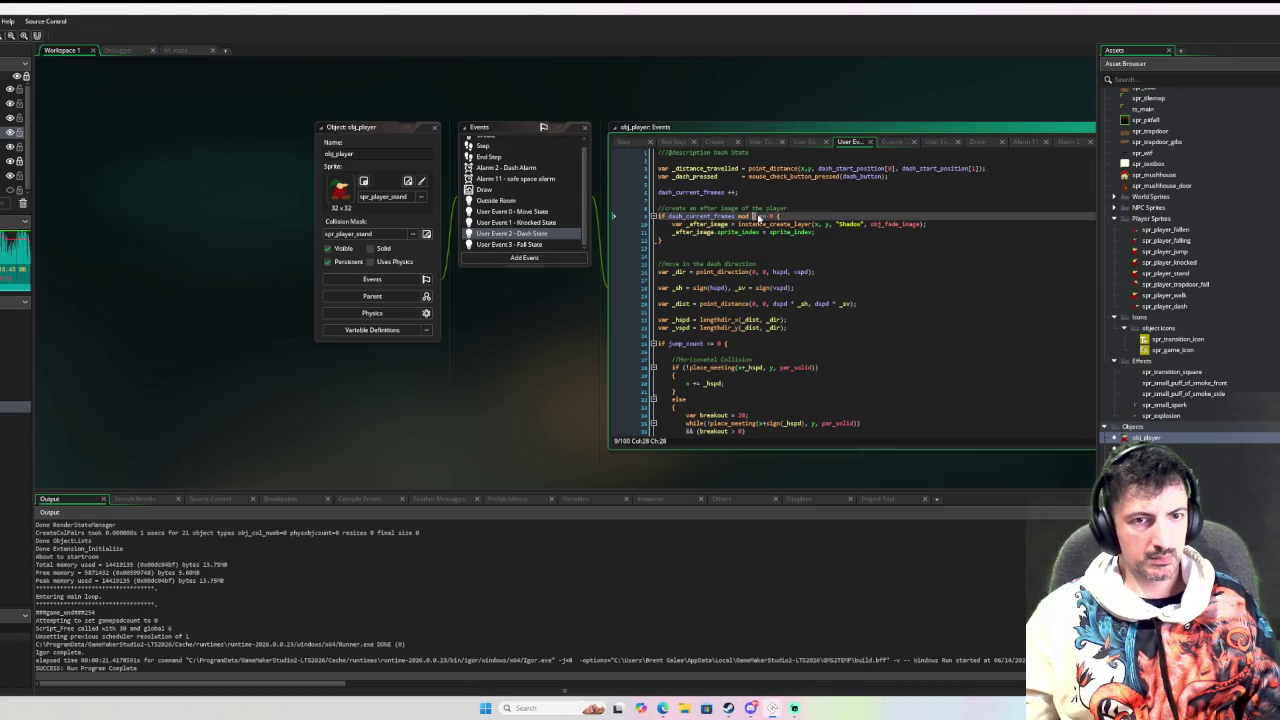
pyautogui.write('1')
pyautogui.press('F6')
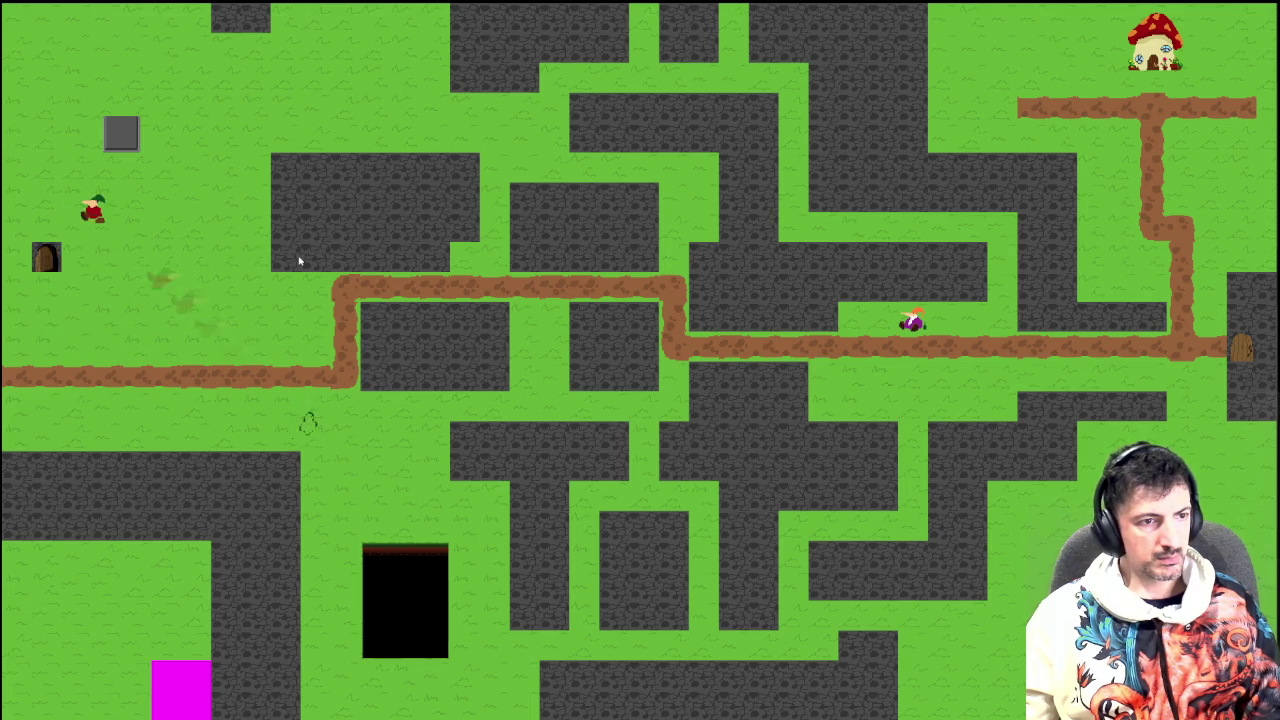
pyautogui.press('Escape')
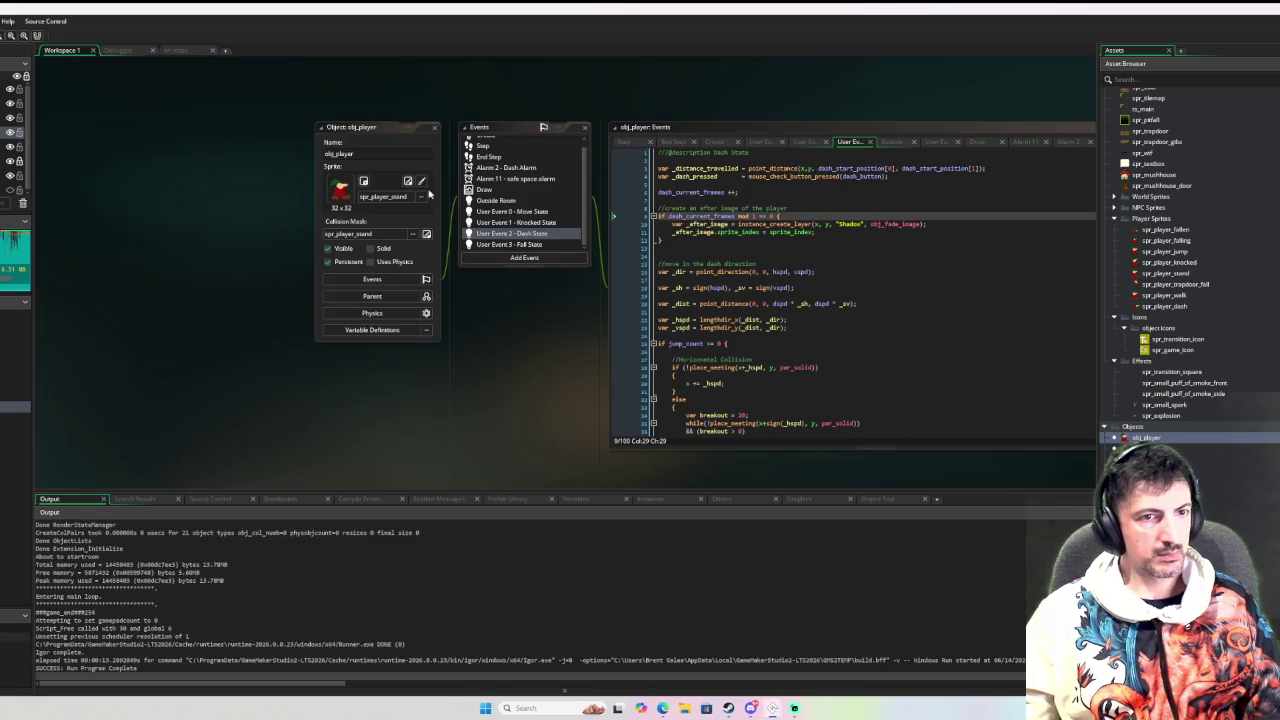
# Show obj_player's Step event code in the Events list
pyautogui.scroll(1, 538, 170)
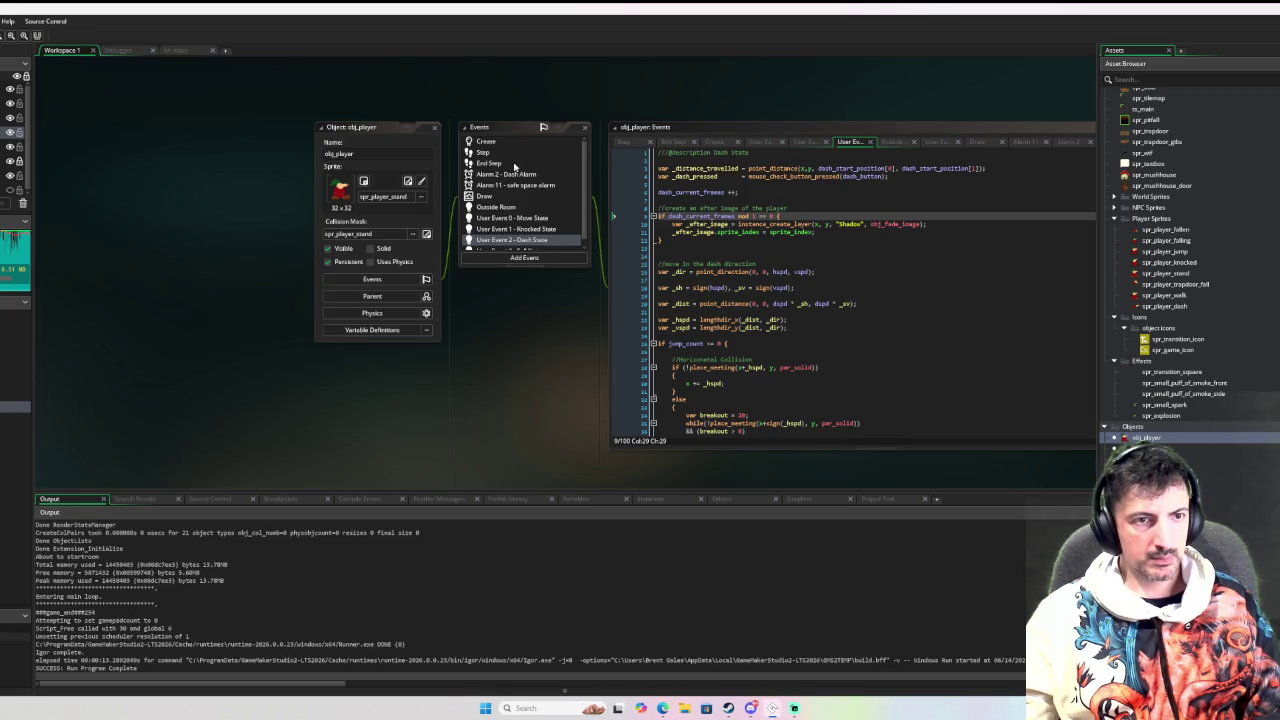
pyautogui.click(521, 154)
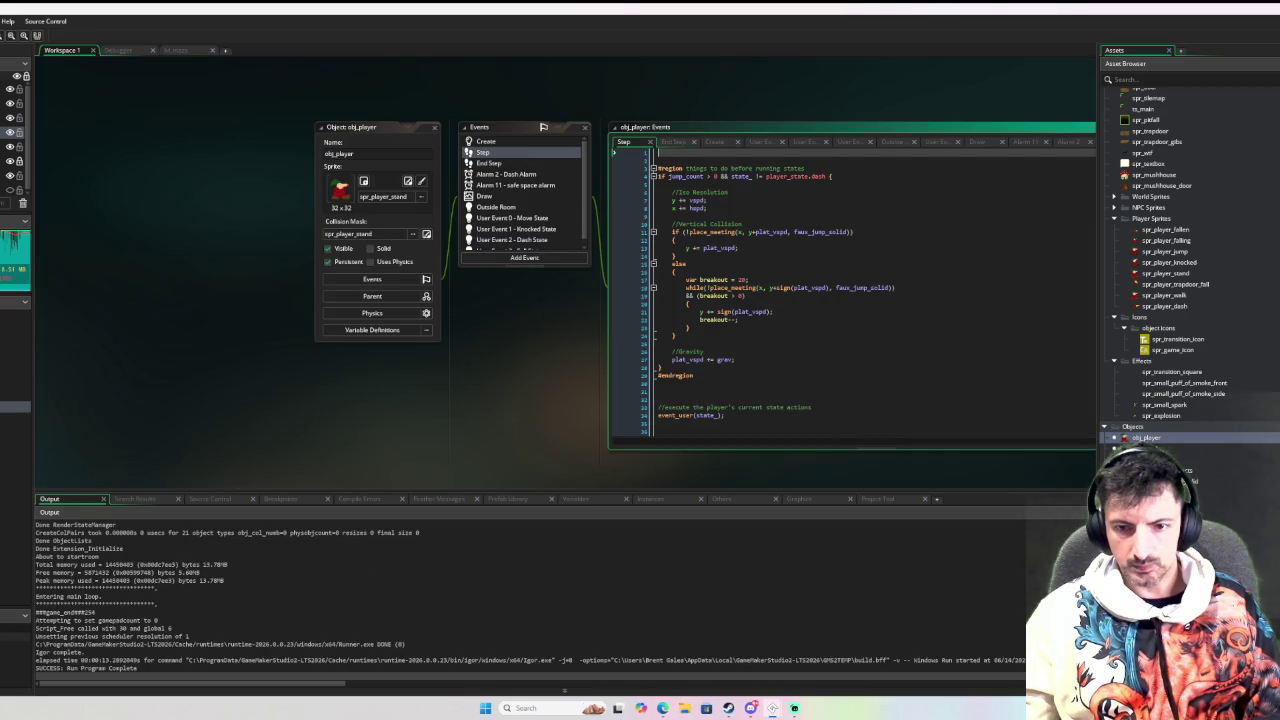
pyautogui.click(1189, 405)
# Open obj_fade_image's Create event and test the dash fade in two debug runs
pyautogui.doubleClick(1150, 449)
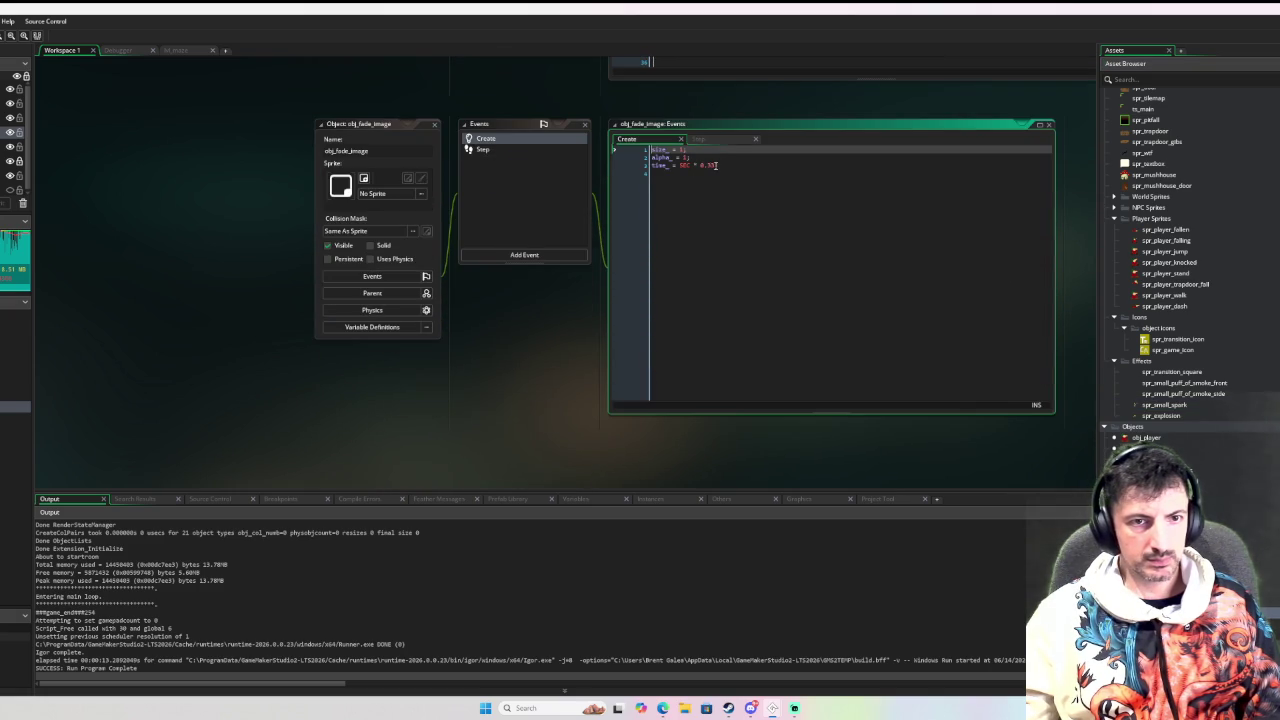
pyautogui.click(712, 166)
pyautogui.write(';')
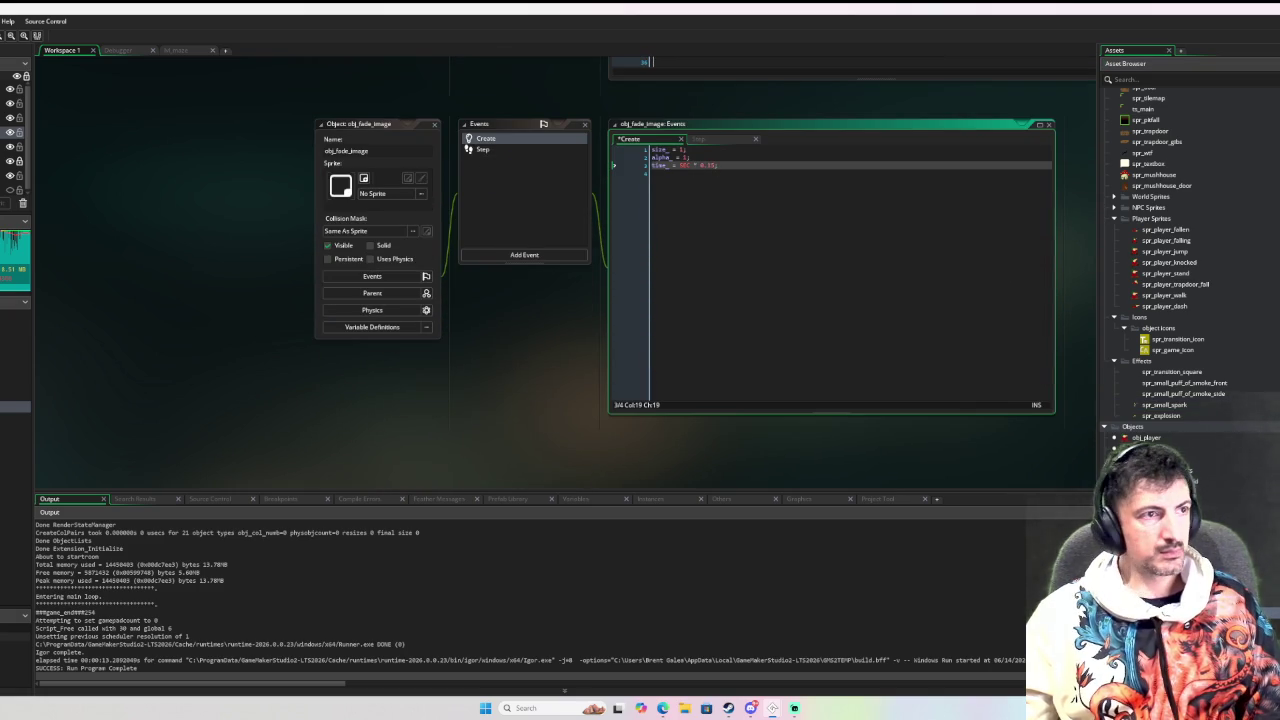
pyautogui.press('F6')
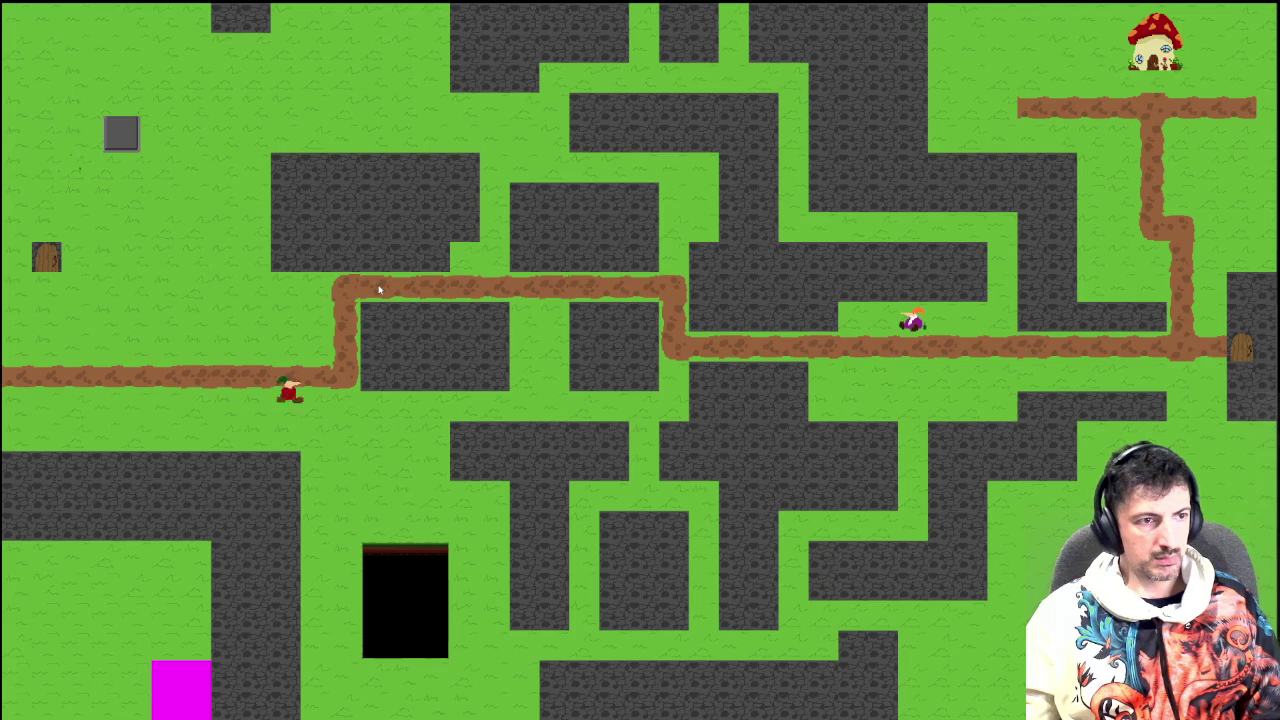
pyautogui.press('Escape')
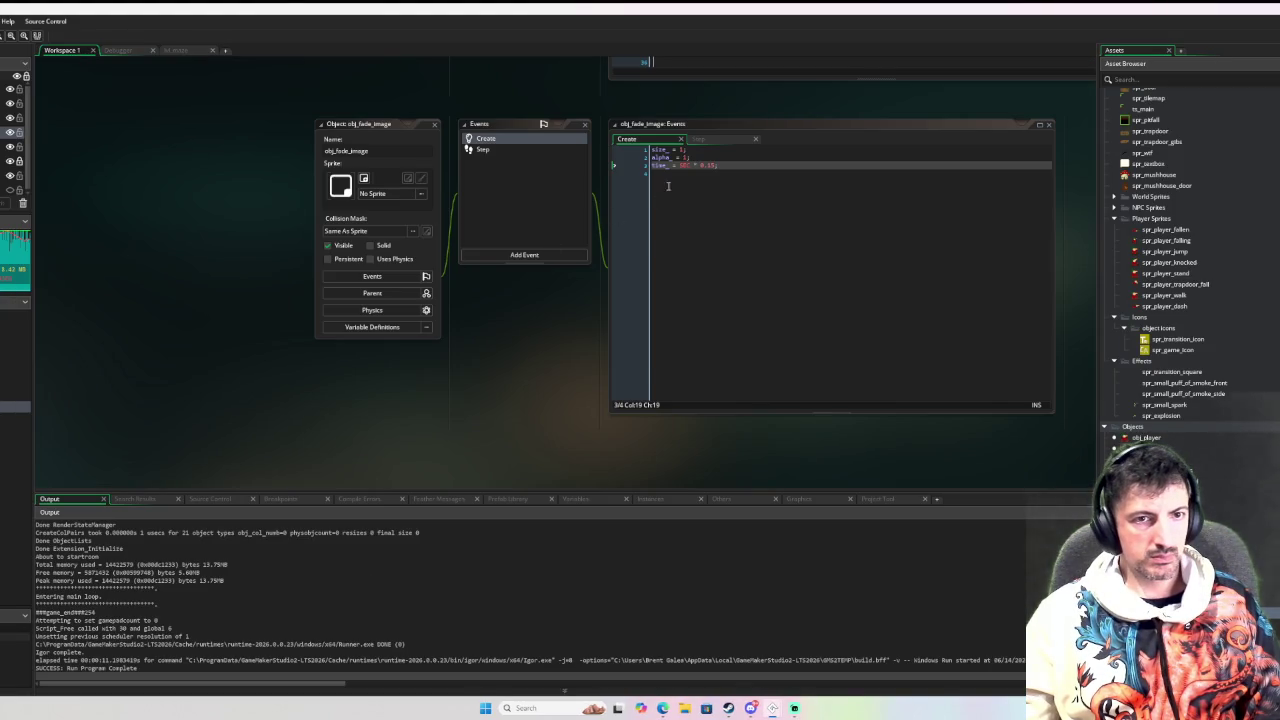
pyautogui.click(707, 165)
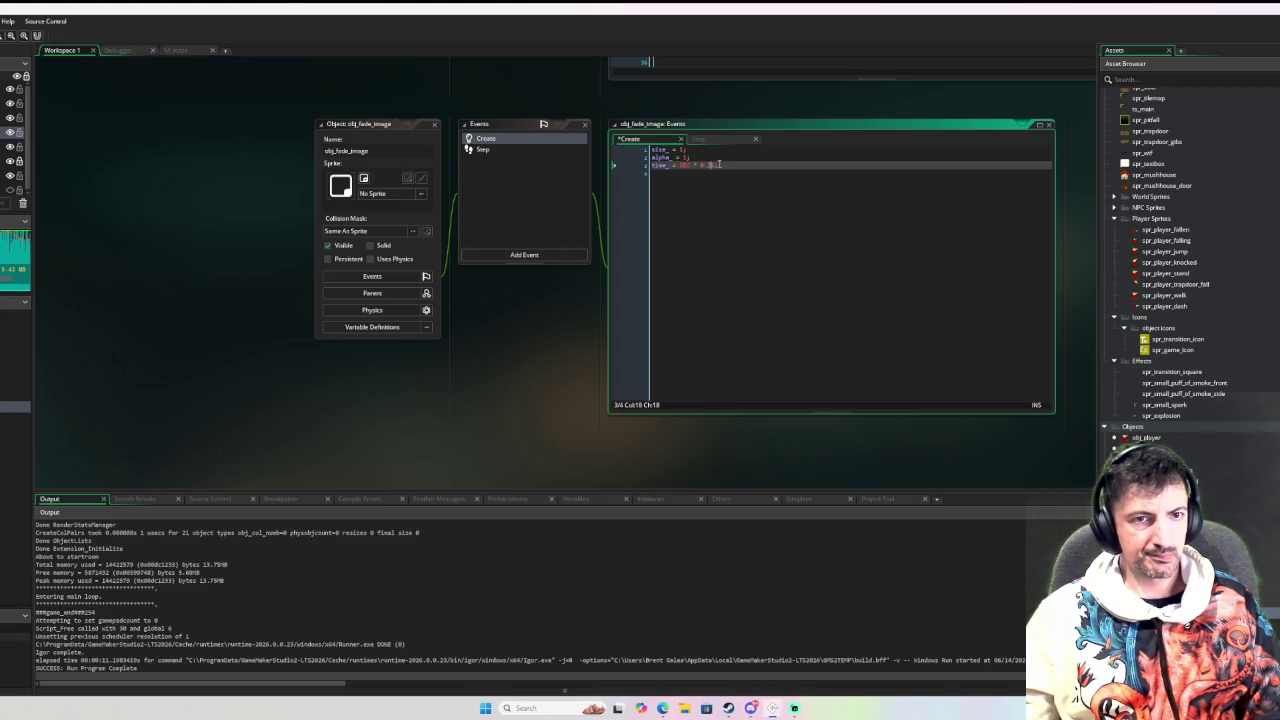
pyautogui.press('F6')
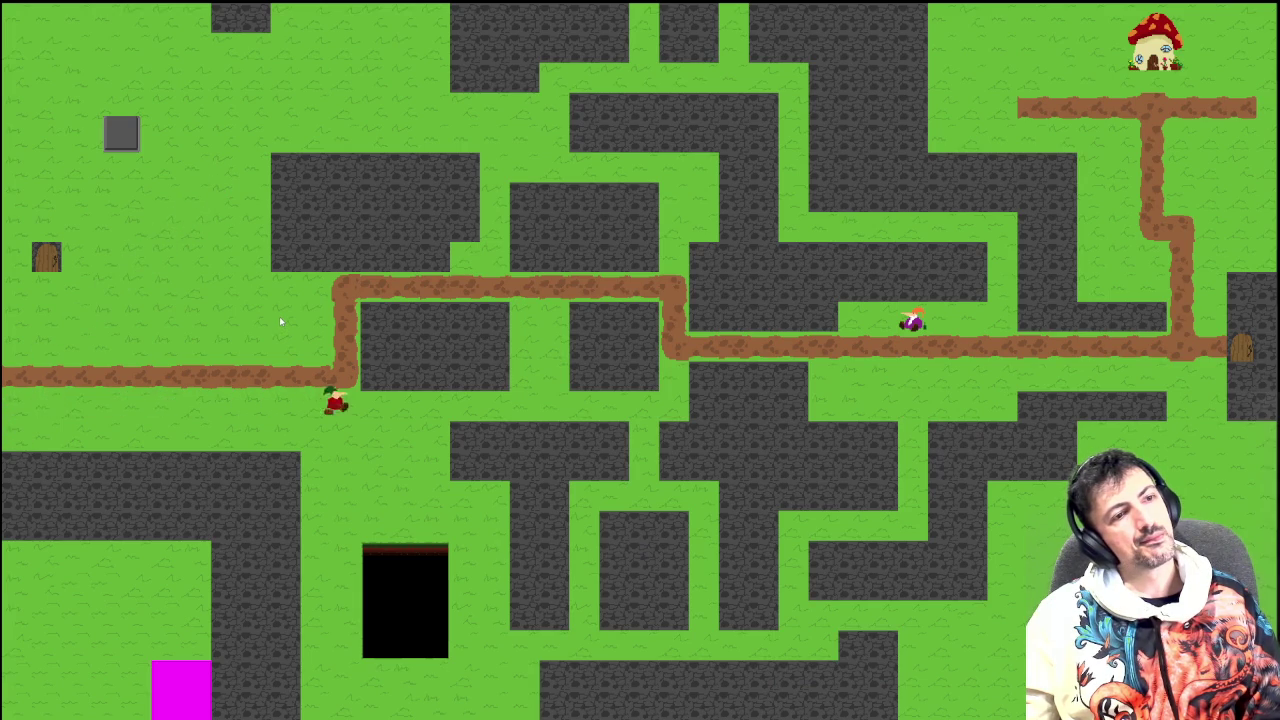
pyautogui.press('space')
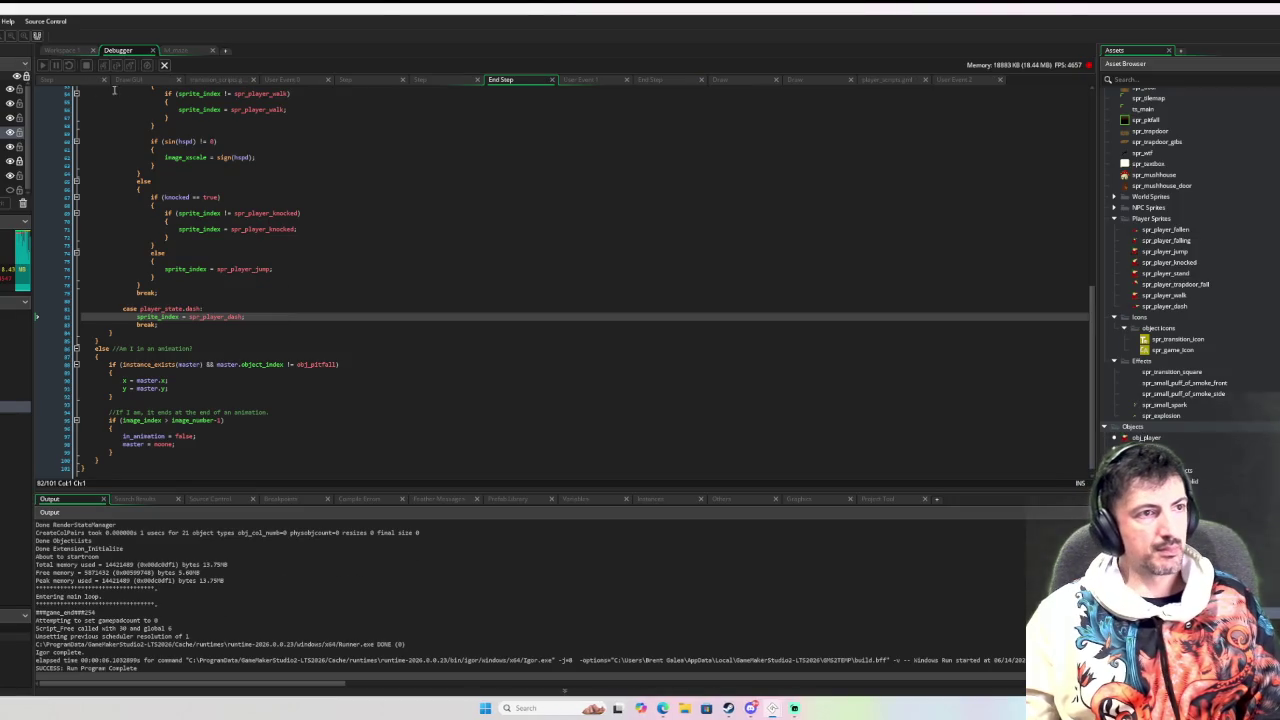
pyautogui.click(63, 52)
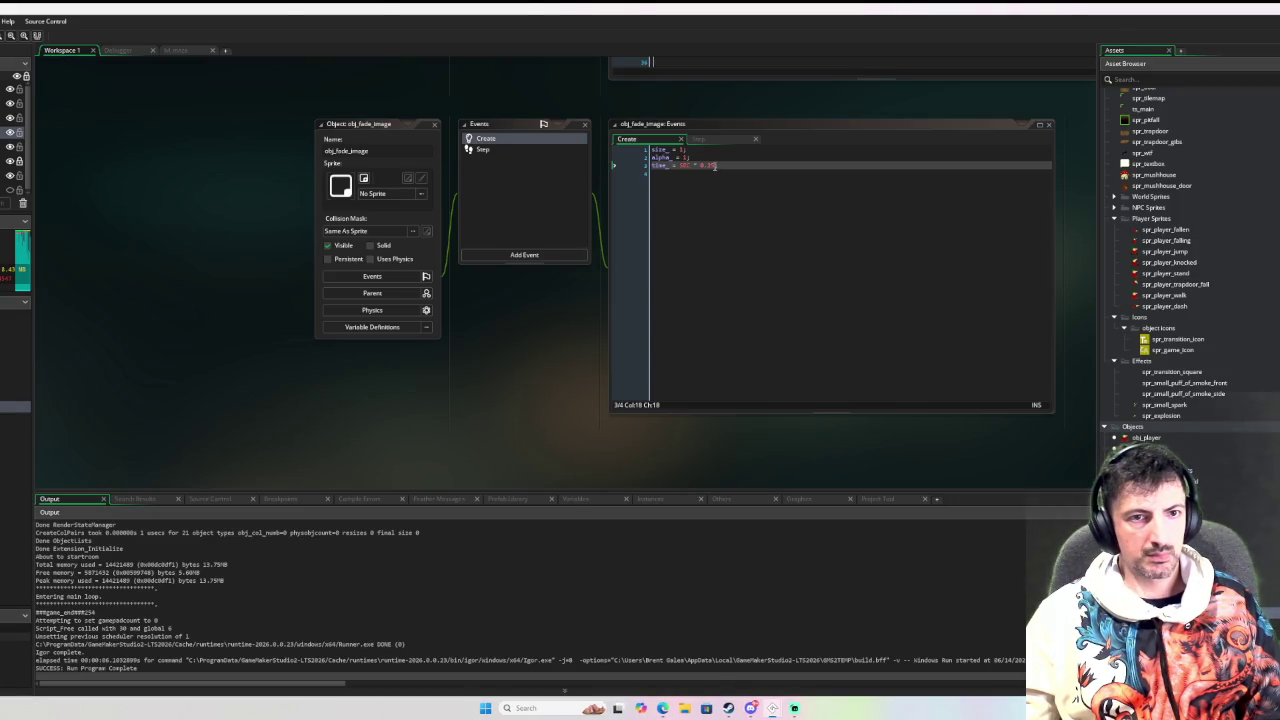
# Append a 5 to the time_ value on line 3, then reopen obj_player
pyautogui.click(715, 165)
pyautogui.write('5')
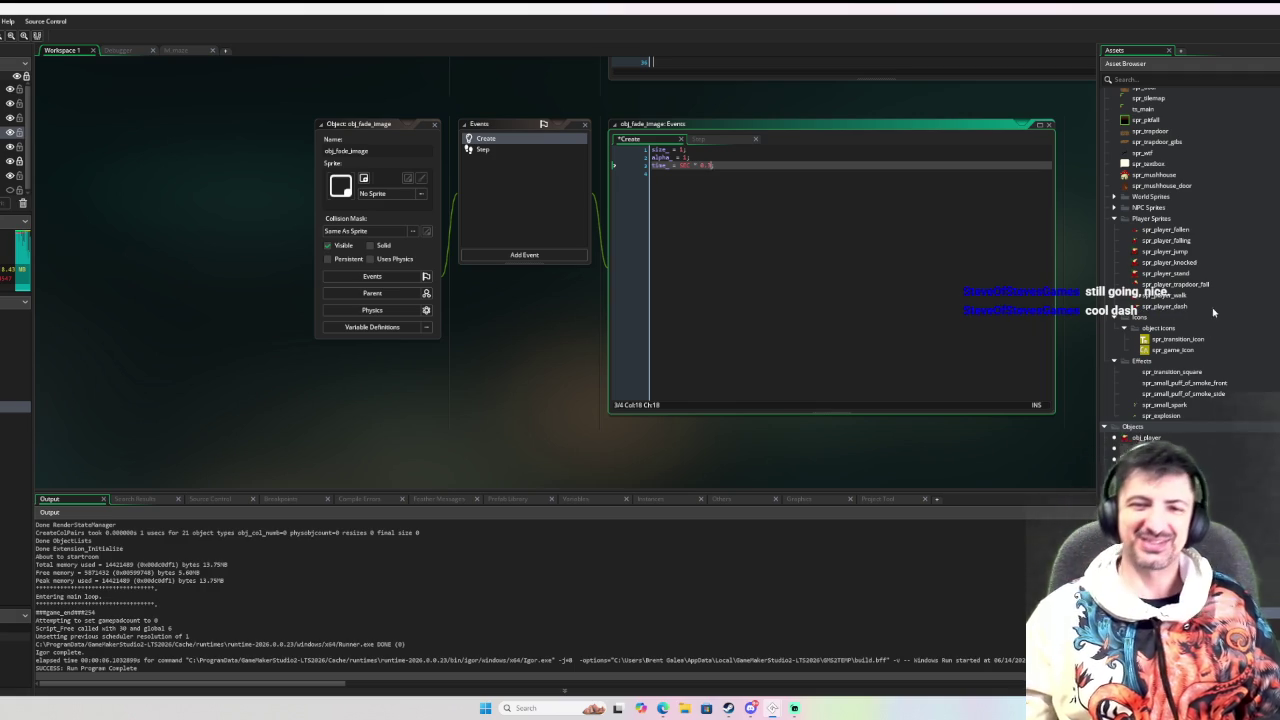
pyautogui.doubleClick(1140, 437)
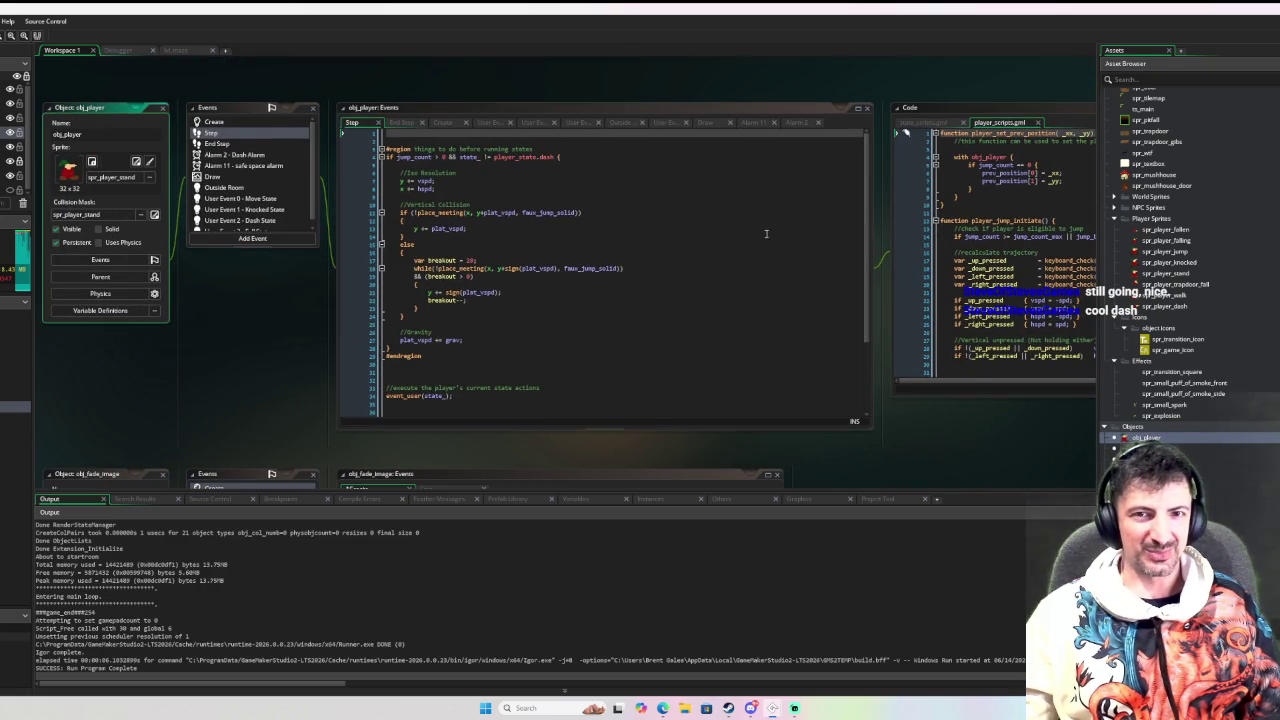
# Show obj_player's Dash State user event and test the dash in a debug run of the maze
pyautogui.scroll(-1, 240, 176)
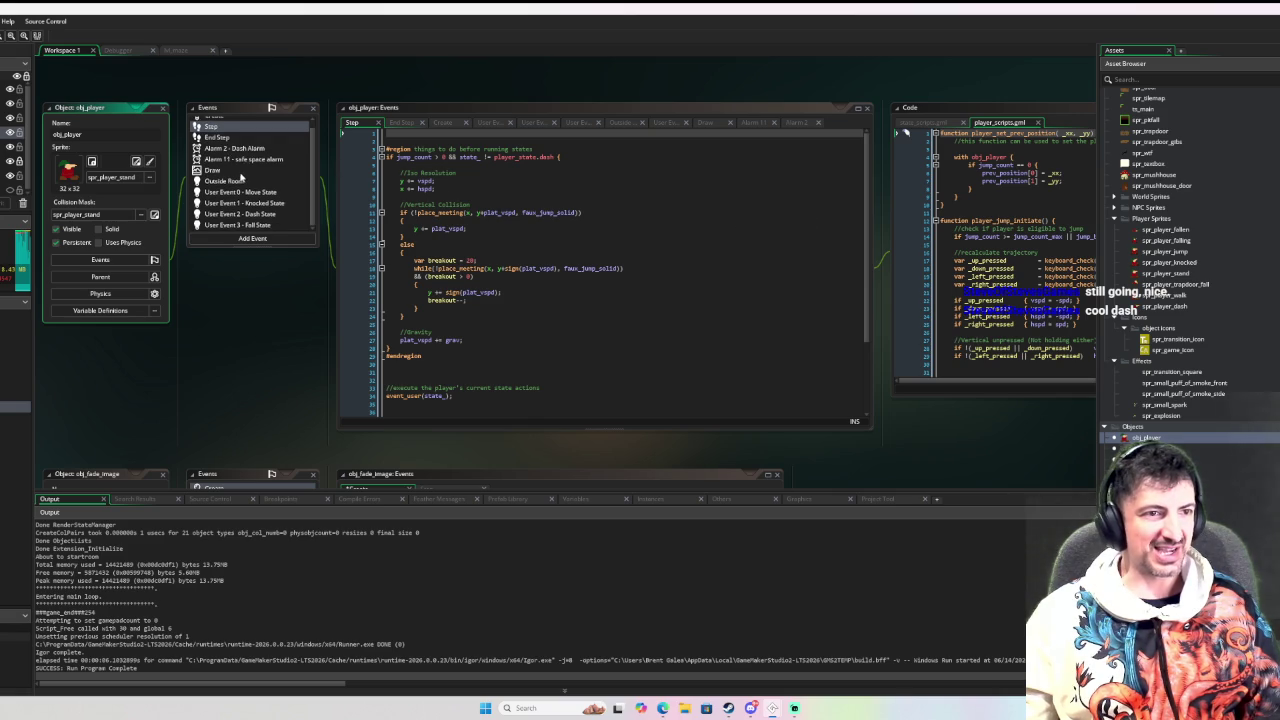
pyautogui.click(263, 215)
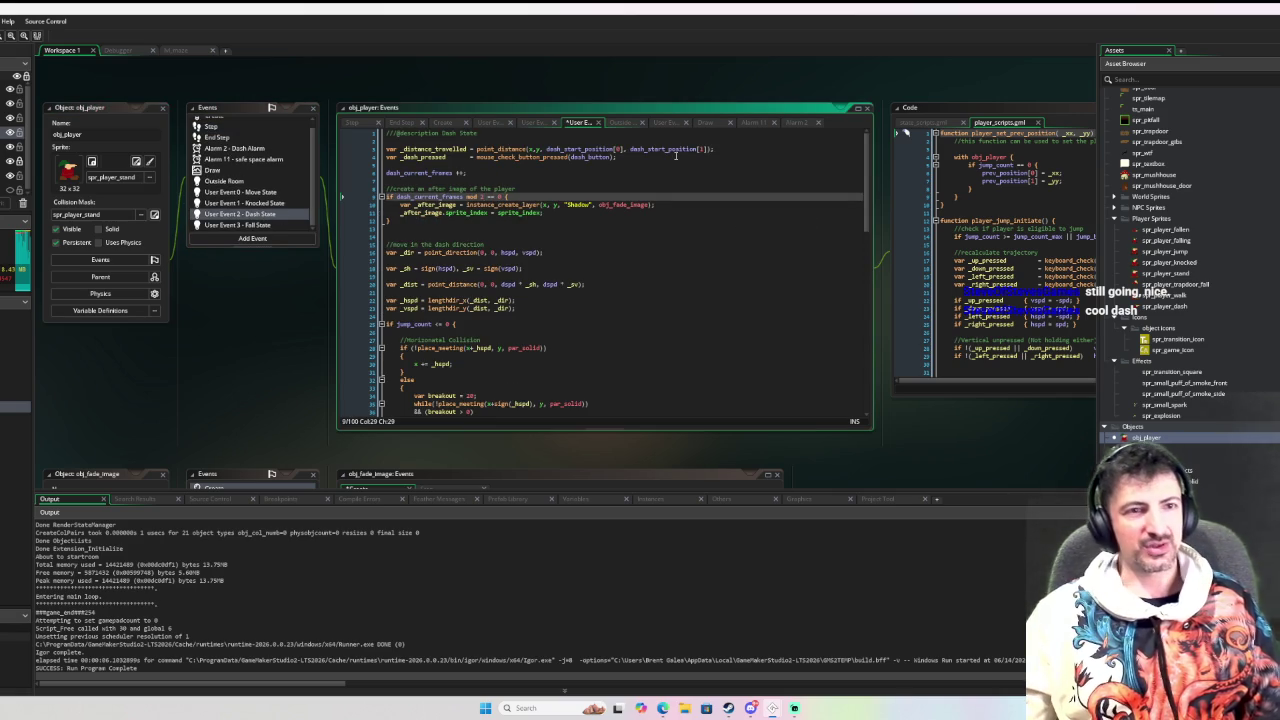
pyautogui.press('F6')
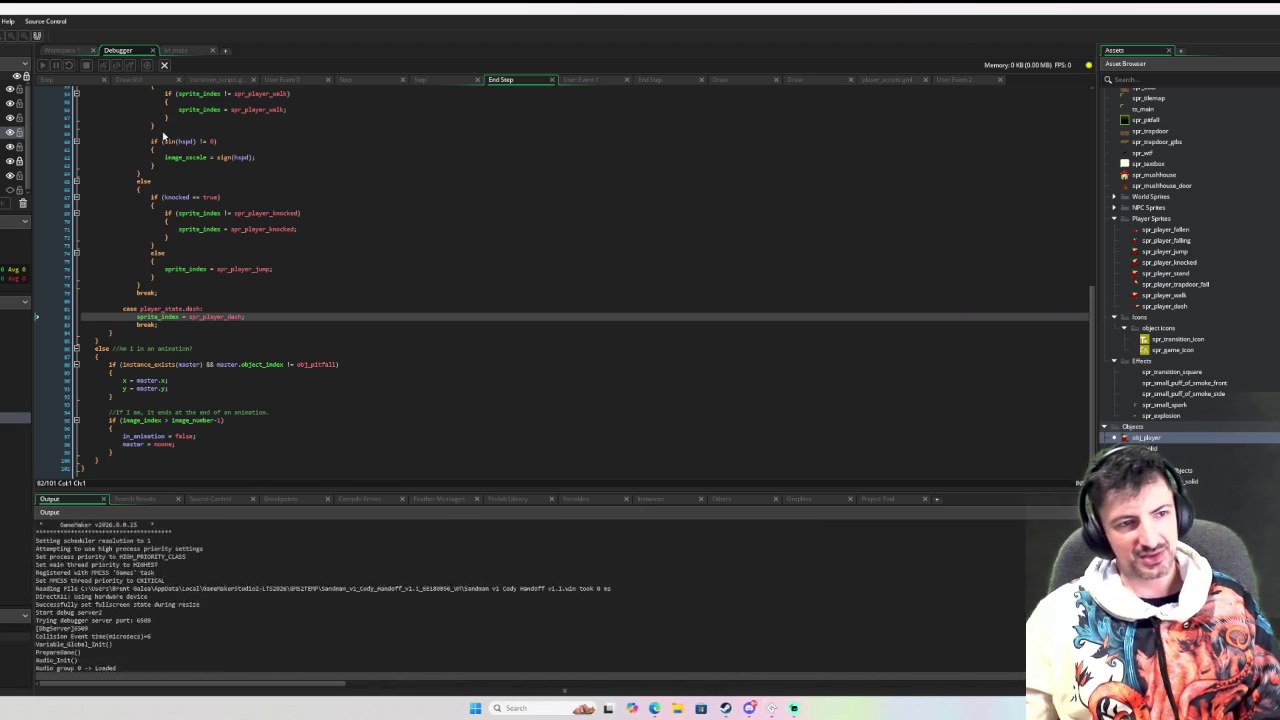
pyautogui.press('Down')
pyautogui.press('Left')
pyautogui.press('Down')
pyautogui.press('Right')
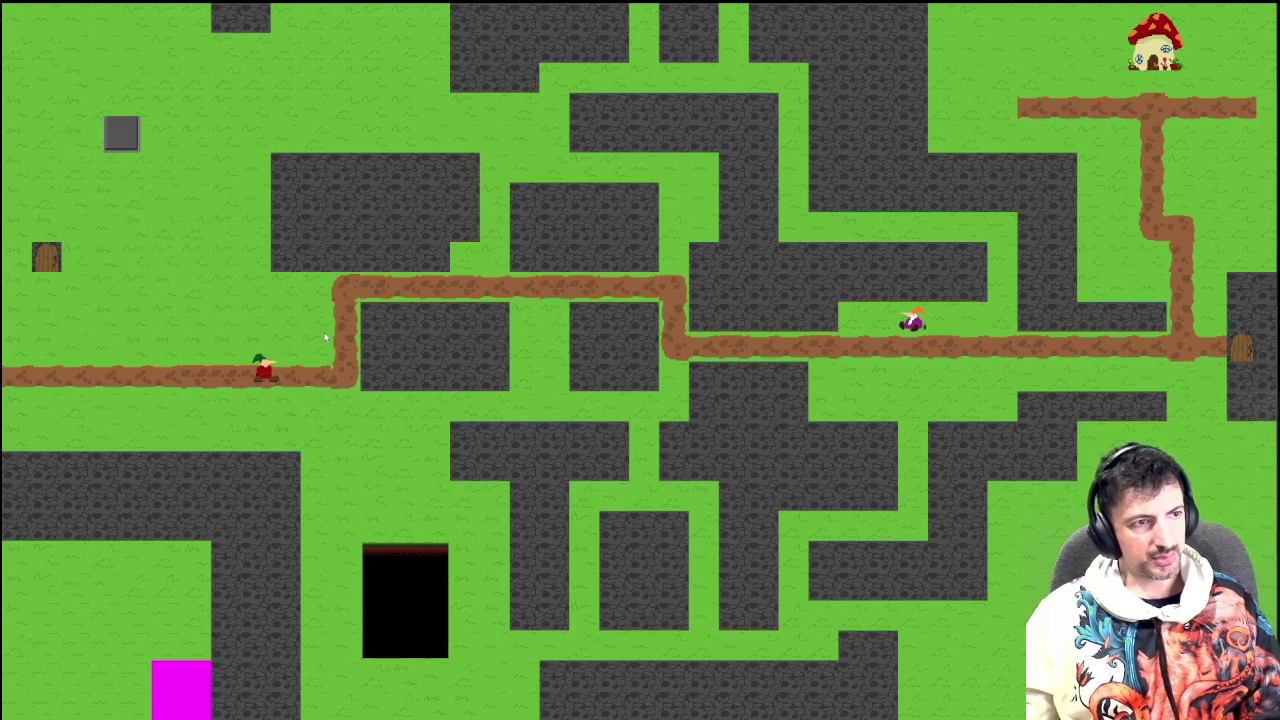
pyautogui.press('Escape')
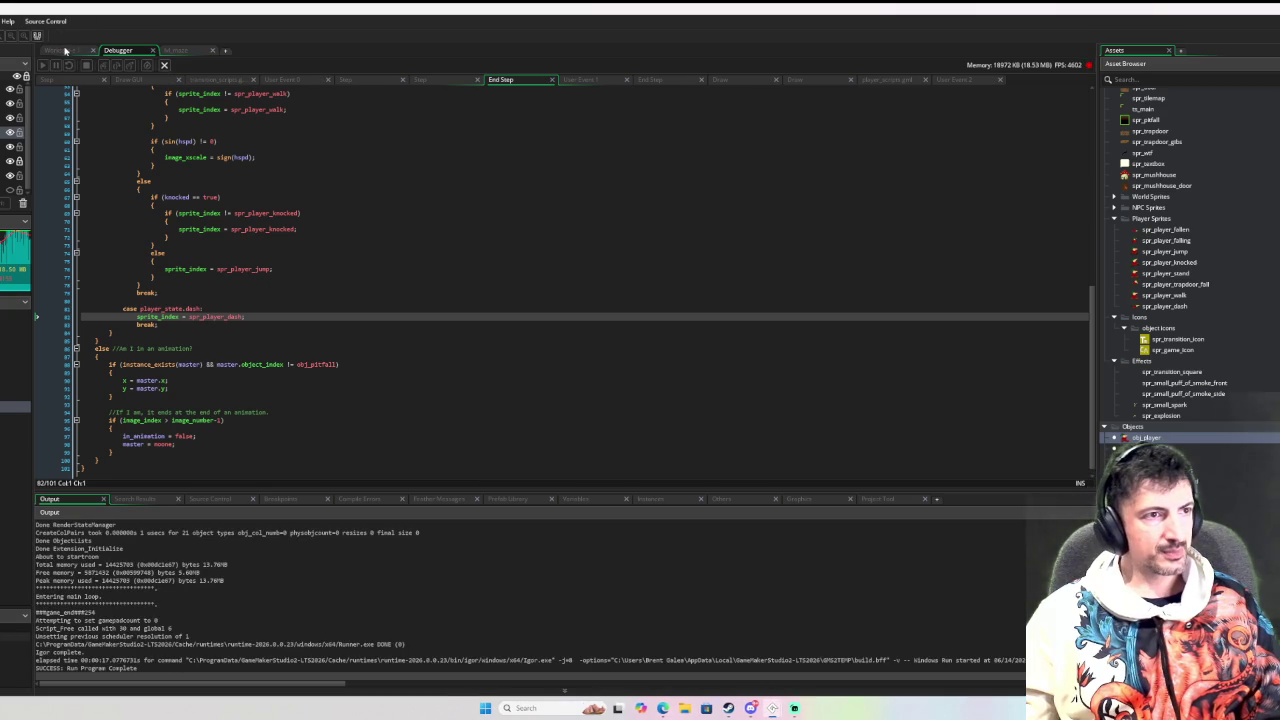
# Scroll player_scripts down to the player_dash_initiate function
pyautogui.scroll(-7, 808, 243)
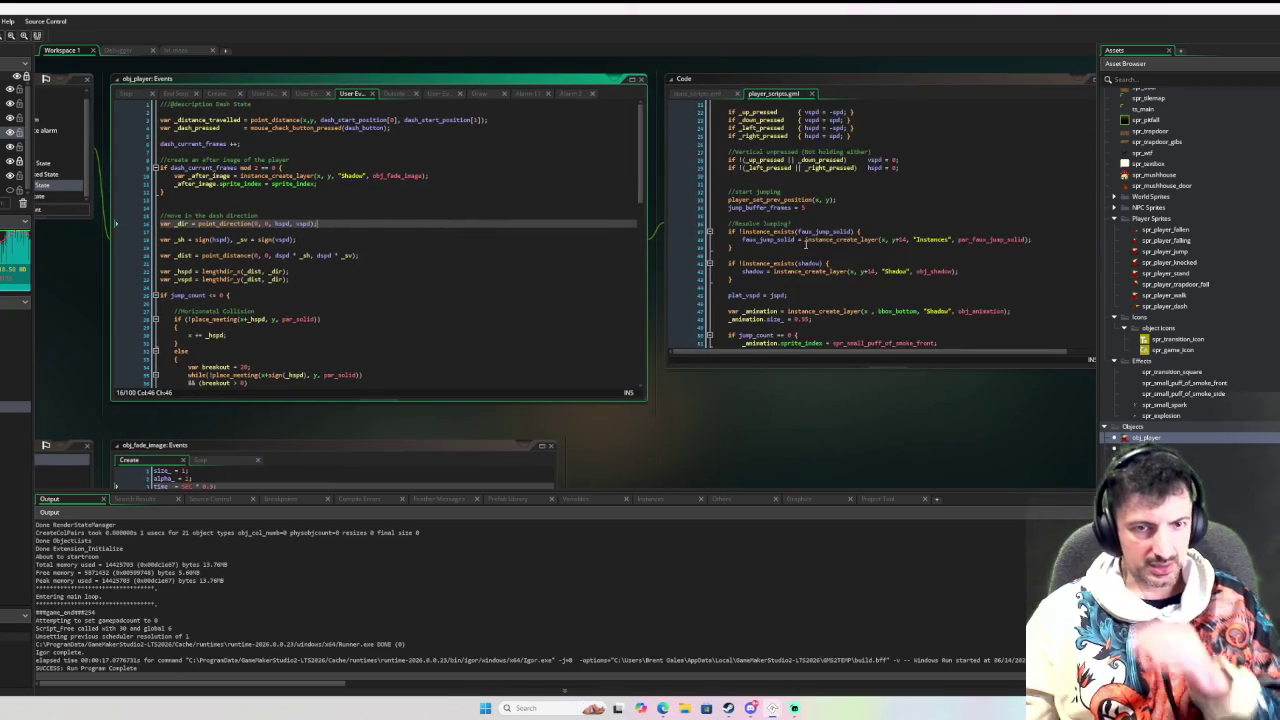
pyautogui.scroll(-15, 815, 250)
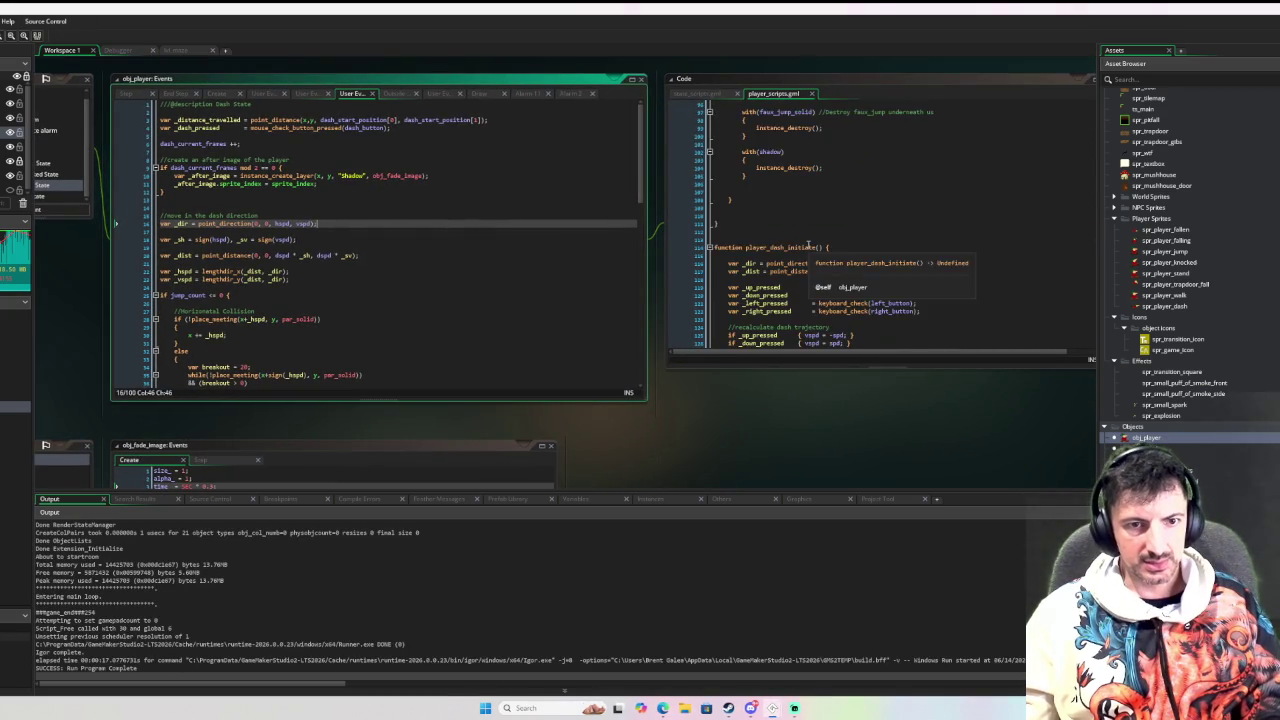
pyautogui.scroll(-2, 848, 269)
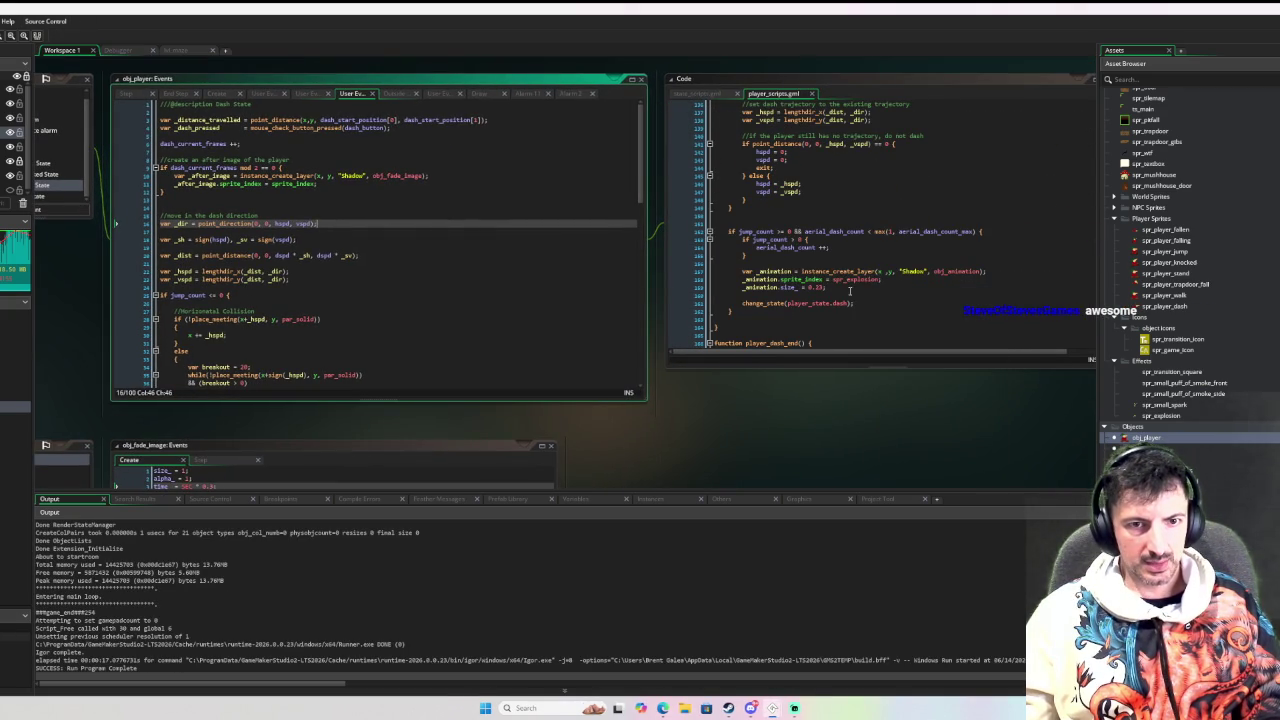
# Set the dash explosion size to 0.3, preview the spr_explosion animation, and debug-run the game
pyautogui.click(823, 287)
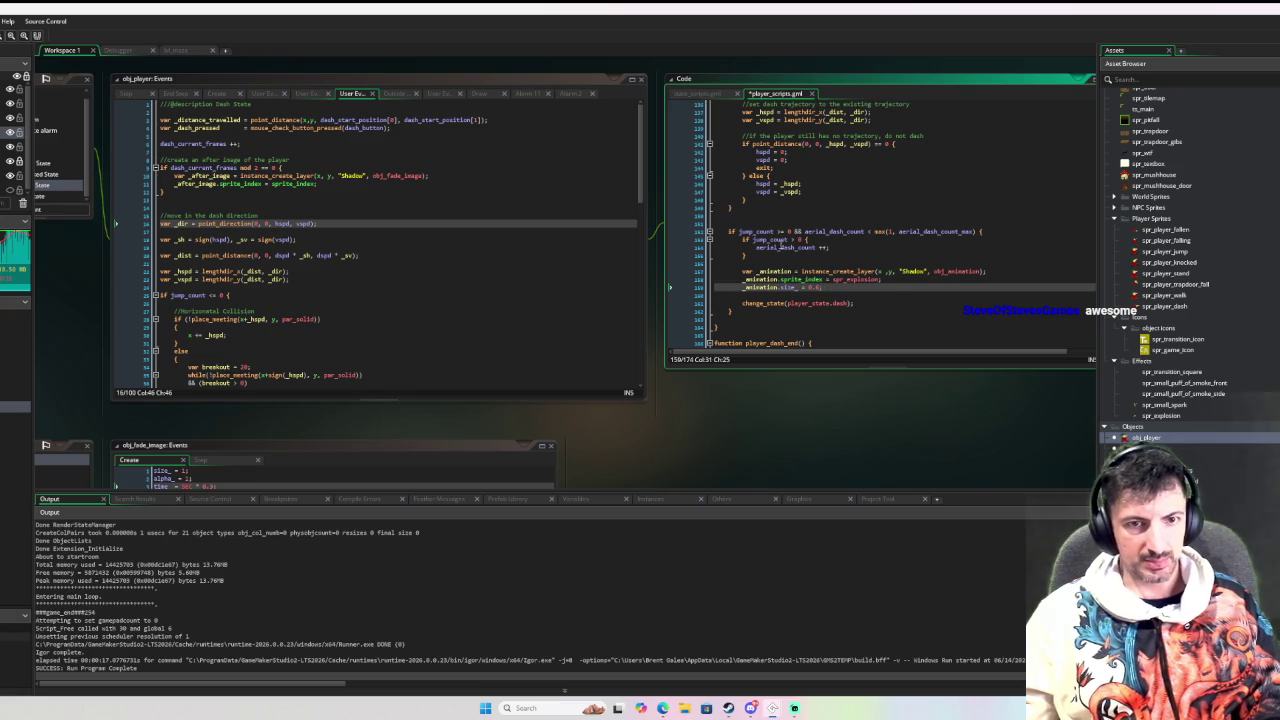
pyautogui.scroll(2, 1217, 474)
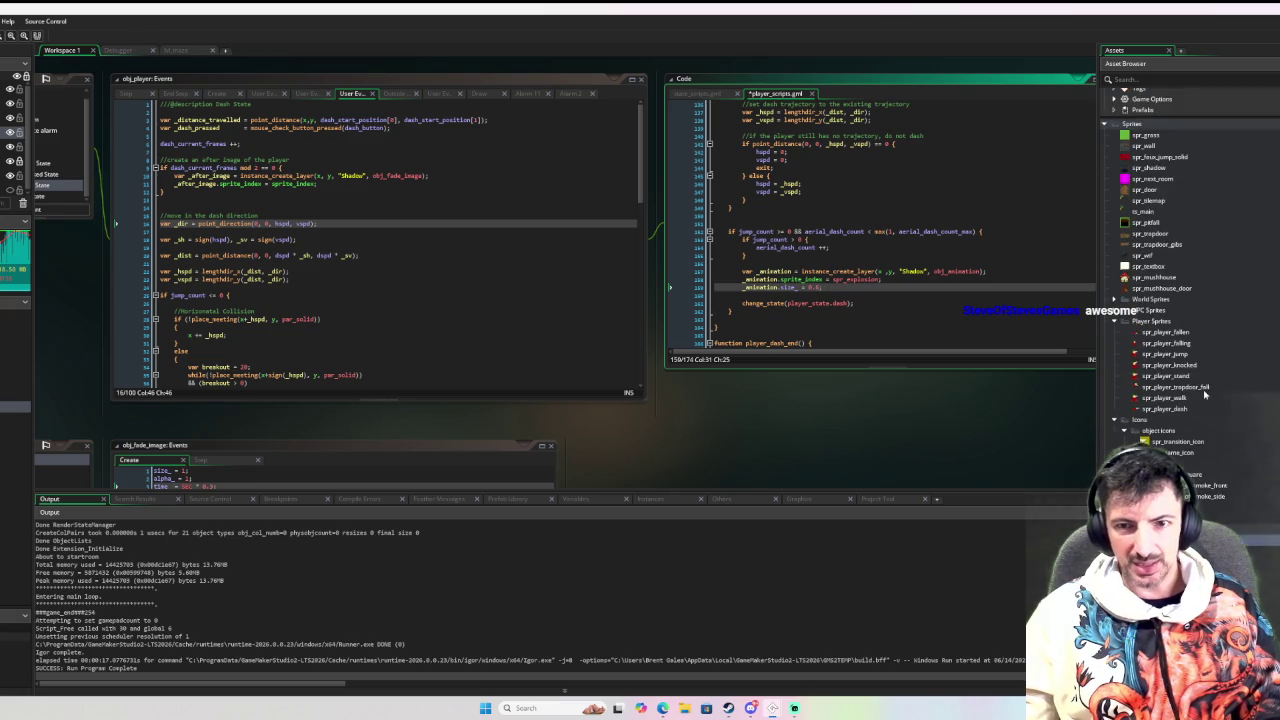
pyautogui.doubleClick(1160, 470)
pyautogui.write('35')
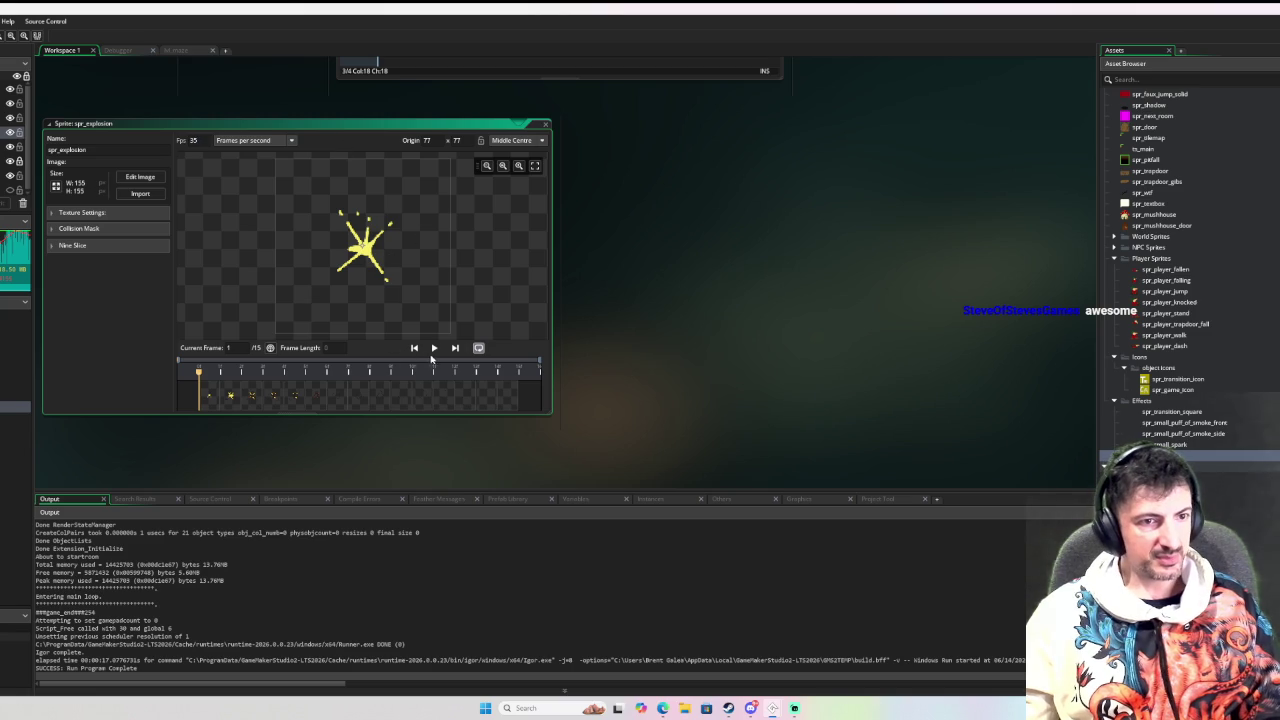
pyautogui.click(434, 348)
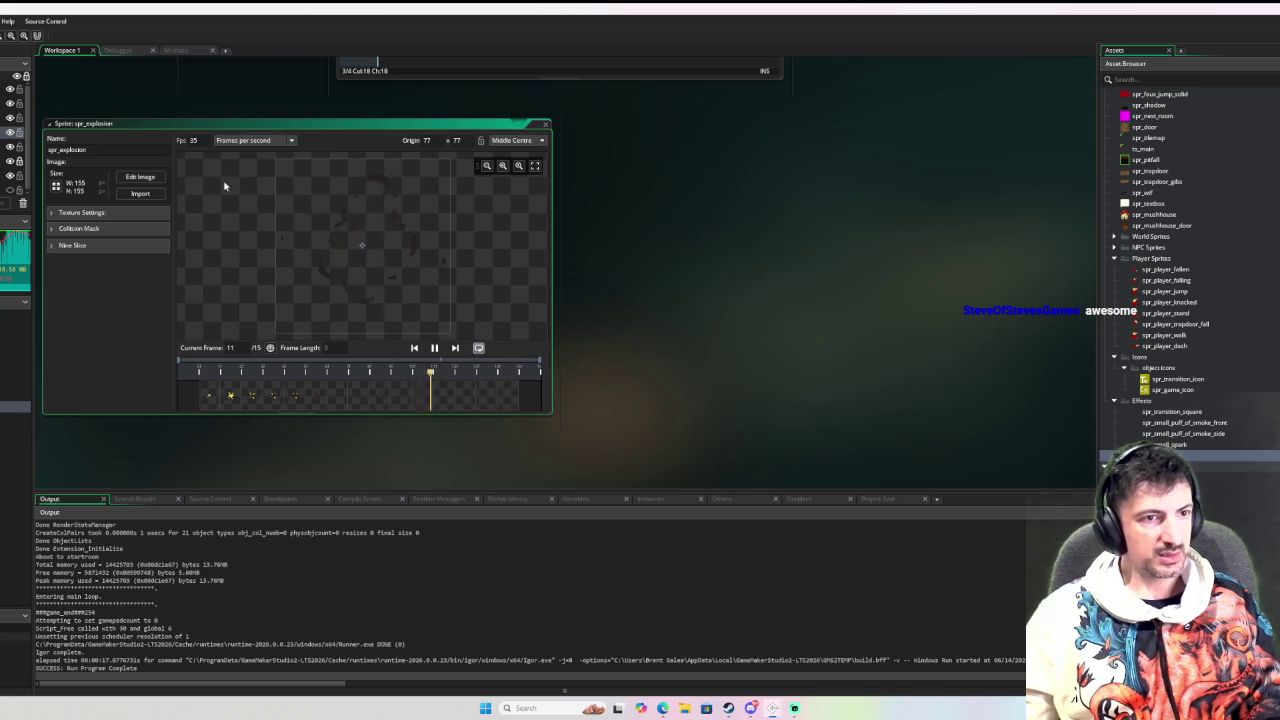
pyautogui.press('F6')
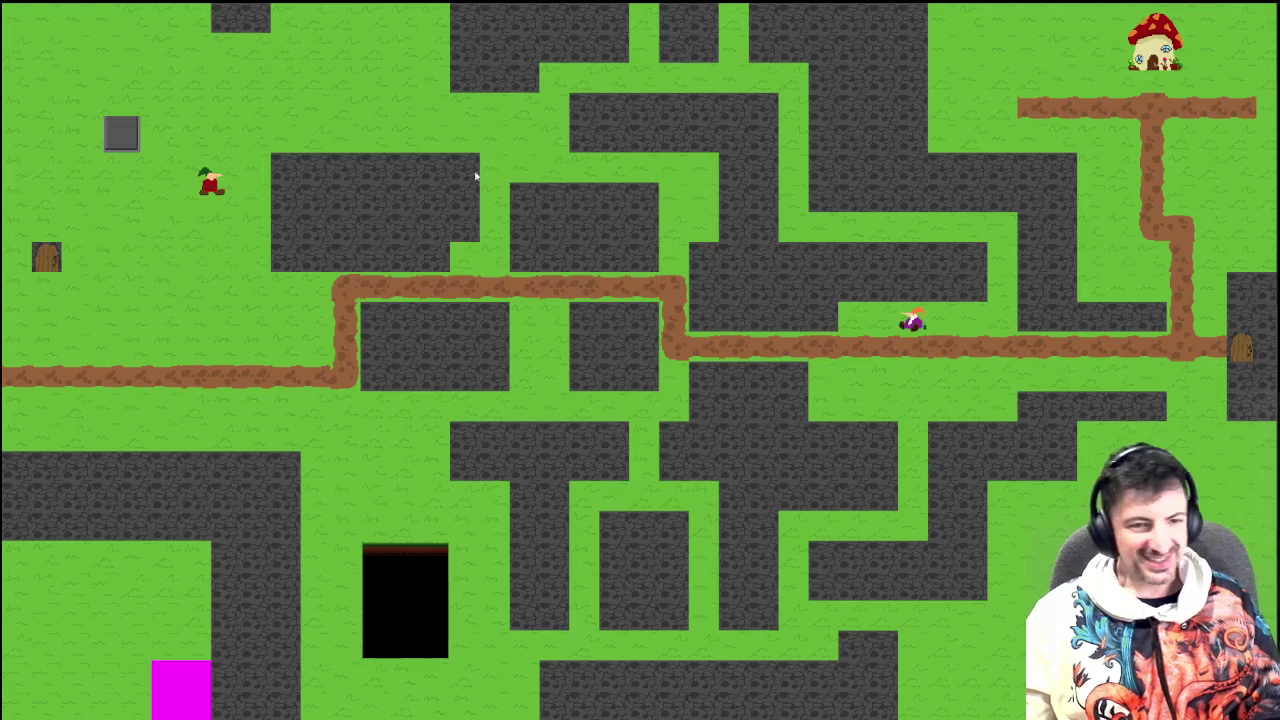
pyautogui.press('space')
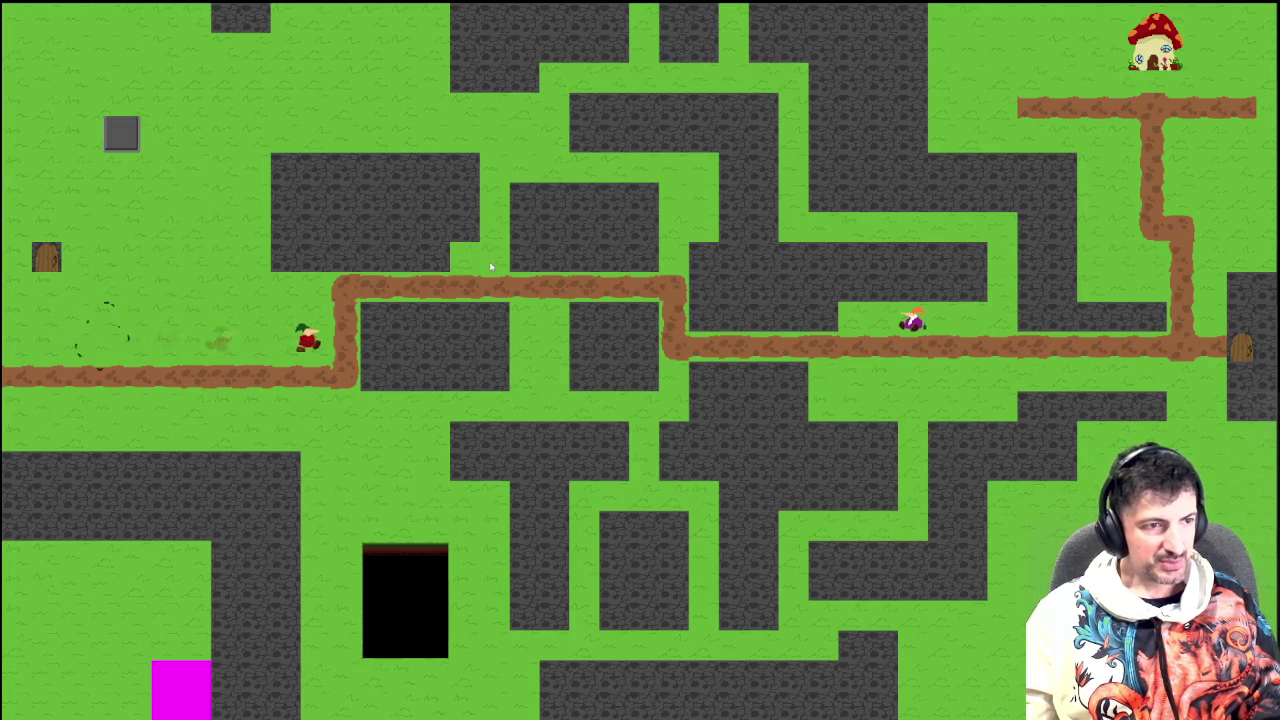
pyautogui.press('space')
pyautogui.press('Left')
pyautogui.press('Up')
pyautogui.press('Right')
pyautogui.press('space')
pyautogui.press('Right')
pyautogui.press('Down')
pyautogui.press('Left')
pyautogui.press('Up')
pyautogui.press('space')
pyautogui.press('Up')
pyautogui.press('Right')
pyautogui.press('Down')
pyautogui.press('Left')
pyautogui.press('Up')
pyautogui.press('space')
pyautogui.press('Left')
pyautogui.press('Down')
pyautogui.press('Right')
pyautogui.press('space')
pyautogui.press('Down')
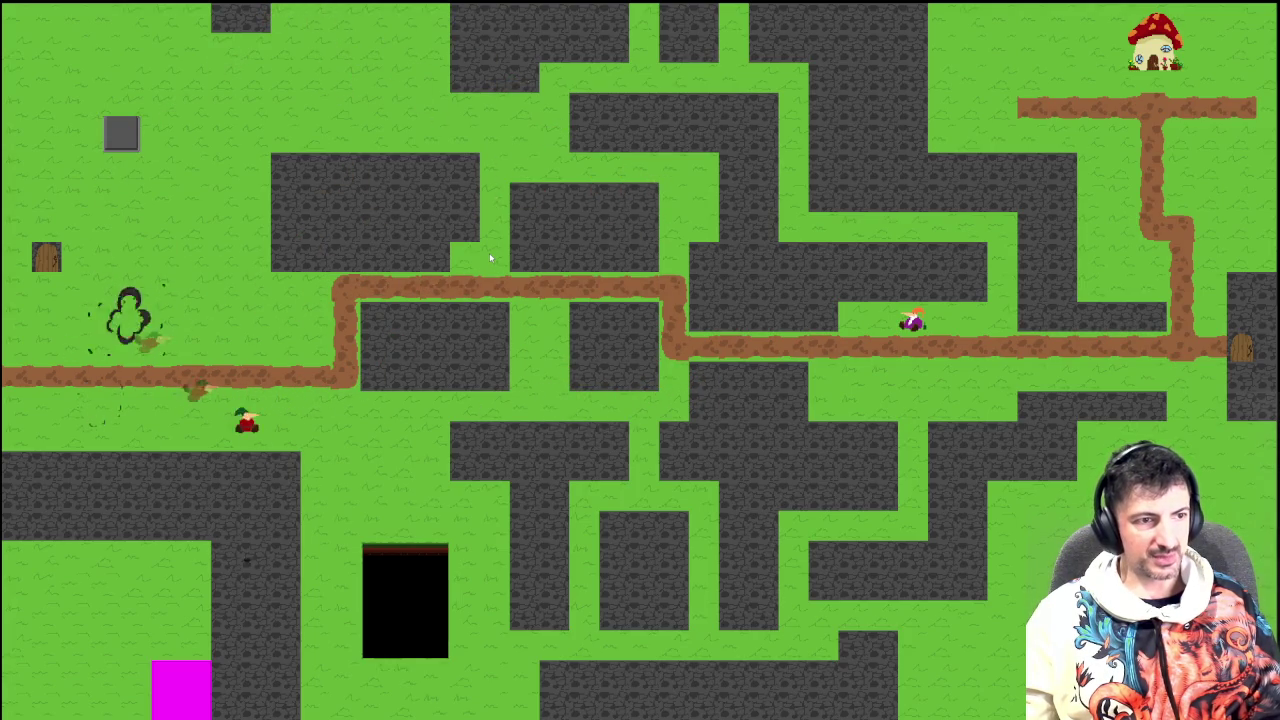
pyautogui.press('Up')
pyautogui.press('Left')
pyautogui.press('Right')
pyautogui.press('space')
pyautogui.press('Down')
pyautogui.press('Left')
pyautogui.press('Left')
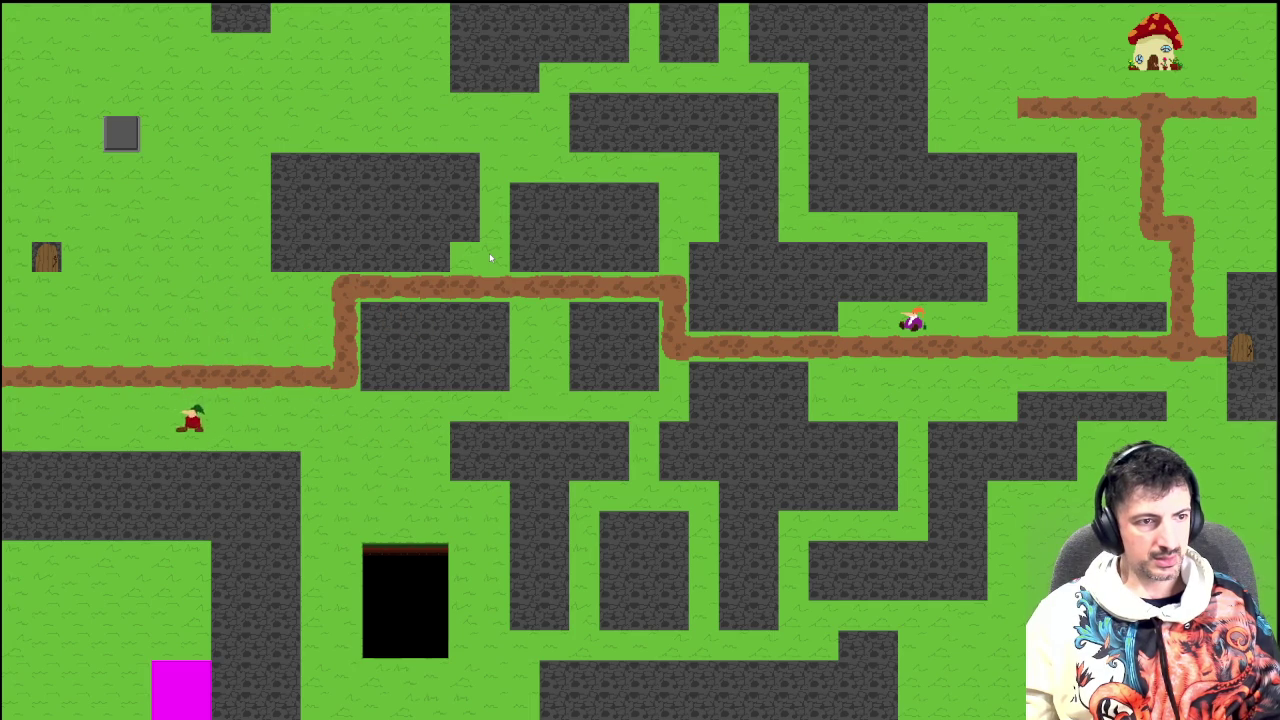
pyautogui.press('Right')
pyautogui.press('space')
pyautogui.press('Down')
pyautogui.press('Left')
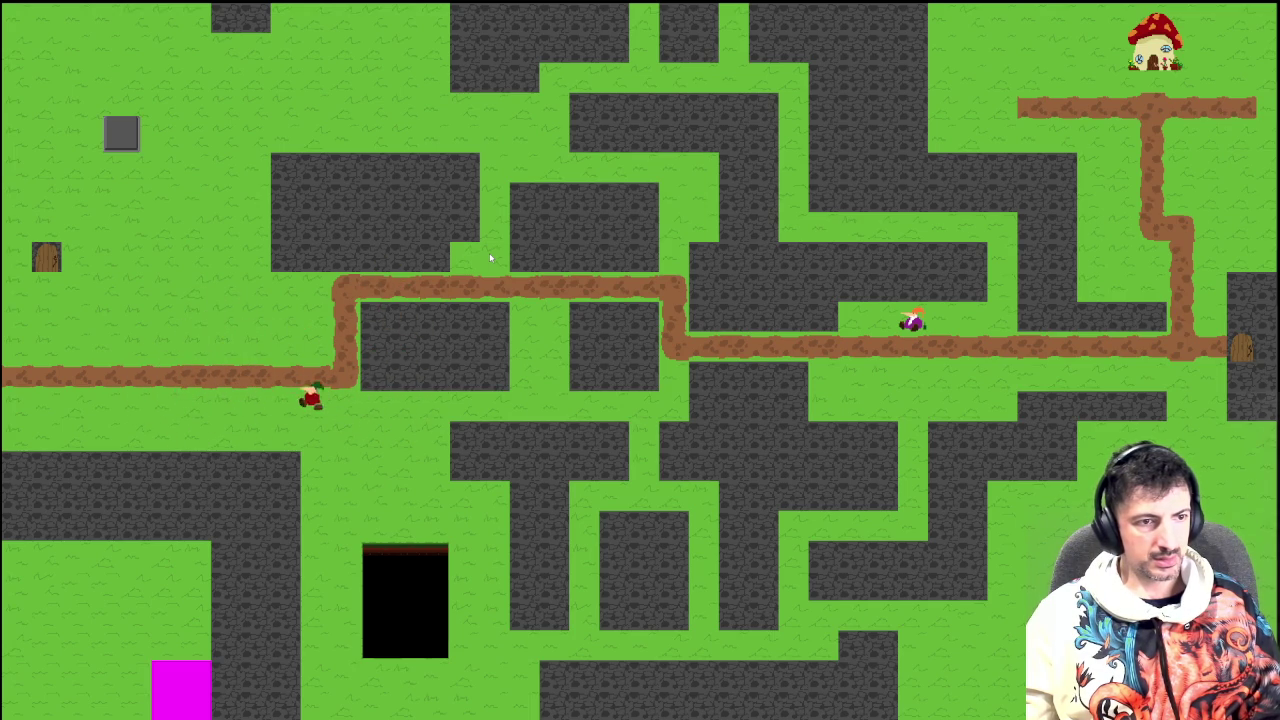
pyautogui.press('Right')
pyautogui.press('Left')
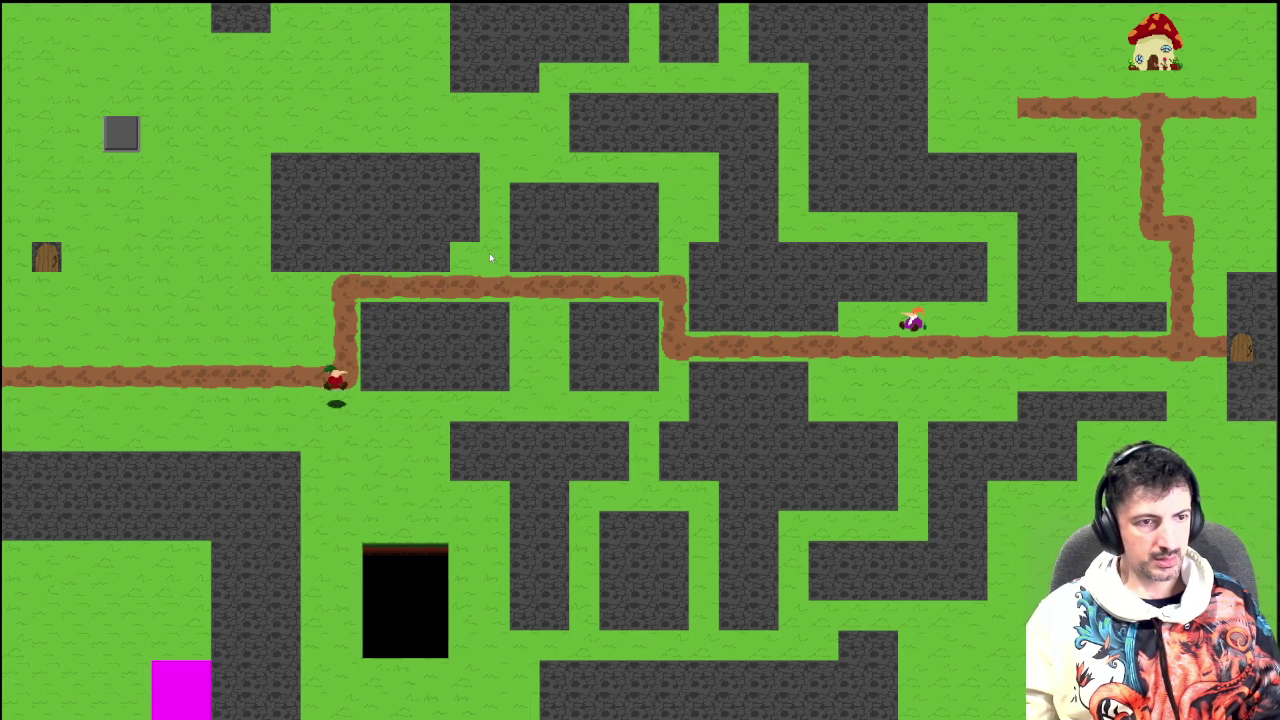
pyautogui.press('Left')
pyautogui.press('Right')
pyautogui.press('space')
pyautogui.press('Down')
pyautogui.press('Left')
pyautogui.press('space')
pyautogui.press('Down')
pyautogui.press('Left')
pyautogui.press('Right')
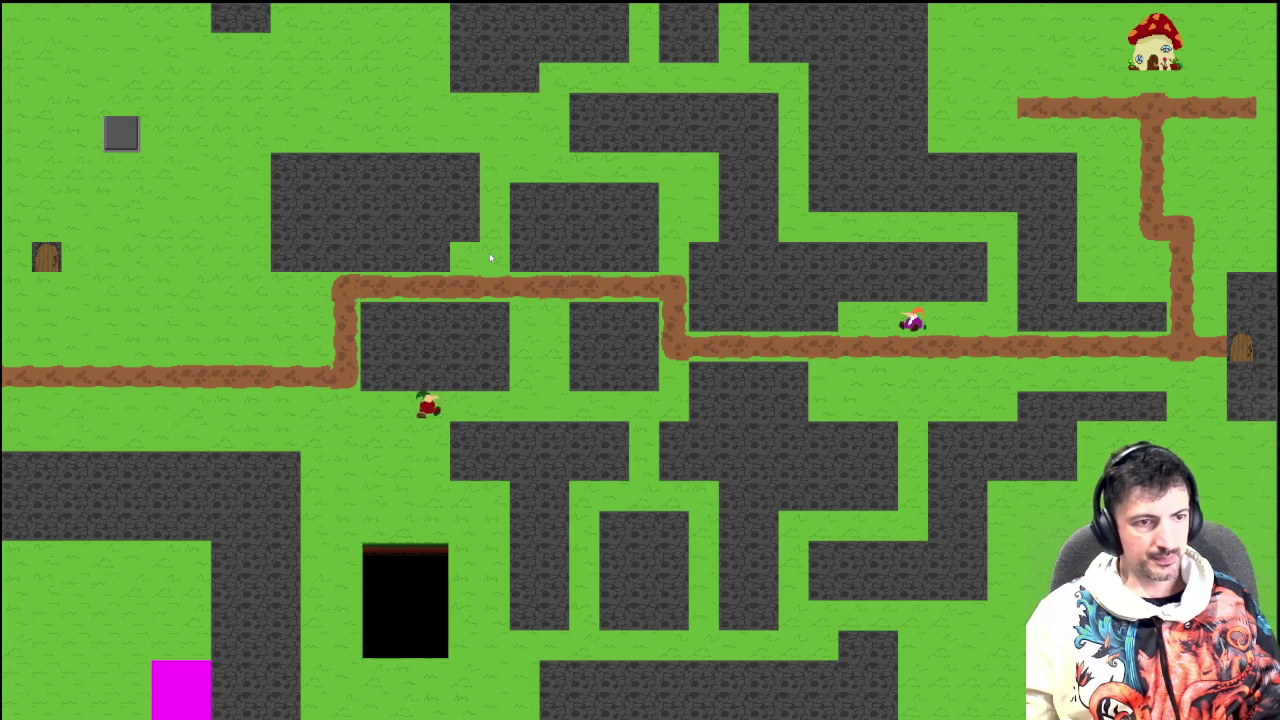
pyautogui.press('Left')
pyautogui.press('Right')
pyautogui.press('Left')
pyautogui.press('Down')
pyautogui.press('Right')
pyautogui.press('Left')
pyautogui.press('Down')
pyautogui.press('Left')
pyautogui.press('Left')
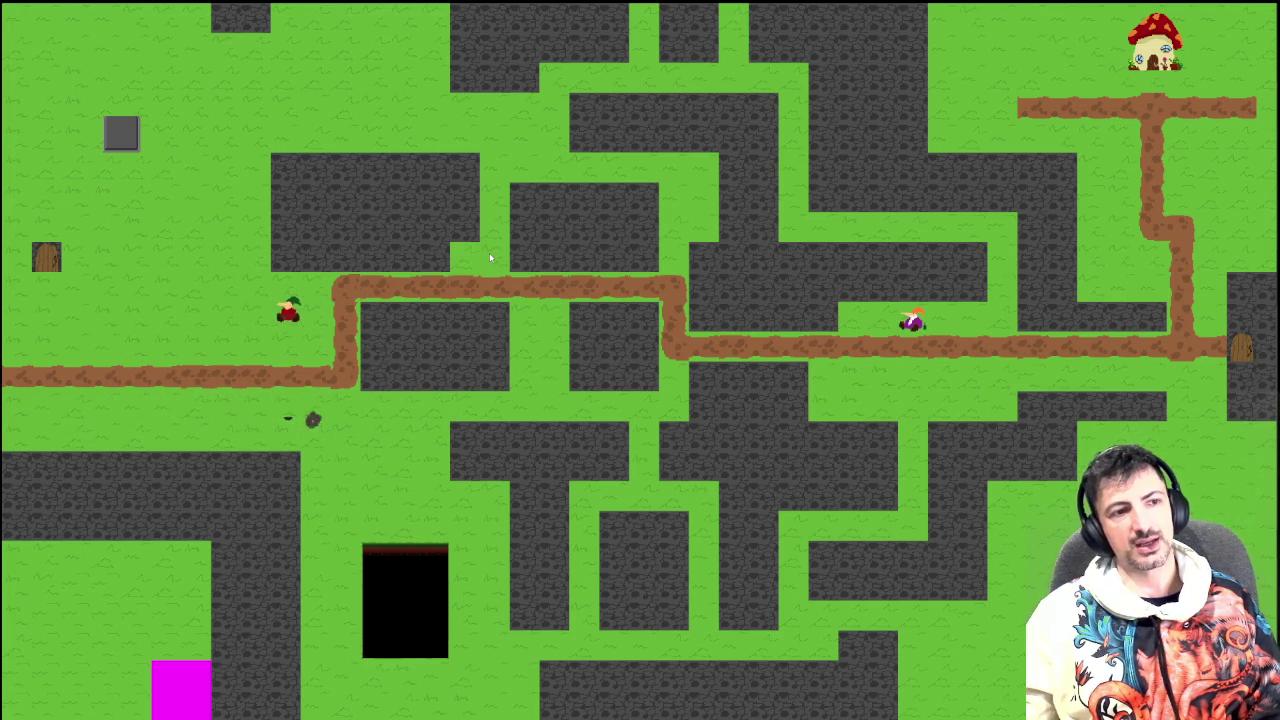
pyautogui.press('Down')
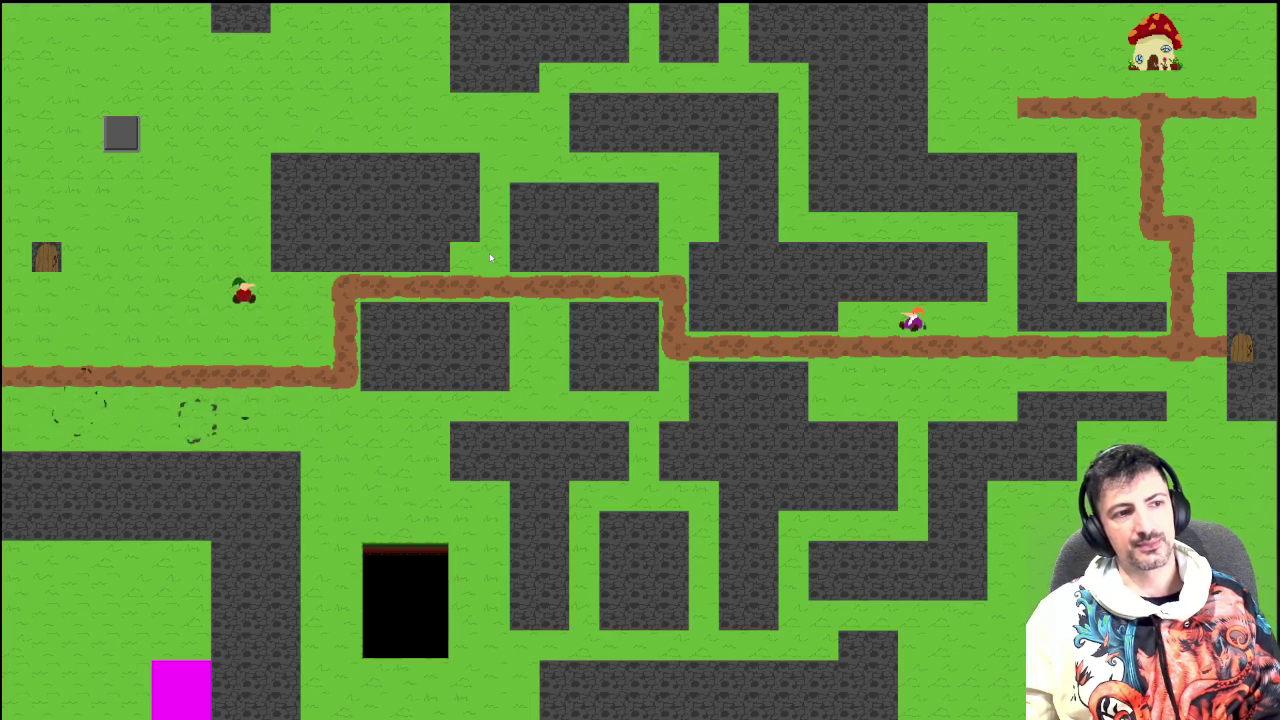
pyautogui.press('Right')
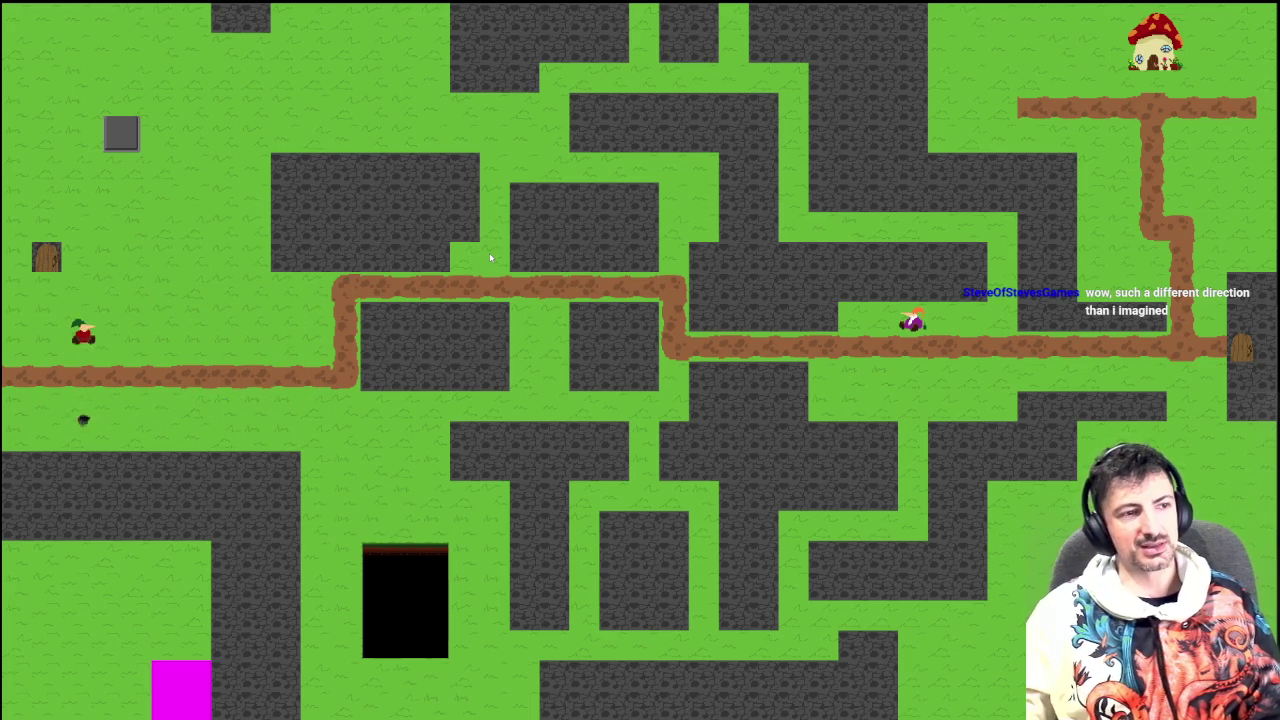
pyautogui.press('Right')
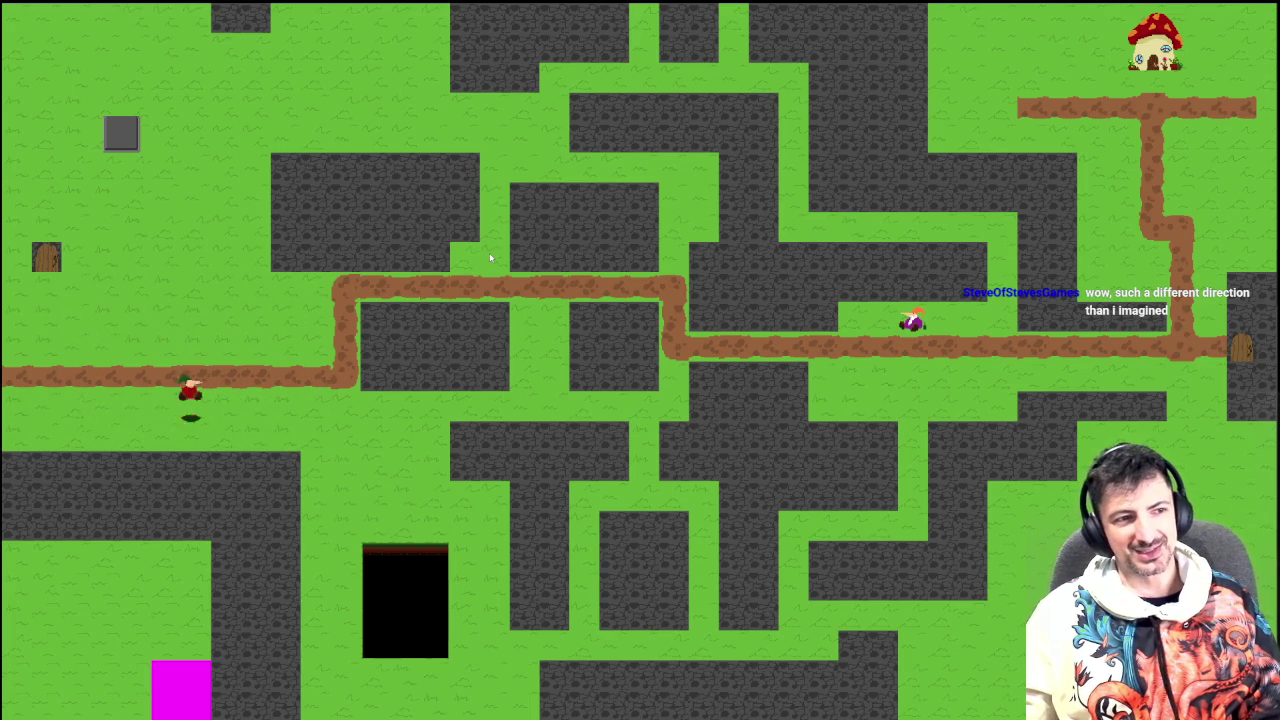
pyautogui.press('Left')
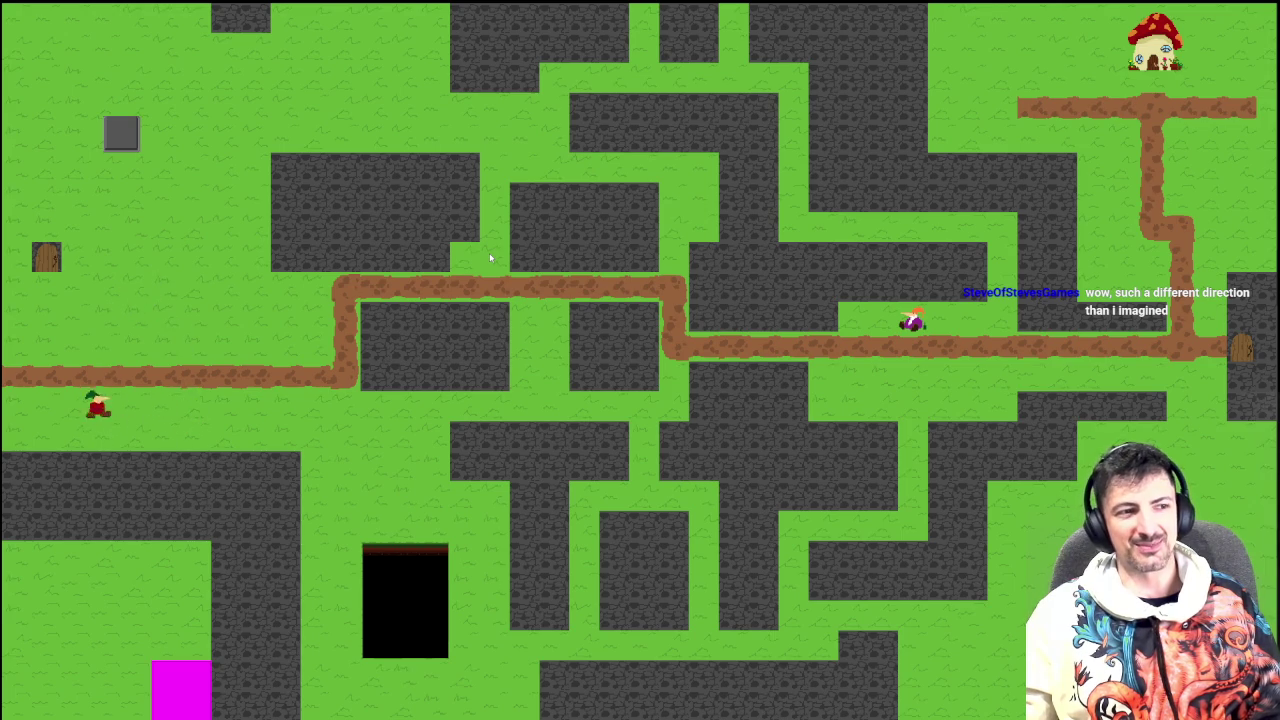
pyautogui.press('Right')
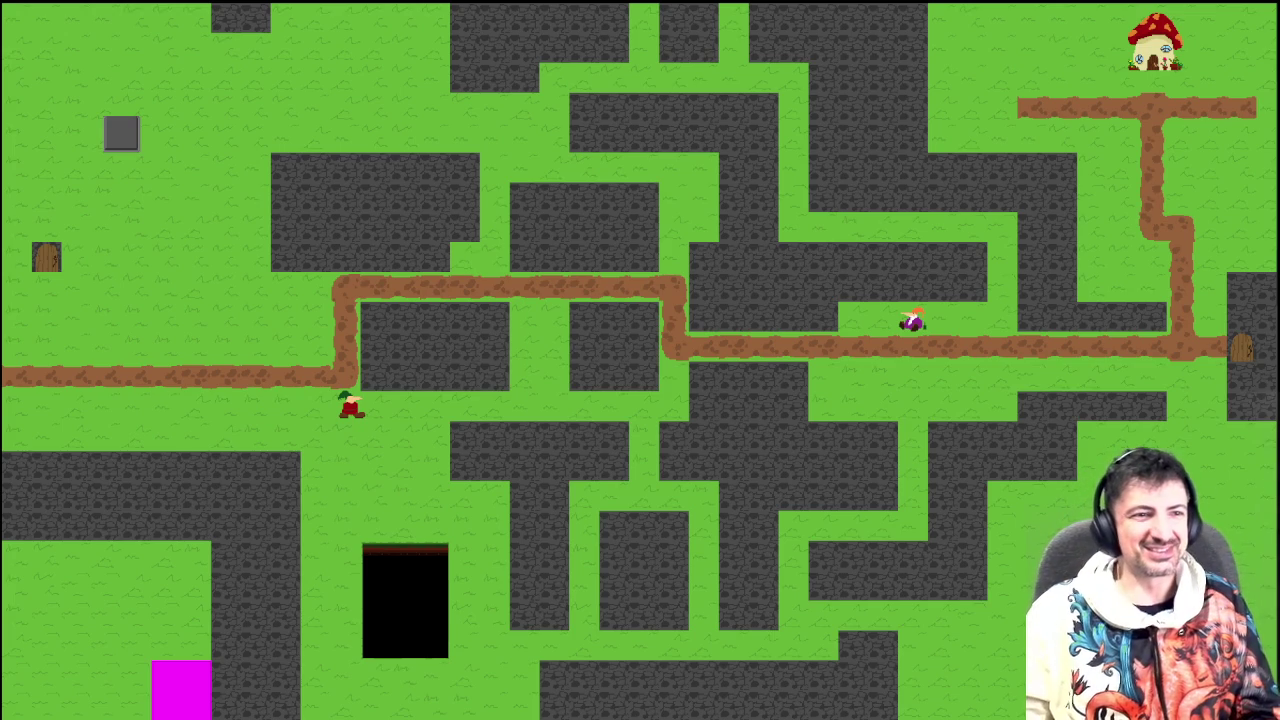
# Run the gnome around the maze, over the grey switch and off the top edge, then window the game with F11
pyautogui.press('Left')
pyautogui.press('Up')
pyautogui.press('Right')
pyautogui.press('Down')
pyautogui.press('Right')
pyautogui.press('Up')
pyautogui.press('Left')
pyautogui.press('Left')
pyautogui.press('Down')
pyautogui.press('Up')
pyautogui.press('Right')
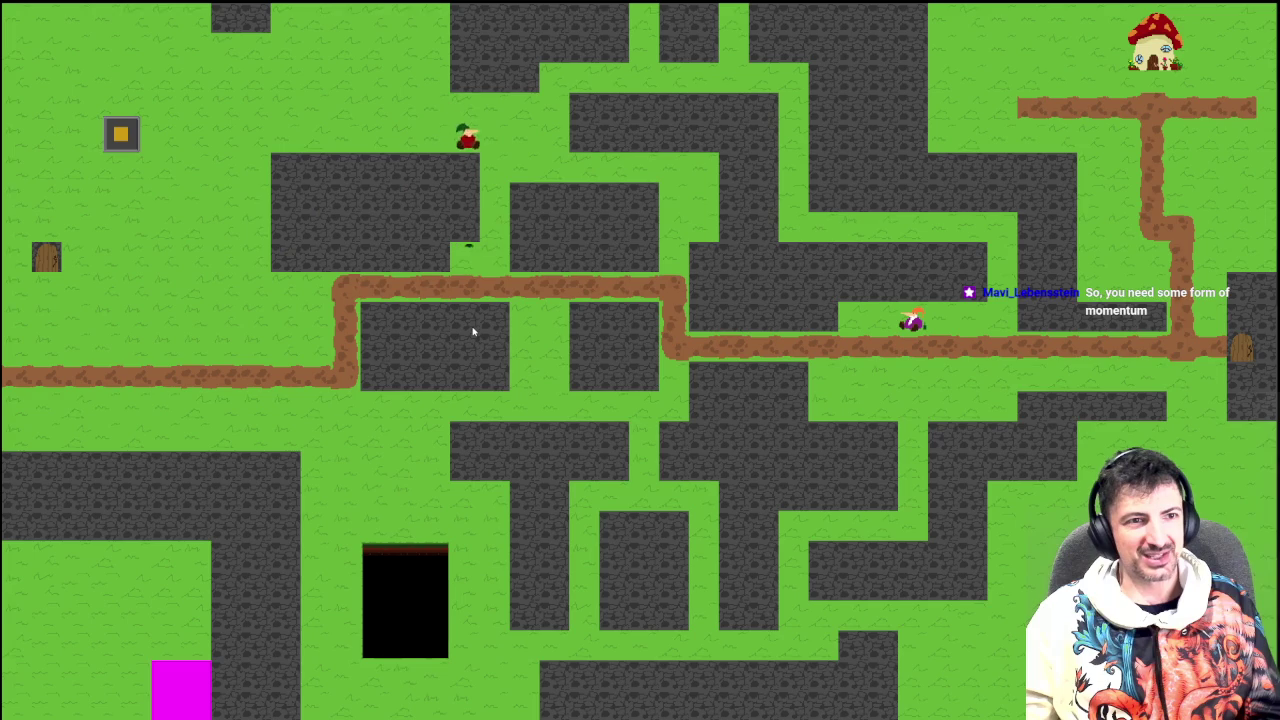
pyautogui.press('Up')
pyautogui.press('Left')
pyautogui.press('Down')
pyautogui.press('Down')
pyautogui.press('Right')
pyautogui.press('Up')
pyautogui.press('Down')
pyautogui.press('Left')
pyautogui.press('Up')
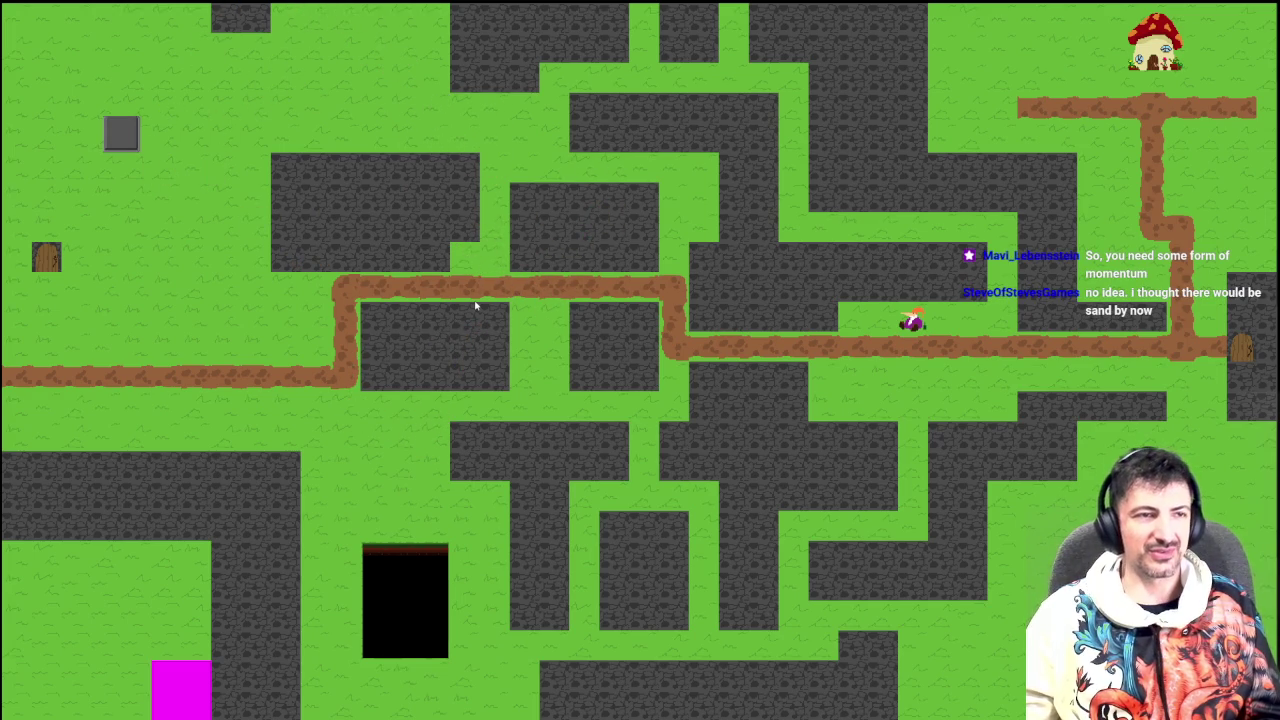
pyautogui.press('Right')
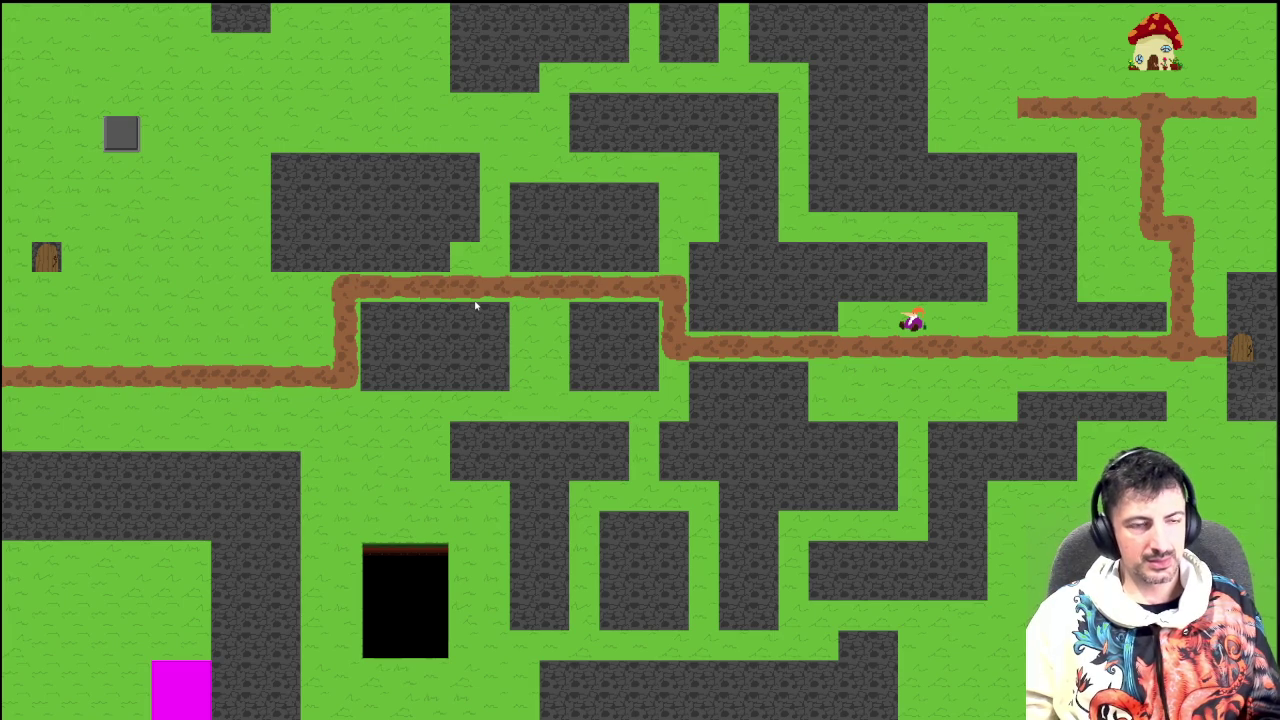
pyautogui.press('F11')
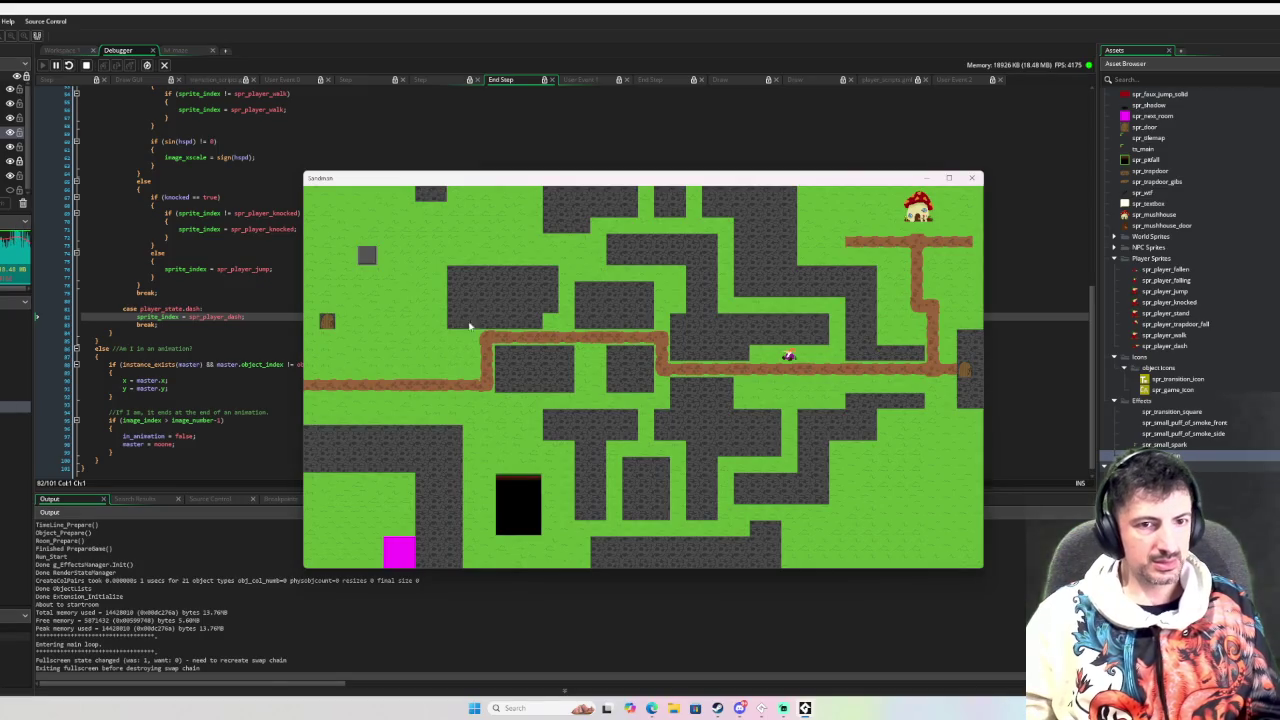
# Stop the game and bring up obj_player's Outside Room event code
pyautogui.click(88, 65)
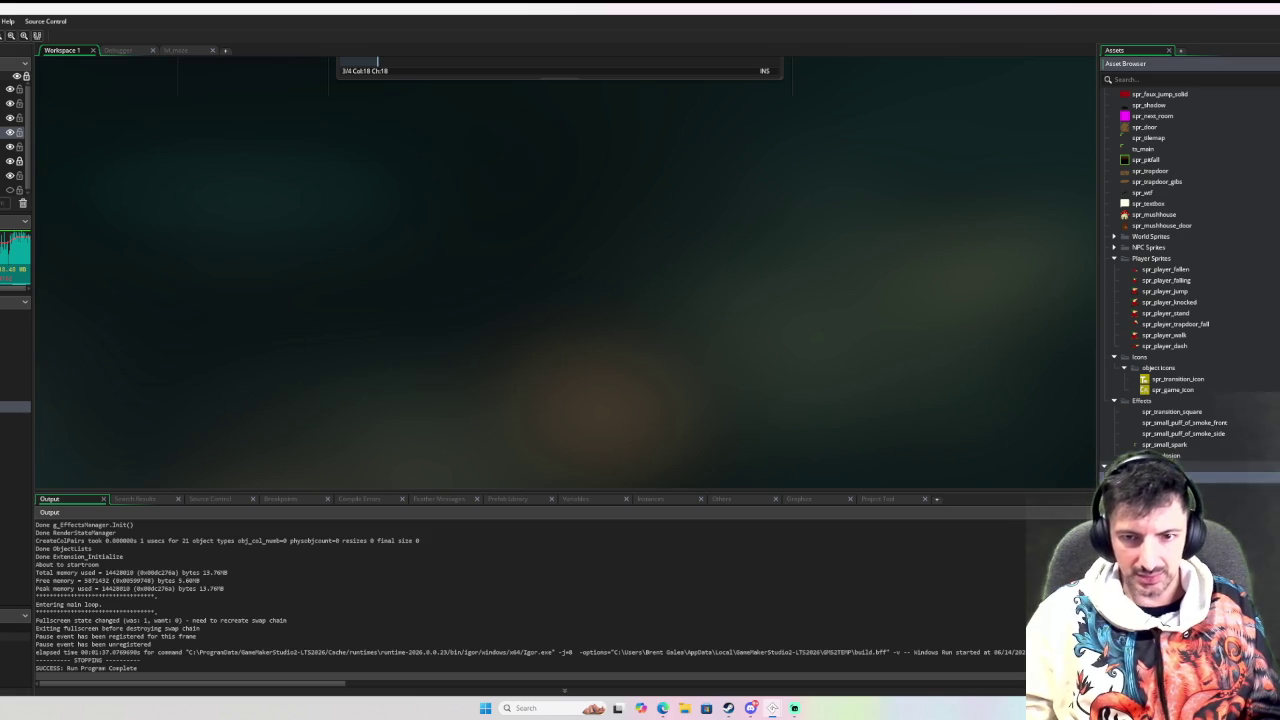
pyautogui.scroll(3, 600, 352)
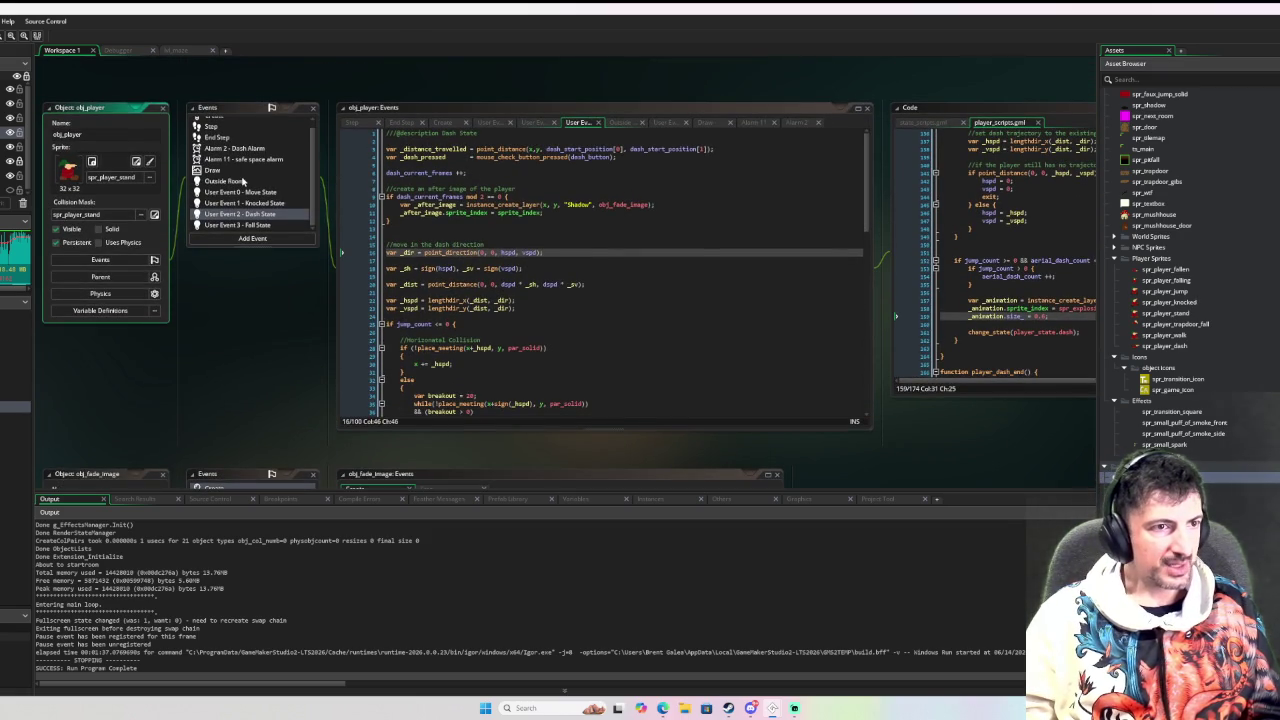
pyautogui.click(224, 181)
# Insert show_debug_message("outside room") at the top of the Outside Room code and rerun the game
pyautogui.click(441, 141)
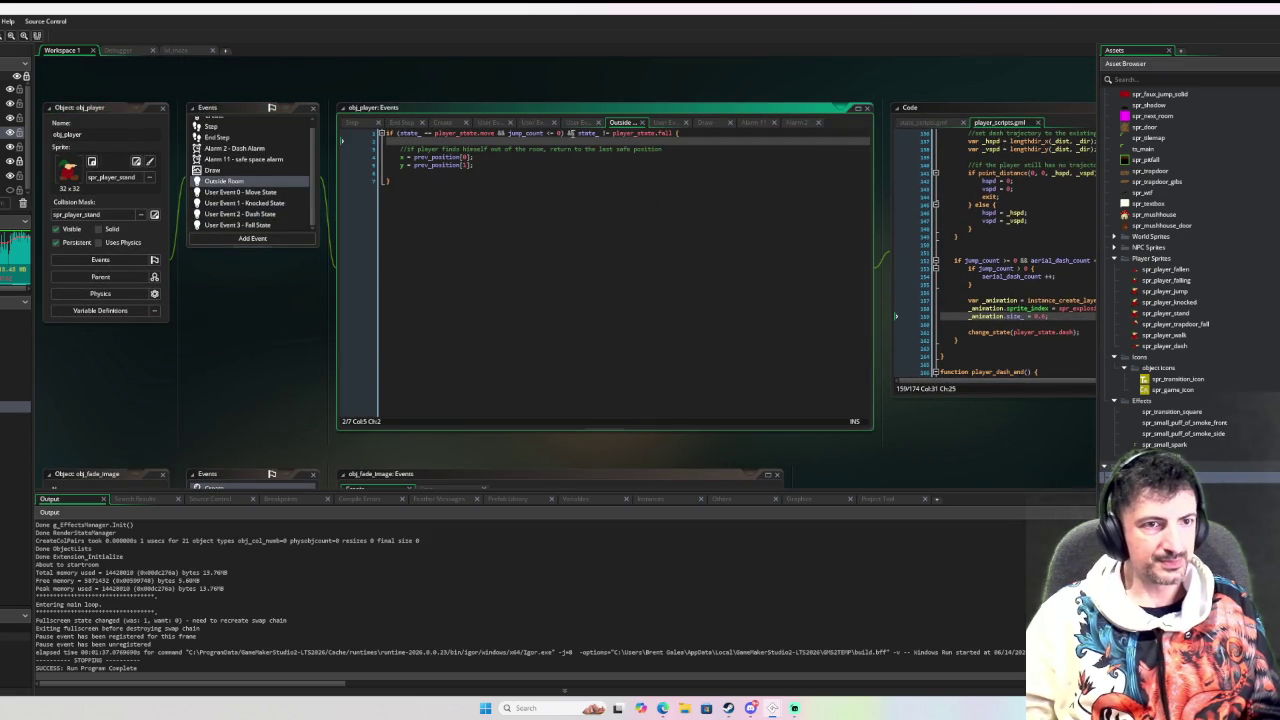
pyautogui.press('Up')
pyautogui.press('Return')
pyautogui.press('Return')
pyautogui.press('Up')
pyautogui.press('Up')
pyautogui.press('Return')
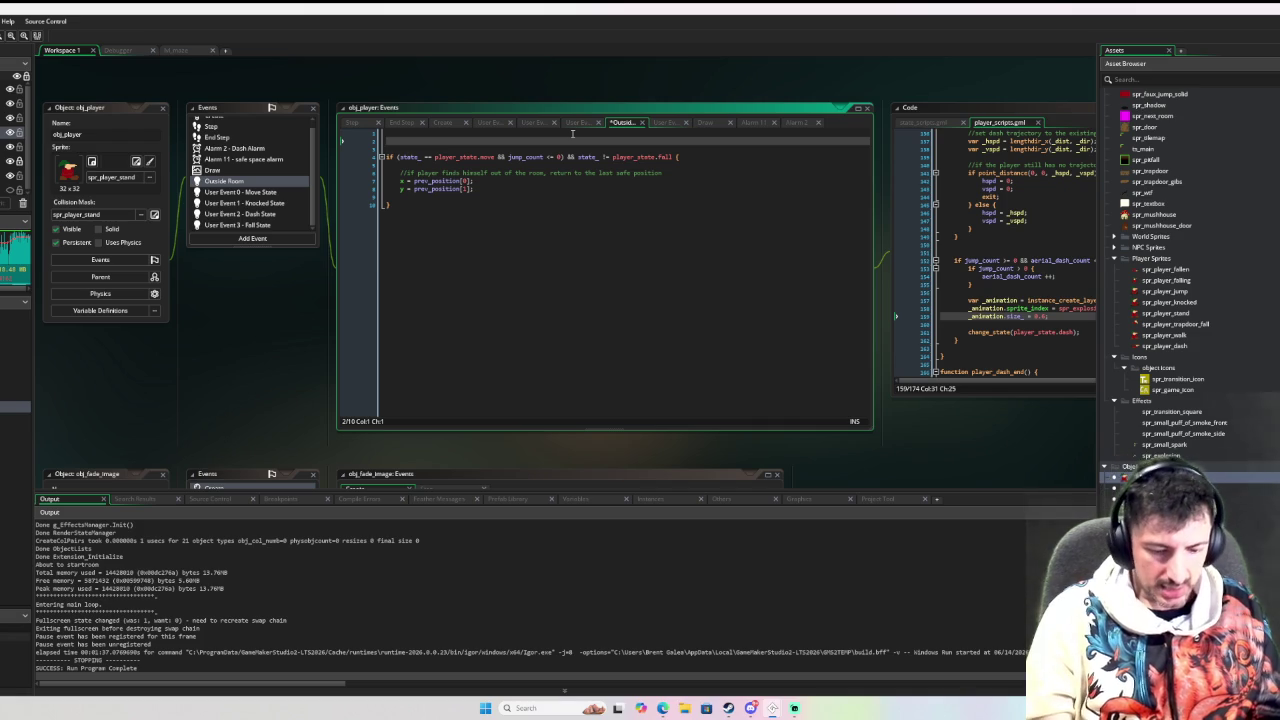
pyautogui.write('show_debug')
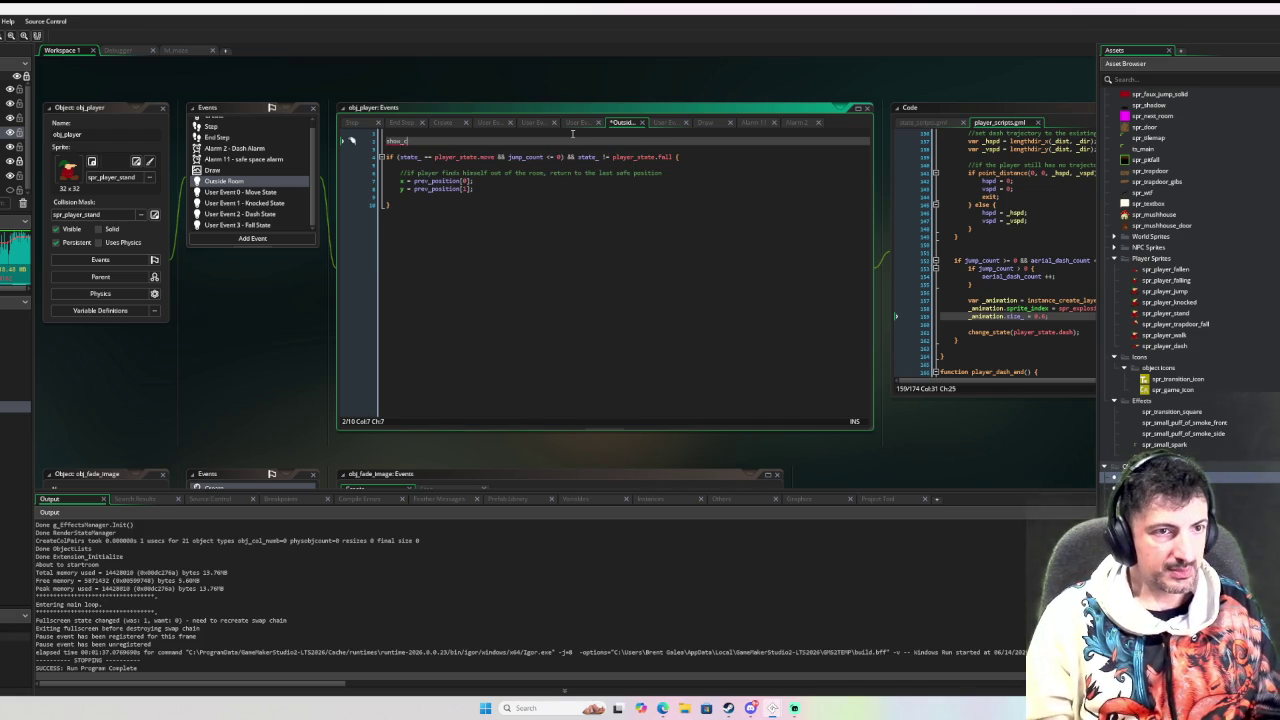
pyautogui.press('Down')
pyautogui.press('Return')
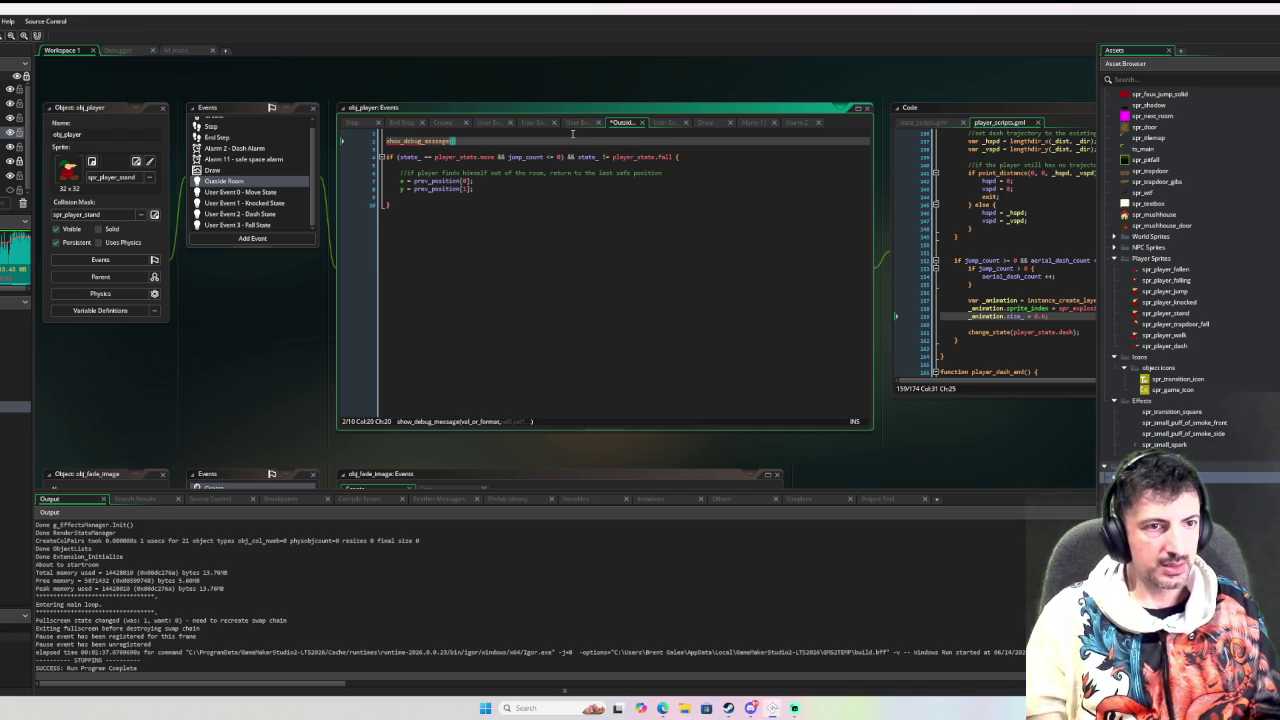
pyautogui.write('"')
pyautogui.write('outside room')
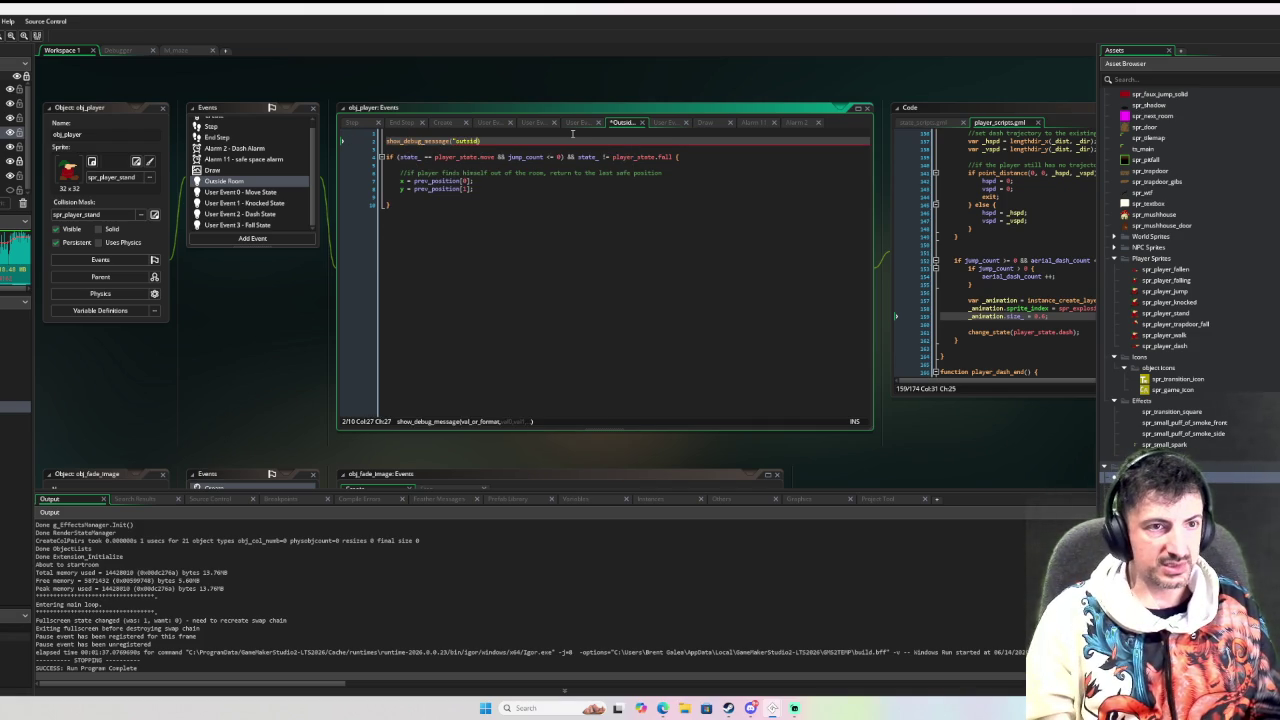
pyautogui.press('End')
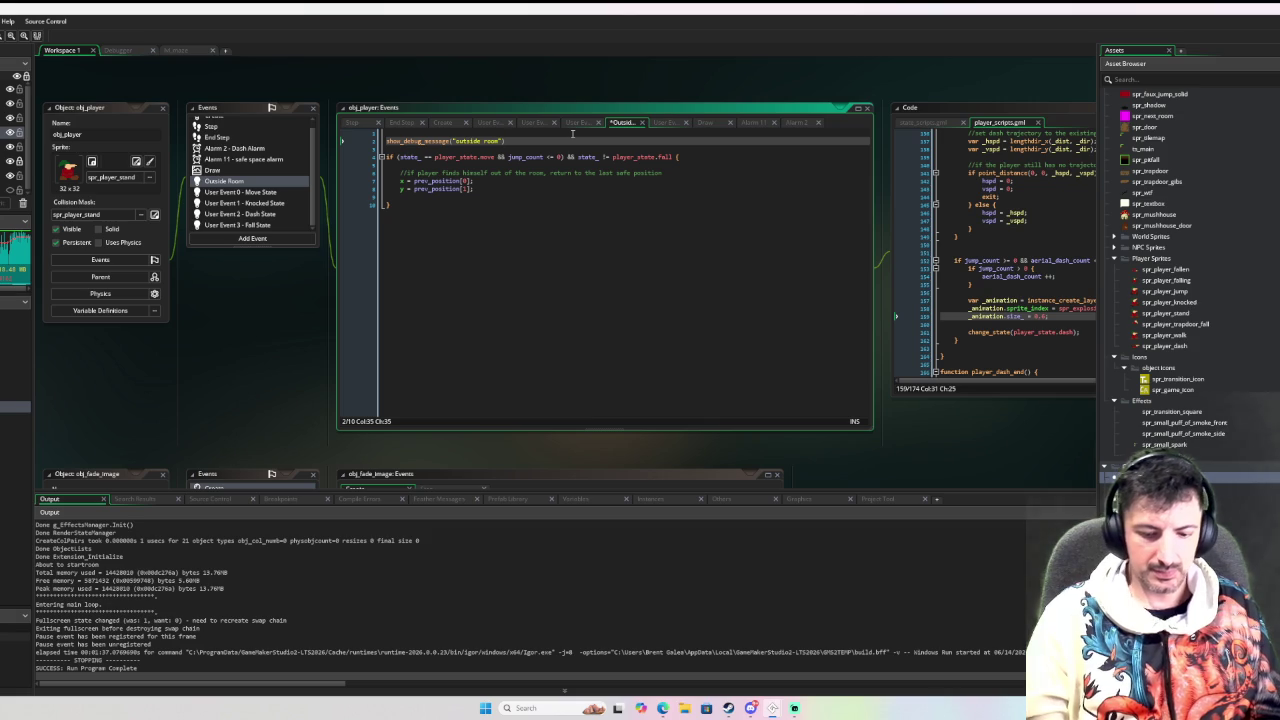
pyautogui.press('F6')
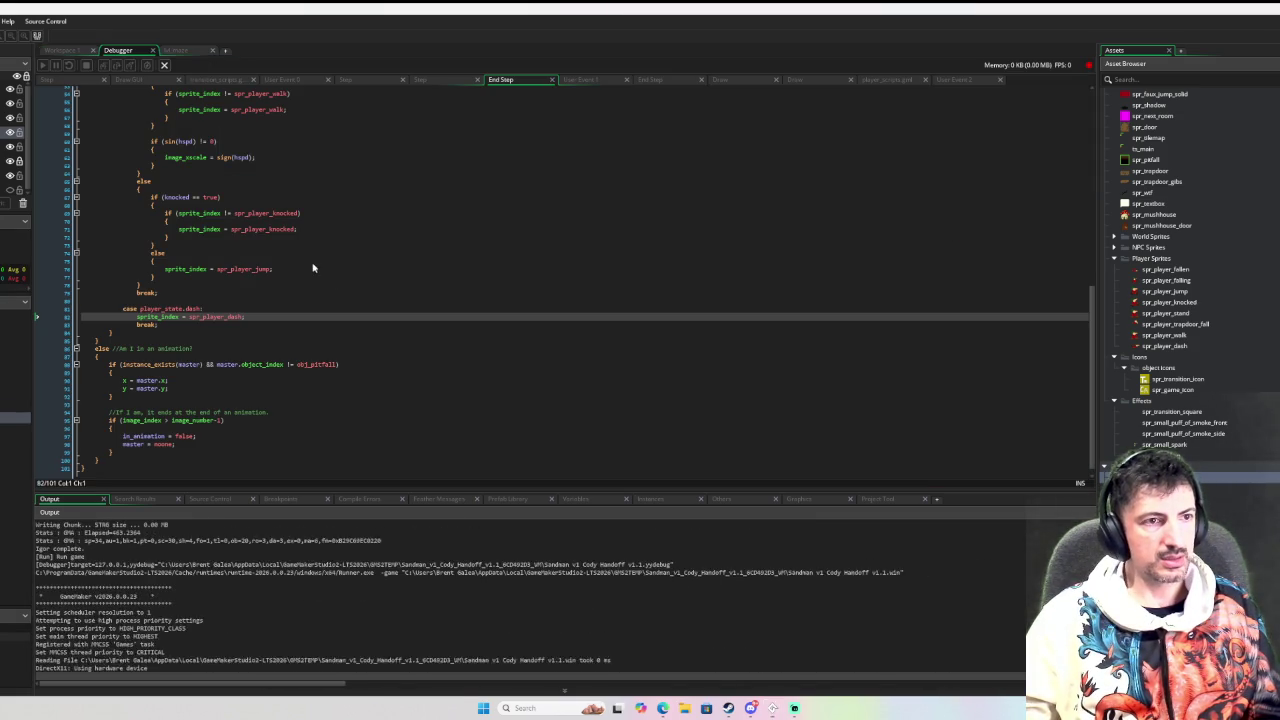
# Walk the gnome off the top edge, window the game, and check the Output log for 'outside room'
pyautogui.press('Up')
pyautogui.press('Right')
pyautogui.press('Up')
pyautogui.press('Right')
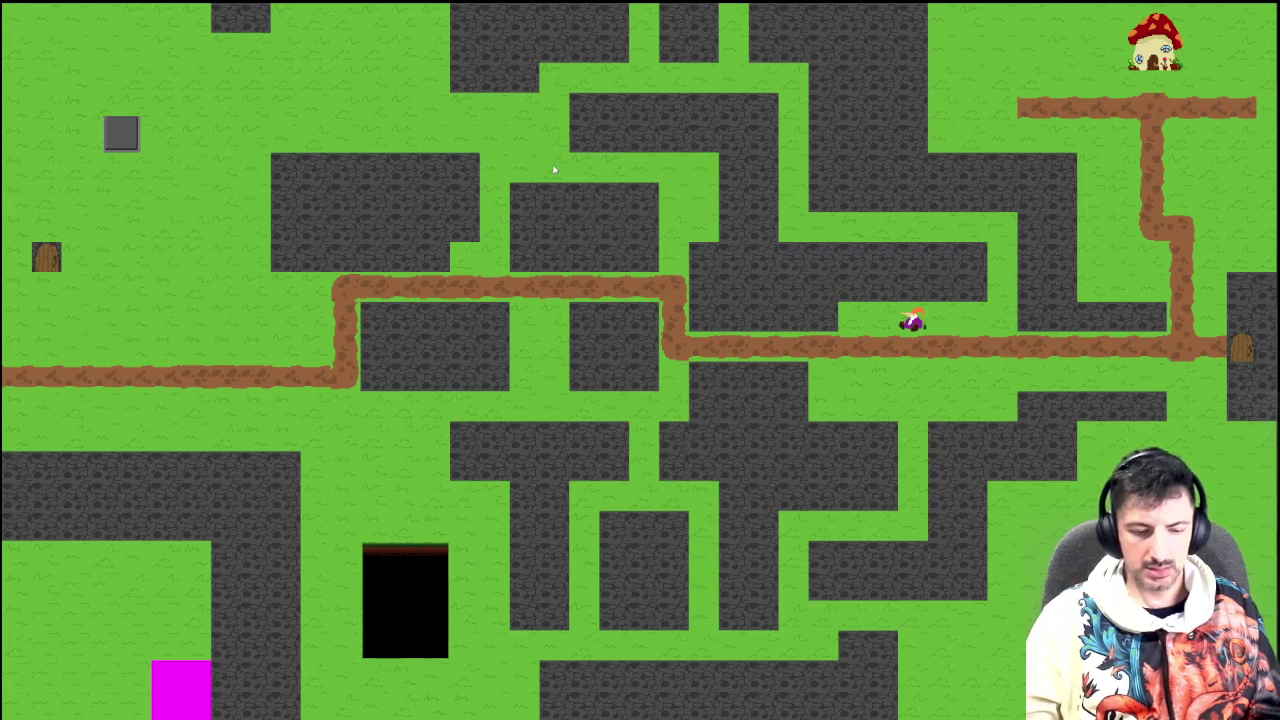
pyautogui.press('F11')
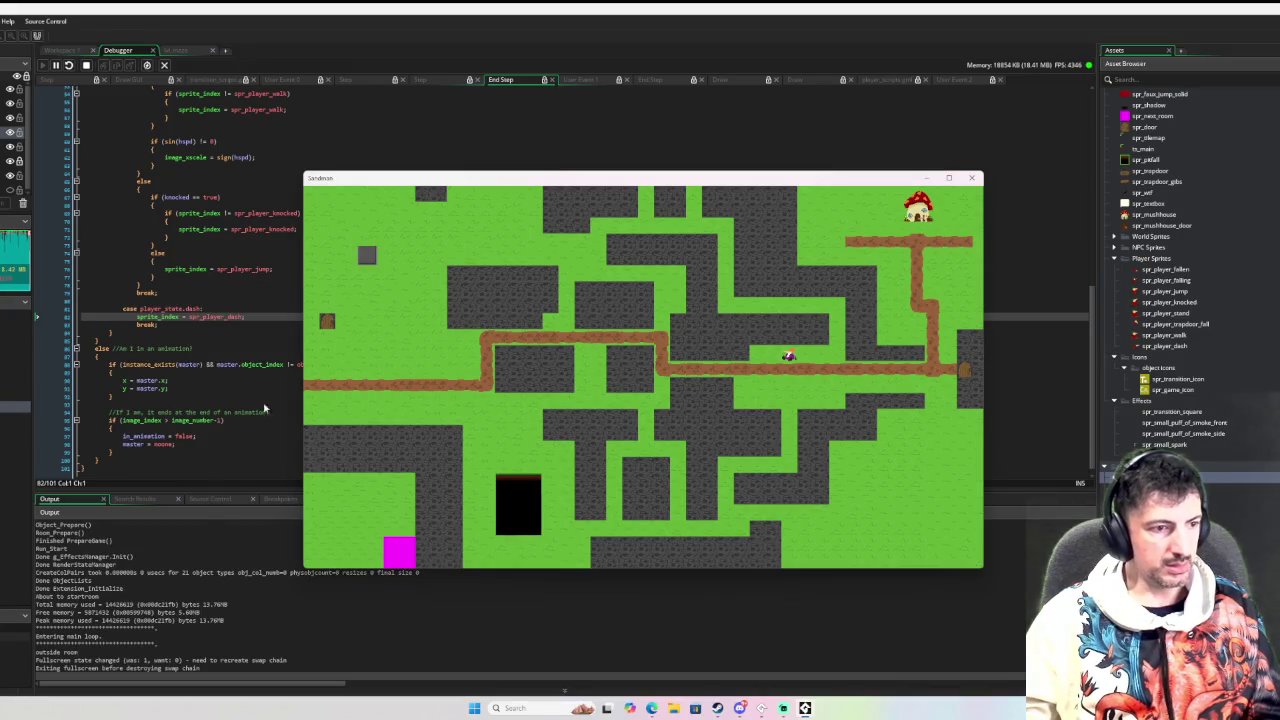
pyautogui.press('Down')
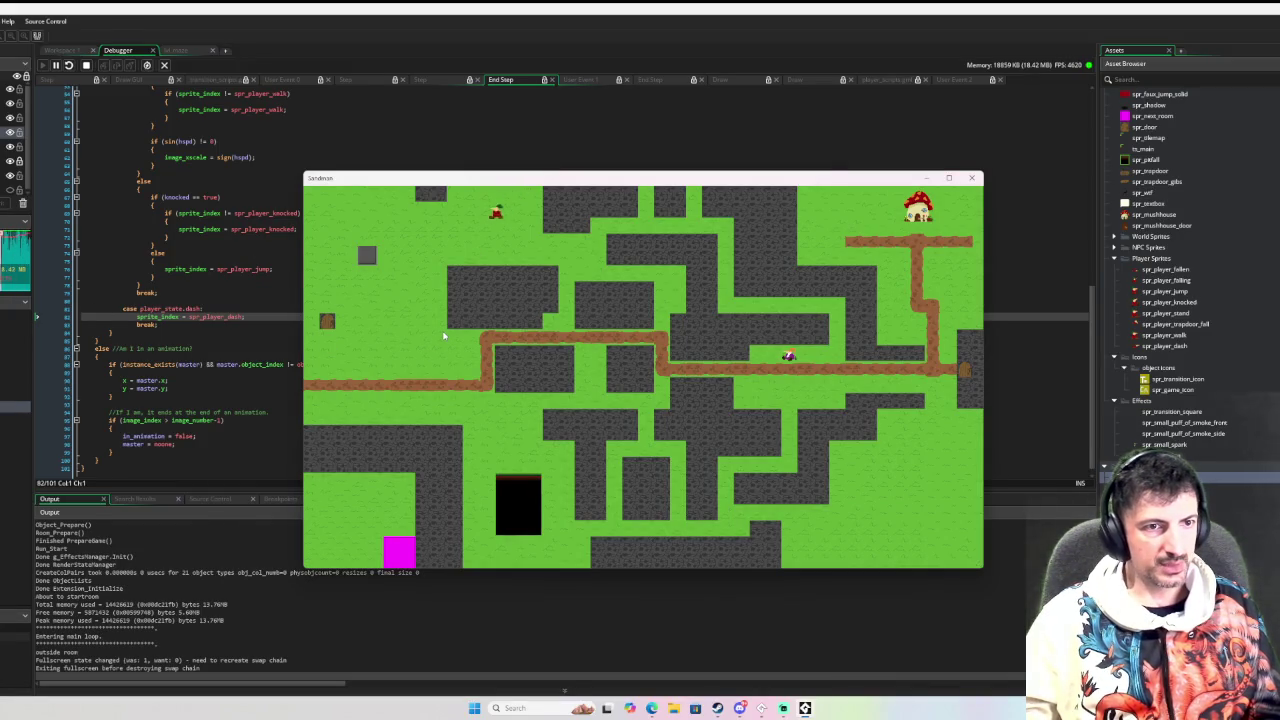
pyautogui.press('Up')
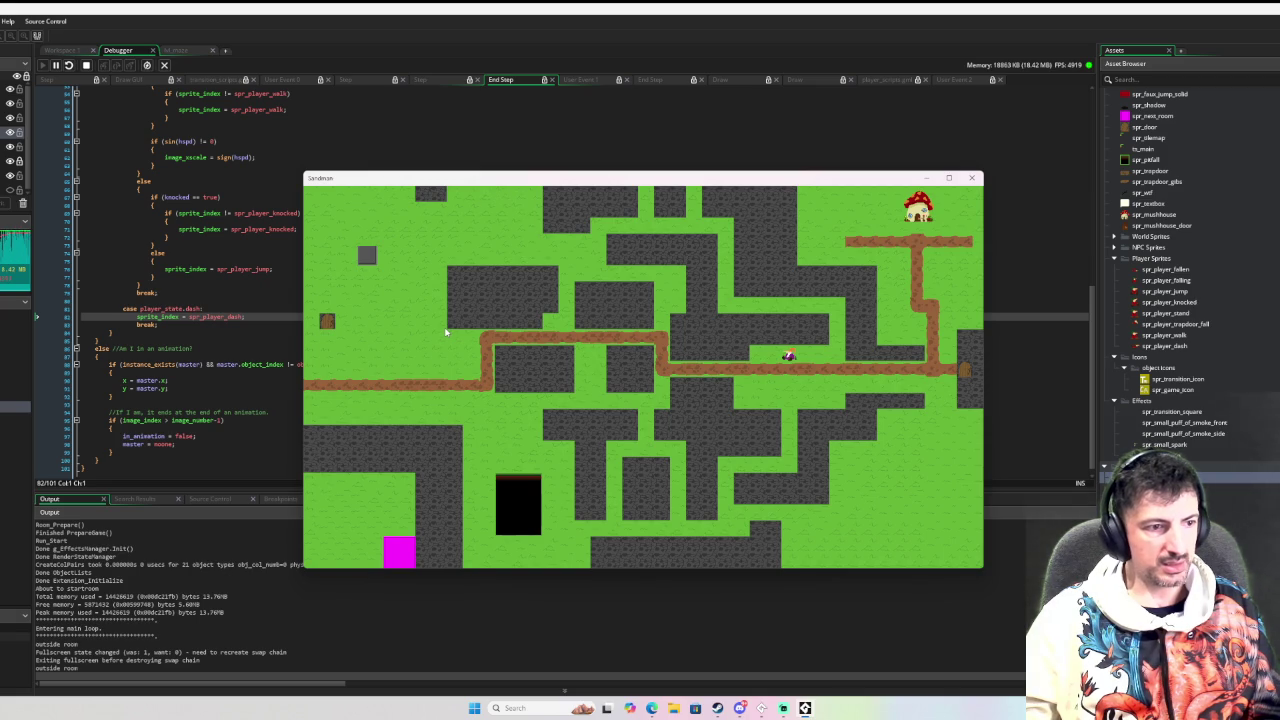
pyautogui.click(173, 420)
pyautogui.rightClick(175, 420)
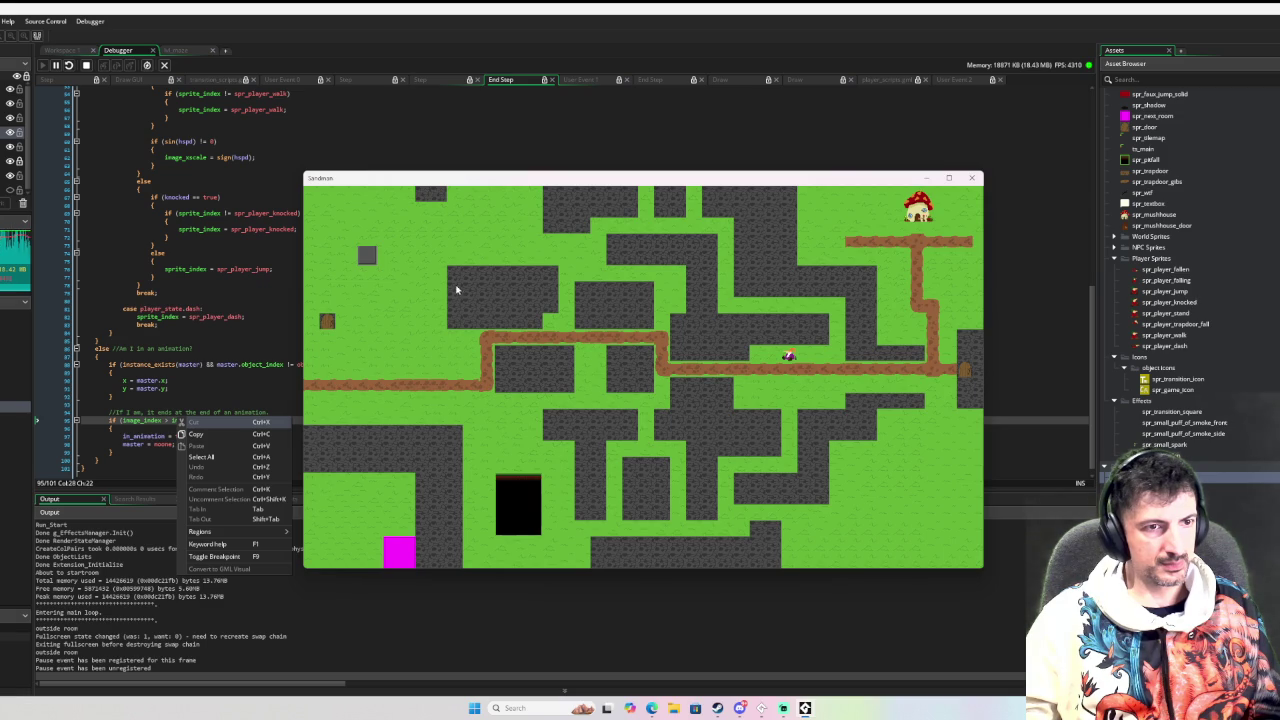
# Push the gnome past the top edge again, then close the game and return to obj_player's events
pyautogui.press('Right')
pyautogui.press('Up')
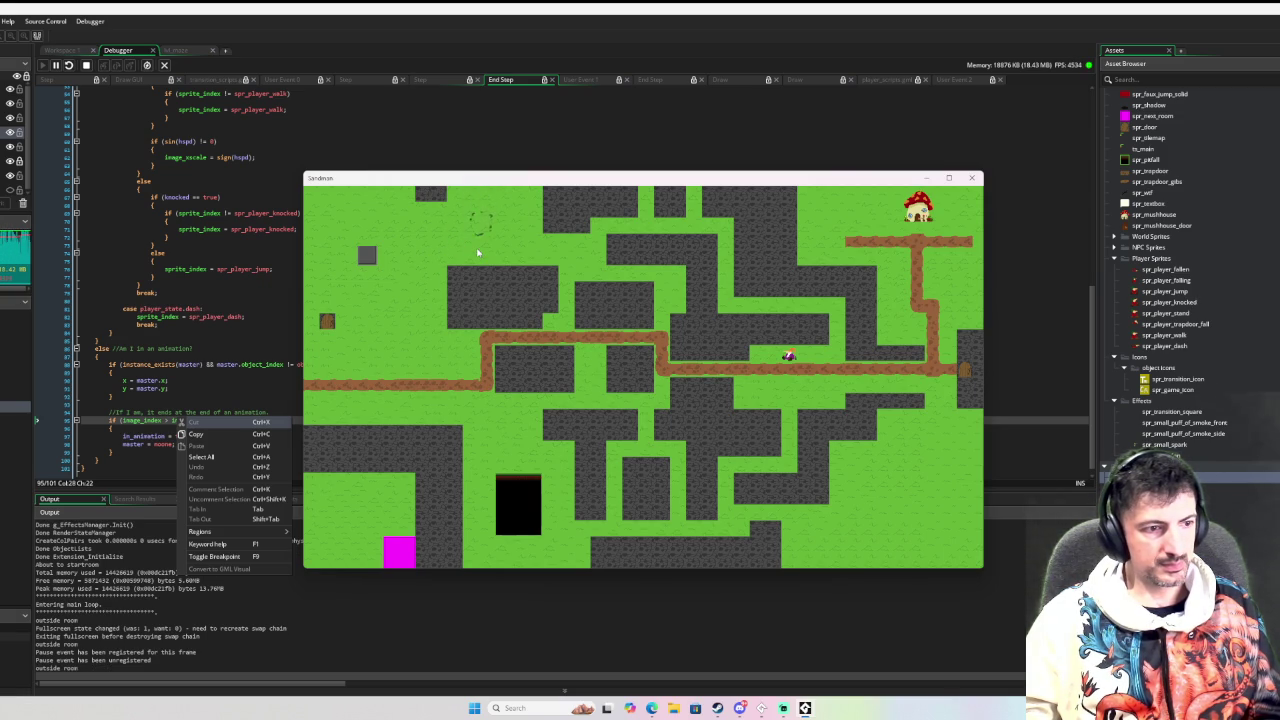
pyautogui.press('Up')
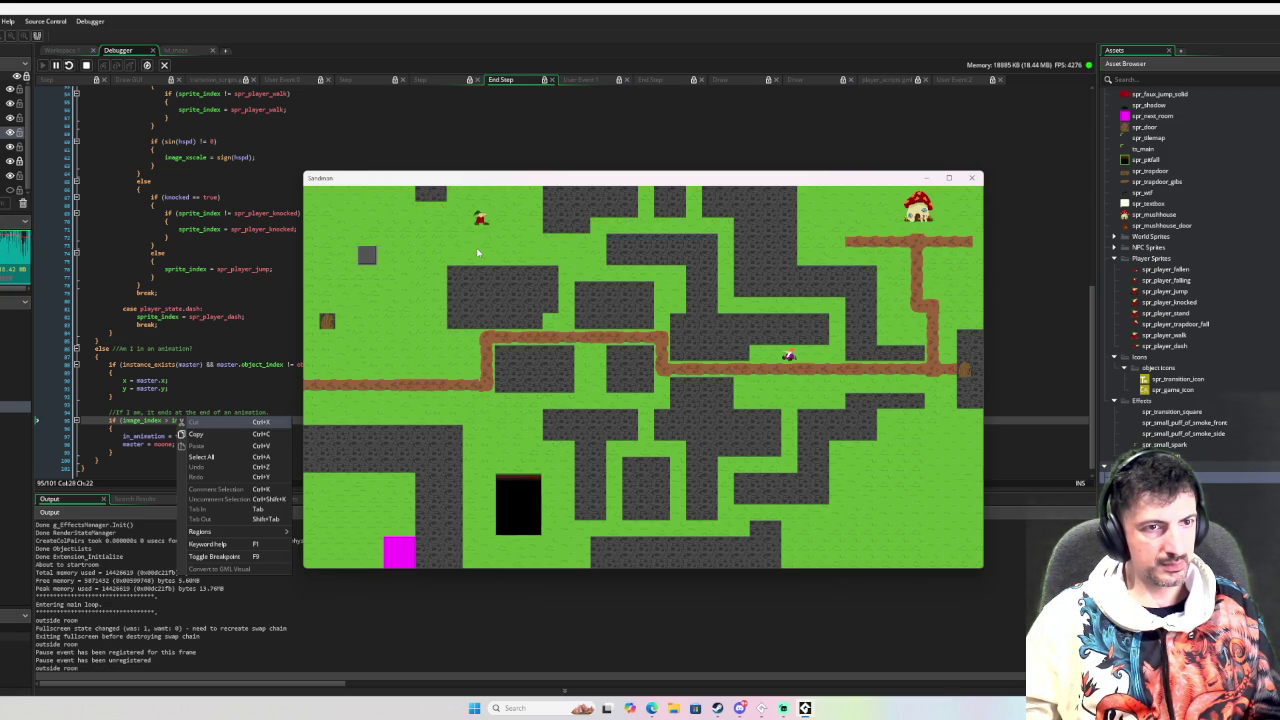
pyautogui.press('Down')
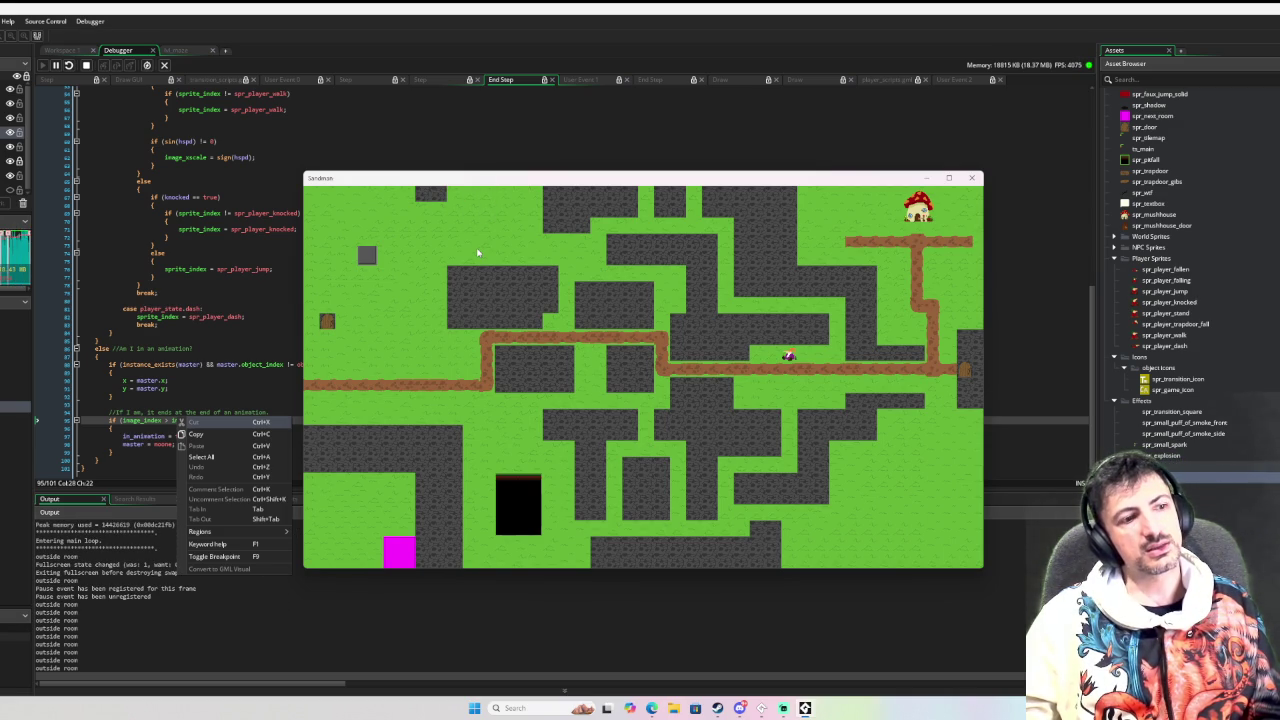
pyautogui.press('Escape')
pyautogui.click(62, 50)
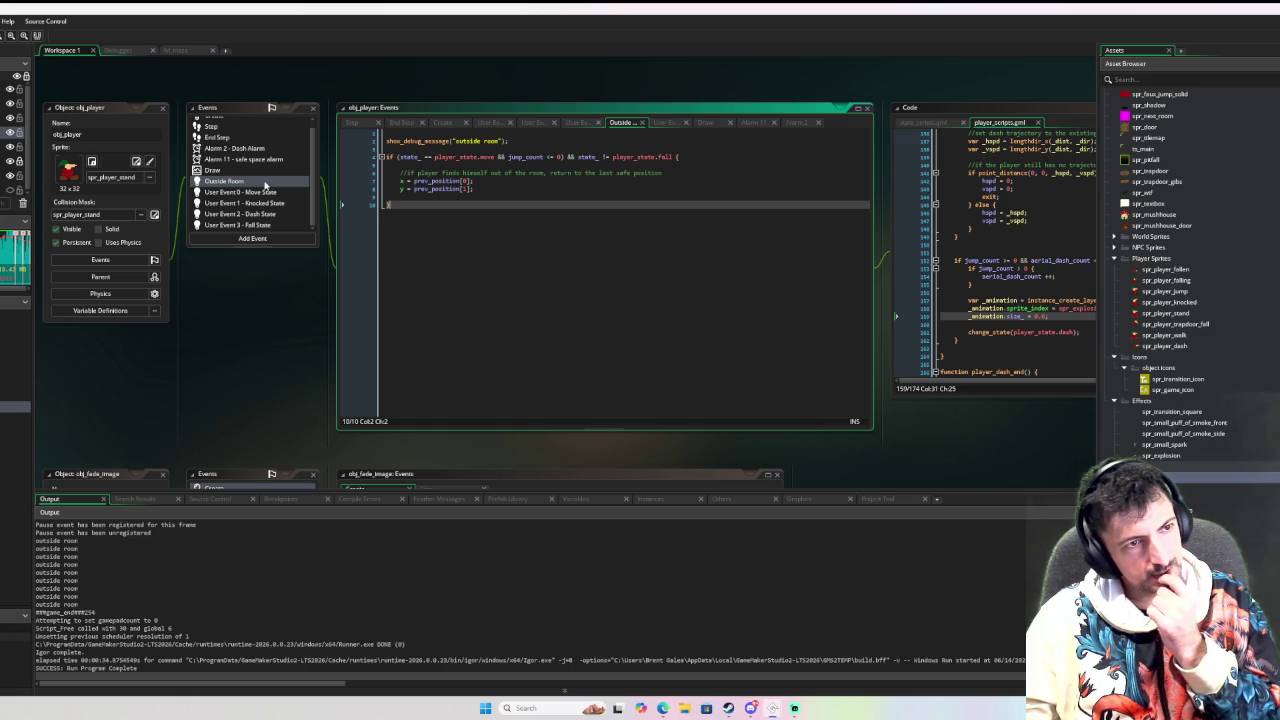
pyautogui.click(253, 239)
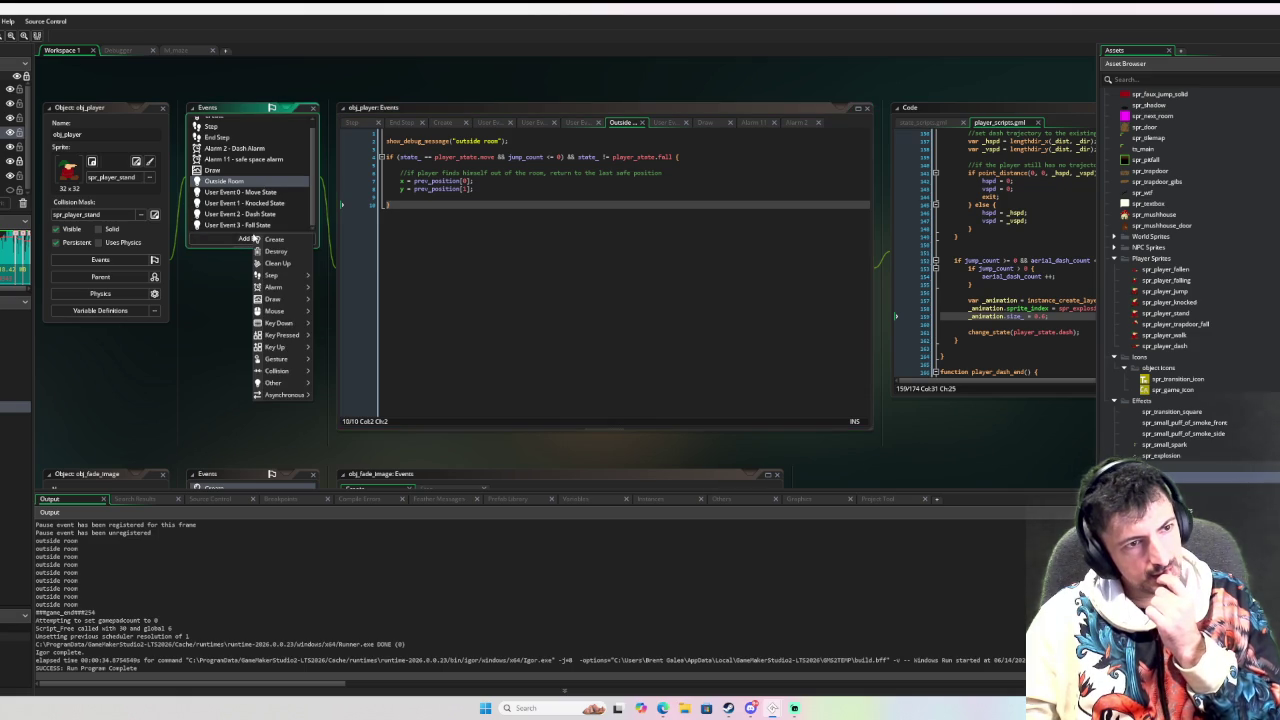
# Add an Other > Views > Outside View 0 event to obj_player
pyautogui.moveTo(295, 372)
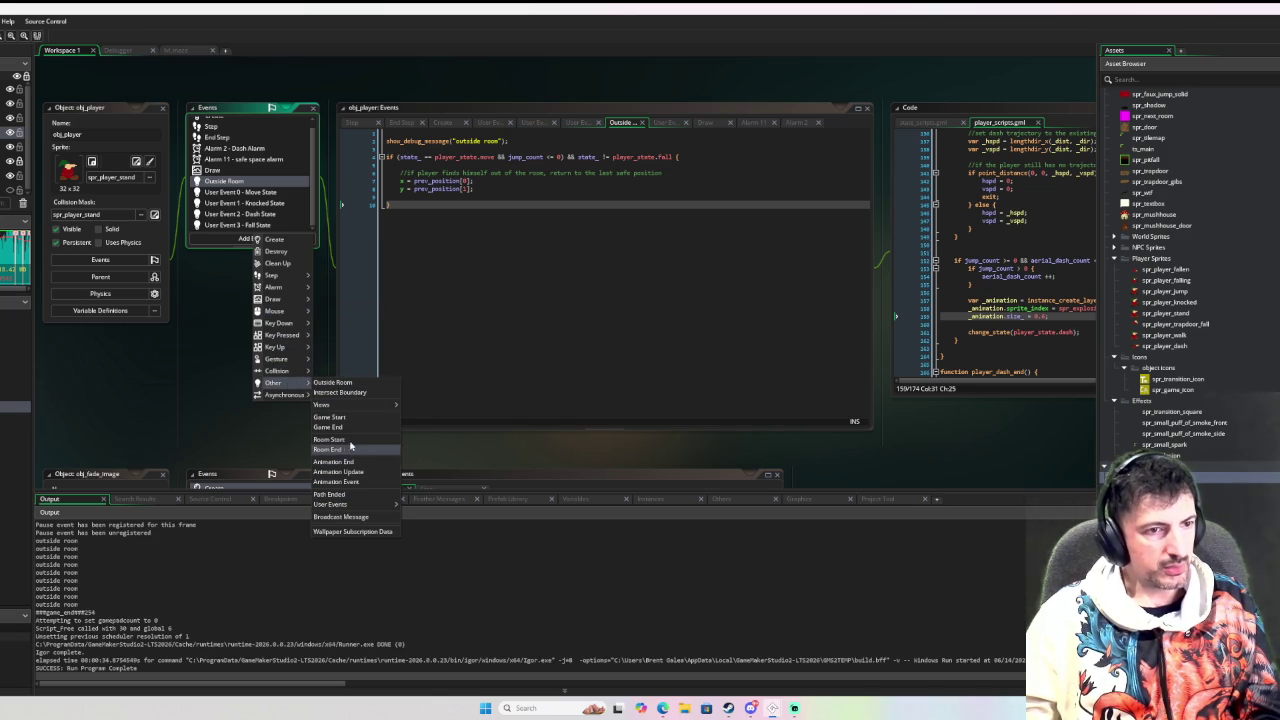
pyautogui.moveTo(362, 405)
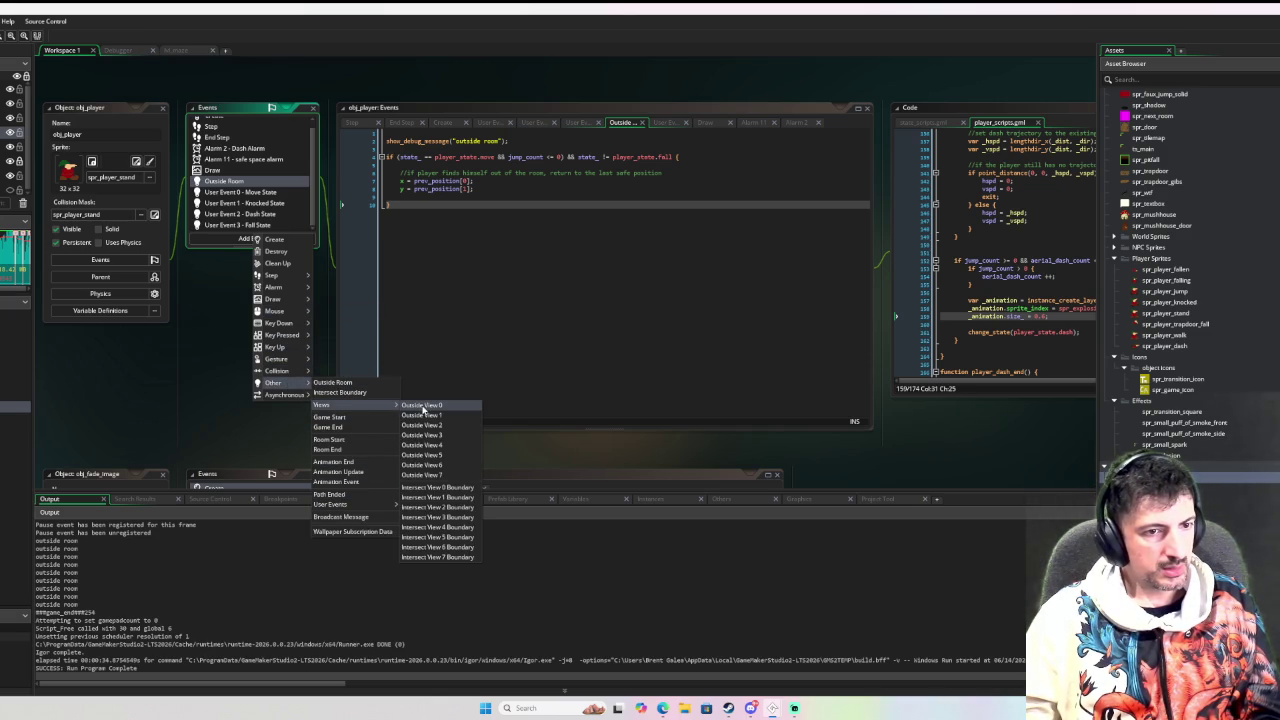
pyautogui.click(422, 405)
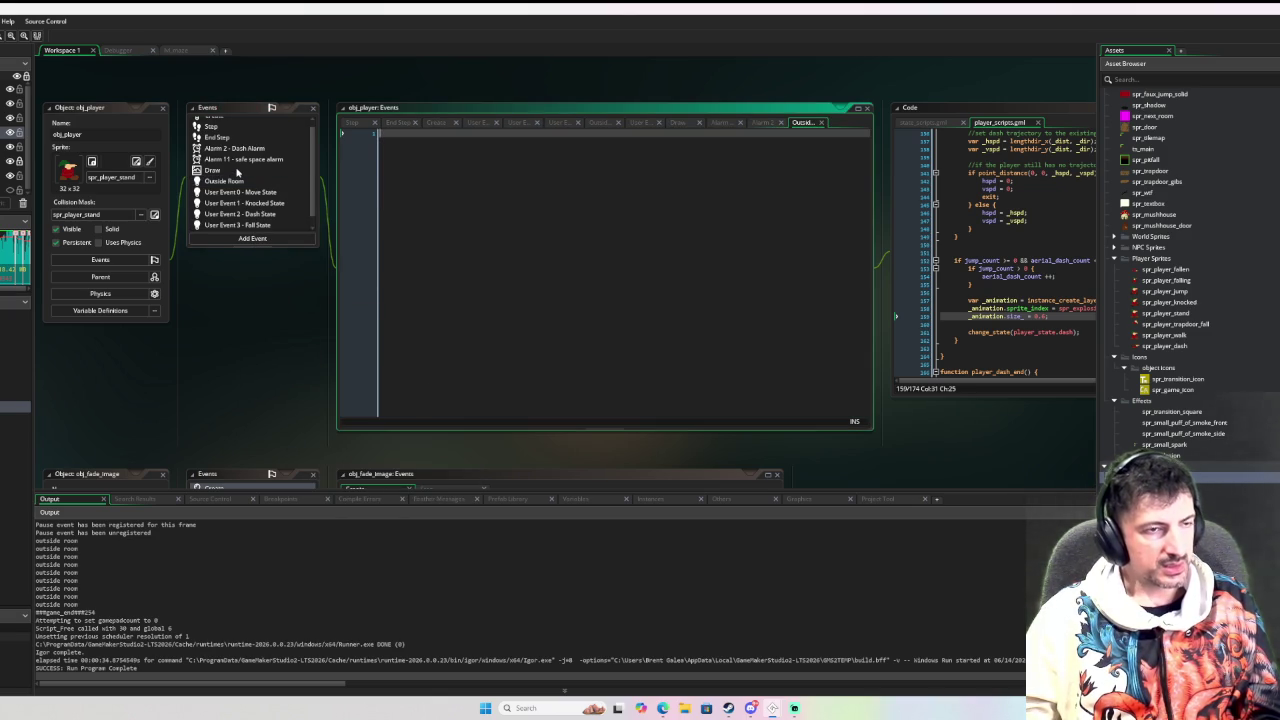
# Copy the Outside Room code into the Outside View 0 event and start a debug run
pyautogui.click(236, 181)
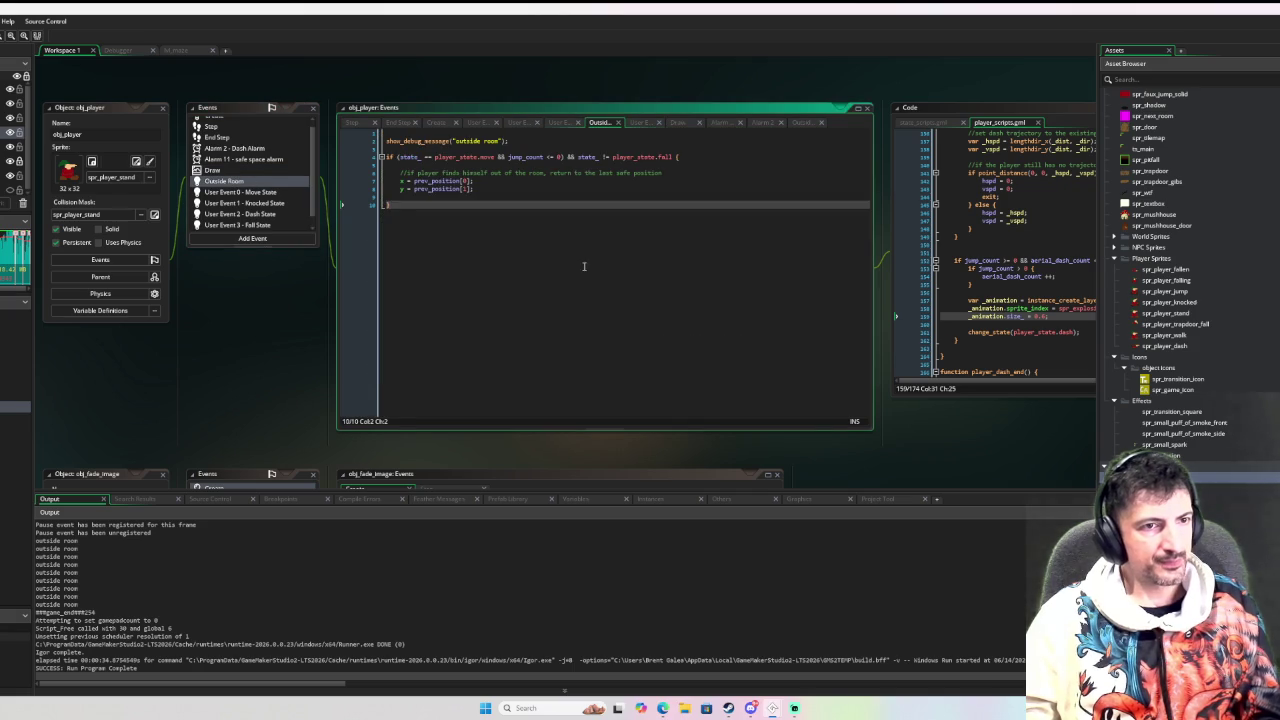
pyautogui.moveTo(583, 265); pyautogui.dragTo(341, 135)
pyautogui.hotkey('ctrl', 'c')
pyautogui.click(801, 122)
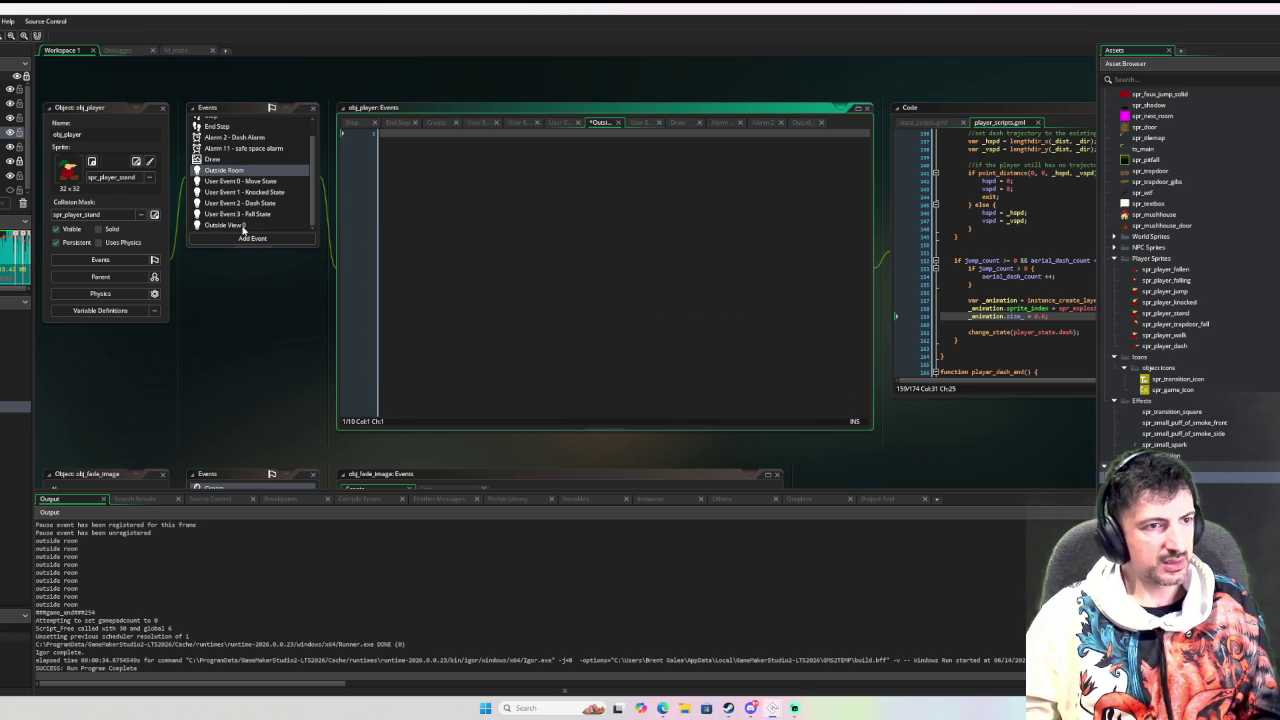
pyautogui.hotkey('ctrl', 'v')
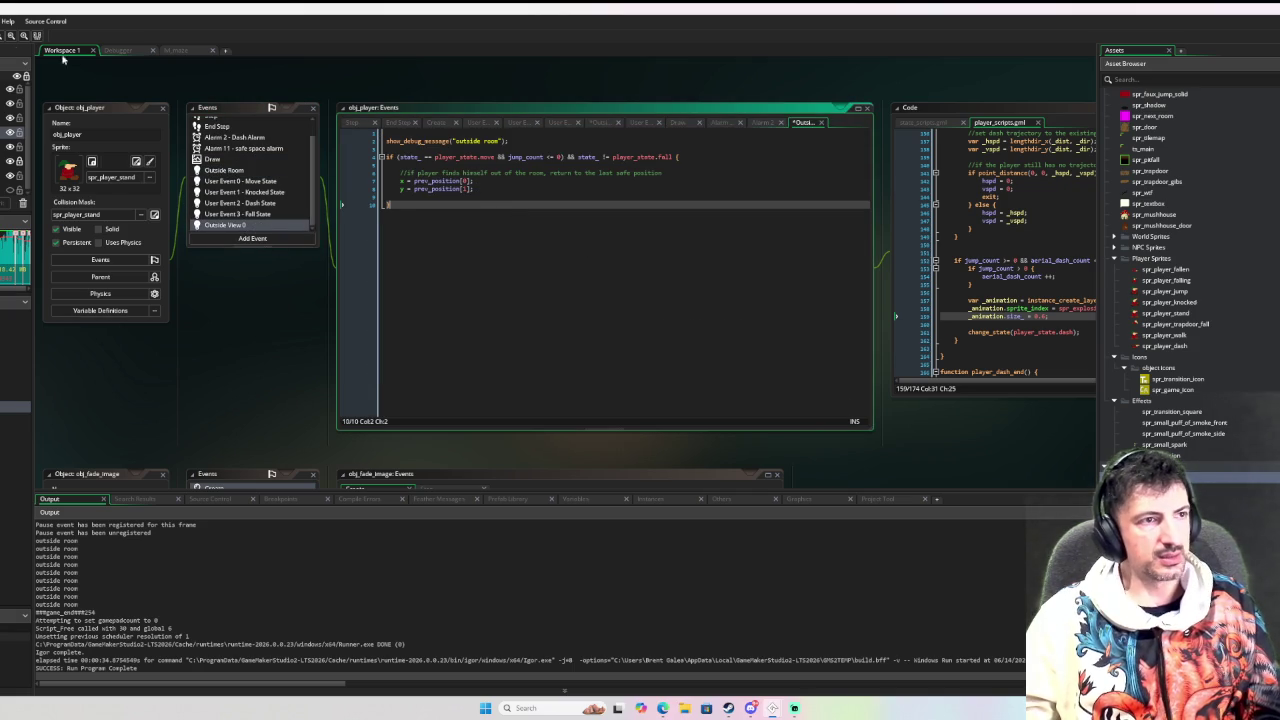
pyautogui.press('F6')
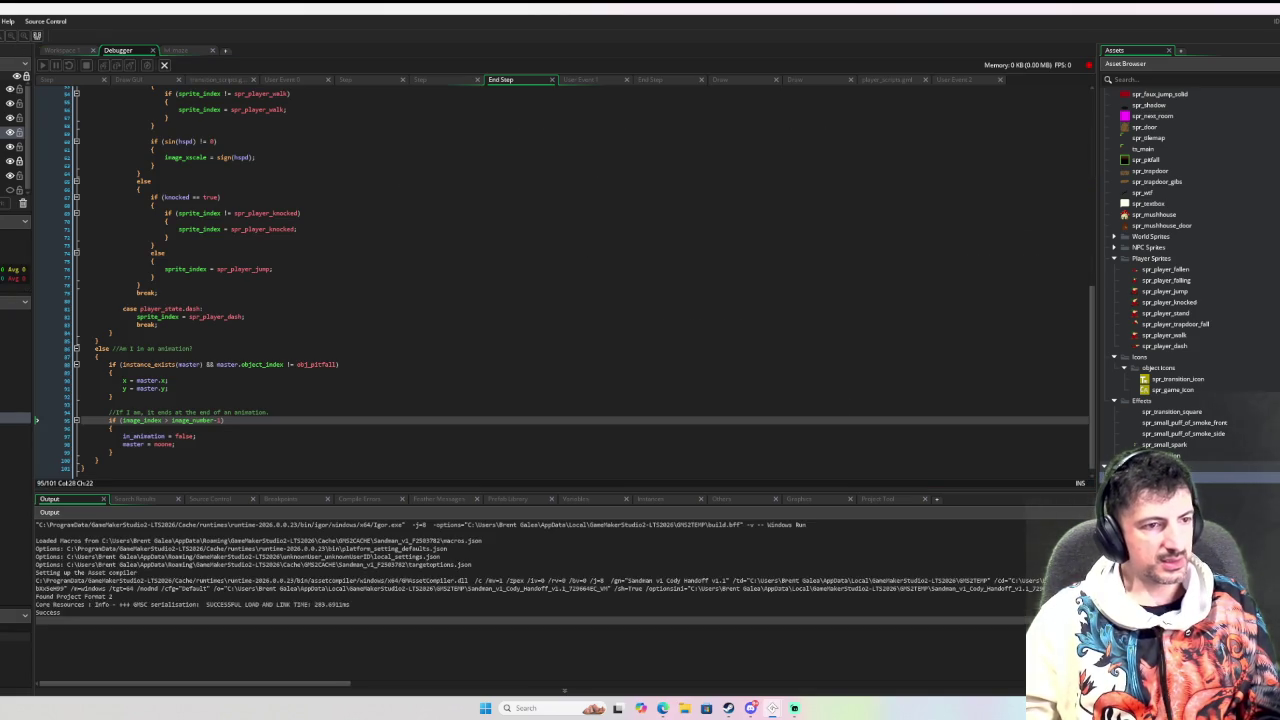
# Walk the player up and right in the debug build, window it, and stop the game
pyautogui.press('Up')
pyautogui.press('Right')
pyautogui.hotkey('alt', 'Return')
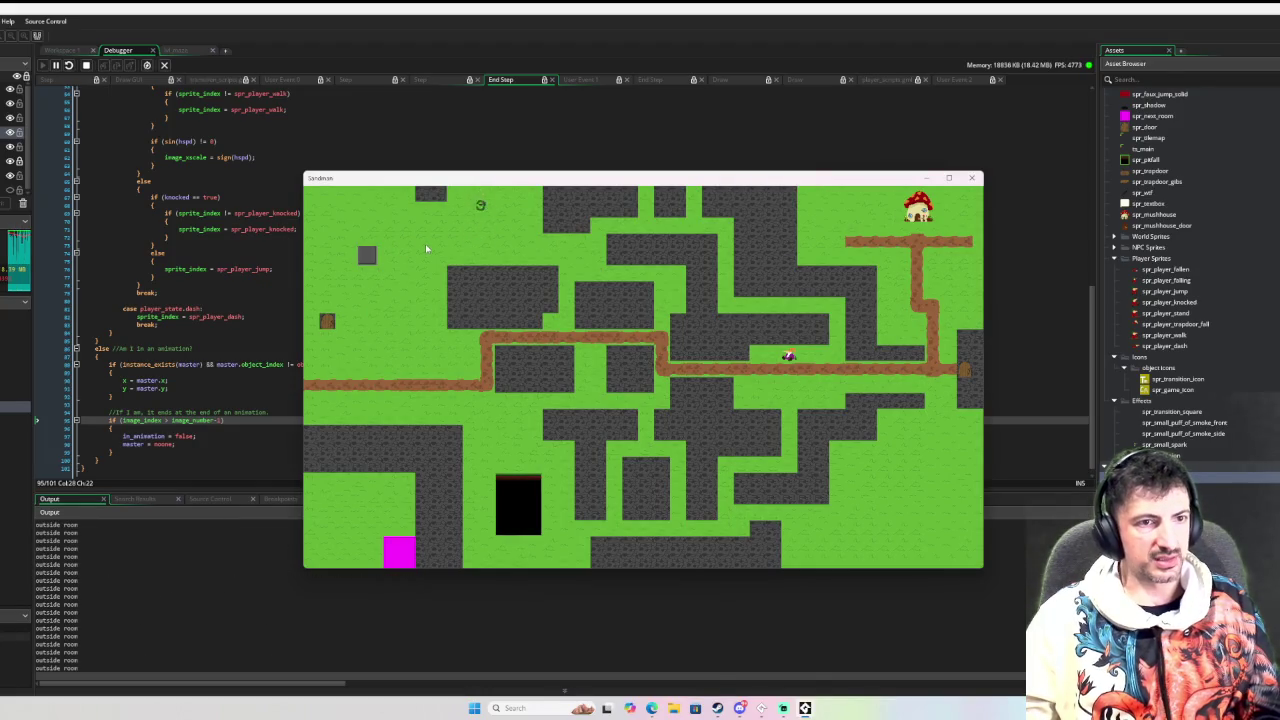
pyautogui.click(971, 177)
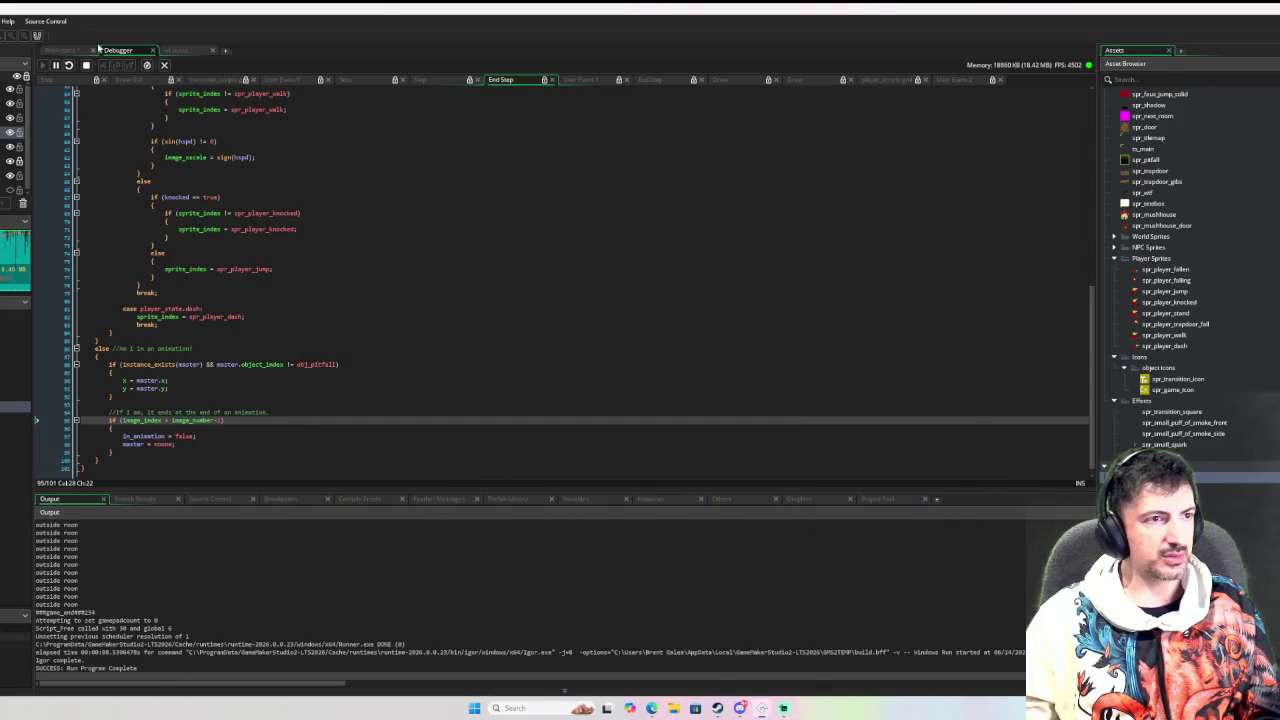
# Remove the show_debug_message line from the Outside View 0 code
pyautogui.click(512, 148)
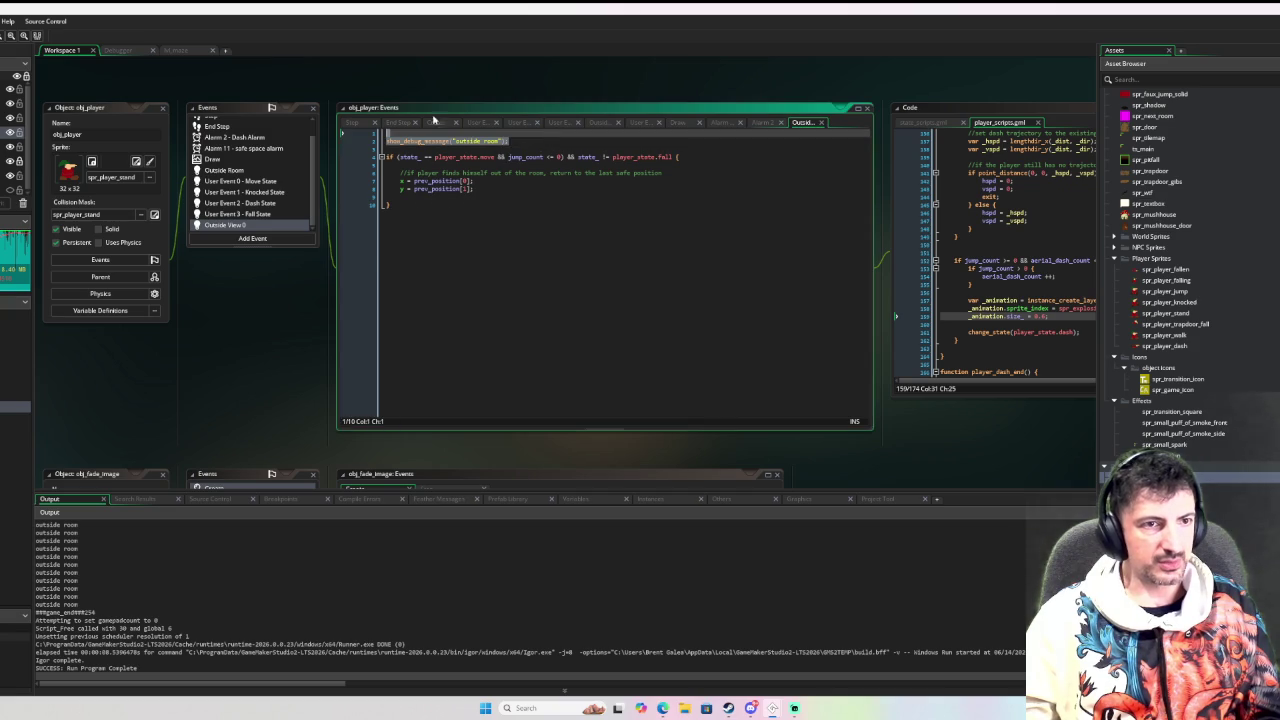
pyautogui.hotkey('ctrl', 'z')
pyautogui.hotkey('ctrl', 'z')
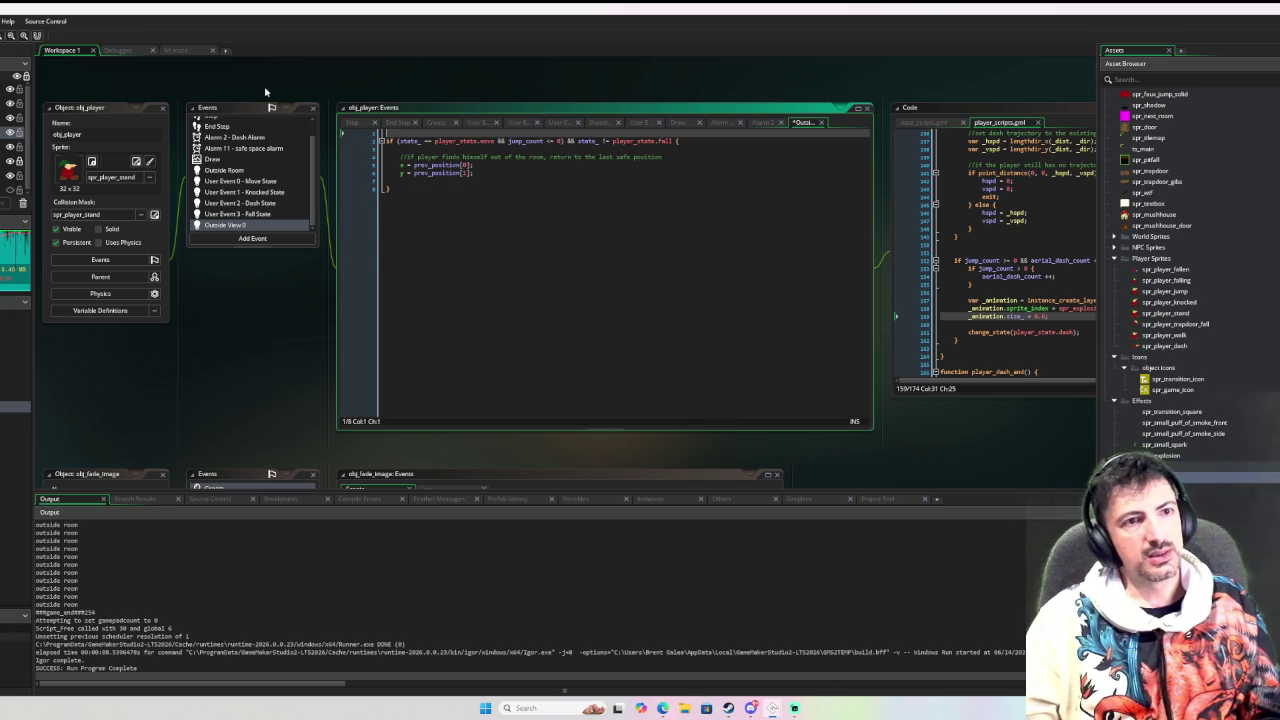
pyautogui.press('Down')
pyautogui.press('Right')
pyautogui.press('Right')
pyautogui.press('Right')
pyautogui.press('Right')
pyautogui.press('Right')
pyautogui.press('Right')
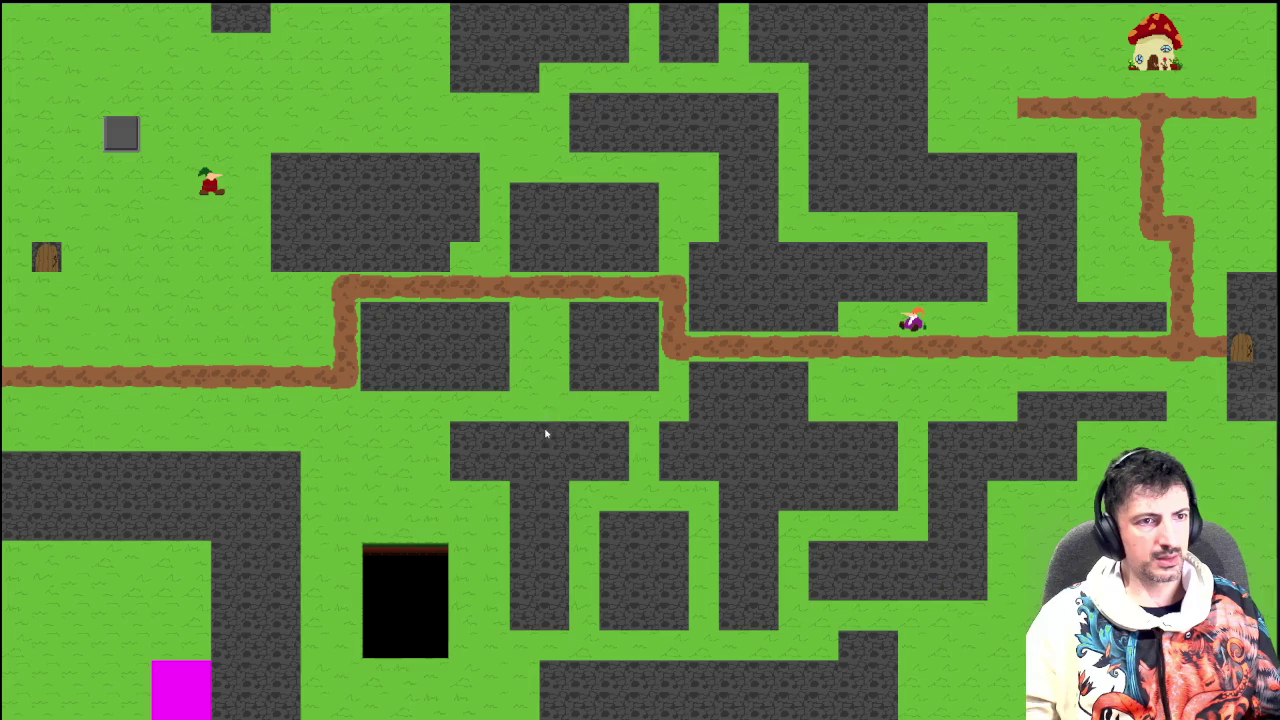
# Playtest again, walking the player along and off the top of the view, then stop the game
pyautogui.hotkey('alt', 'Return')
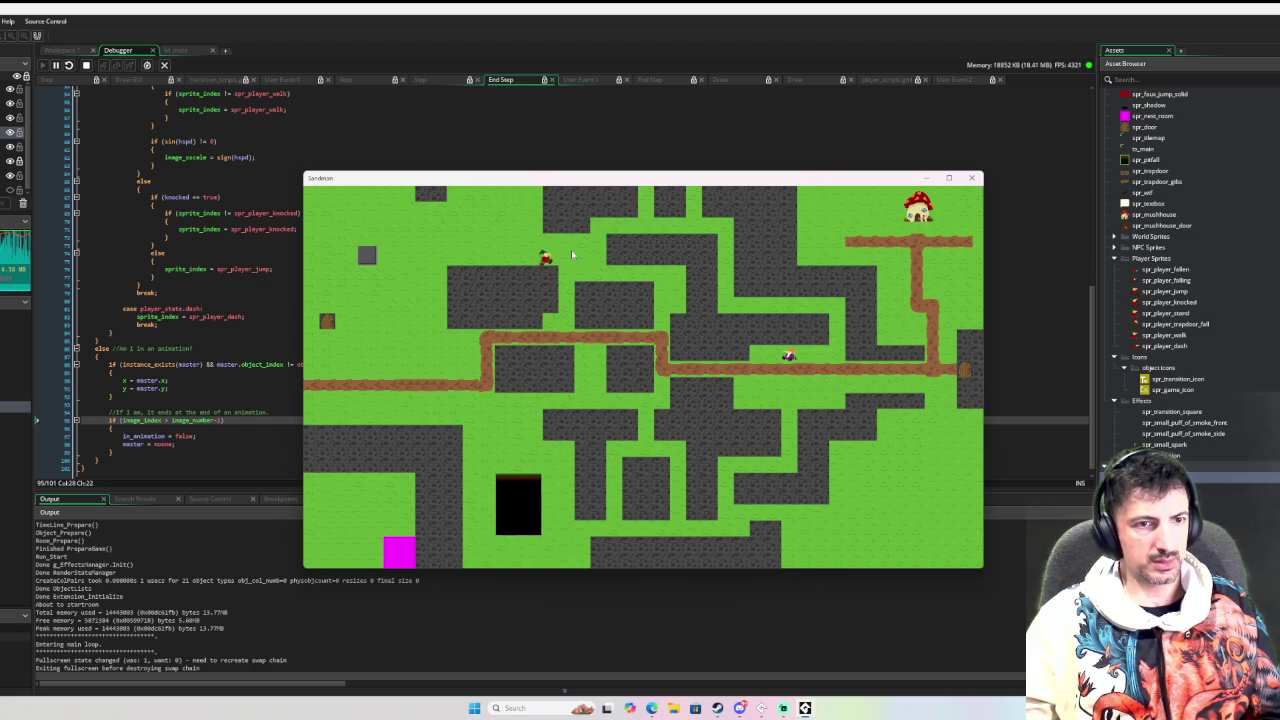
pyautogui.press('Up')
pyautogui.press('Left')
pyautogui.press('Left')
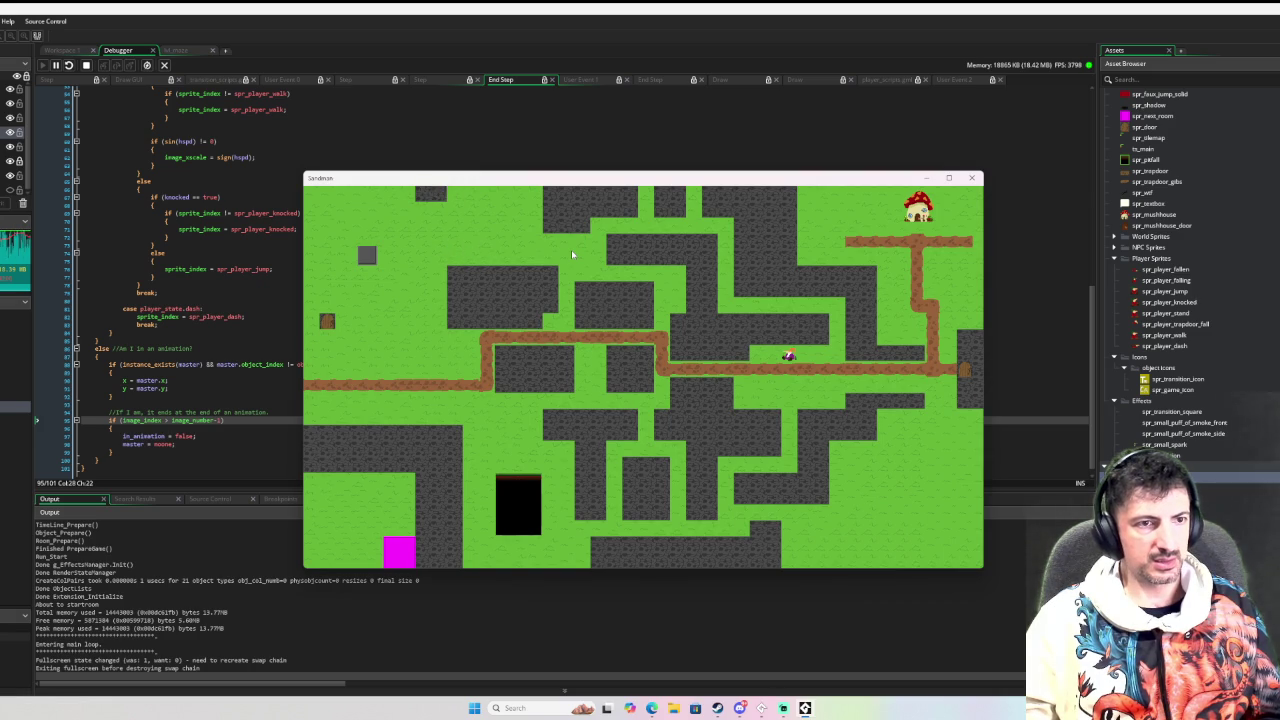
pyautogui.press('Left')
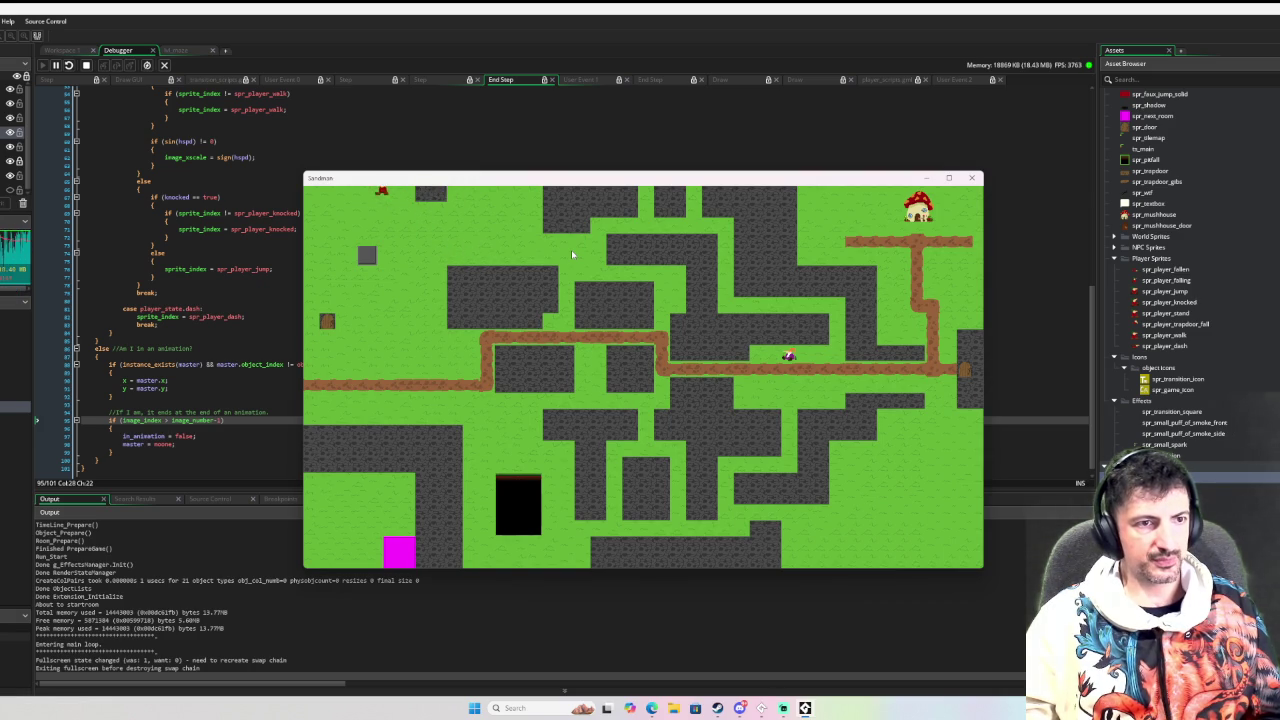
pyautogui.press('Down')
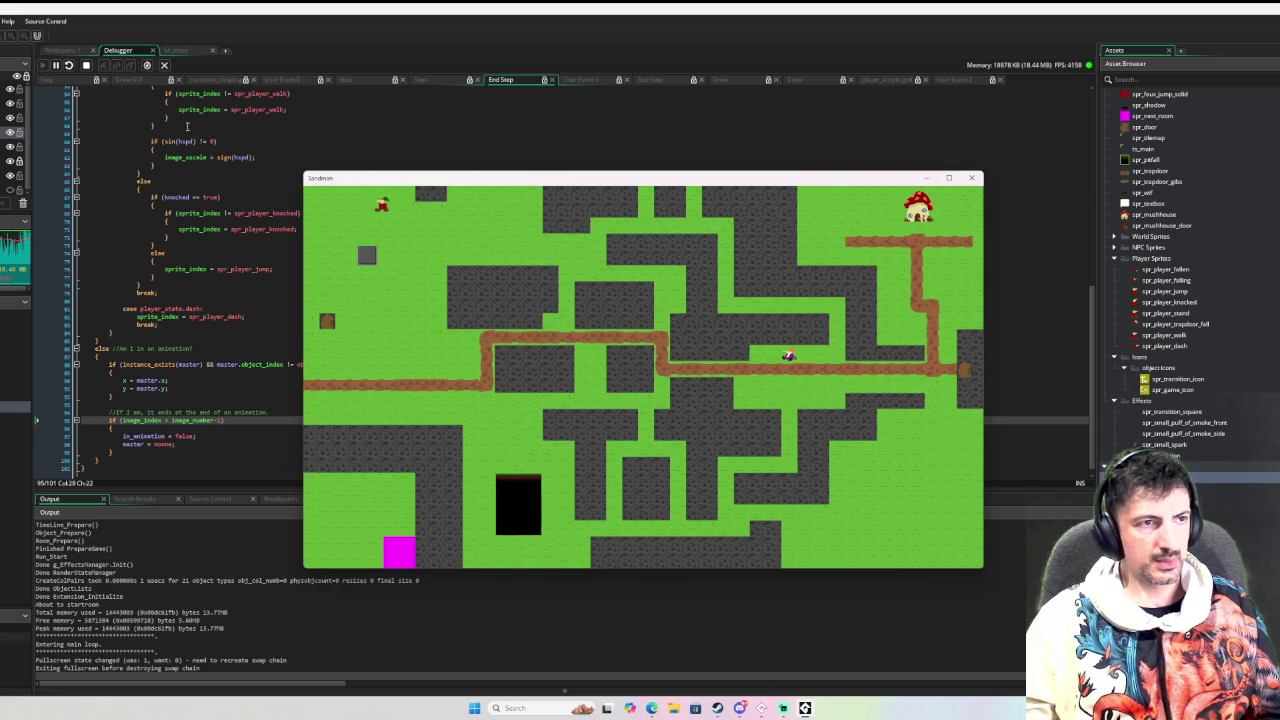
pyautogui.click(87, 65)
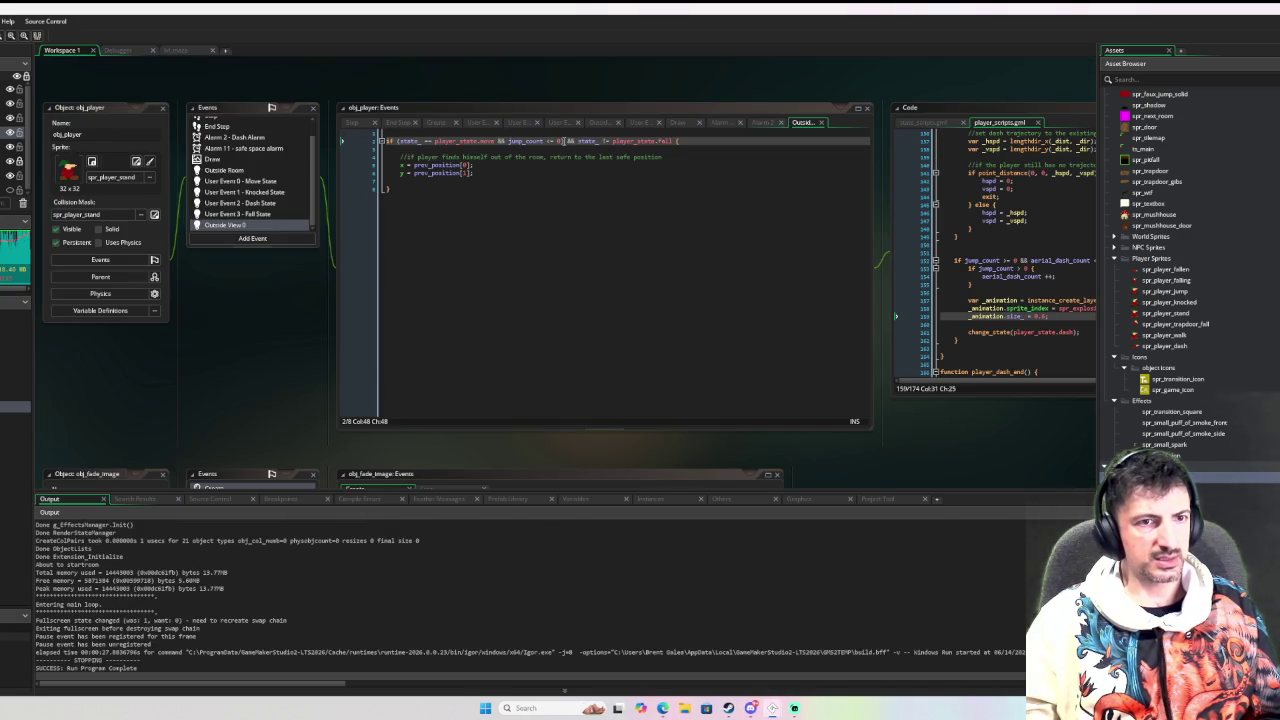
# Add a !knocked check to the Outside View 0 if condition, then open rm_maze
pyautogui.click(565, 141)
pyautogui.write('!dash && ')
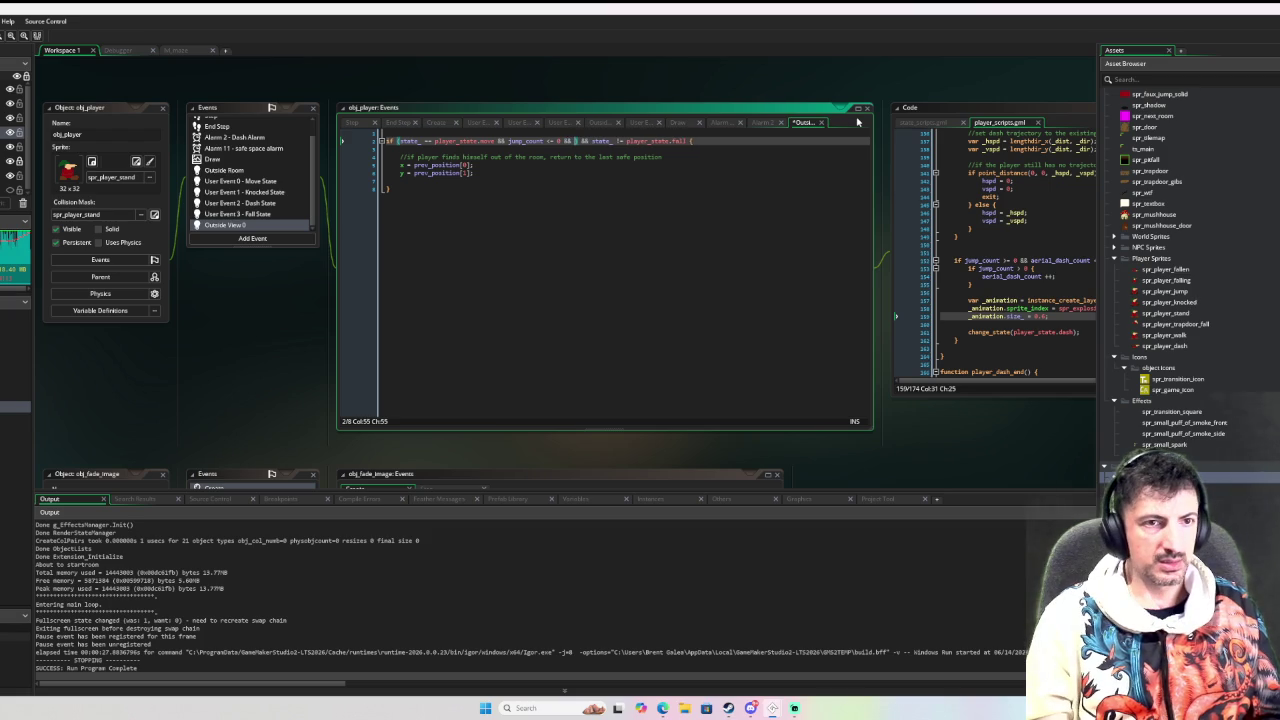
pyautogui.write('knocked')
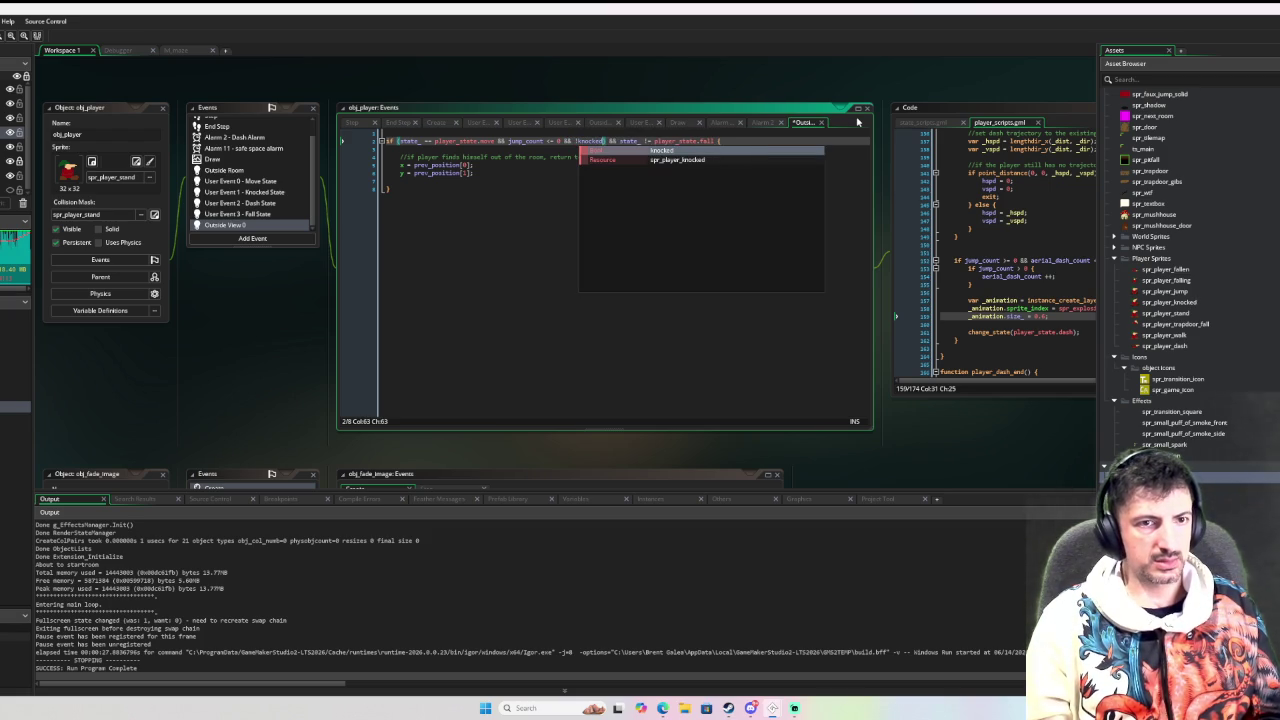
pyautogui.click(508, 274)
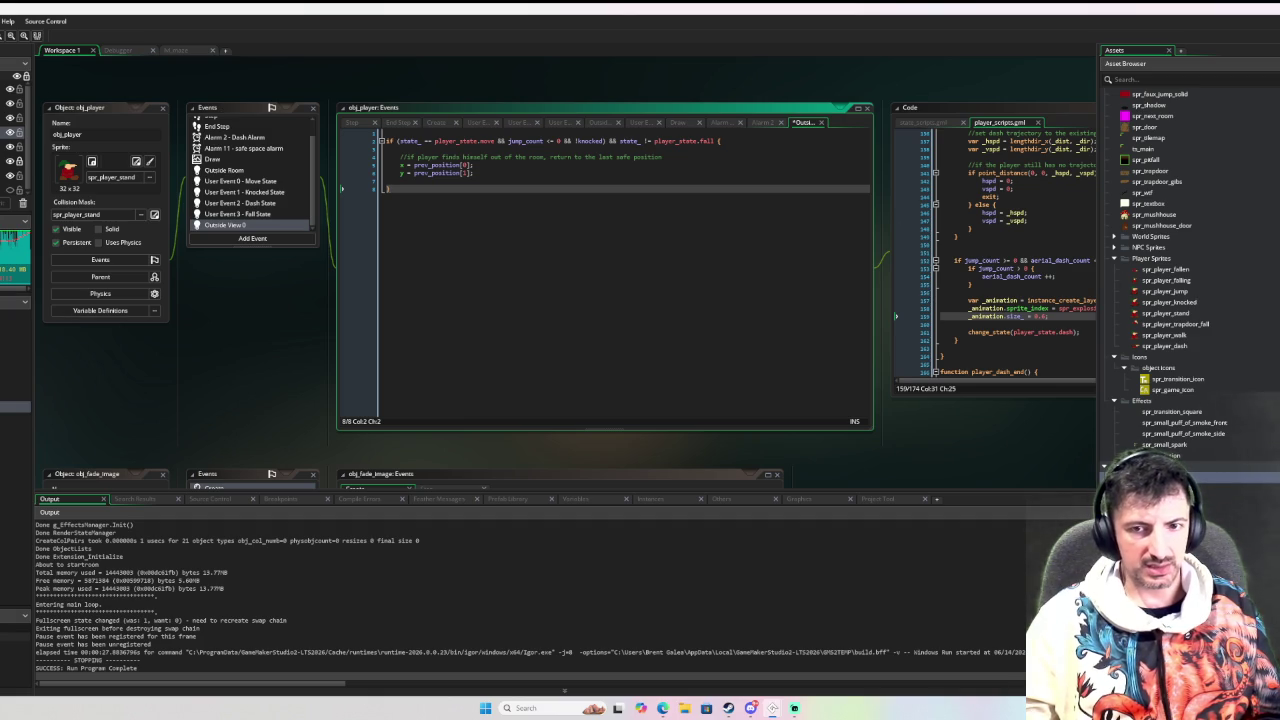
pyautogui.scroll(-2, 1181, 430)
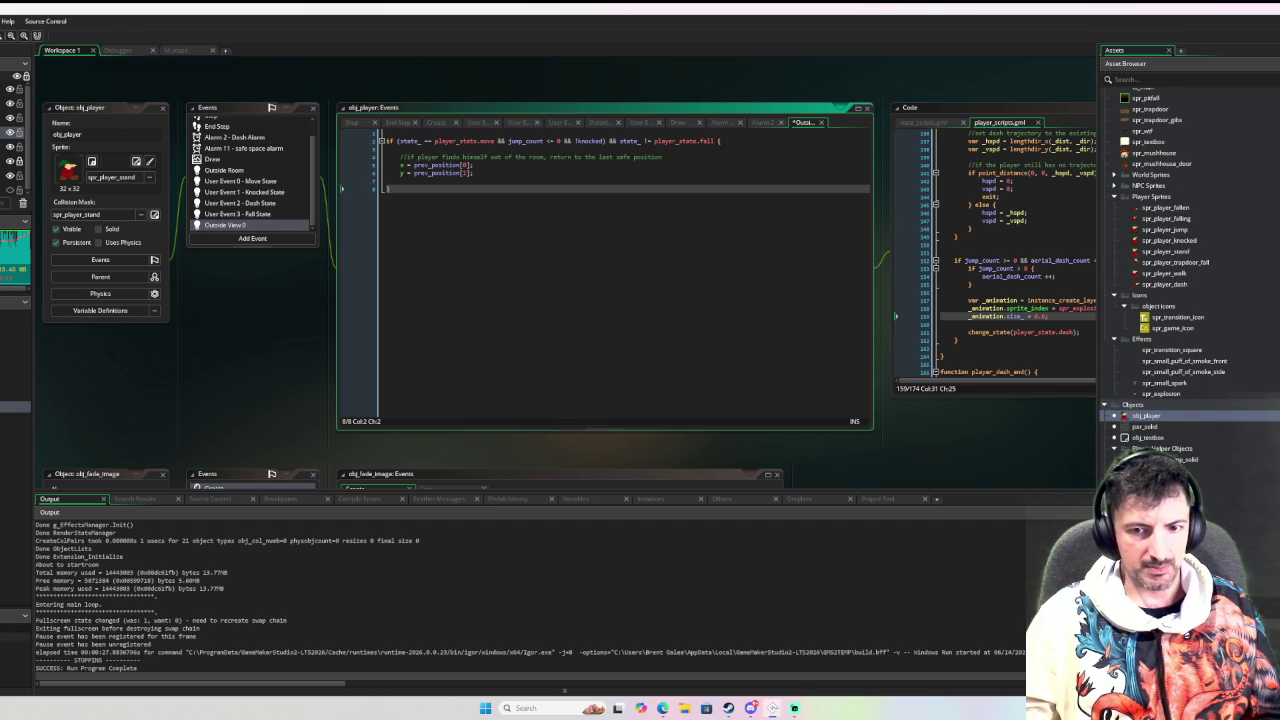
pyautogui.click(175, 50)
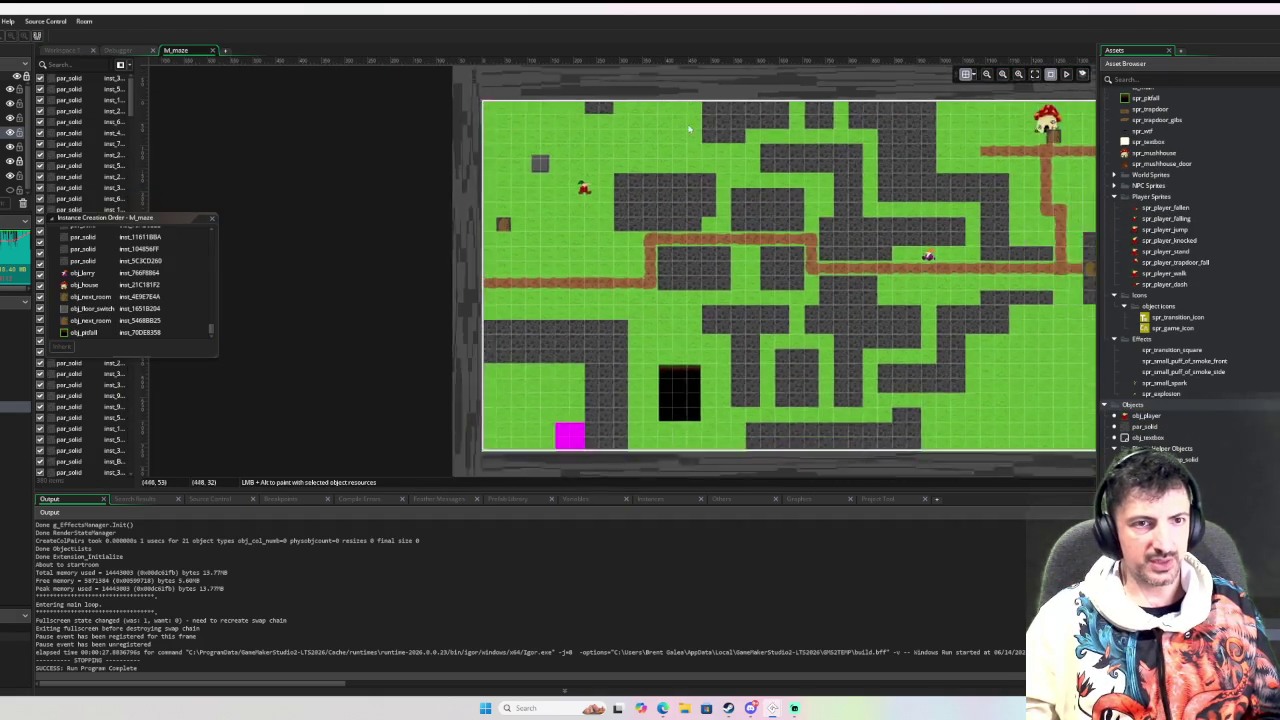
# Scroll rm_maze to the room's top and select the wall instances along the top row
pyautogui.scroll(3, 689, 128)
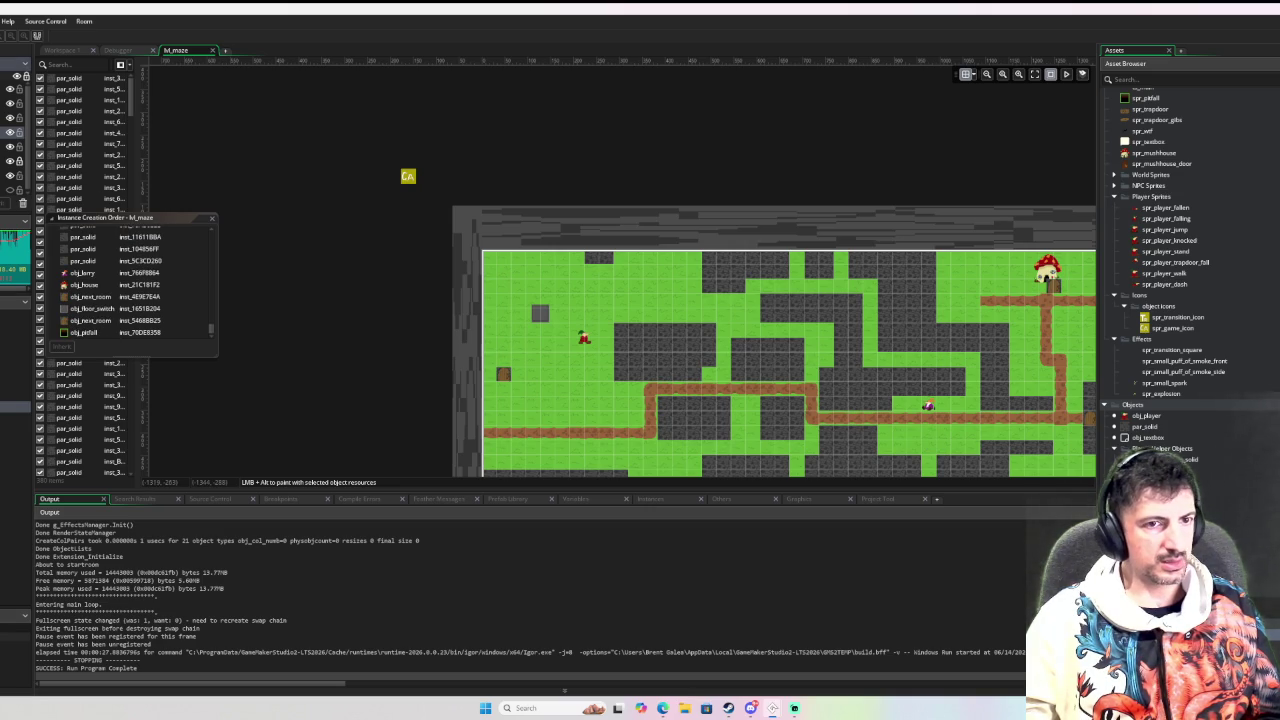
pyautogui.hscroll(5, 455, 248)
pyautogui.click(465, 262)
pyautogui.click(481, 236)
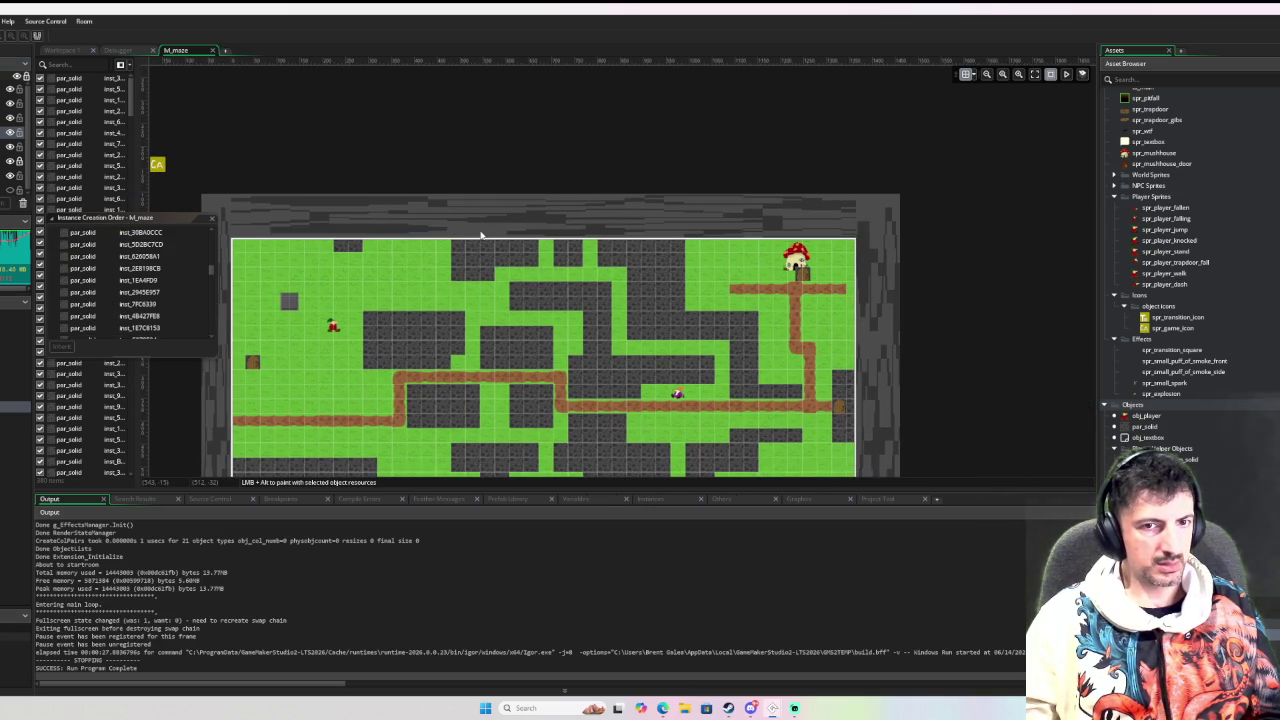
pyautogui.moveTo(937, 172)
pyautogui.mouseDown()
pyautogui.moveTo(586, 240)
pyautogui.moveTo(200, 241)
pyautogui.moveTo(186, 230)
pyautogui.moveTo(208, 192)
pyautogui.moveTo(915, 240)
pyautogui.mouseUp()
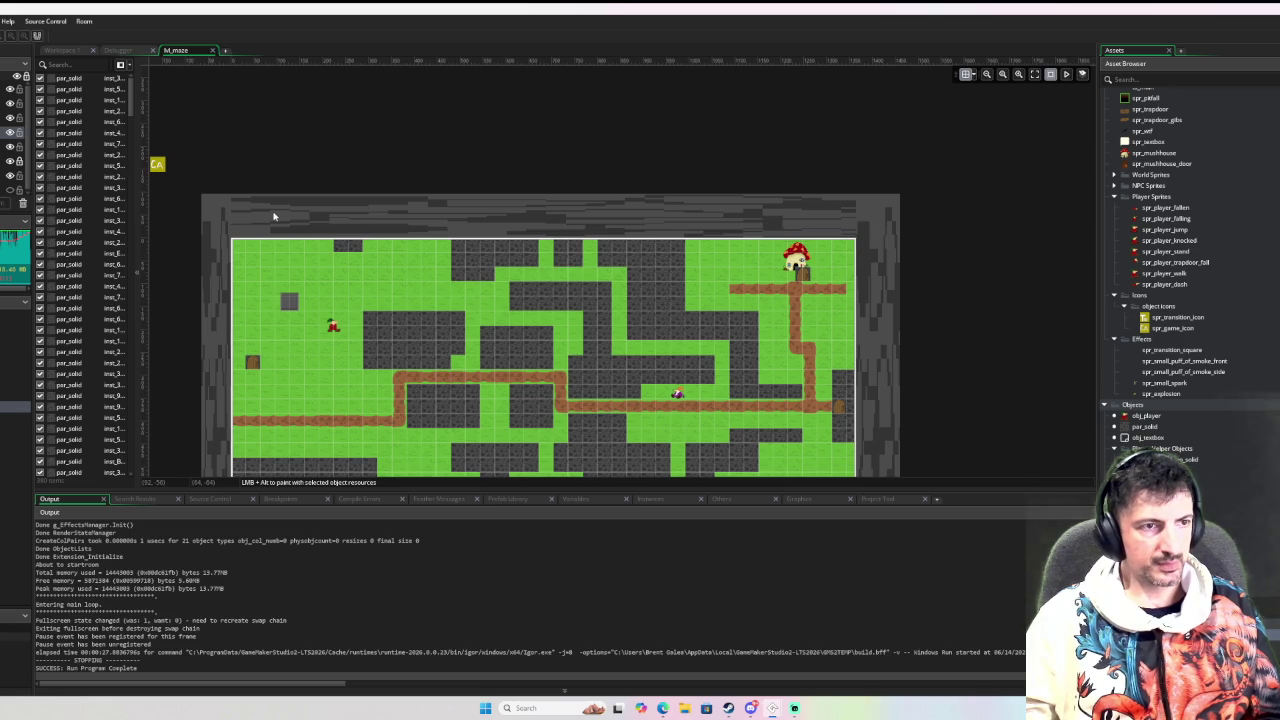
# On the solid walls layer, stretch the top par_solid wall upward to y -544
pyautogui.scroll(2, 275, 215)
pyautogui.scroll(-1, 291, 211)
pyautogui.click(20, 146)
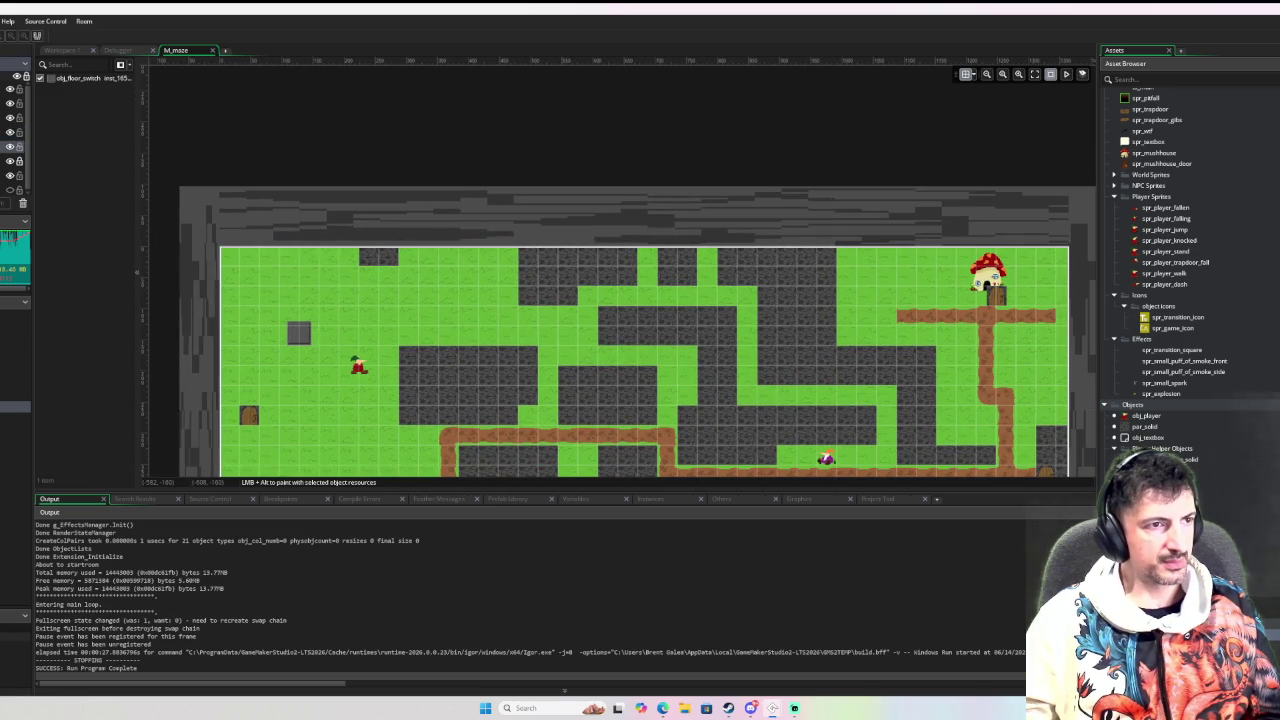
pyautogui.click(20, 132)
pyautogui.click(20, 117)
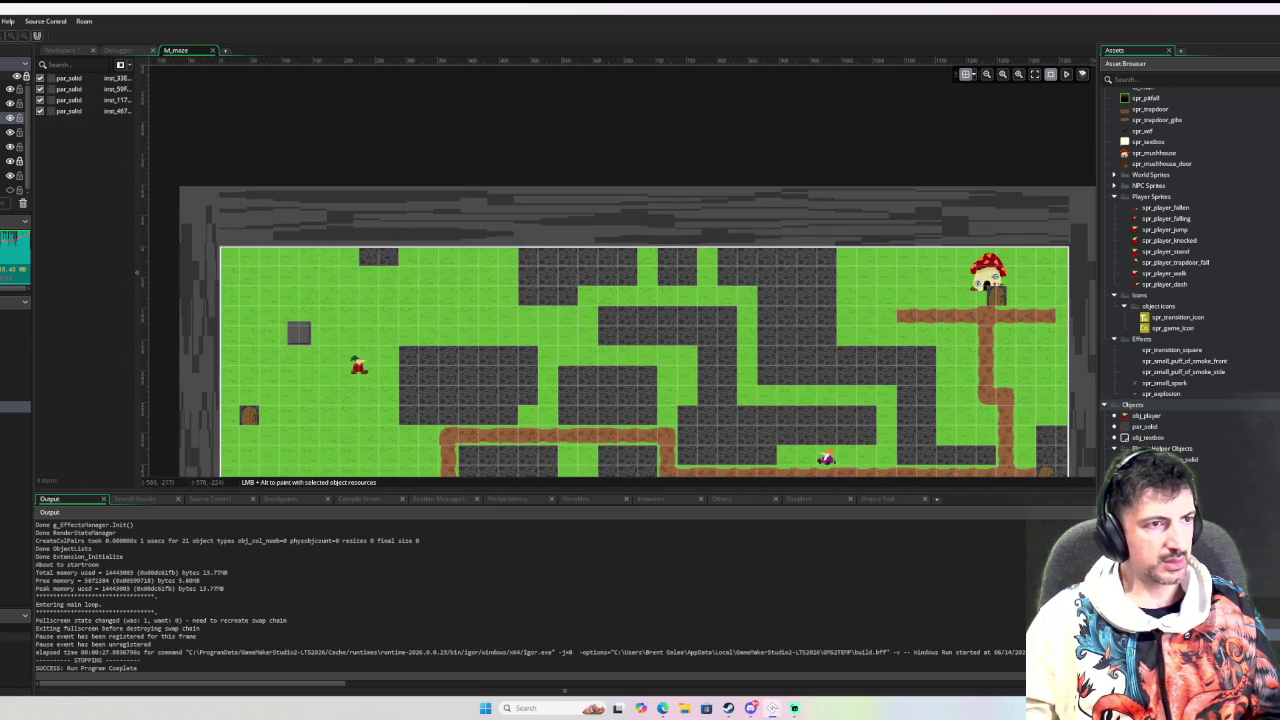
pyautogui.click(448, 204)
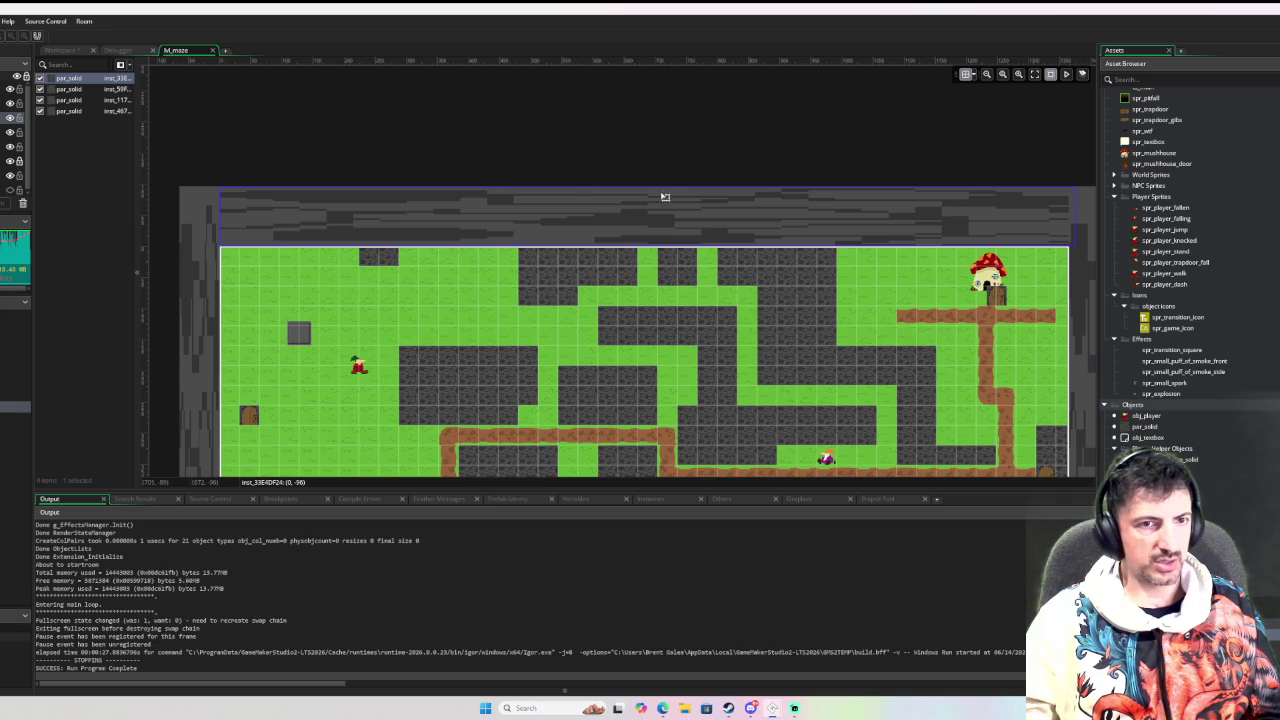
pyautogui.moveTo(662, 181); pyautogui.dragTo(667, 57)
# Look over the stretched wall in the room editor and start a test run
pyautogui.scroll(-1, 671, 86)
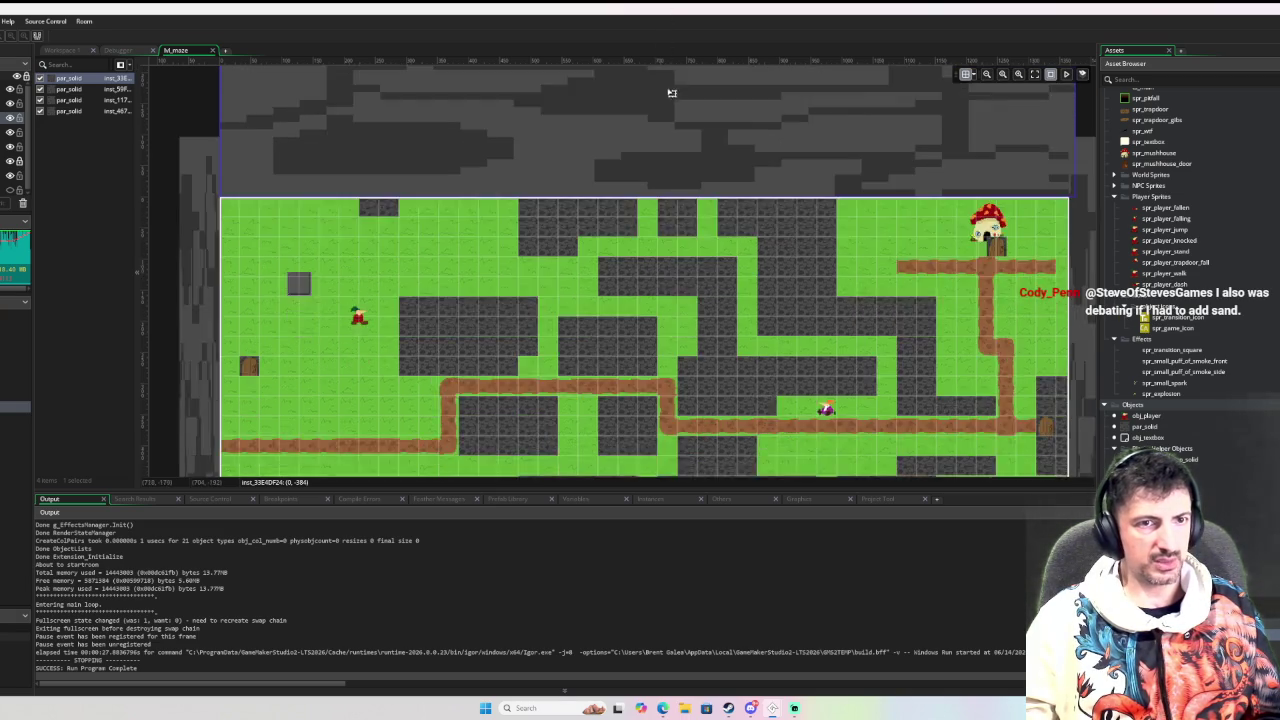
pyautogui.scroll(7, 686, 123)
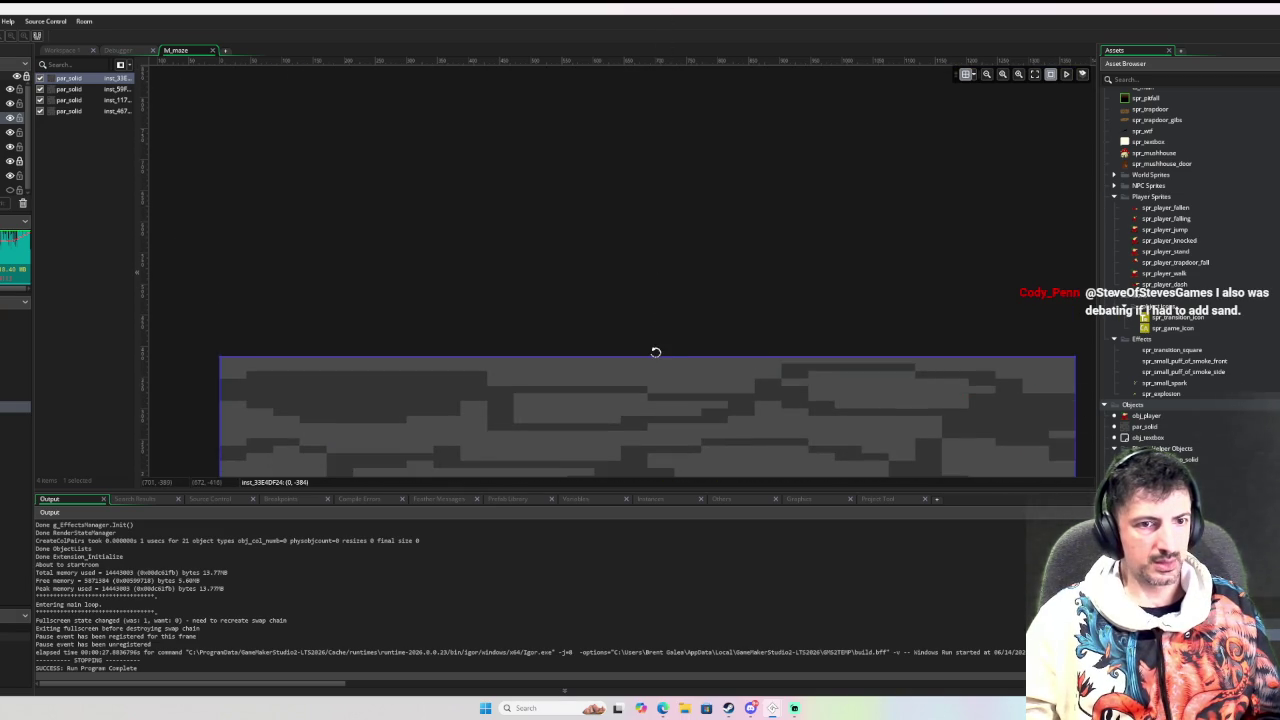
pyautogui.scroll(-2, 658, 300)
pyautogui.keyDown('ctrl'); pyautogui.scroll(-3, 660, 289); pyautogui.keyUp('ctrl')
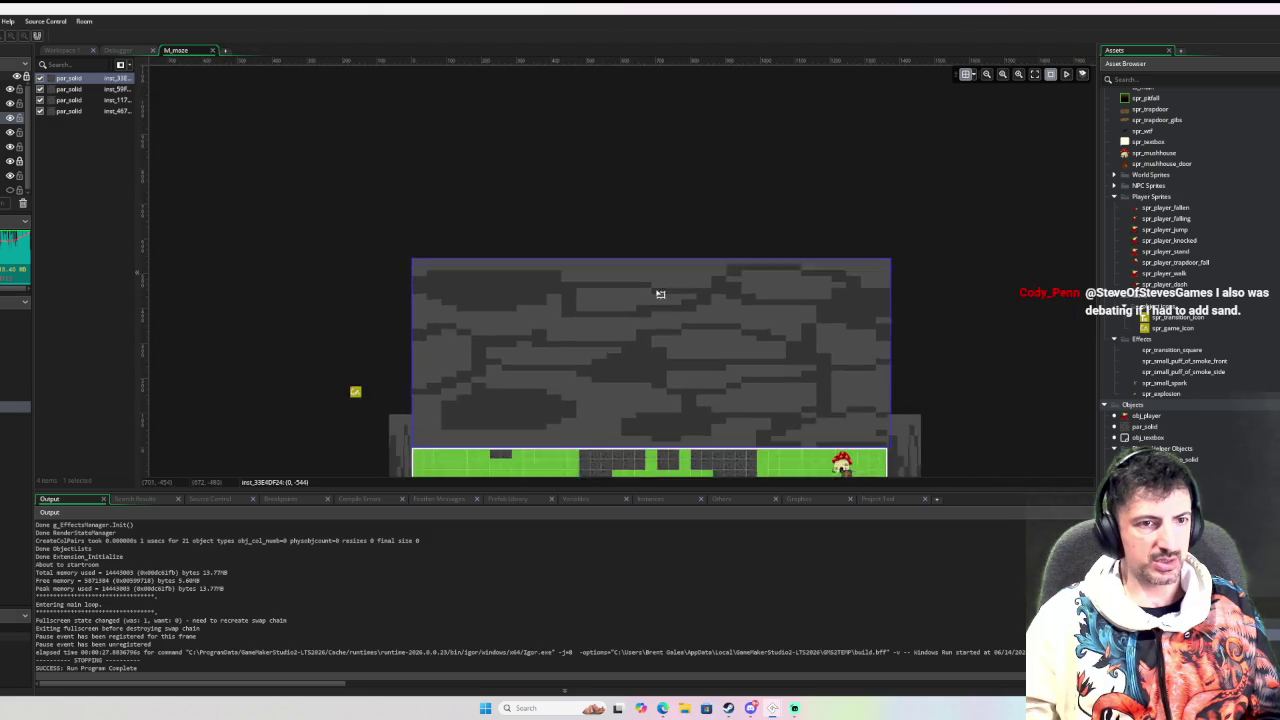
pyautogui.scroll(5, 430, 221)
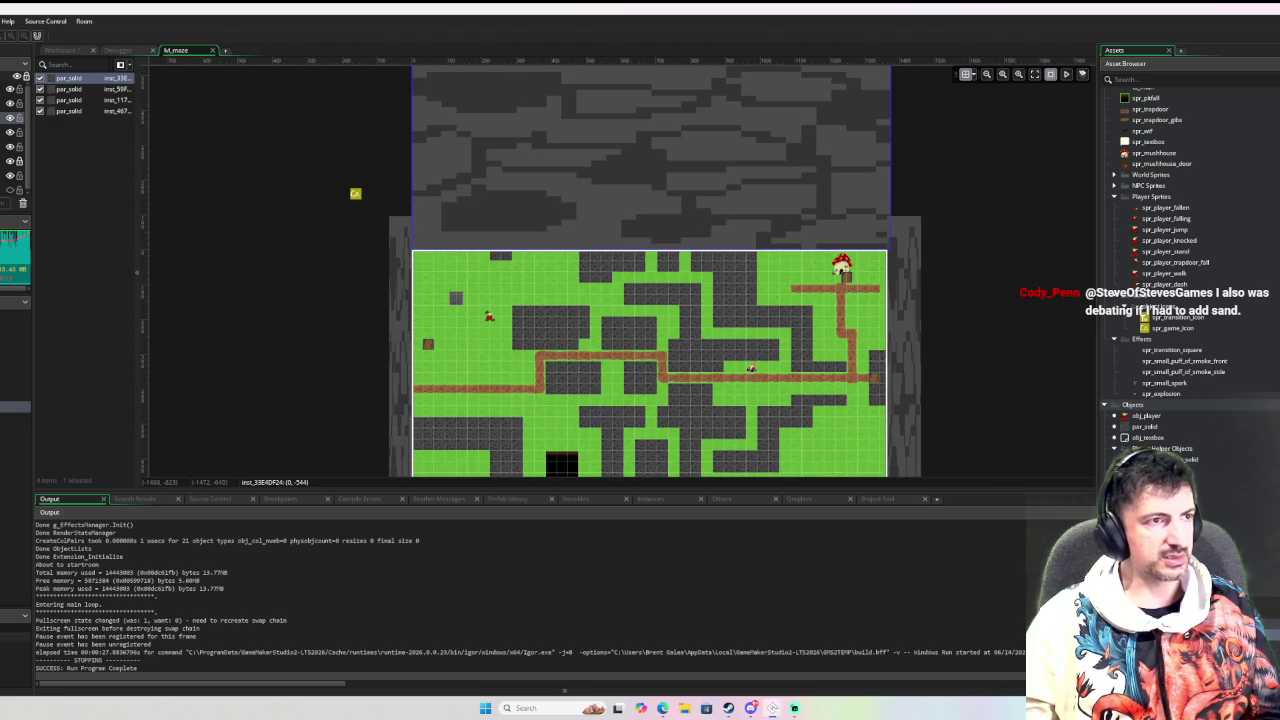
pyautogui.press('F6')
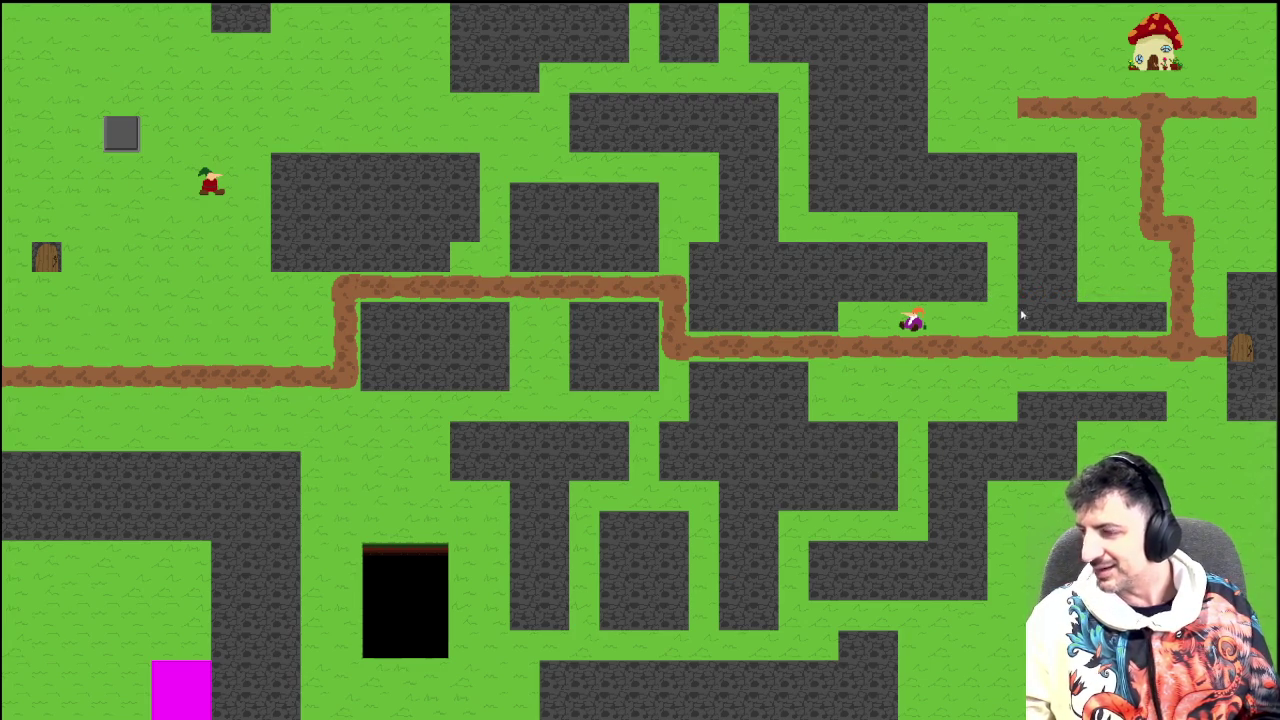
# Move the player up through the maze, then go back to Workspace 1 with obj_player's code
pyautogui.press('Up')
pyautogui.press('Up')
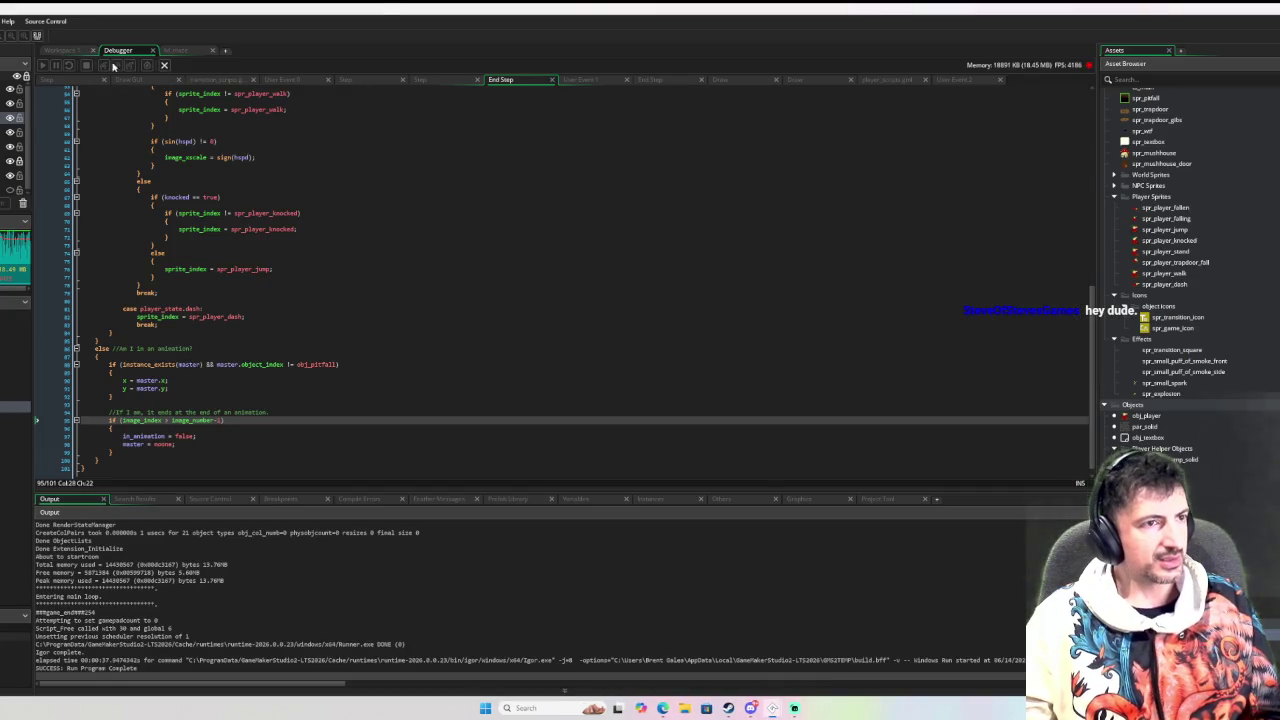
pyautogui.click(81, 53)
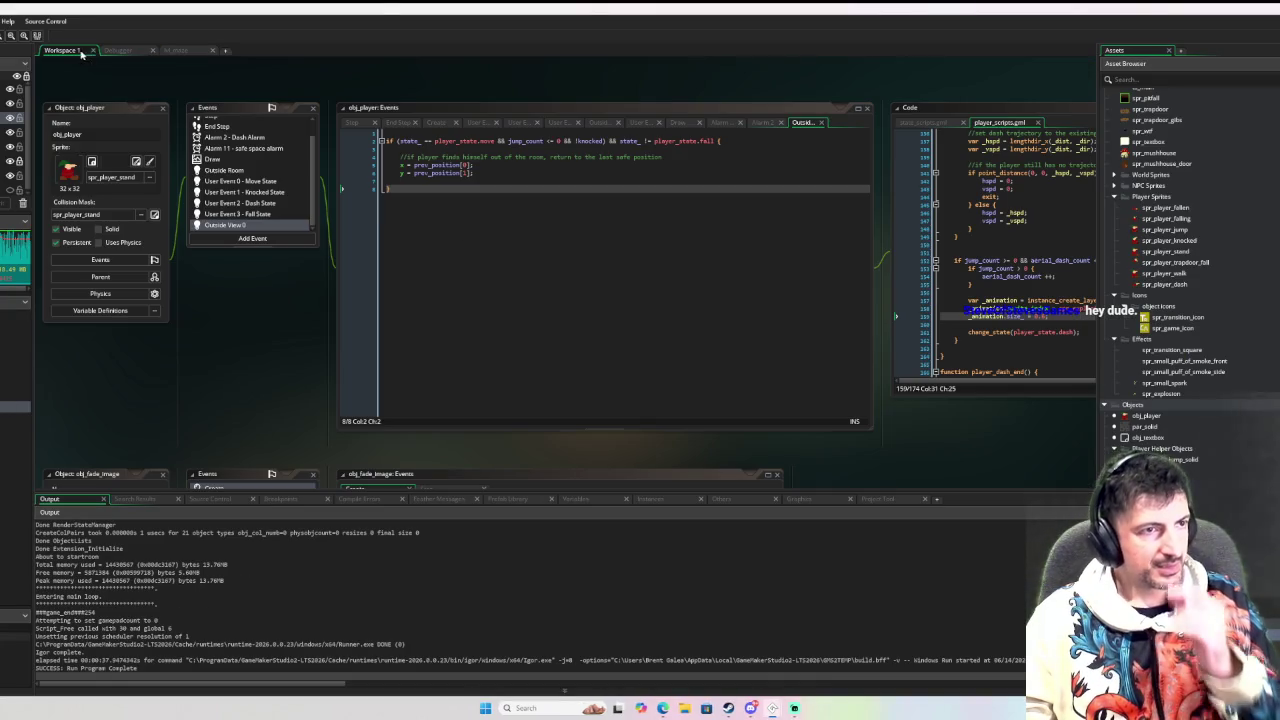
# Check obj_player's User Event 2 dash state, then bring obj_pitfall's End Step code into view
pyautogui.click(262, 205)
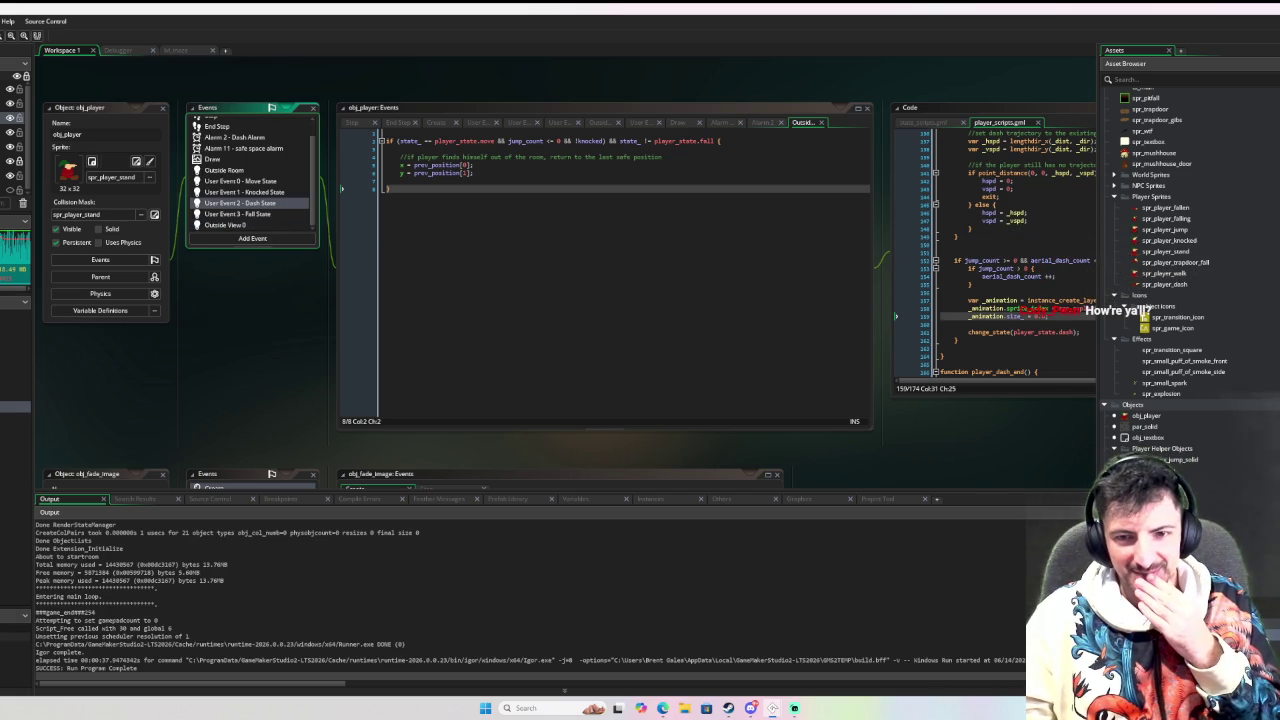
pyautogui.scroll(3, 1140, 310)
pyautogui.scroll(-3, 1185, 330)
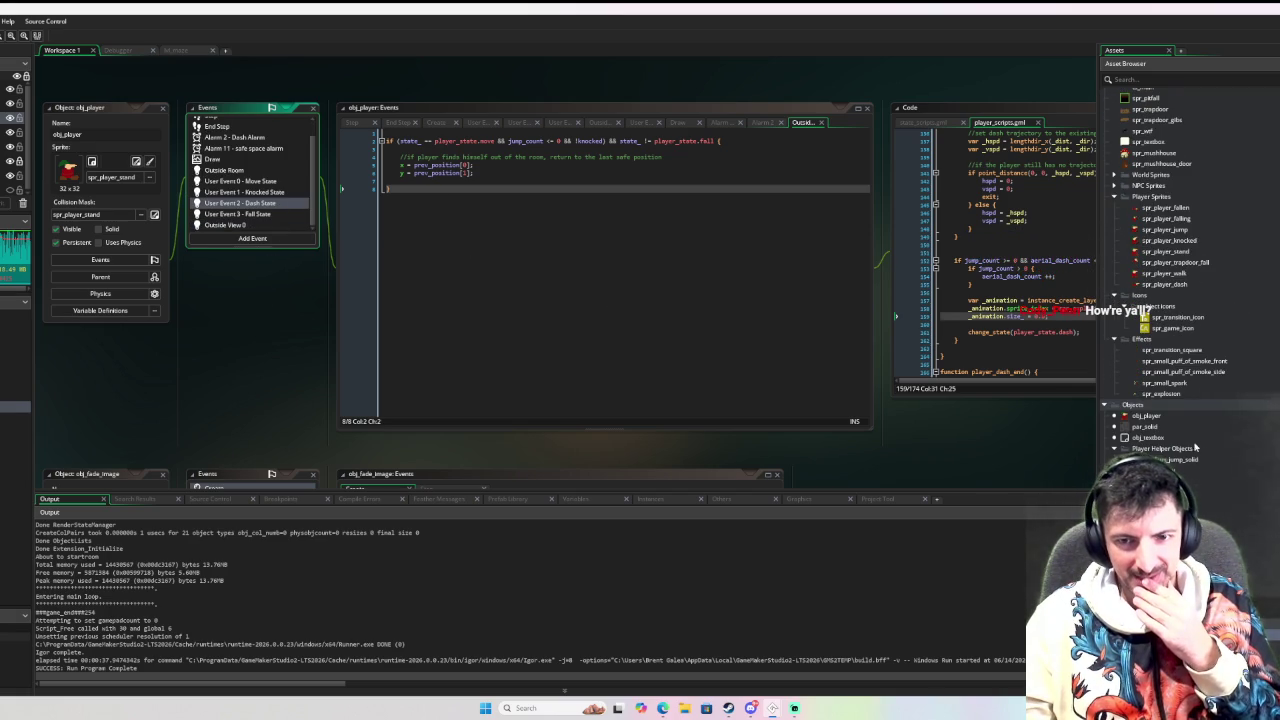
pyautogui.scroll(5, 1190, 330)
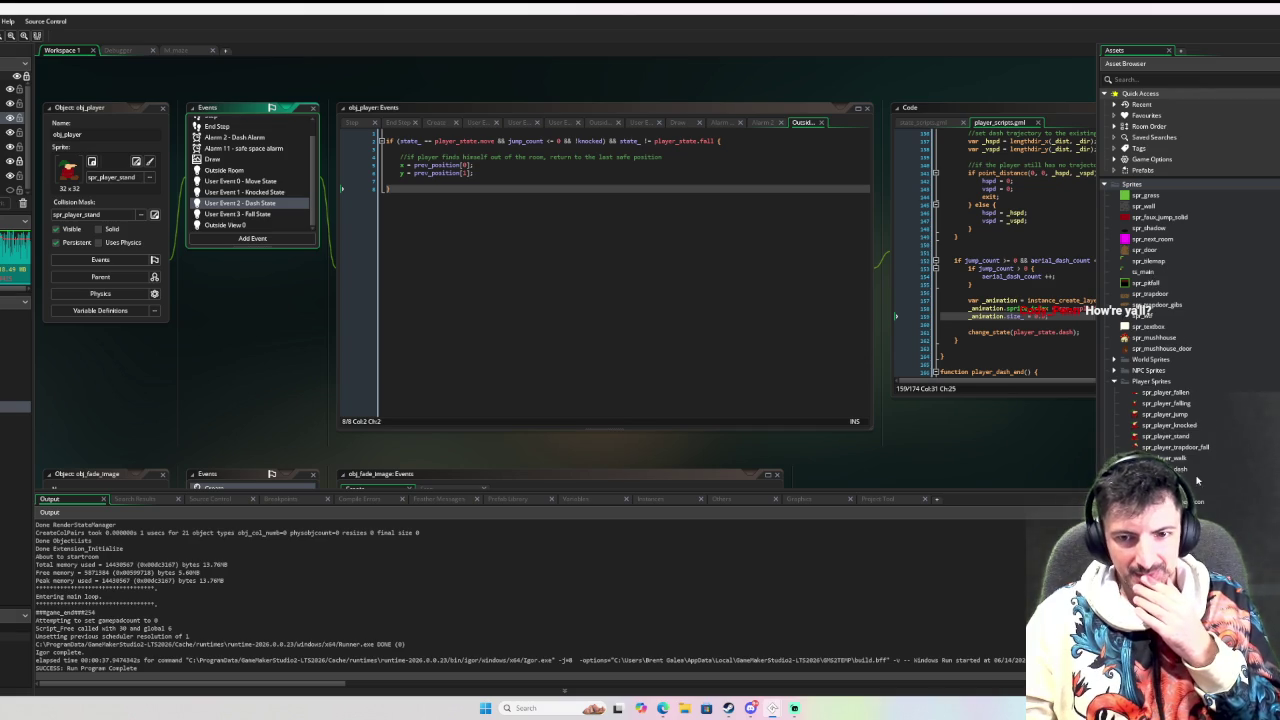
pyautogui.scroll(-5, 1195, 475)
pyautogui.scroll(1, 1140, 308)
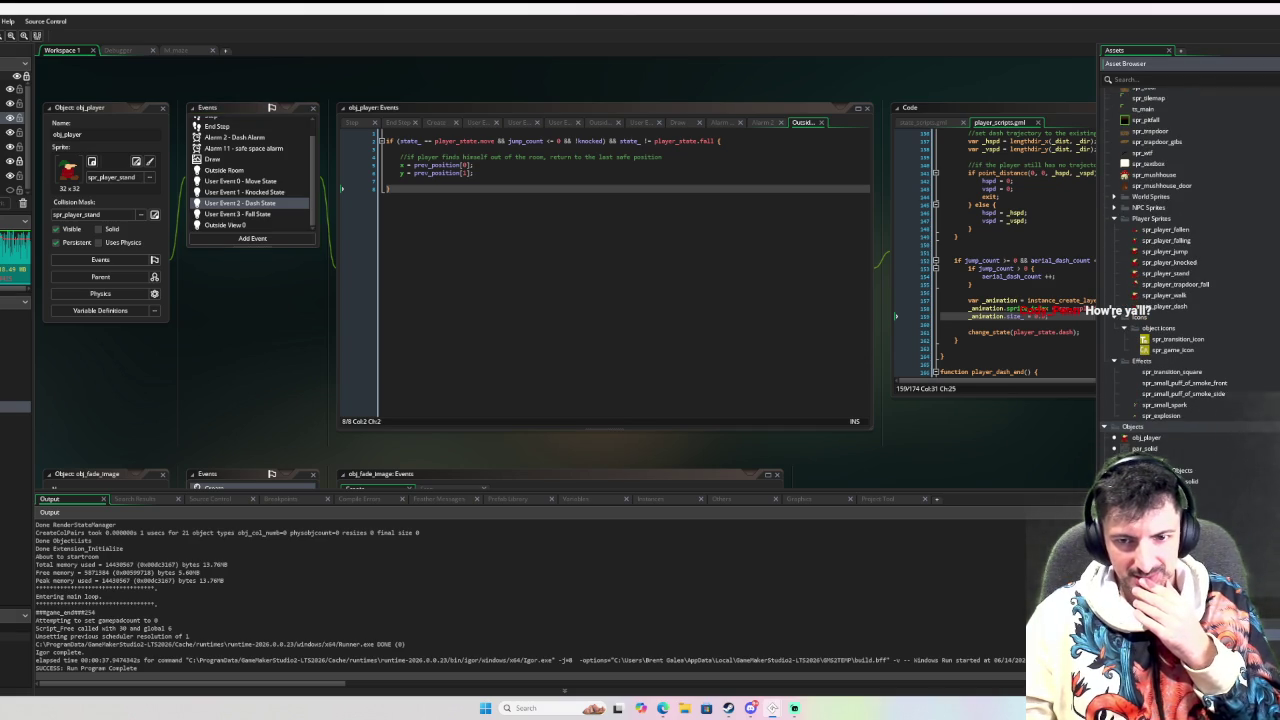
pyautogui.scroll(-10, 695, 368)
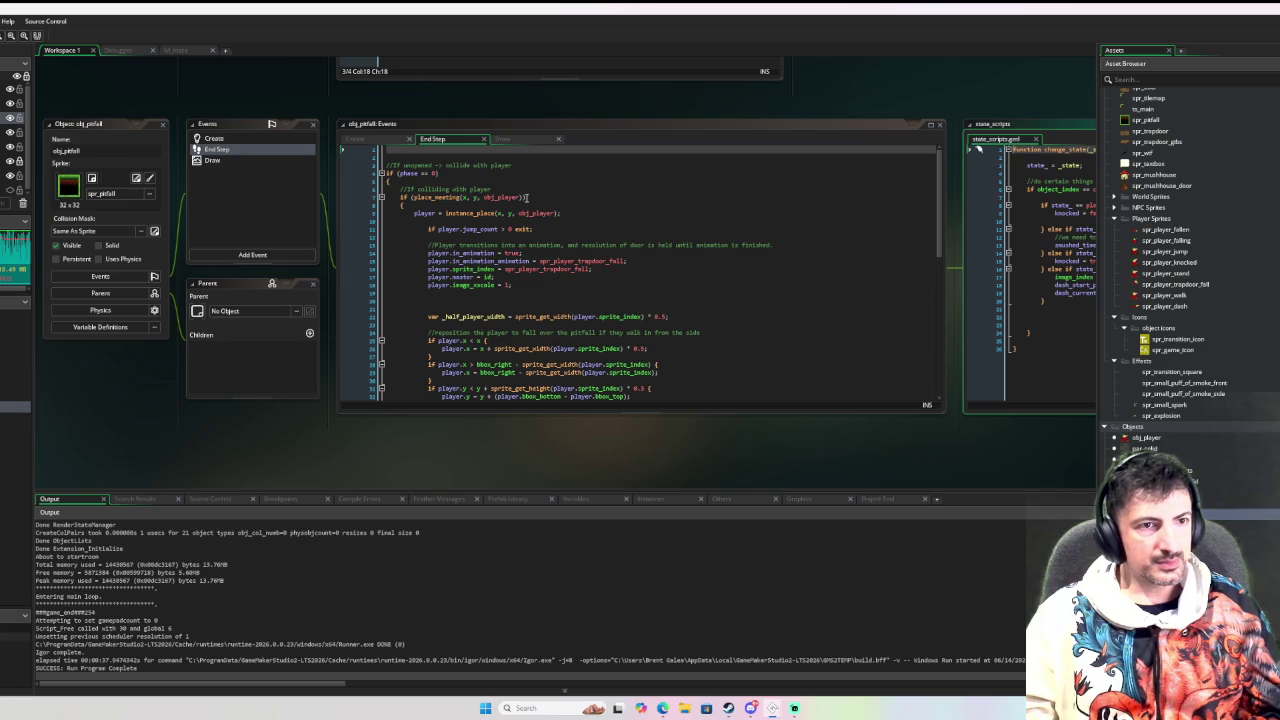
# Append '|| player.state_ == player_state.dash' to the exit condition on line 11, then run the game
pyautogui.click(535, 228)
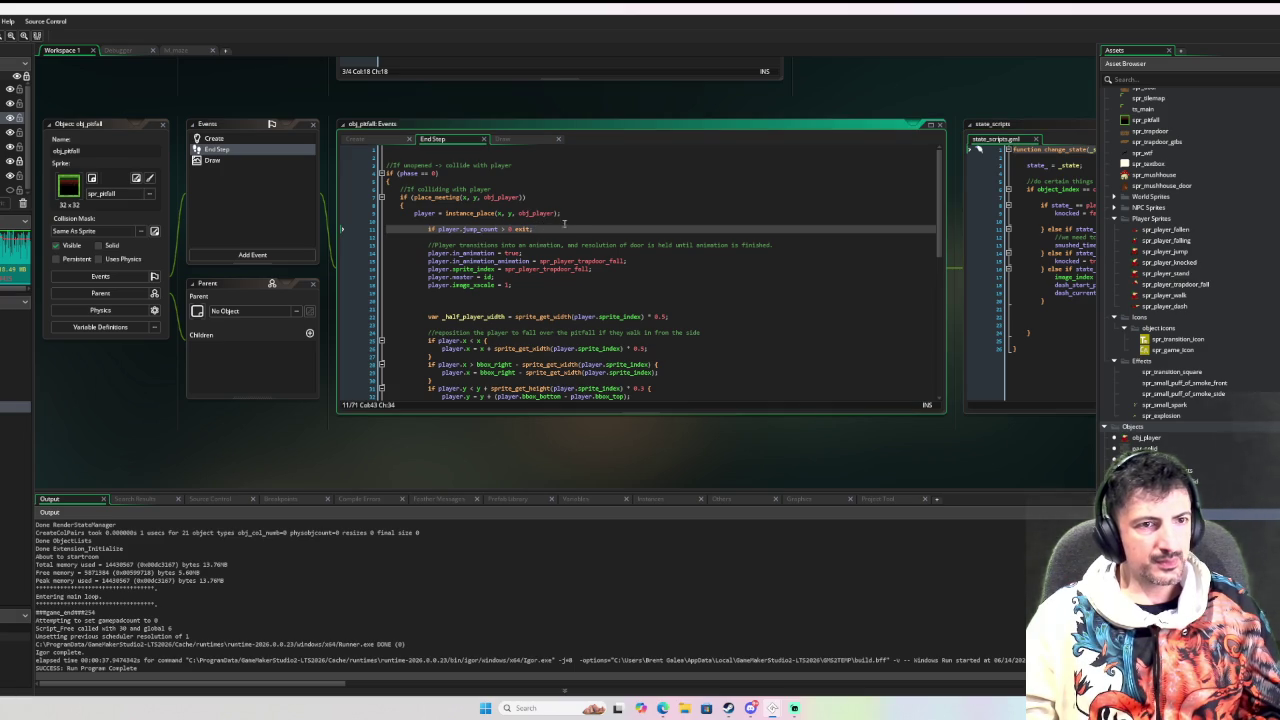
pyautogui.write('|| player.s ')
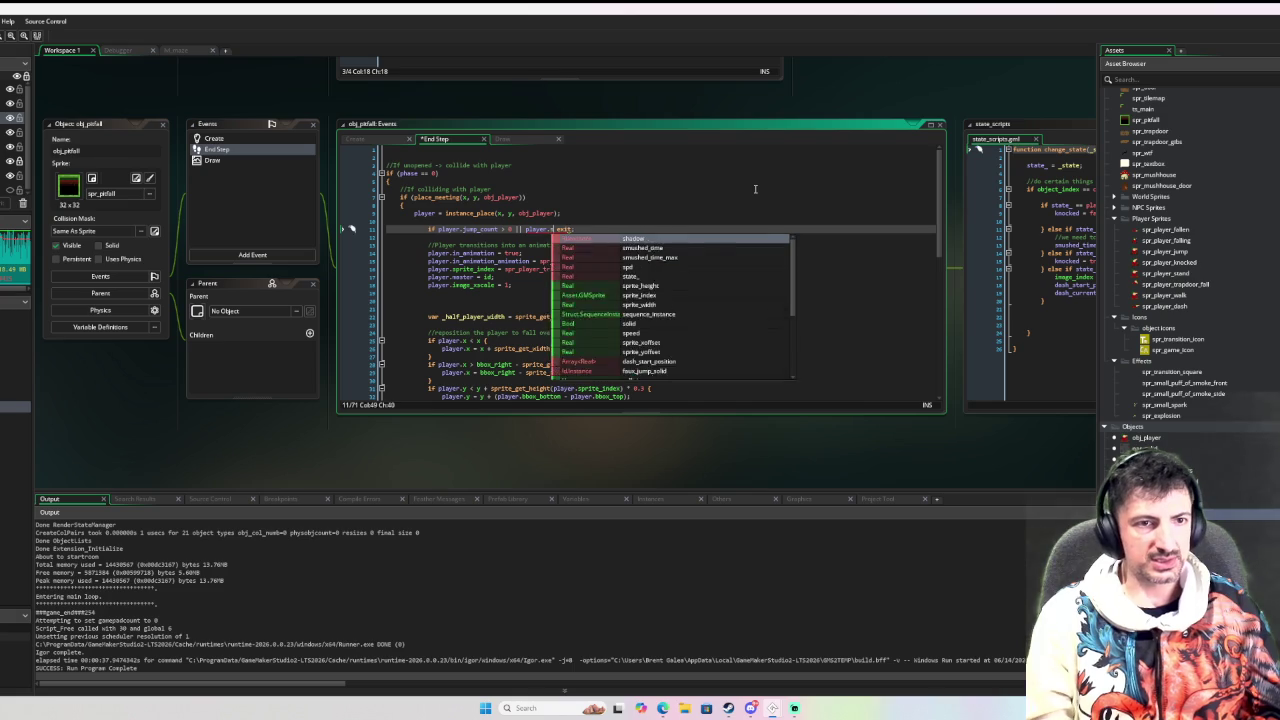
pyautogui.write('tate_ == pl')
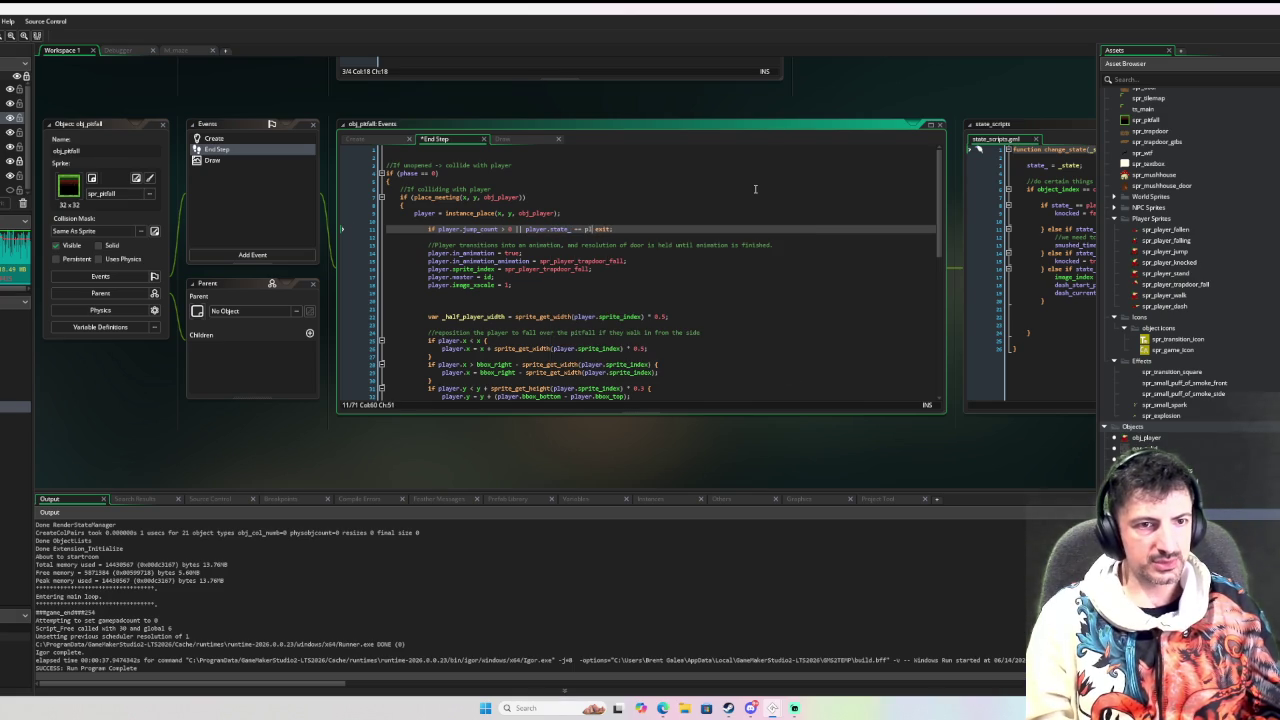
pyautogui.write('ayer_state.dash')
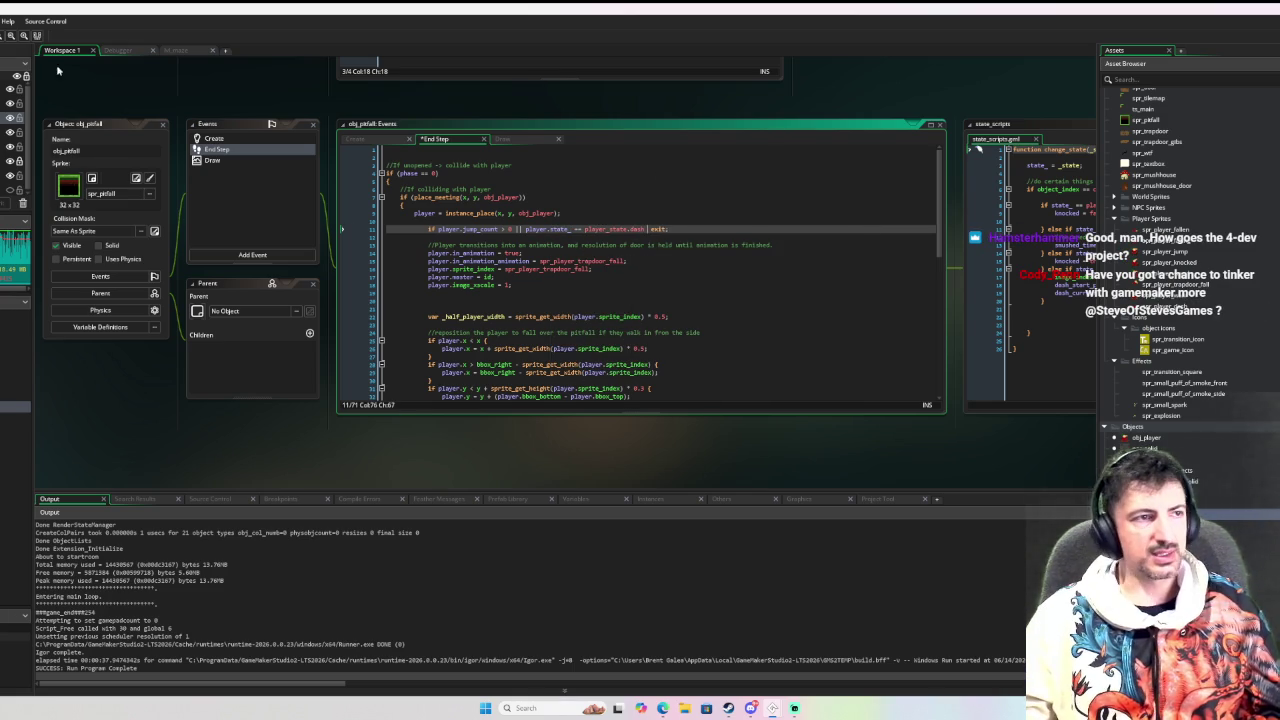
pyautogui.press('F6')
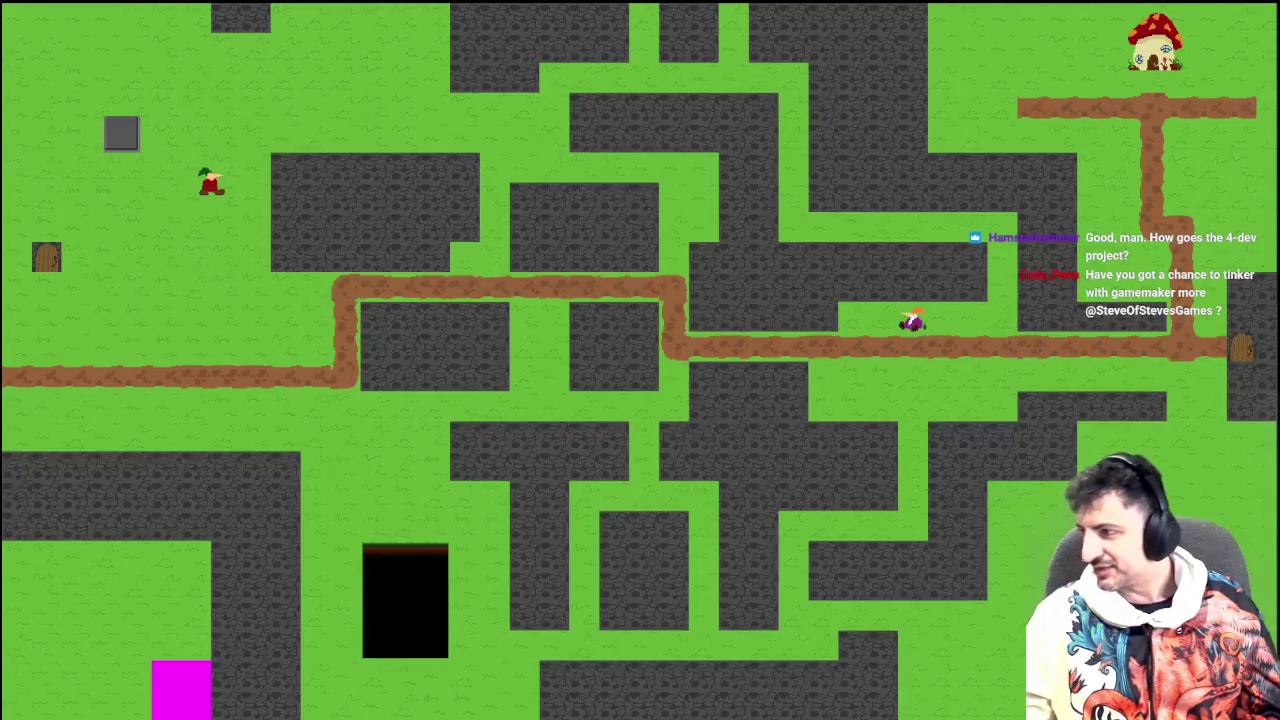
# Walk the player along the dirt path and into the black pit several times
pyautogui.press('Down')
pyautogui.press('Left')
pyautogui.press('Right')
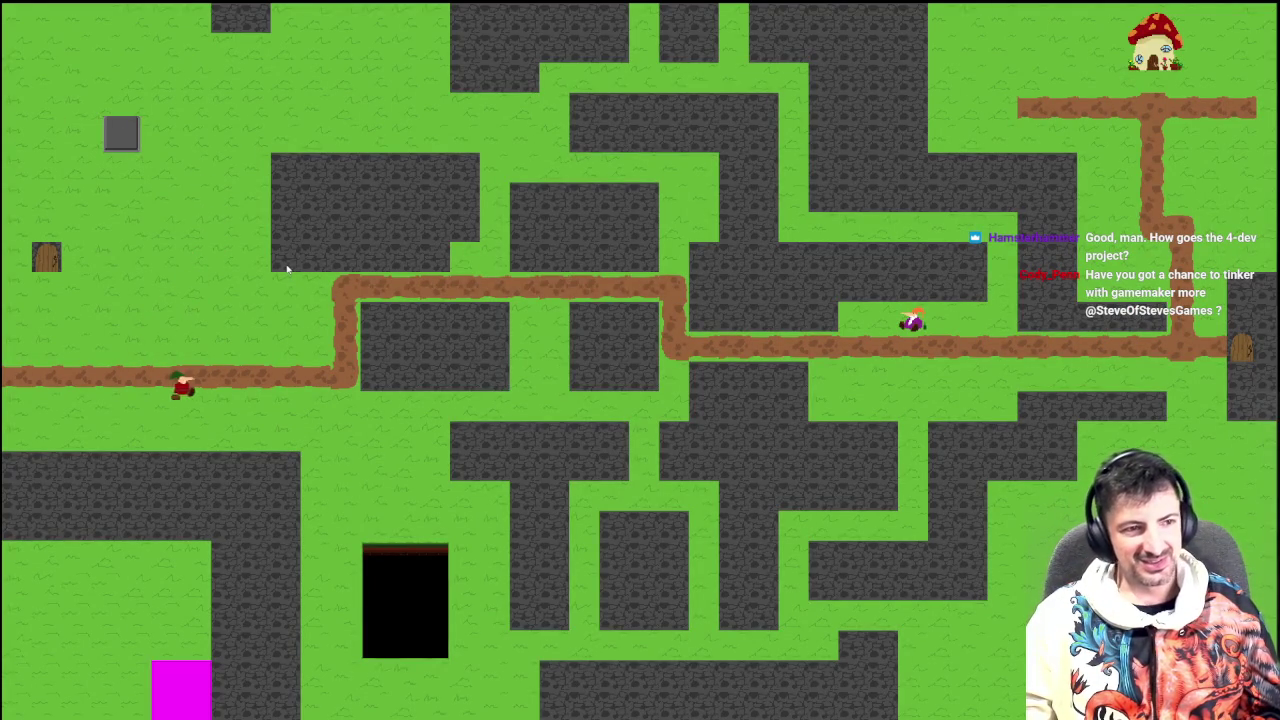
pyautogui.press('Left')
pyautogui.press('Up')
pyautogui.press('Right')
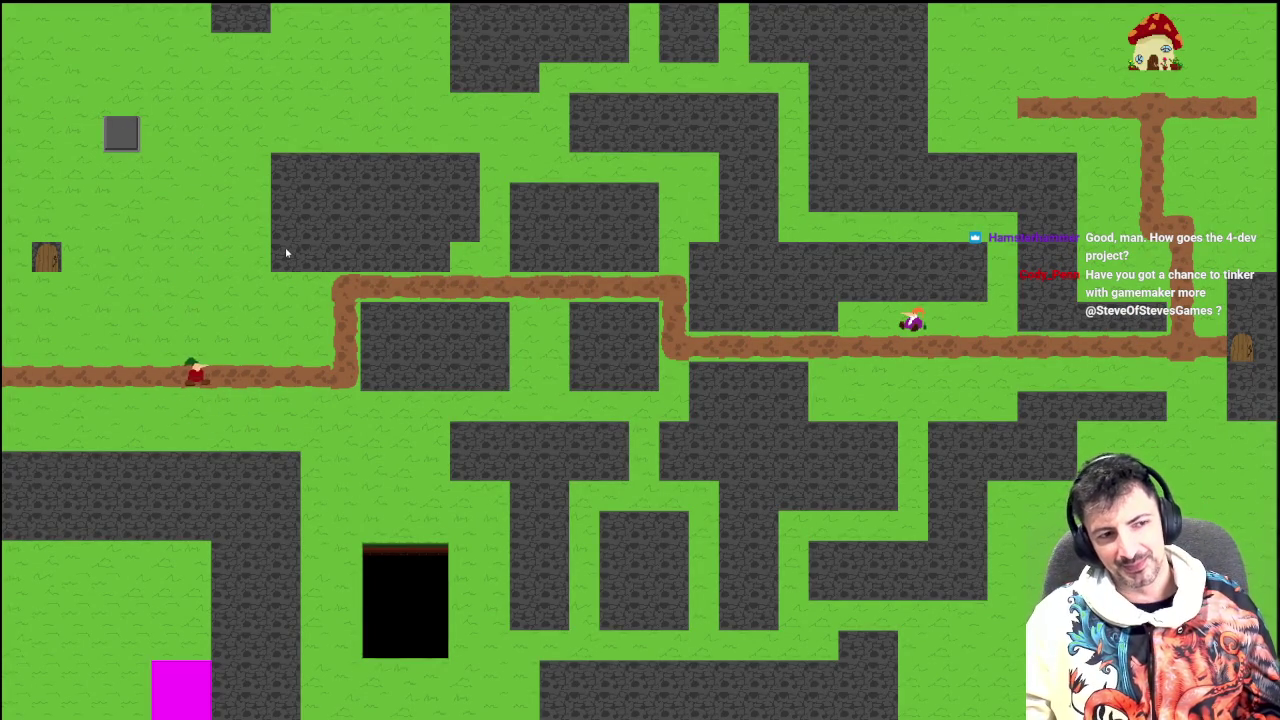
pyautogui.press('Right')
pyautogui.press('Down')
pyautogui.press('Right')
pyautogui.press('Left')
pyautogui.press('Right')
pyautogui.press('Down')
pyautogui.press('Up')
pyautogui.press('Right')
pyautogui.press('Down')
pyautogui.press('Up')
pyautogui.press('Left')
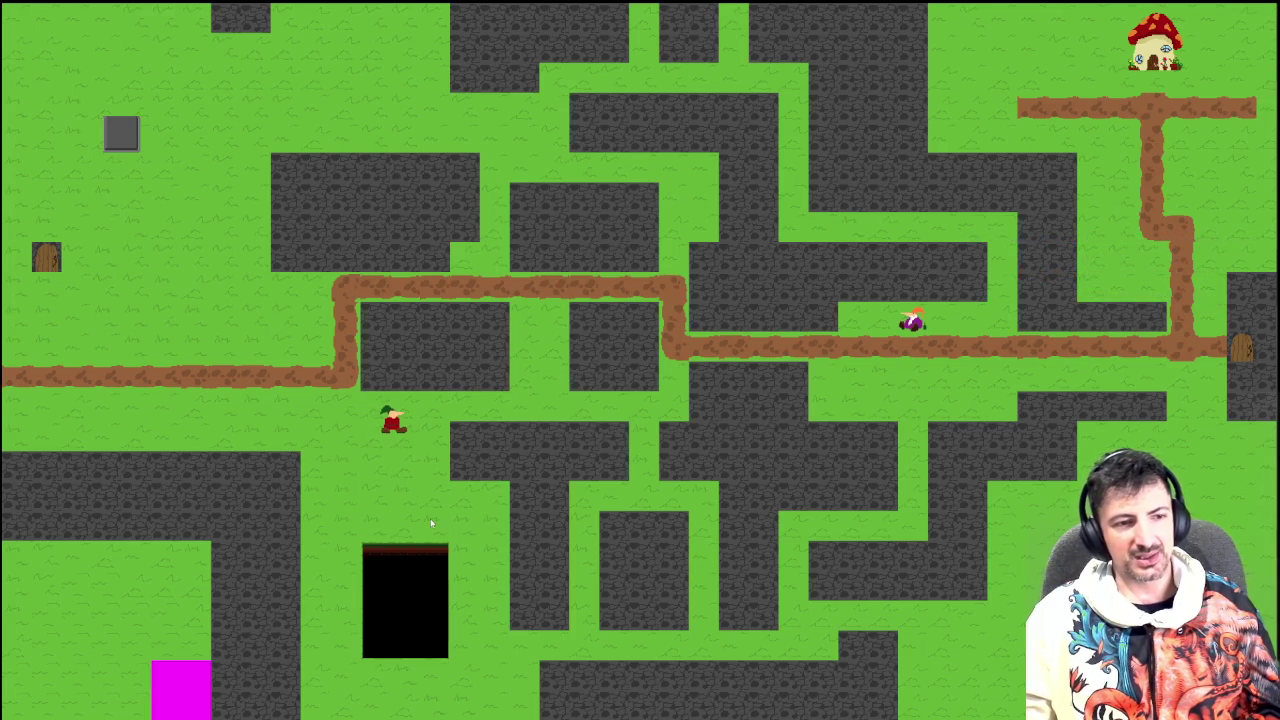
pyautogui.press('Left')
pyautogui.press('Down')
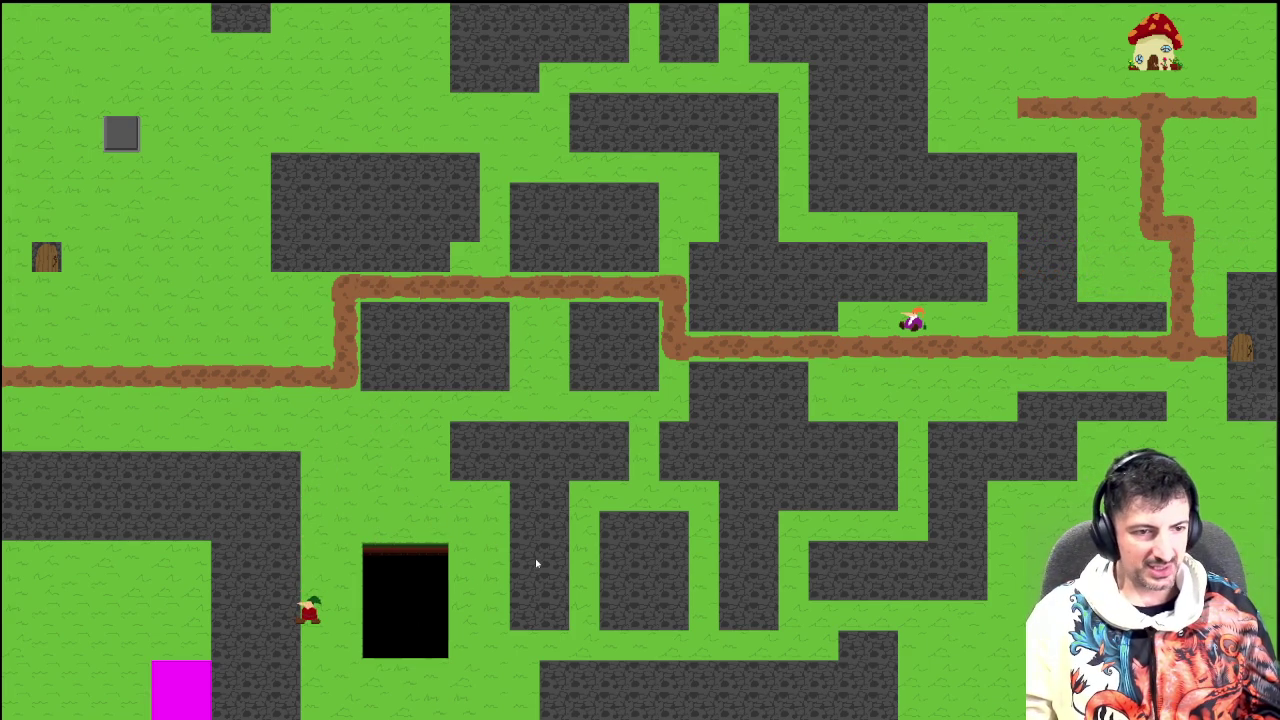
pyautogui.press('Right')
pyautogui.press('Down')
pyautogui.press('Right')
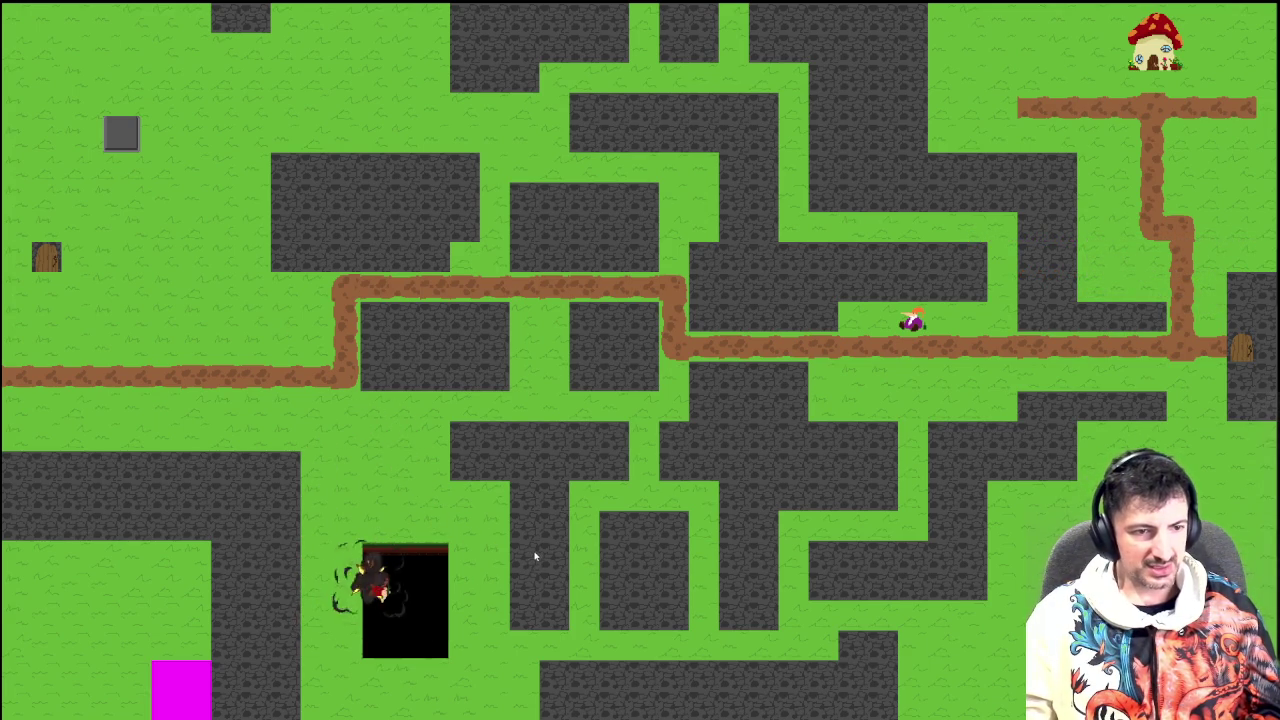
pyautogui.press('Down')
pyautogui.press('Right')
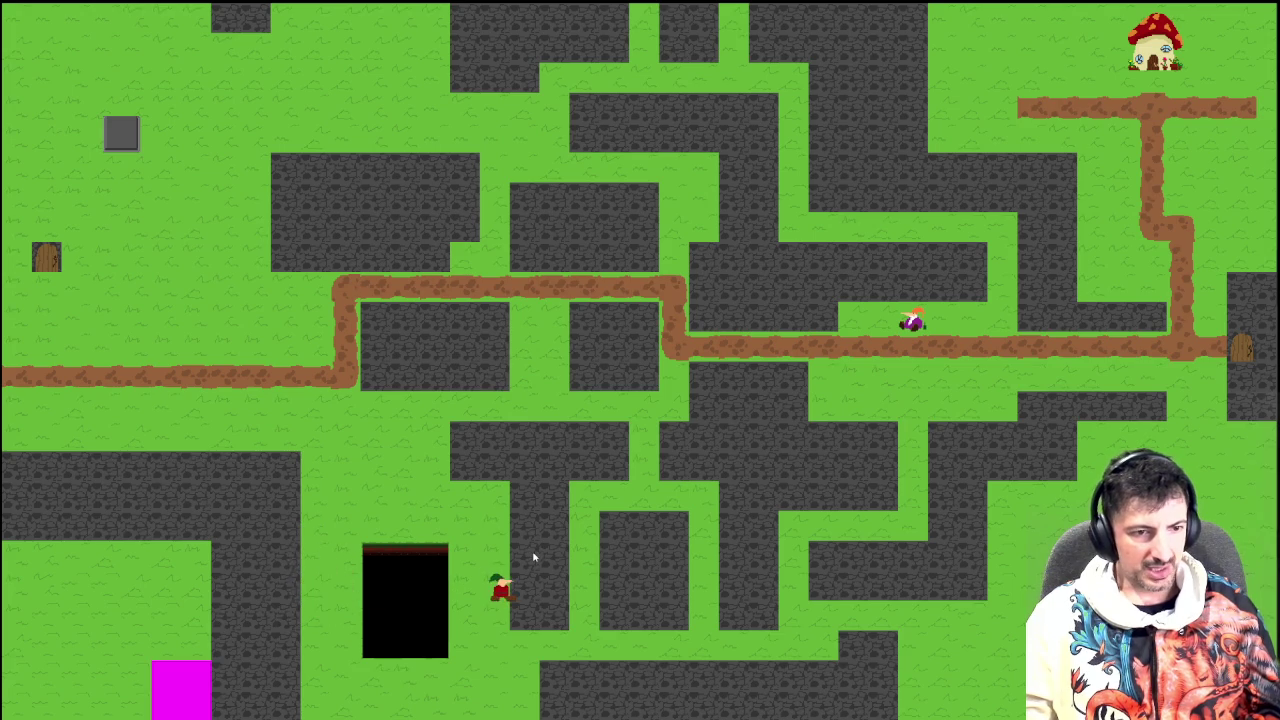
pyautogui.press('Right')
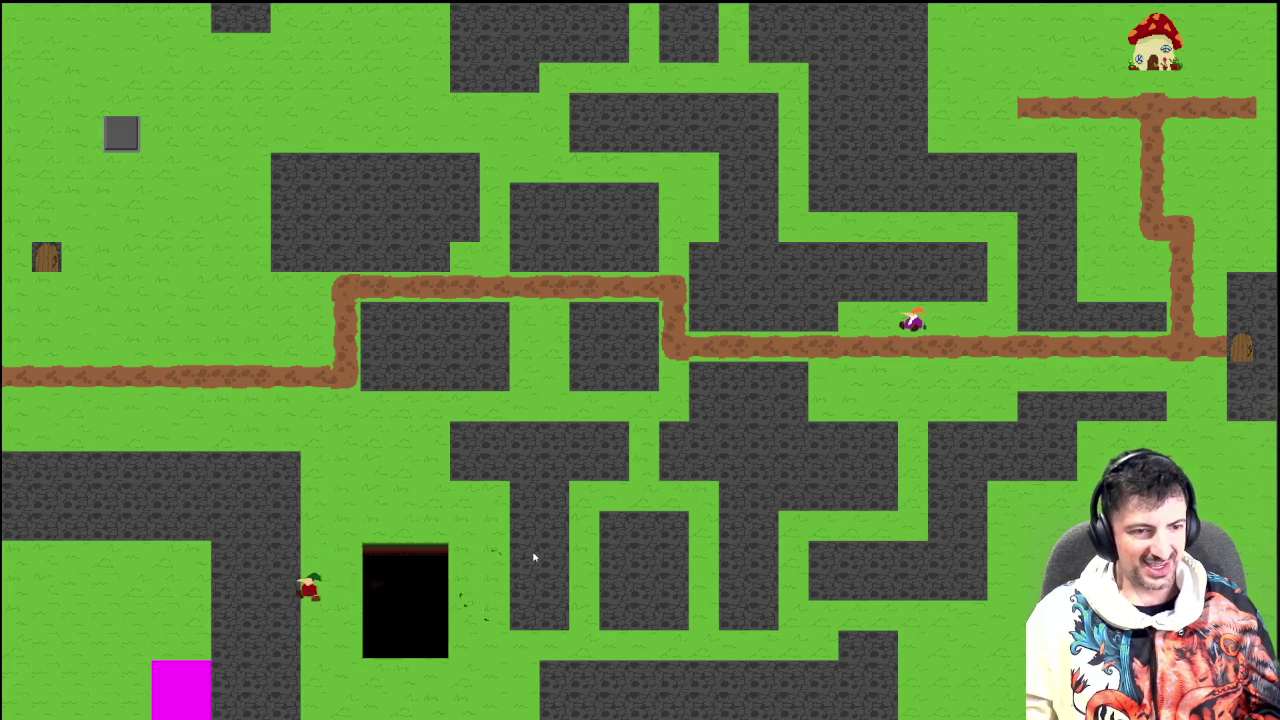
# Dash the player across the black pit with space, then walk around below it
pyautogui.press('Left')
pyautogui.press('space')
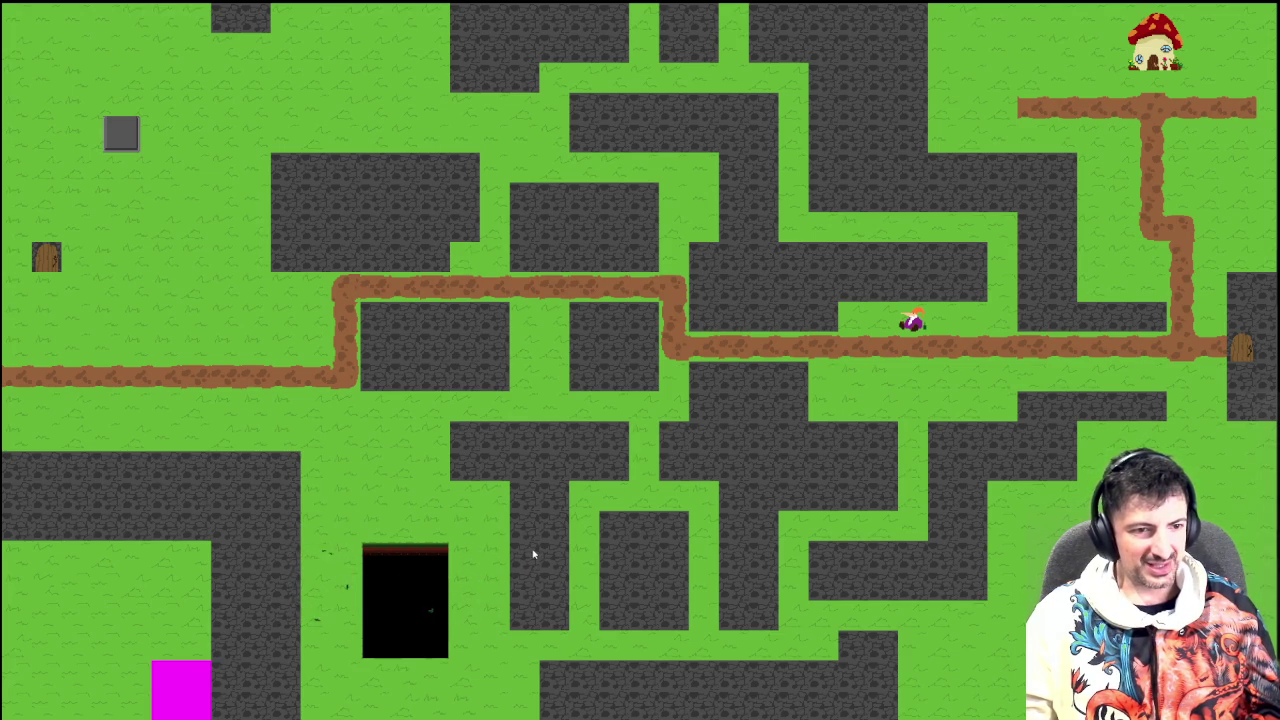
pyautogui.press('Down')
pyautogui.press('Right')
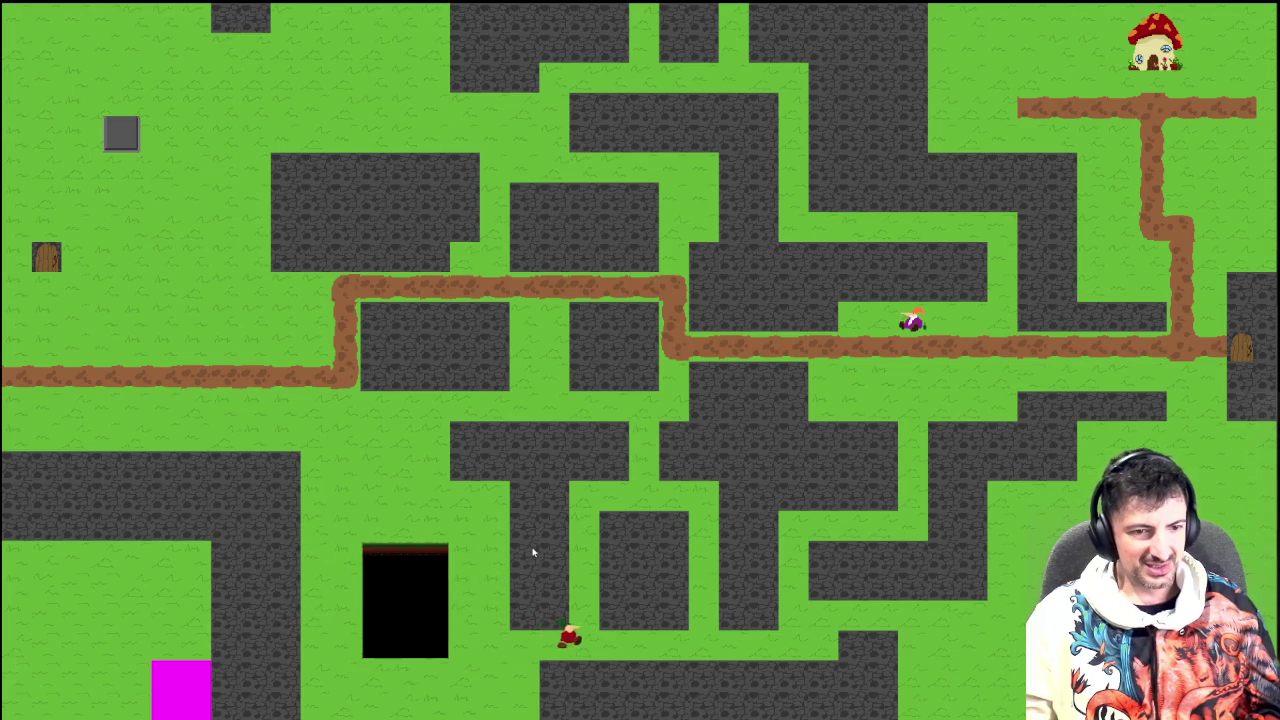
pyautogui.press('Down')
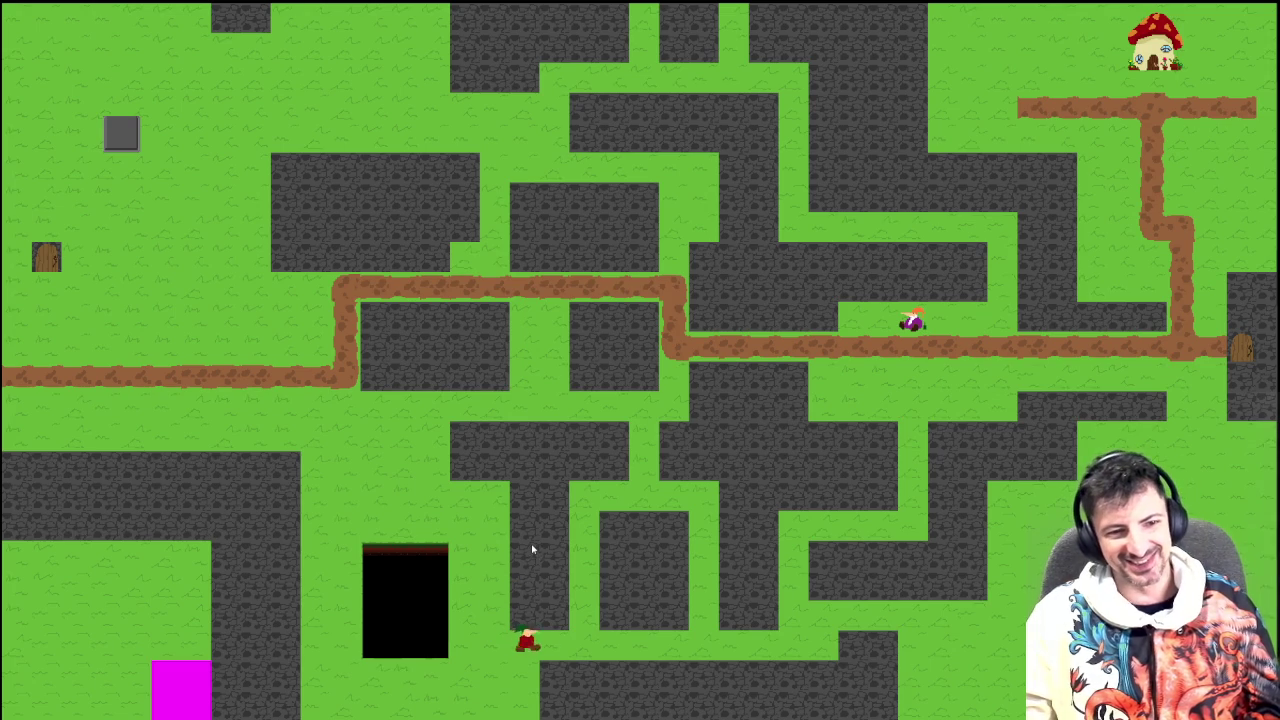
pyautogui.press('Left')
pyautogui.press('Up')
pyautogui.press('Down')
pyautogui.press('Right')
pyautogui.press('Left')
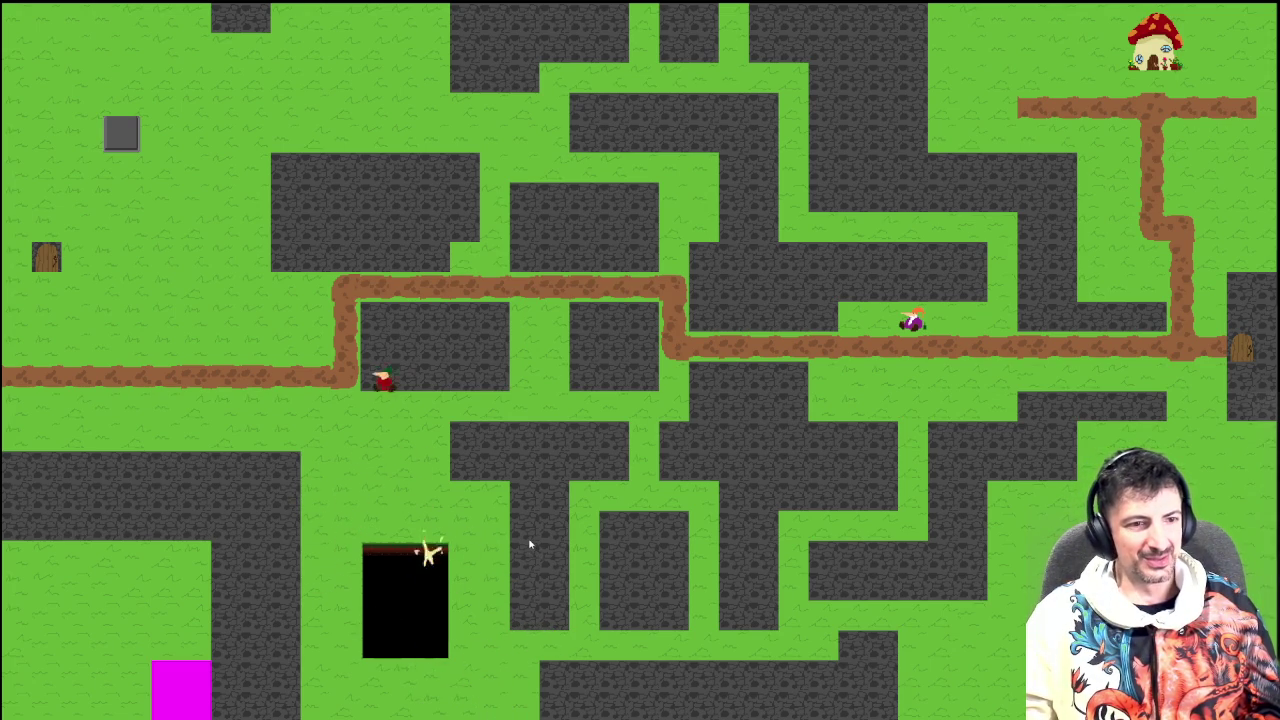
pyautogui.press('Up')
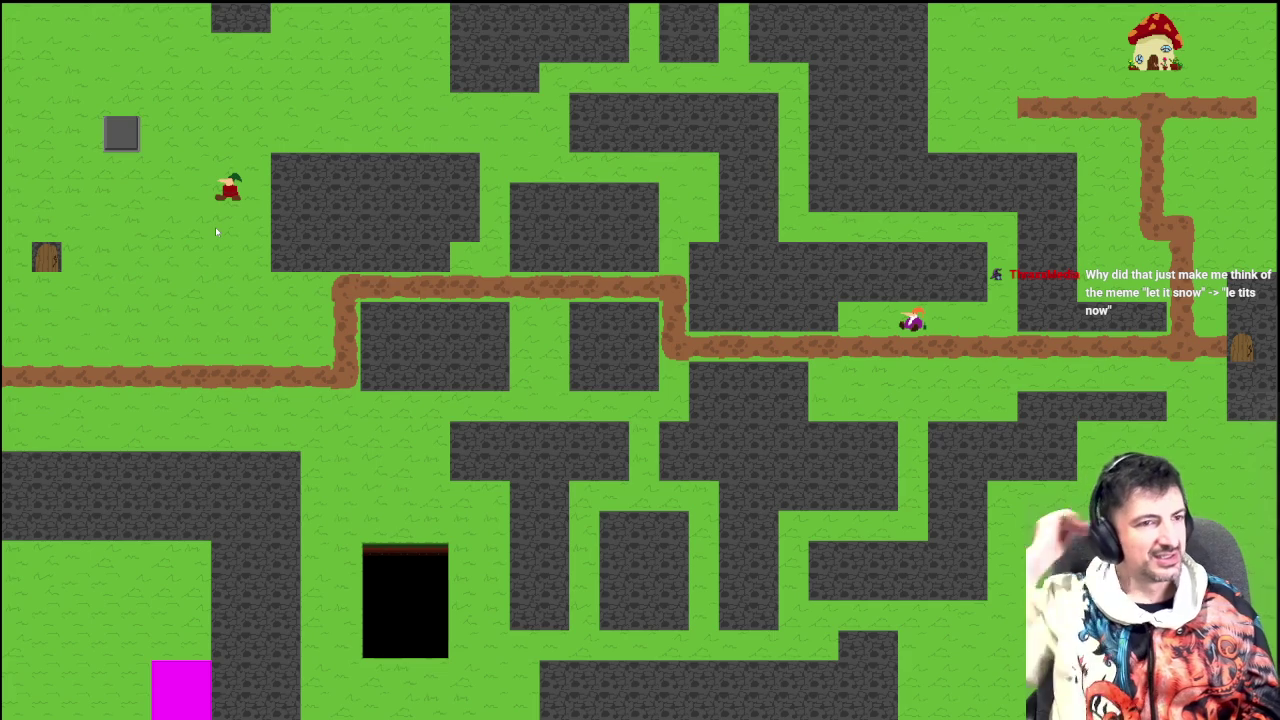
# Close the running maze test with Escape
pyautogui.press('Escape')
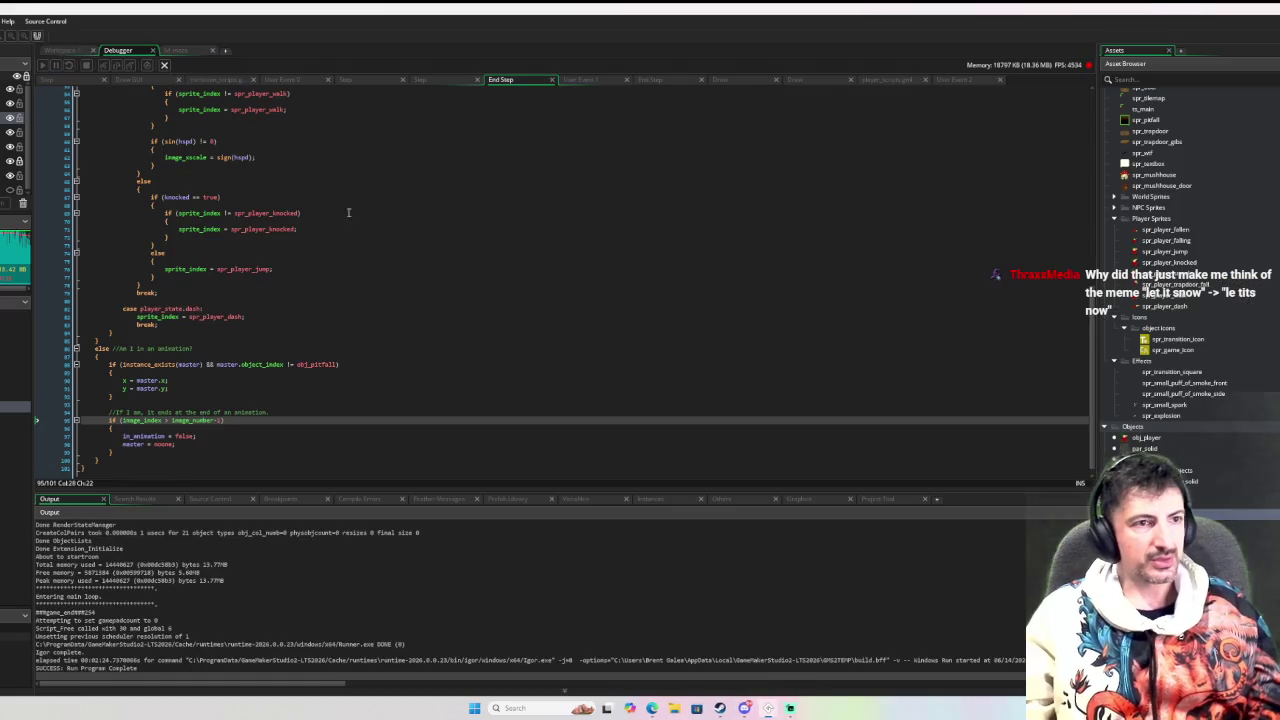
# Open the maze room, list the floor switch layer's instances, then open lvl_mushhouse
pyautogui.click(74, 52)
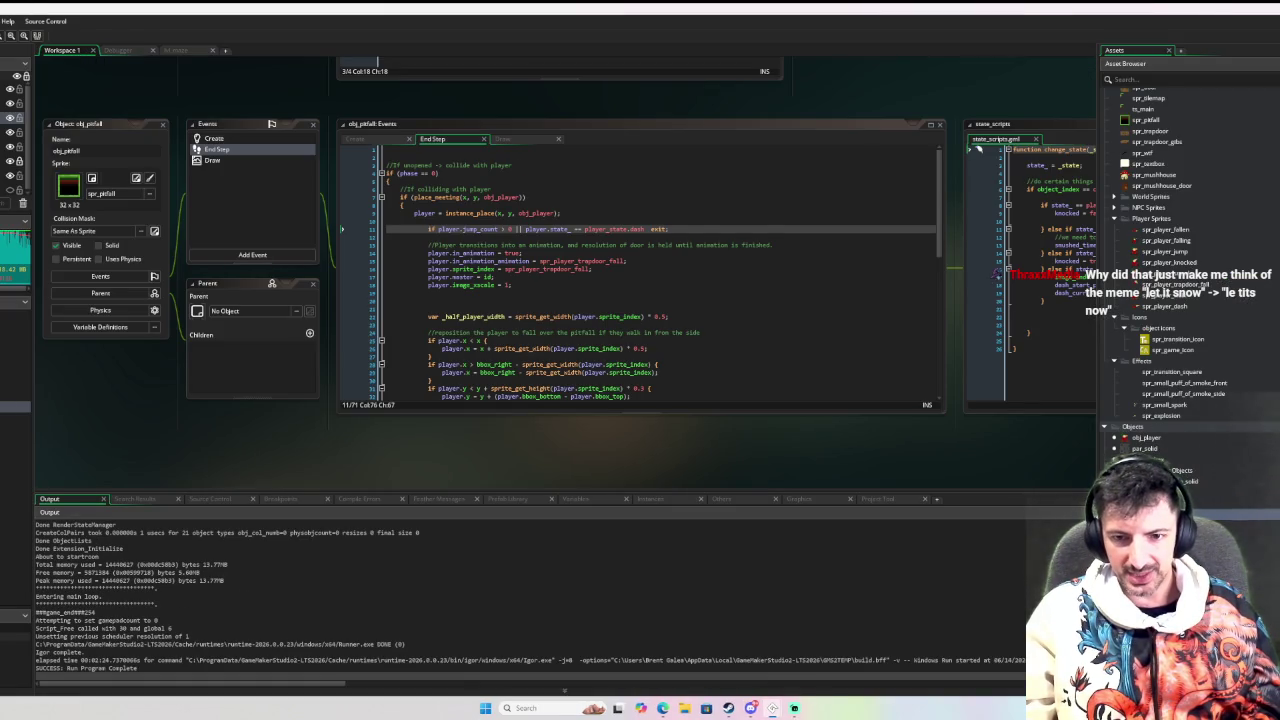
pyautogui.scroll(-1, 1190, 300)
pyautogui.doubleClick(1180, 470)
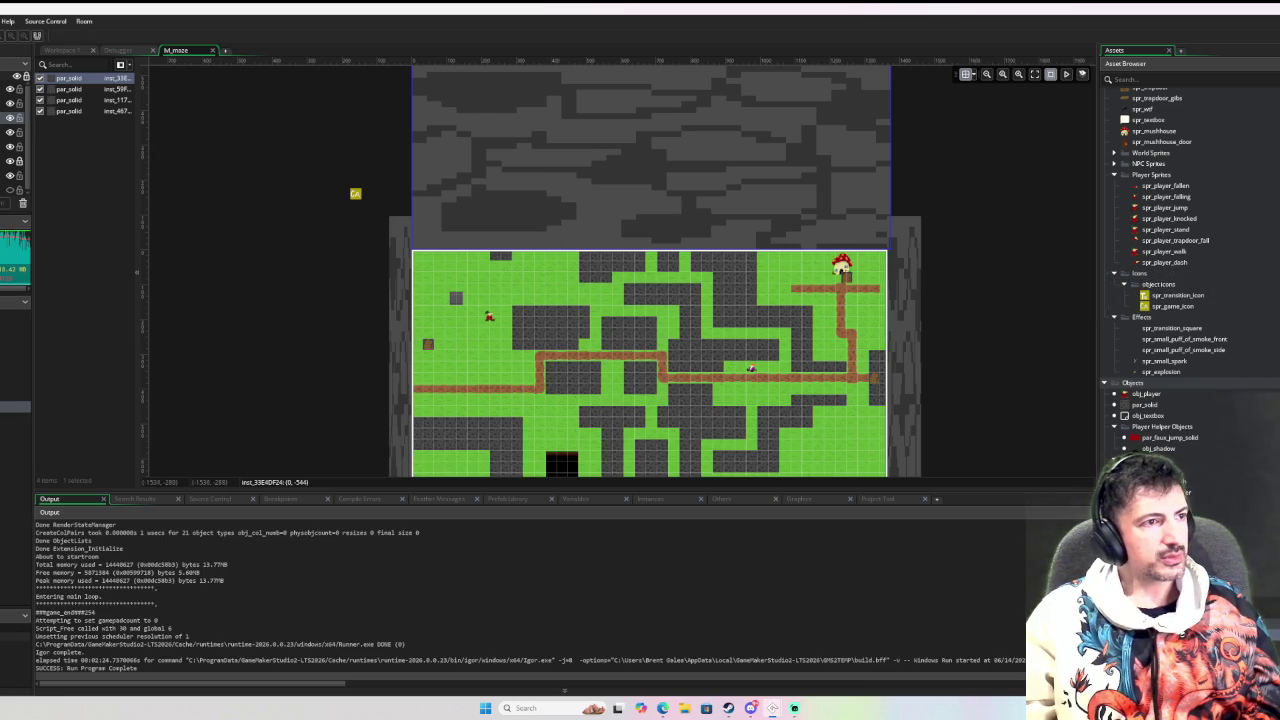
pyautogui.click(15, 147)
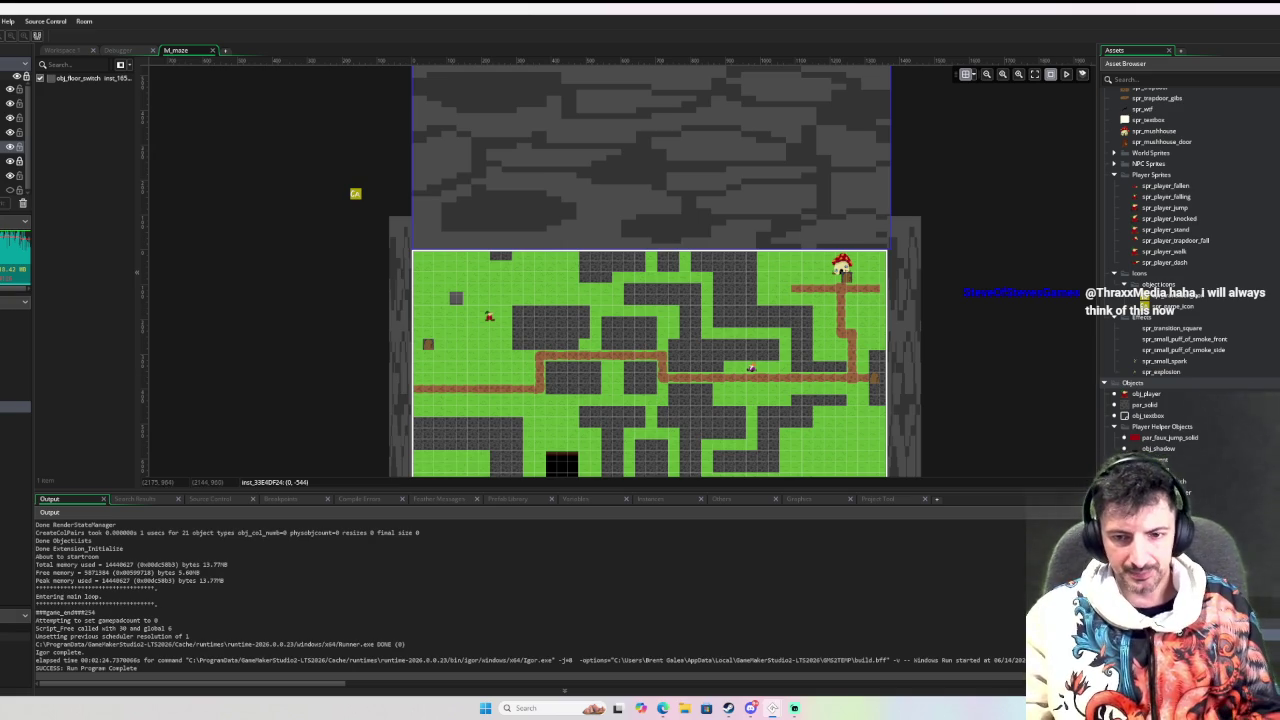
pyautogui.doubleClick(1081, 390)
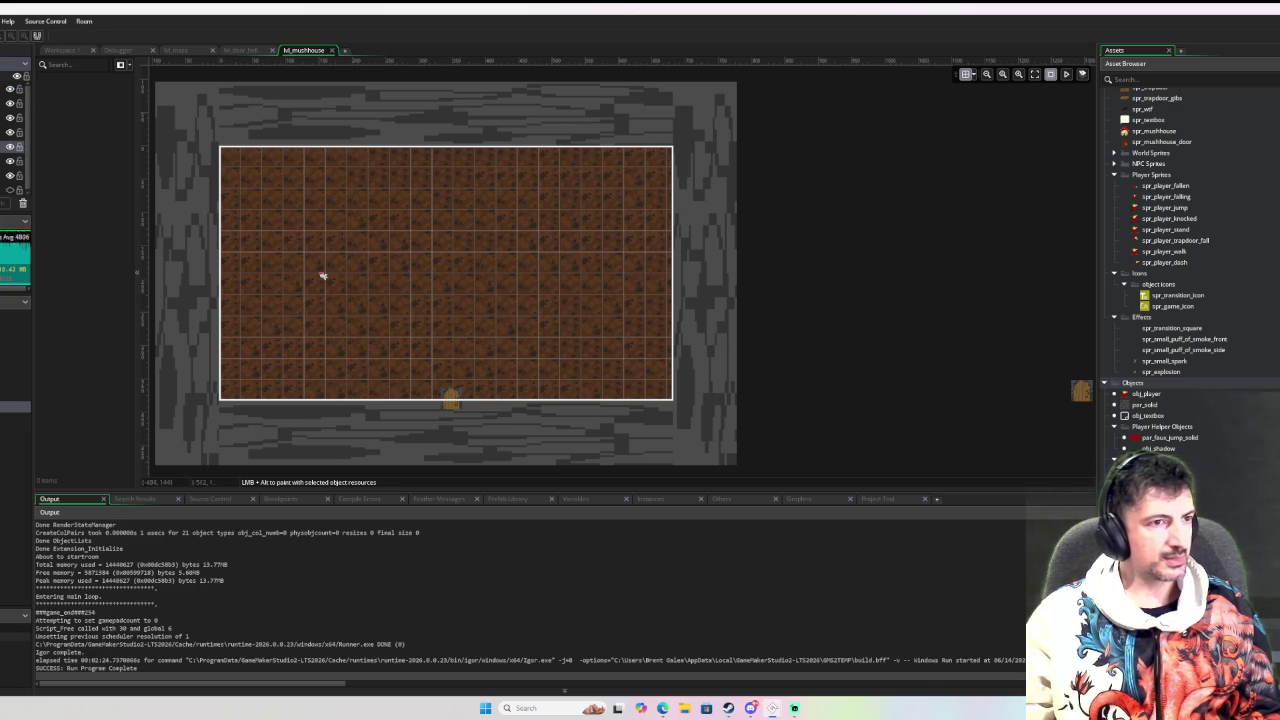
# Pan around the brown-floored lvl_mushhouse room, then switch to the lvl_door_hell room
pyautogui.scroll(1, 531, 280)
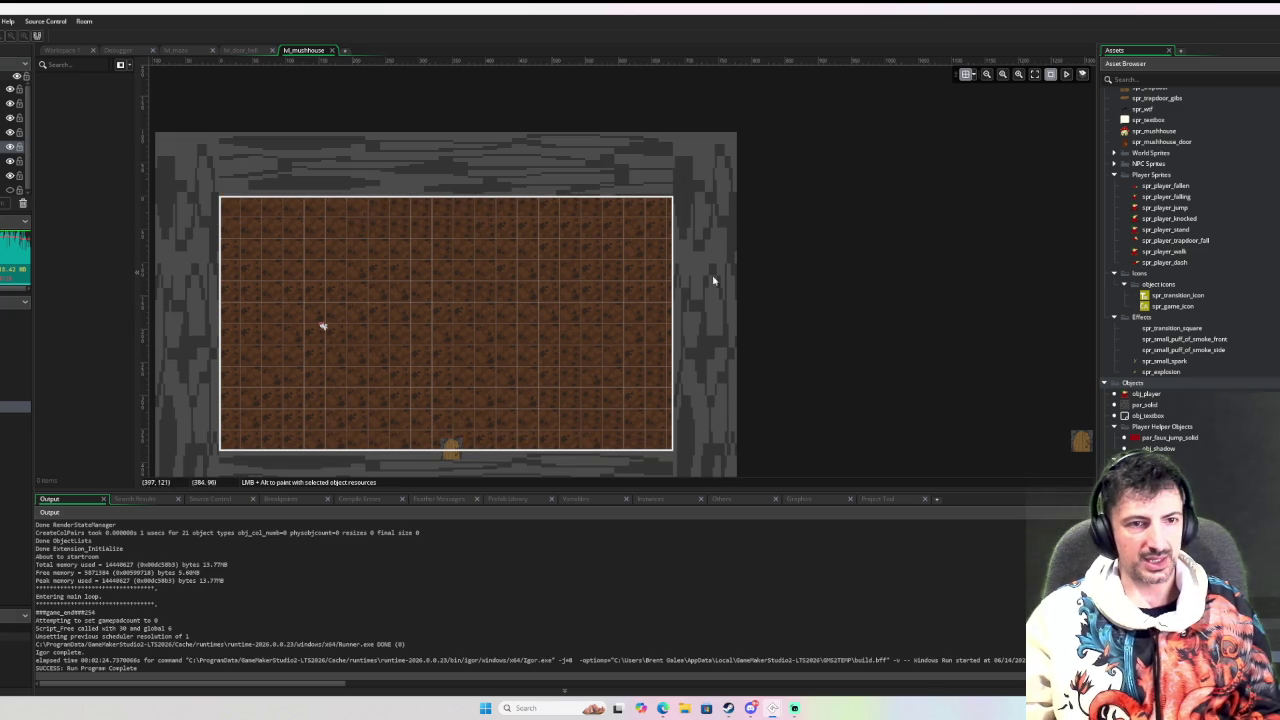
pyautogui.moveTo(875, 340)
pyautogui.mouseDown()
pyautogui.moveTo(854, 271)
pyautogui.moveTo(520, 131)
pyautogui.moveTo(383, 209)
pyautogui.moveTo(971, 243)
pyautogui.moveTo(1086, 300)
pyautogui.mouseUp()
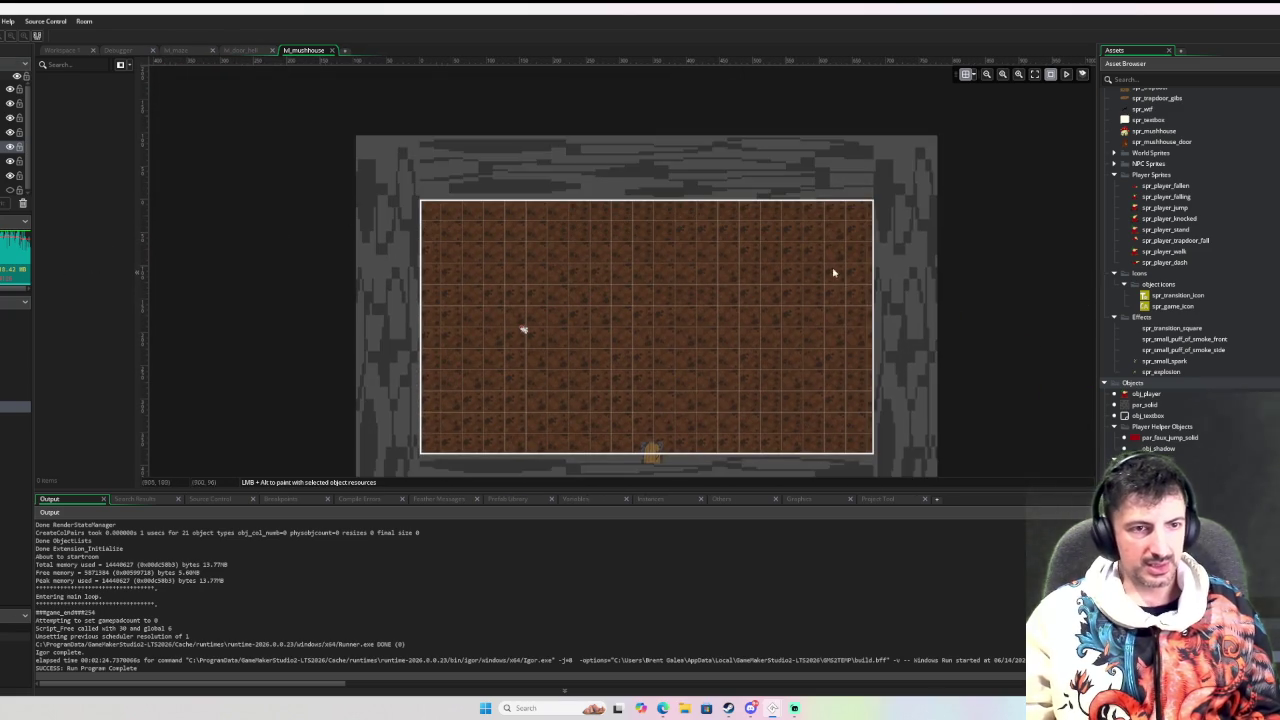
pyautogui.scroll(-2, 260, 130)
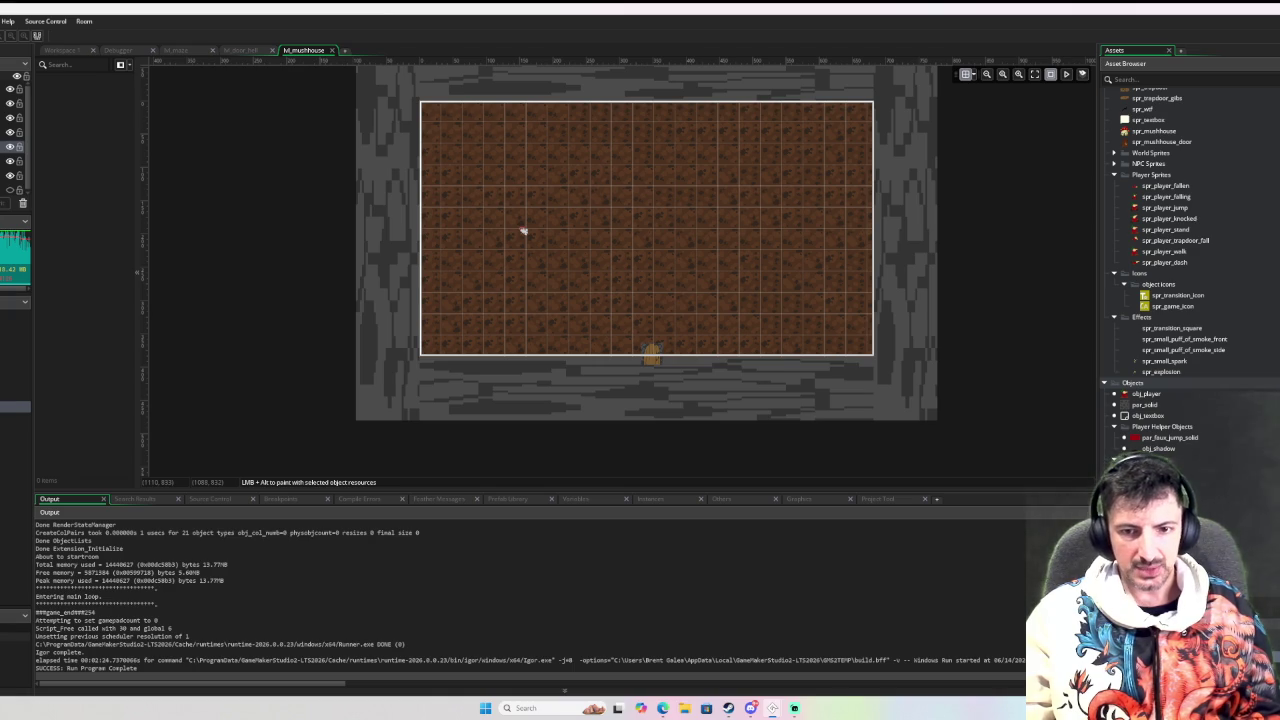
pyautogui.hotkey('ctrl', 'Tab')
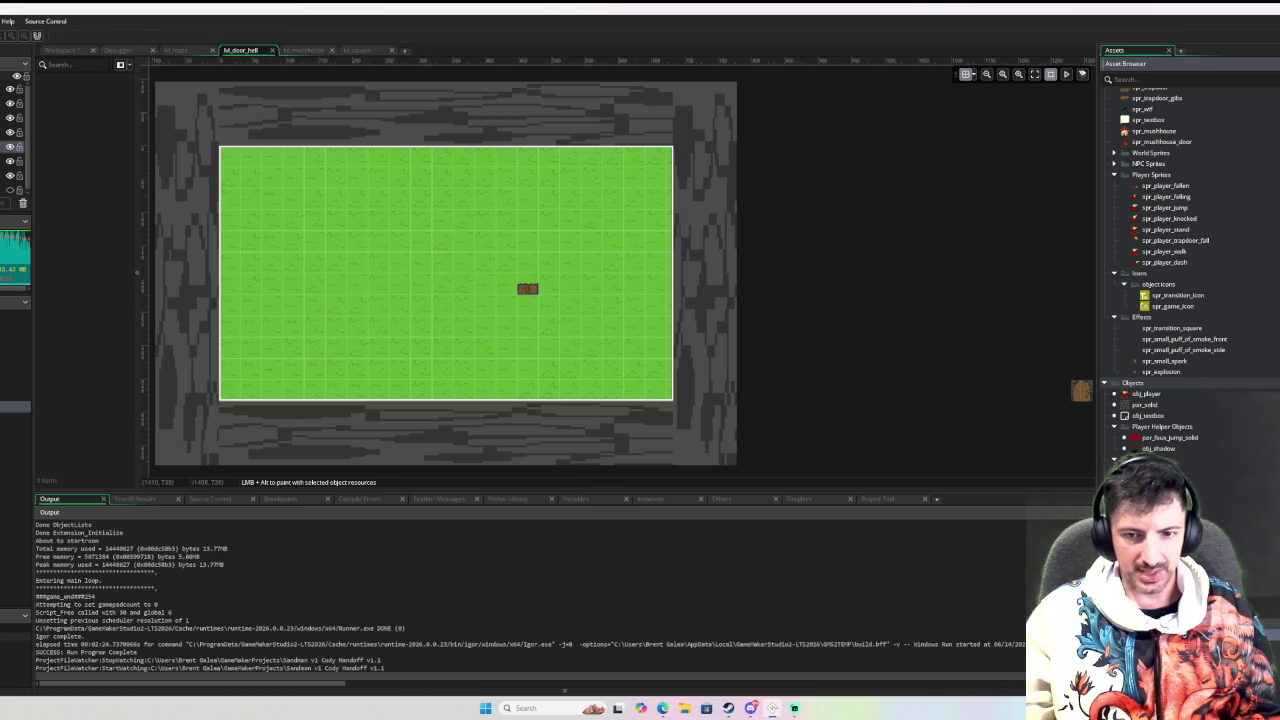
# Go back to the maze room tab, then cycle tabs to lvl_cavern
pyautogui.click(176, 50)
pyautogui.scroll(-3, 505, 407)
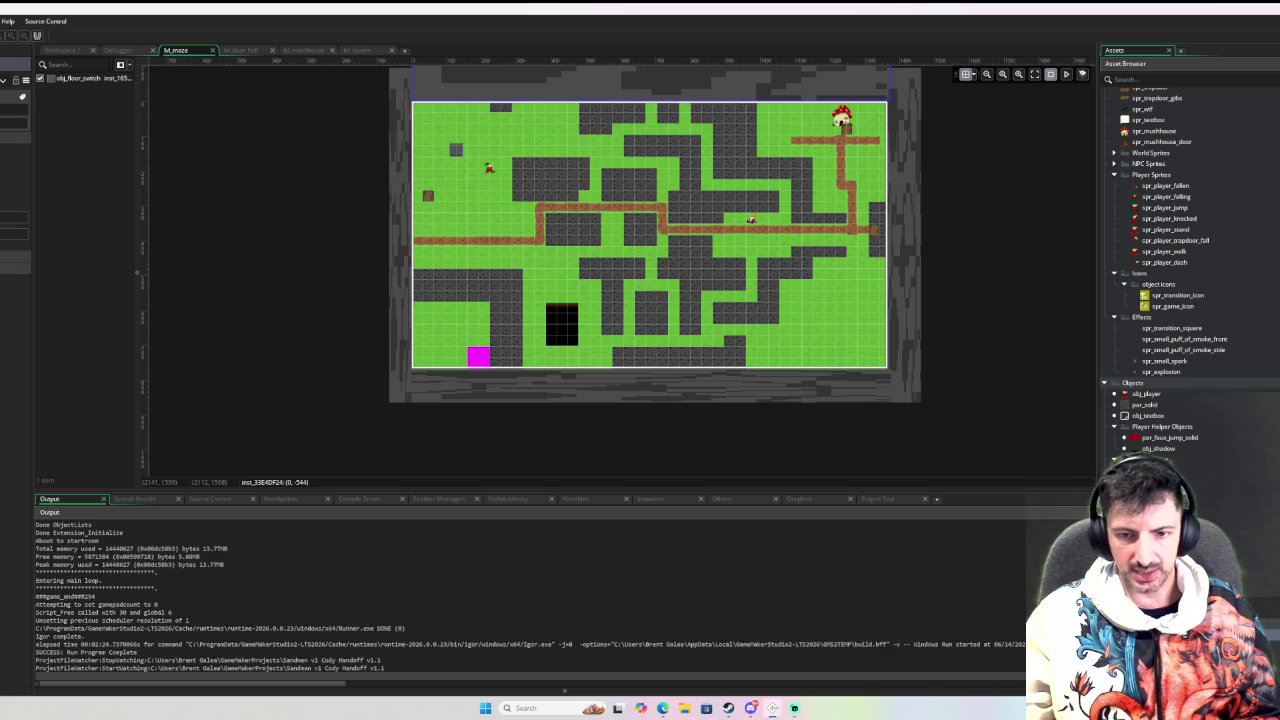
pyautogui.hotkey('ctrl', 'Tab')
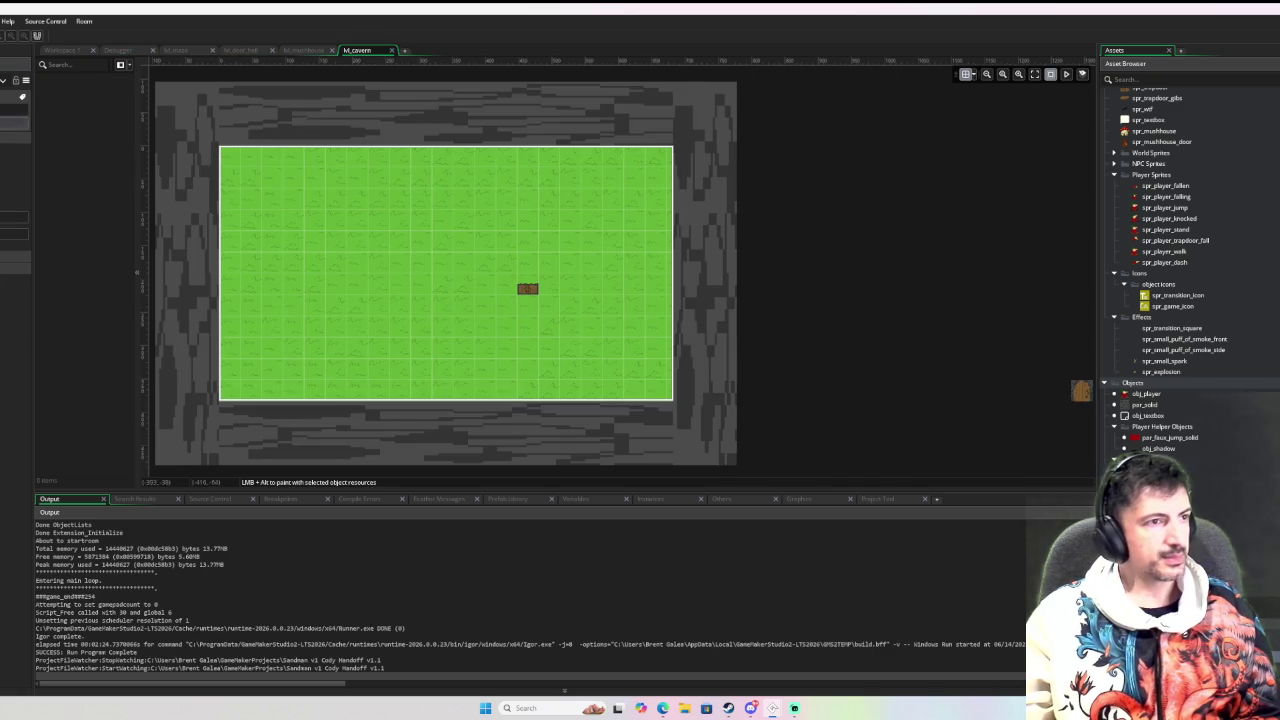
pyautogui.moveTo(1081, 390); pyautogui.dragTo(1081, 390)
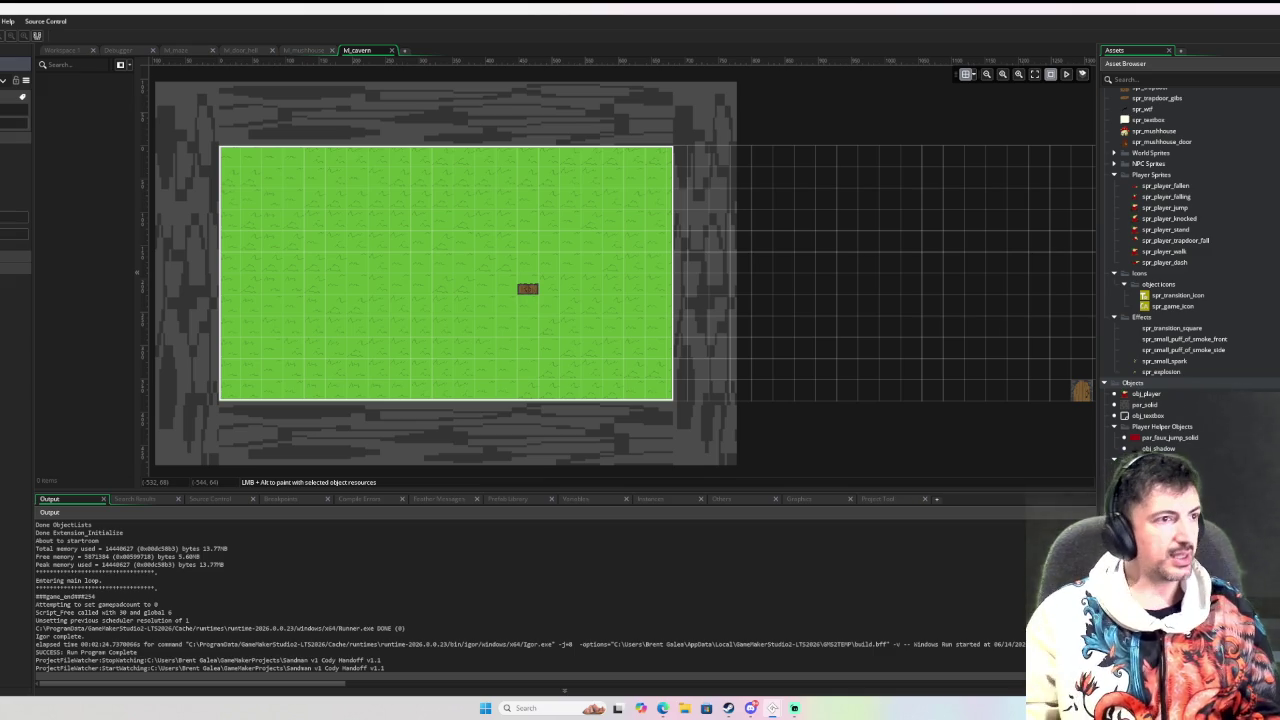
# Zoom out over lvl_cavern to see the whole room including the empty right side
pyautogui.scroll(-3, 510, 218)
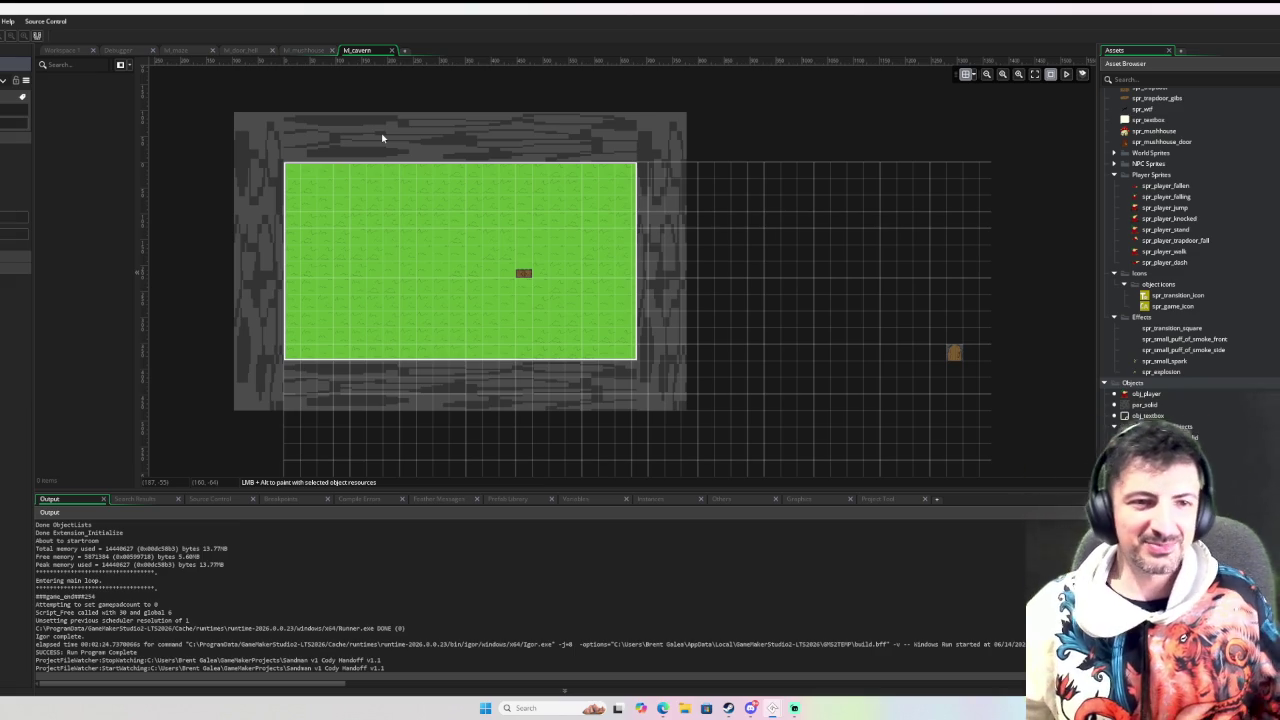
# Stretch the top, left and bottom par_solid walls along the cavern edges and inspect their properties
pyautogui.click(649, 150)
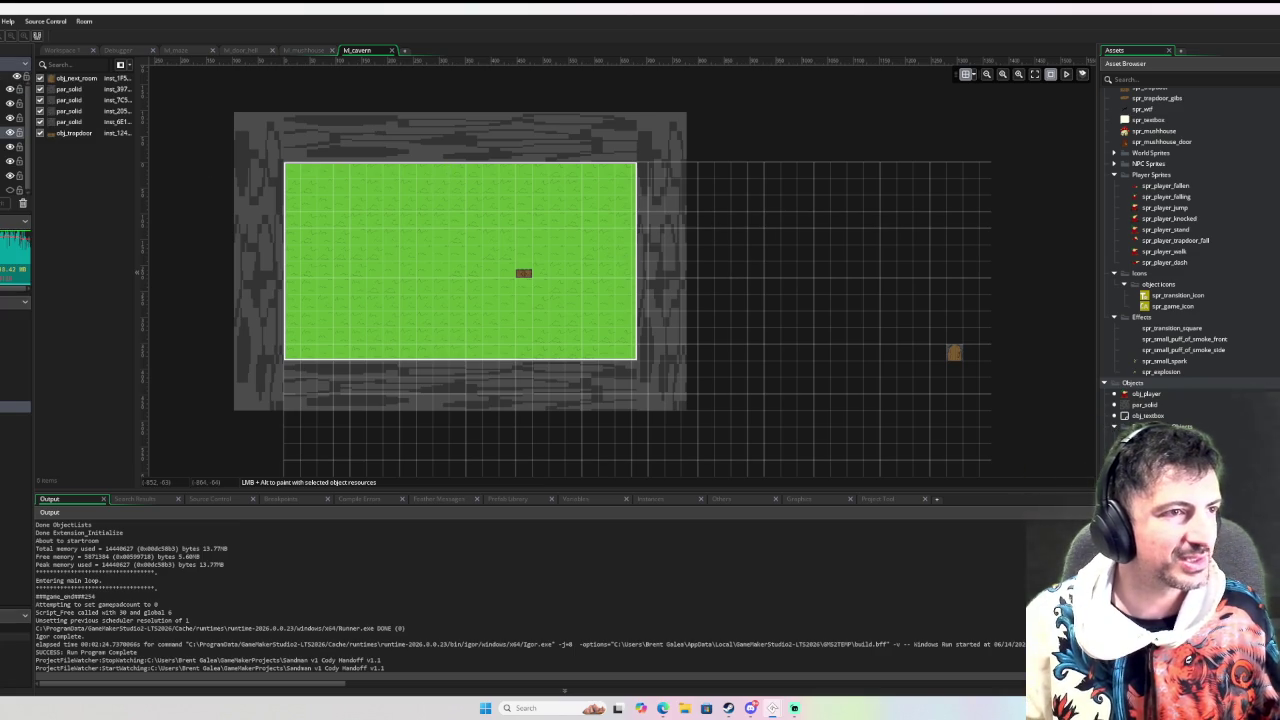
pyautogui.click(449, 131)
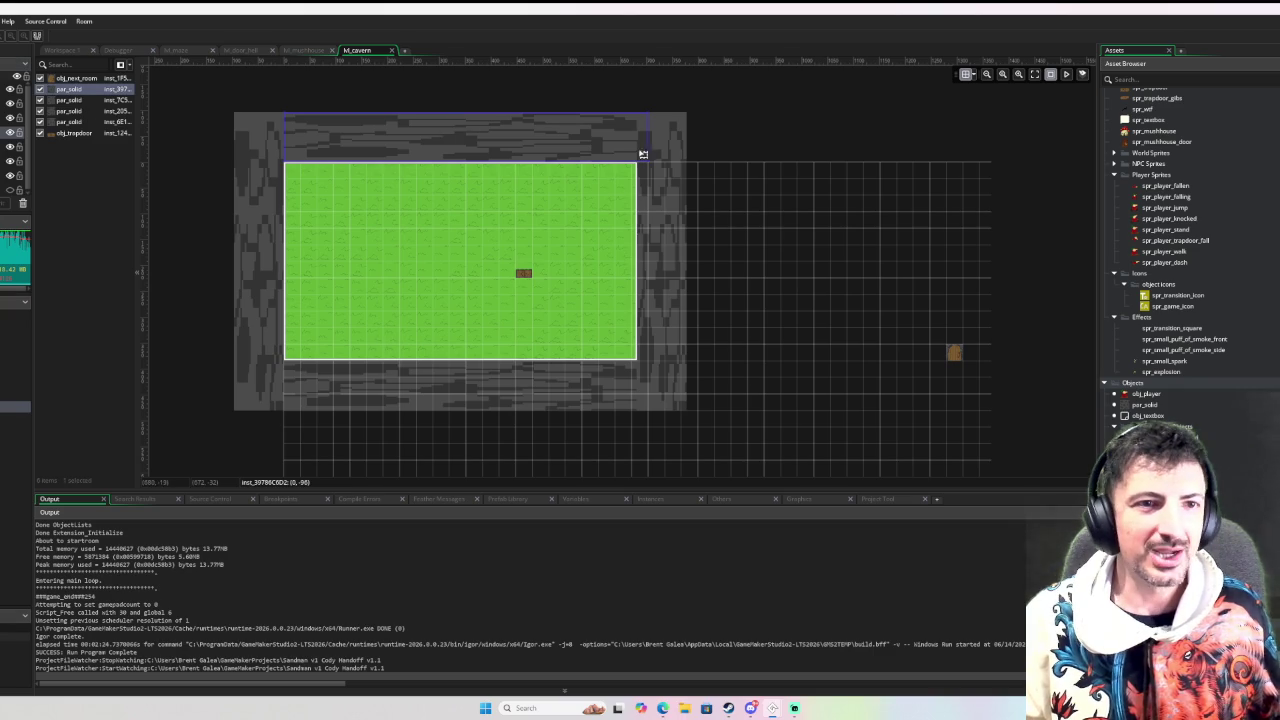
pyautogui.moveTo(649, 138); pyautogui.dragTo(1063, 130)
pyautogui.moveTo(280, 135); pyautogui.dragTo(236, 142)
pyautogui.click(275, 226)
pyautogui.scroll(-3, 263, 293)
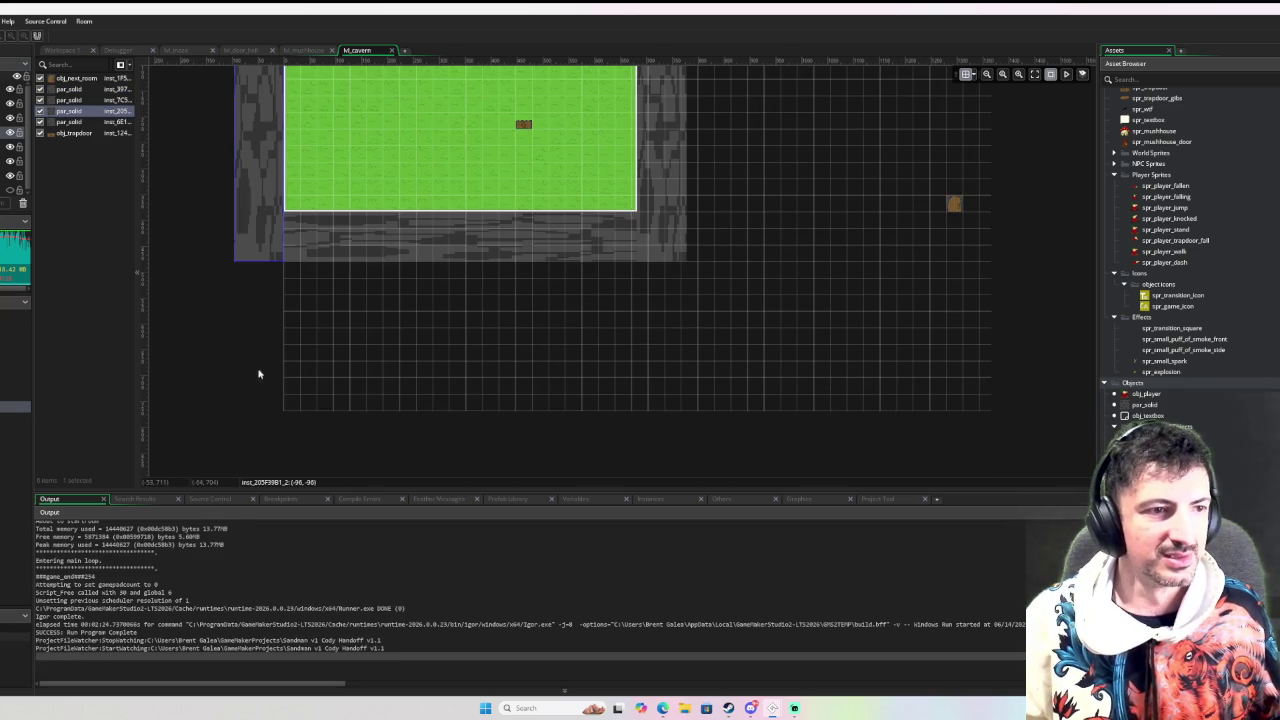
pyautogui.moveTo(260, 260); pyautogui.dragTo(255, 478)
pyautogui.moveTo(400, 228); pyautogui.dragTo(407, 418)
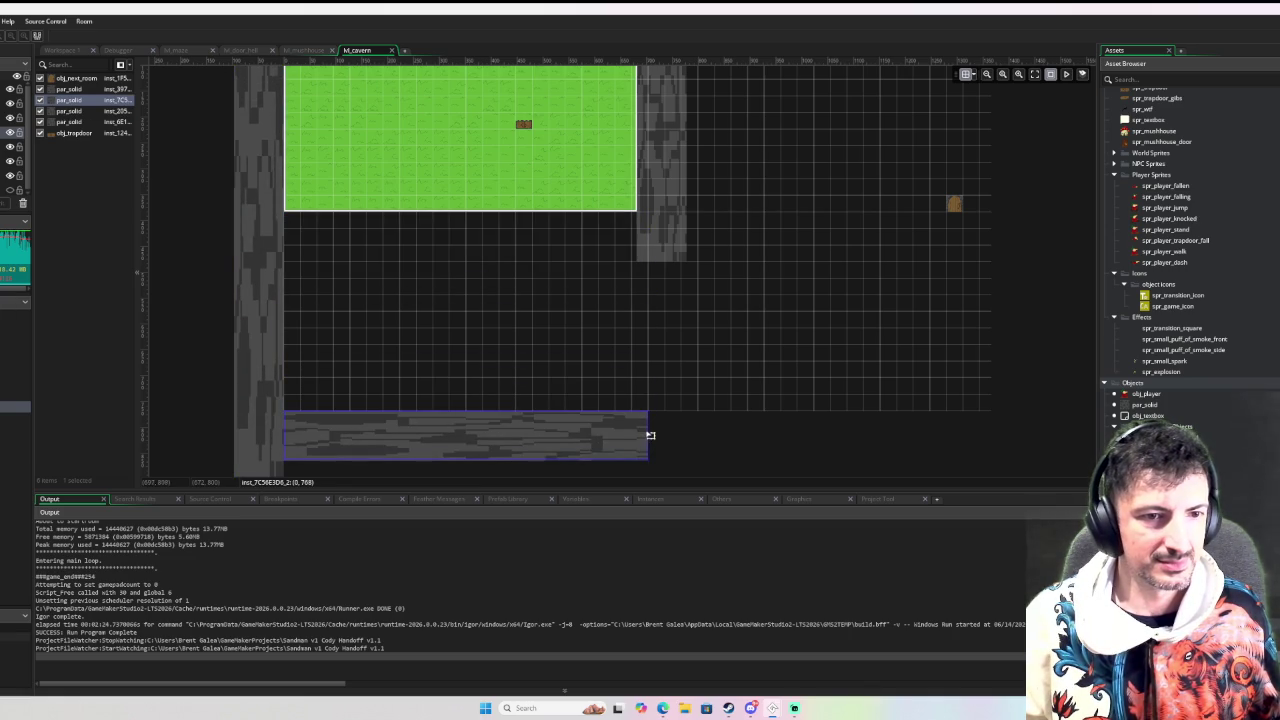
pyautogui.moveTo(651, 433); pyautogui.dragTo(1060, 430)
pyautogui.moveTo(284, 436); pyautogui.dragTo(241, 432)
pyautogui.scroll(3, 766, 288)
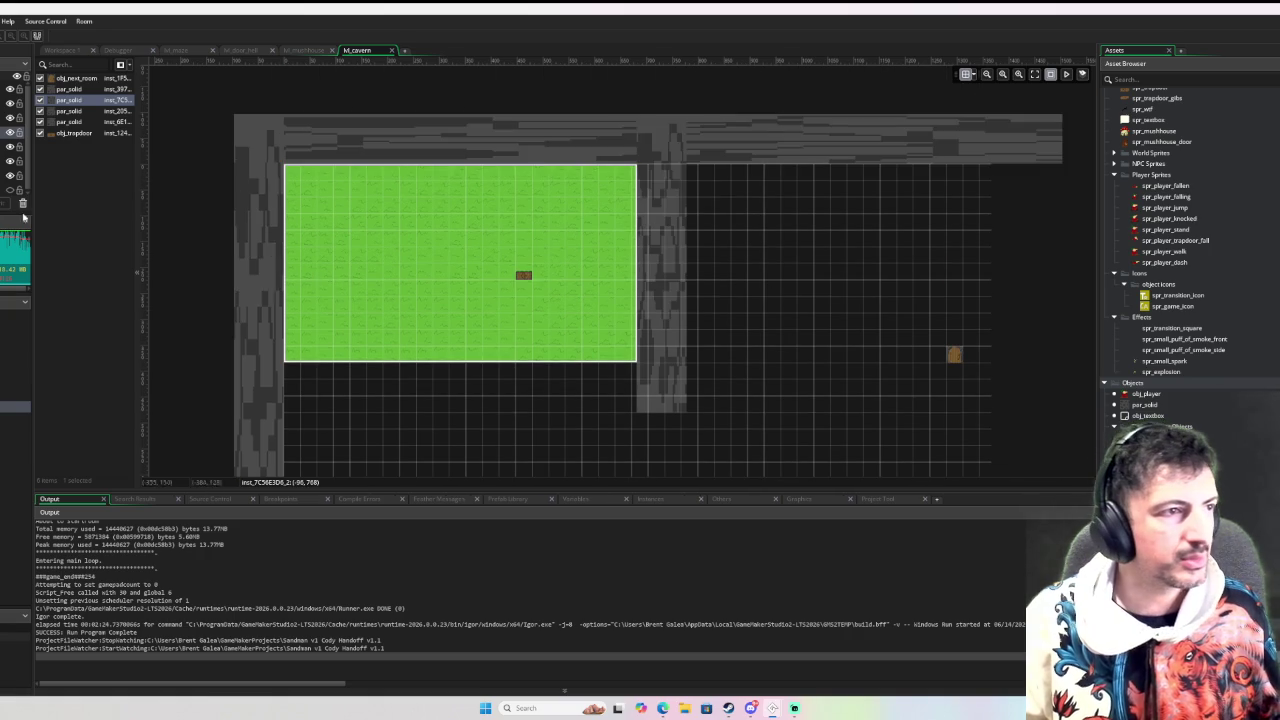
pyautogui.click(33, 102)
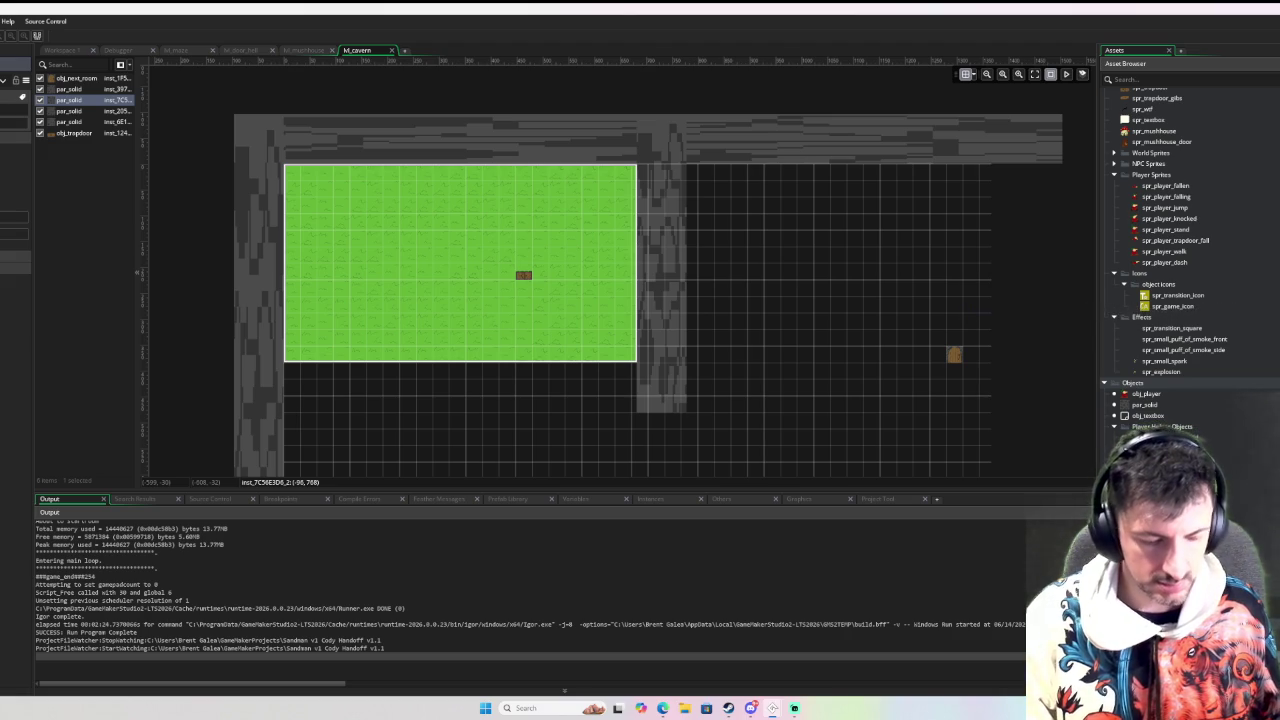
# Stretch the top wall across the room and place a stretched wall along the right side
pyautogui.click(203, 206)
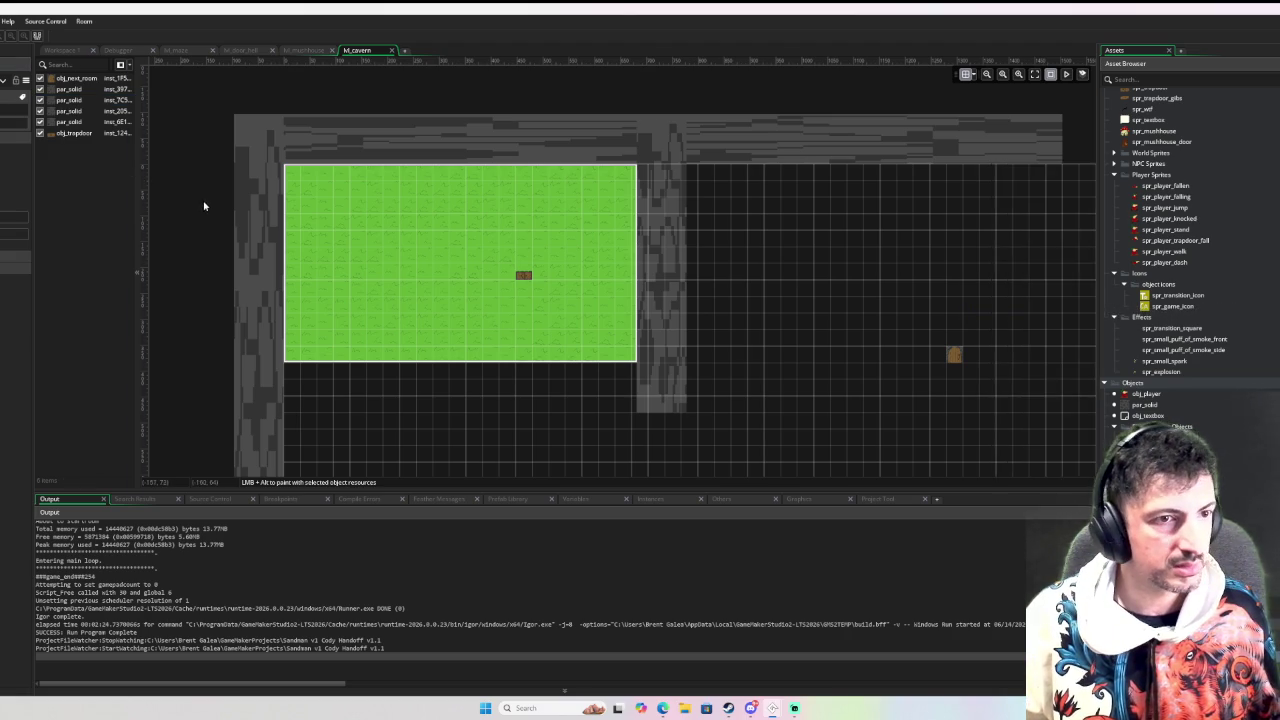
pyautogui.scroll(-1, 204, 204)
pyautogui.scroll(-2, 457, 231)
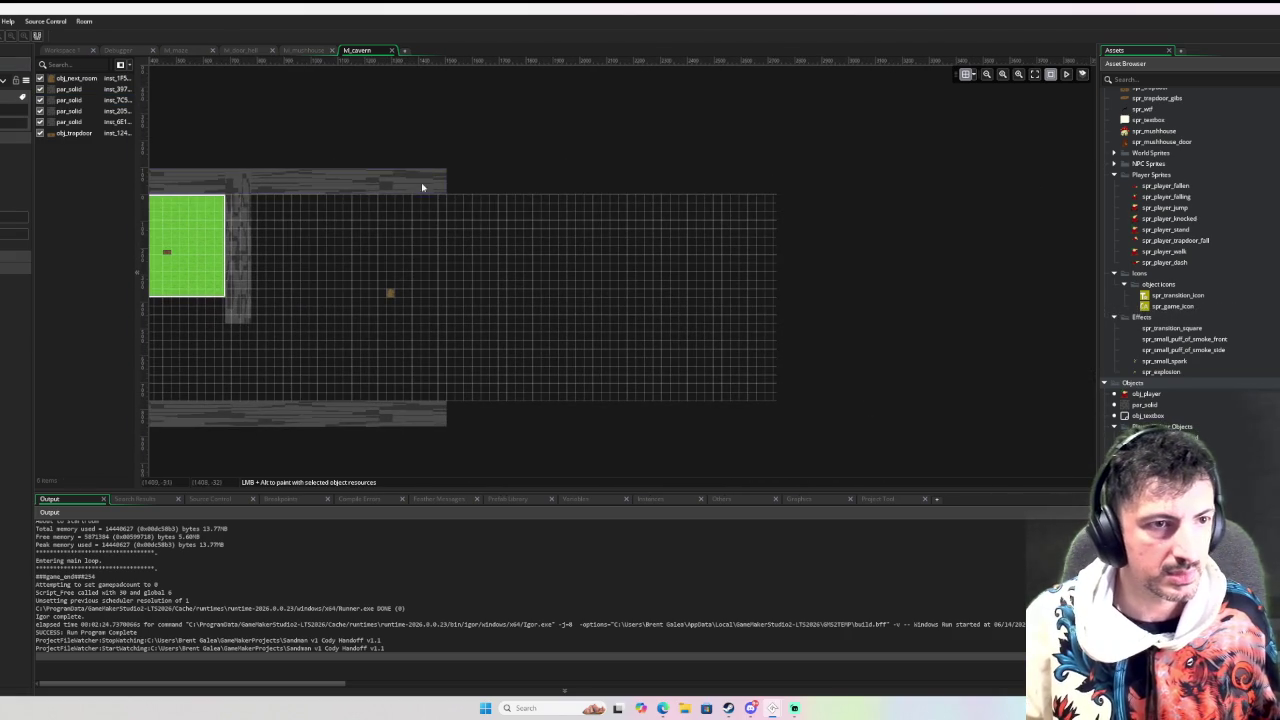
pyautogui.click(449, 183)
pyautogui.moveTo(449, 183); pyautogui.dragTo(806, 171)
pyautogui.moveTo(241, 265); pyautogui.dragTo(791, 274)
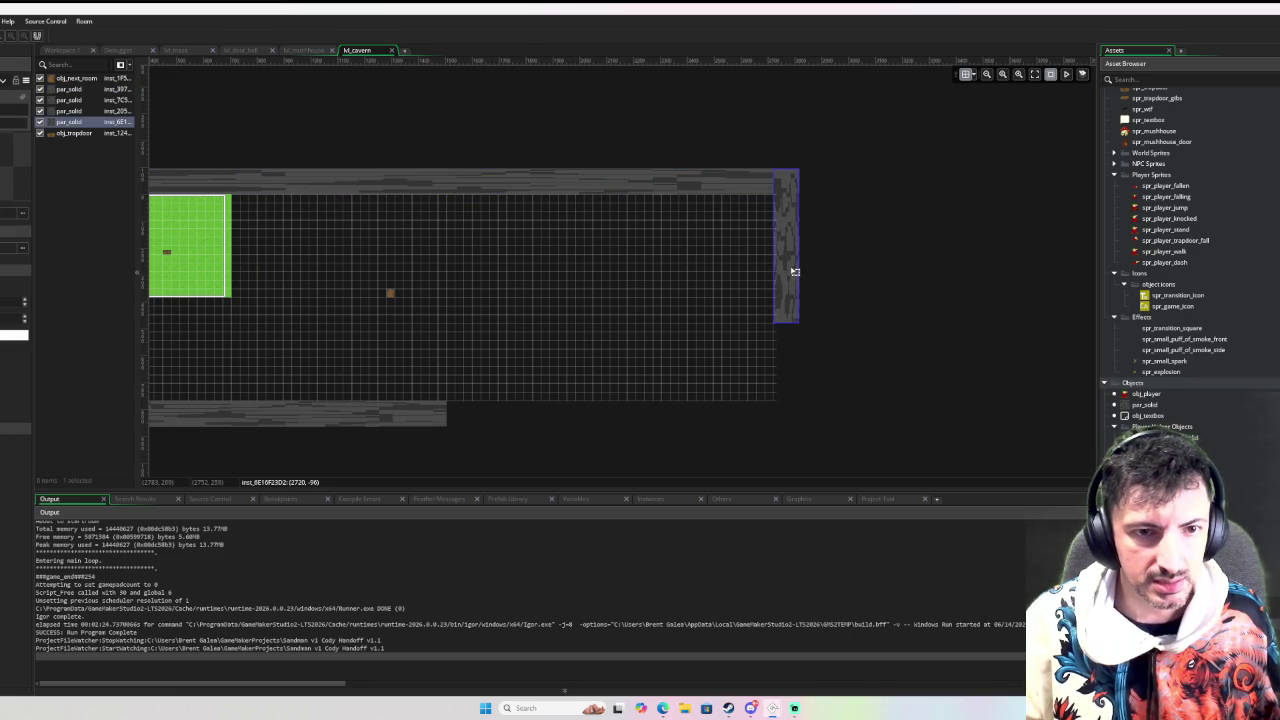
pyautogui.moveTo(794, 325); pyautogui.dragTo(791, 417)
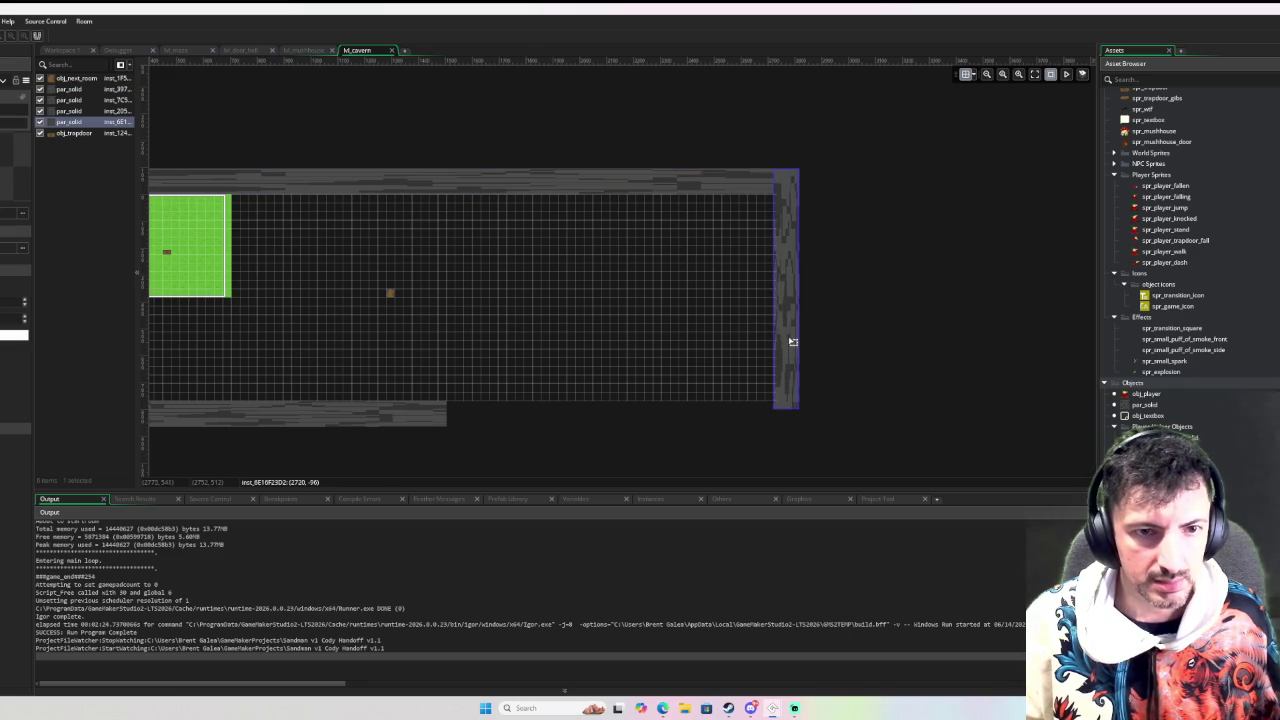
pyautogui.moveTo(794, 341)
pyautogui.mouseDown()
pyautogui.moveTo(814, 346)
pyautogui.moveTo(799, 343)
pyautogui.mouseUp()
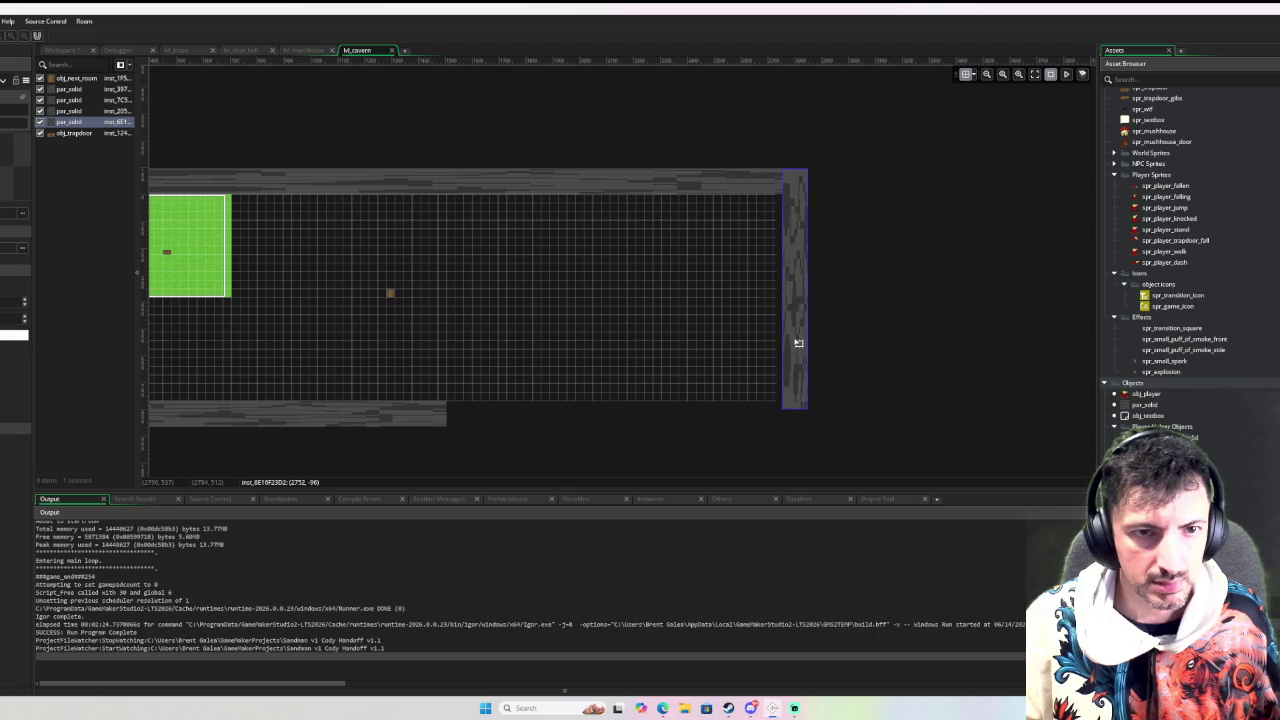
# Stretch the bottom wall across the full width to meet the right wall, then deselect it
pyautogui.scroll(2, 766, 274)
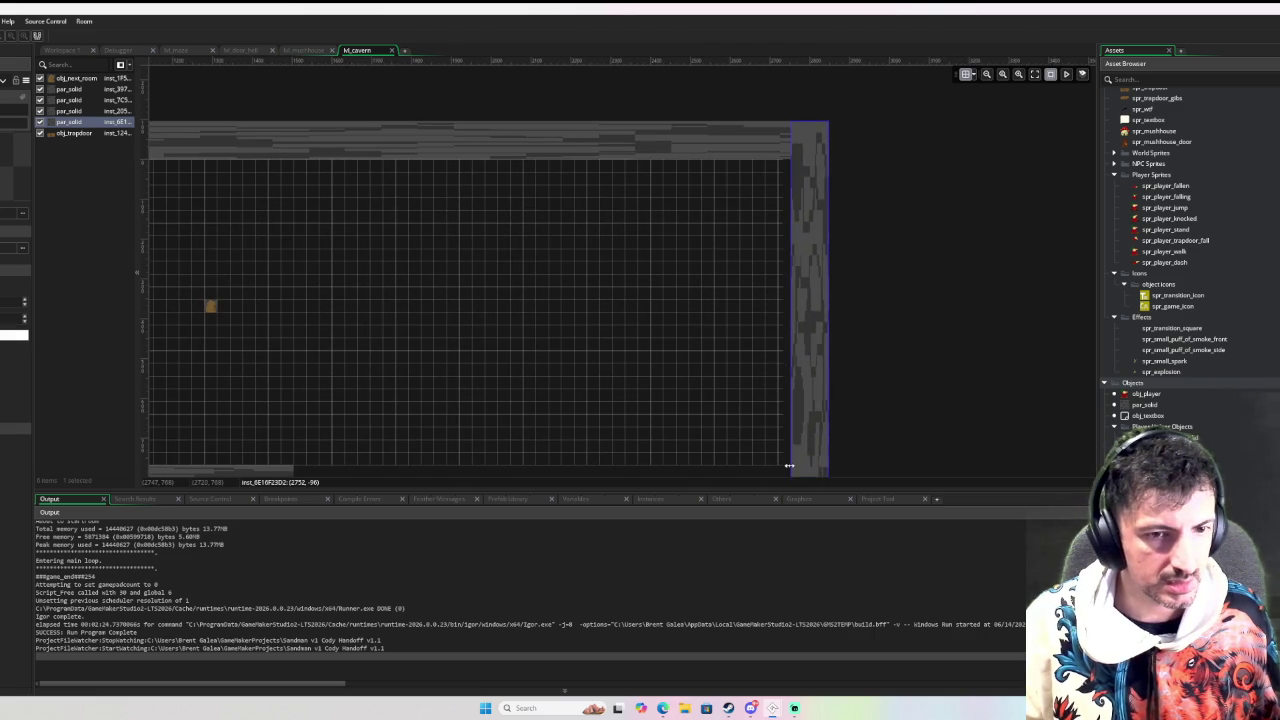
pyautogui.scroll(2, 790, 450)
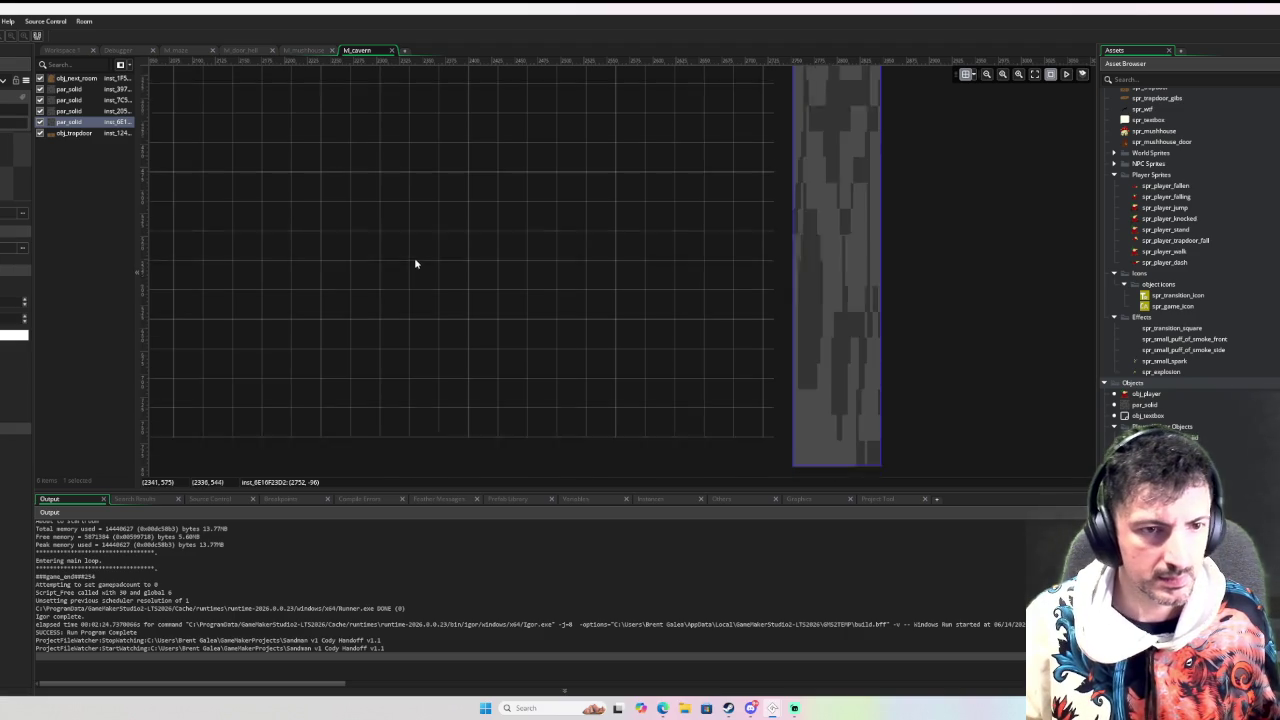
pyautogui.scroll(-3, 414, 262)
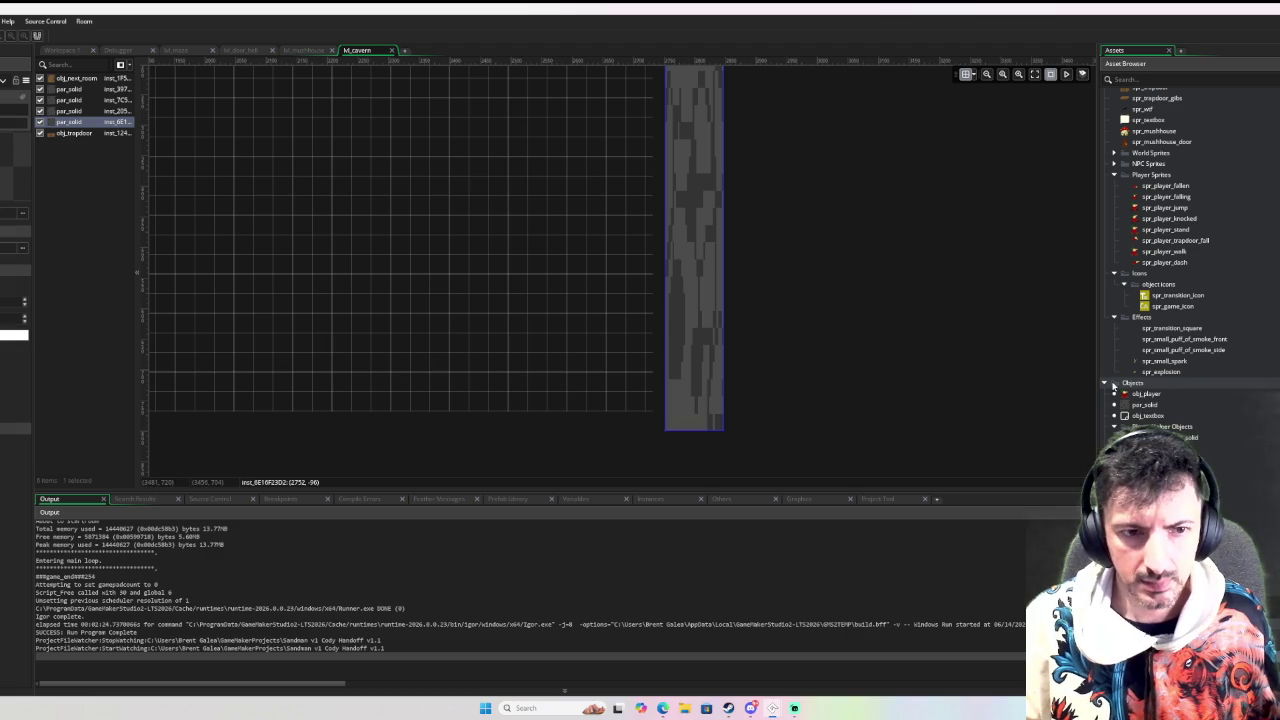
pyautogui.scroll(2, 1273, 393)
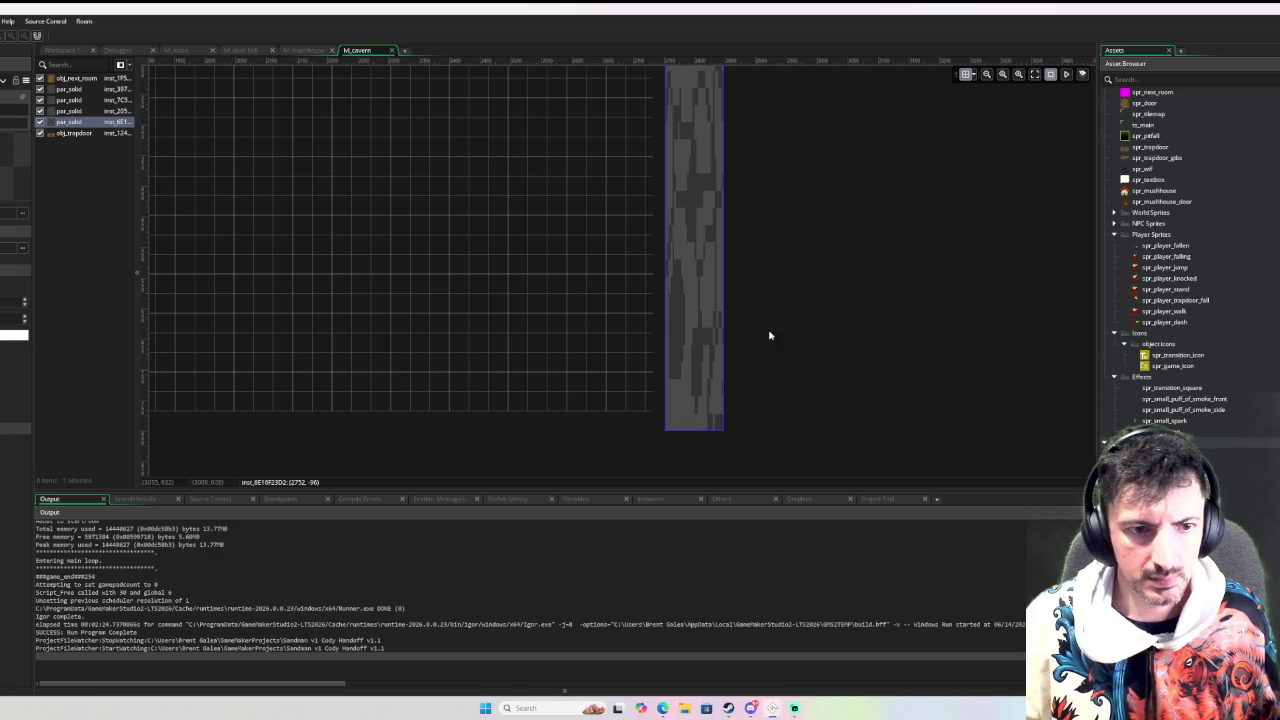
pyautogui.click(531, 354)
pyautogui.moveTo(531, 354); pyautogui.dragTo(980, 271)
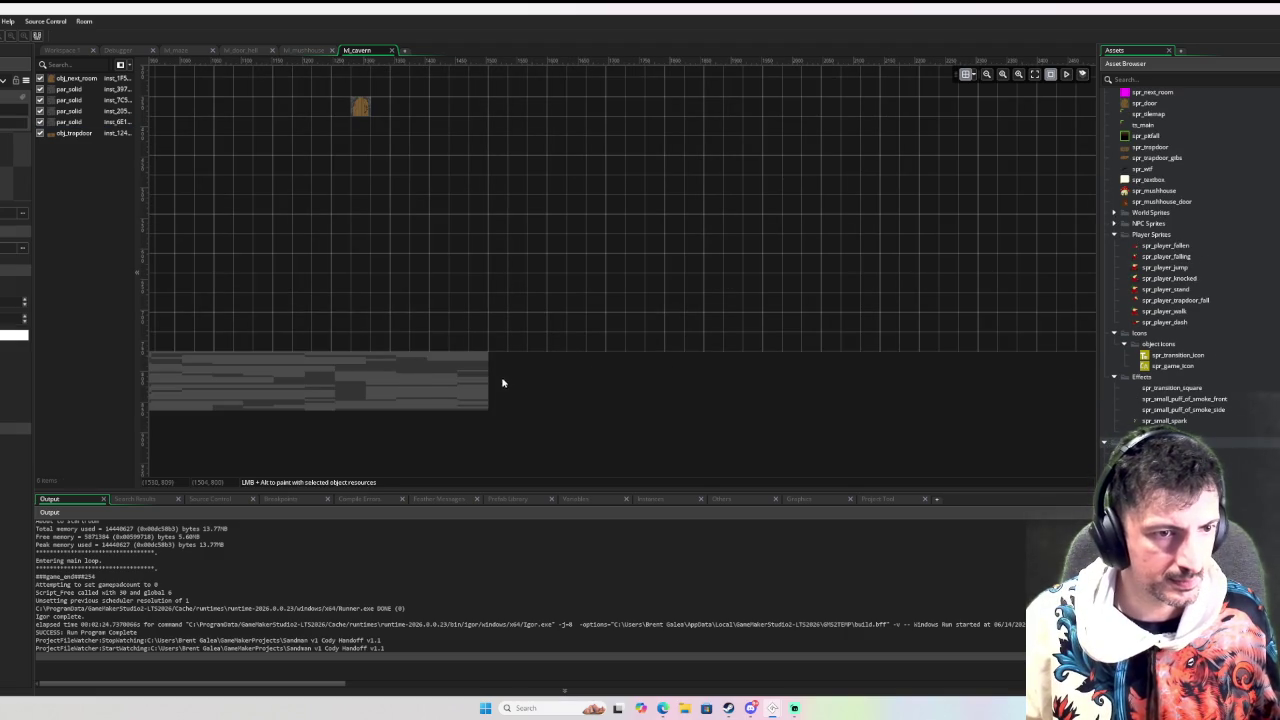
pyautogui.click(455, 386)
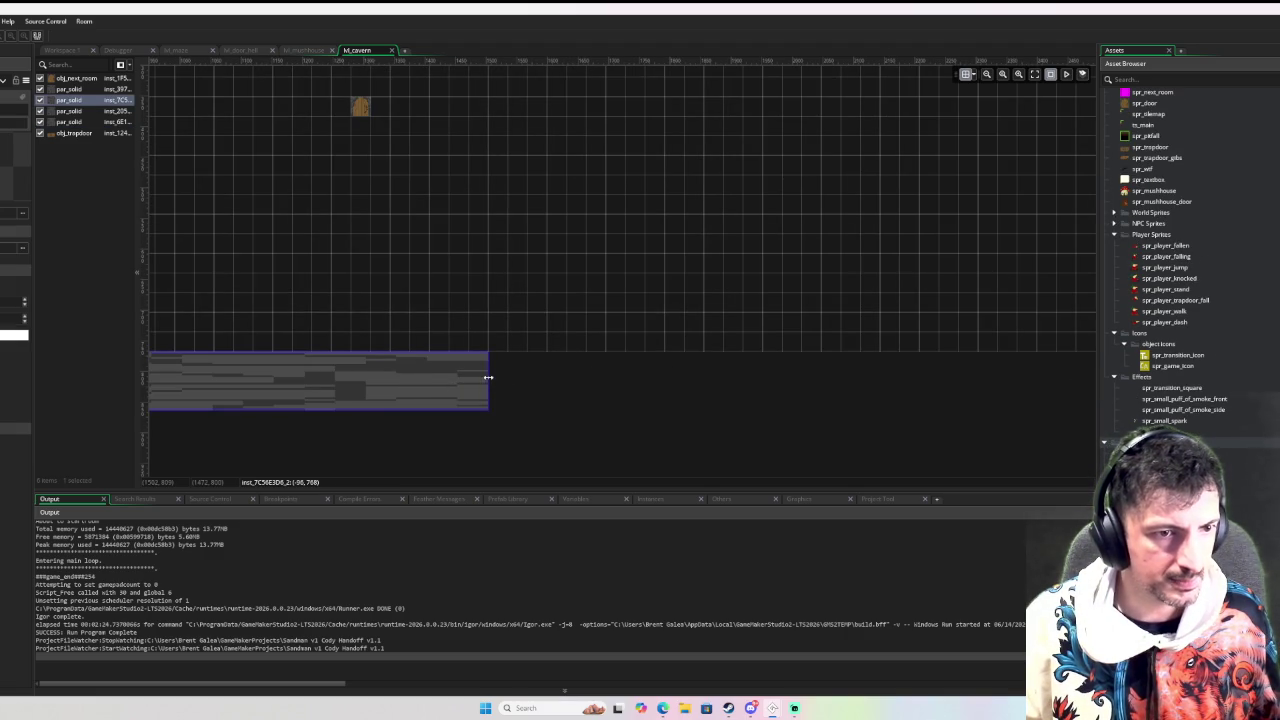
pyautogui.moveTo(491, 381); pyautogui.dragTo(1199, 378)
pyautogui.moveTo(923, 374); pyautogui.dragTo(662, 378)
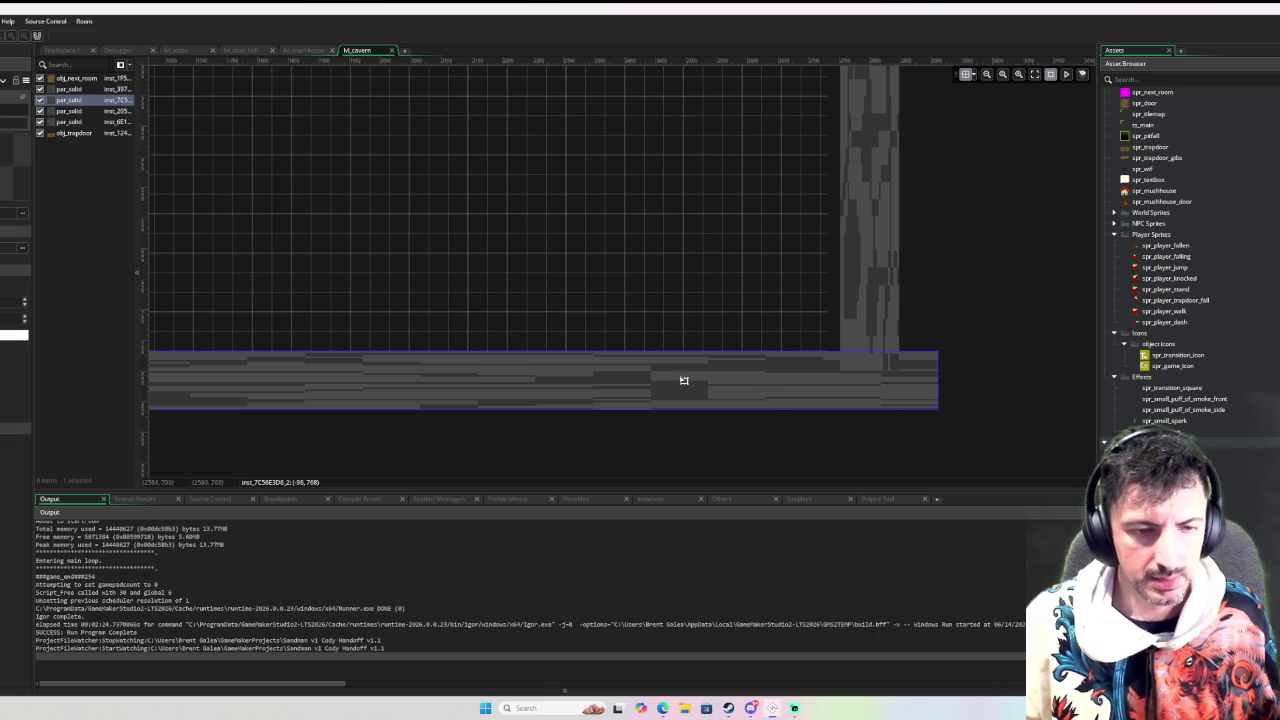
pyautogui.scroll(-3, 620, 374)
pyautogui.scroll(2, 528, 257)
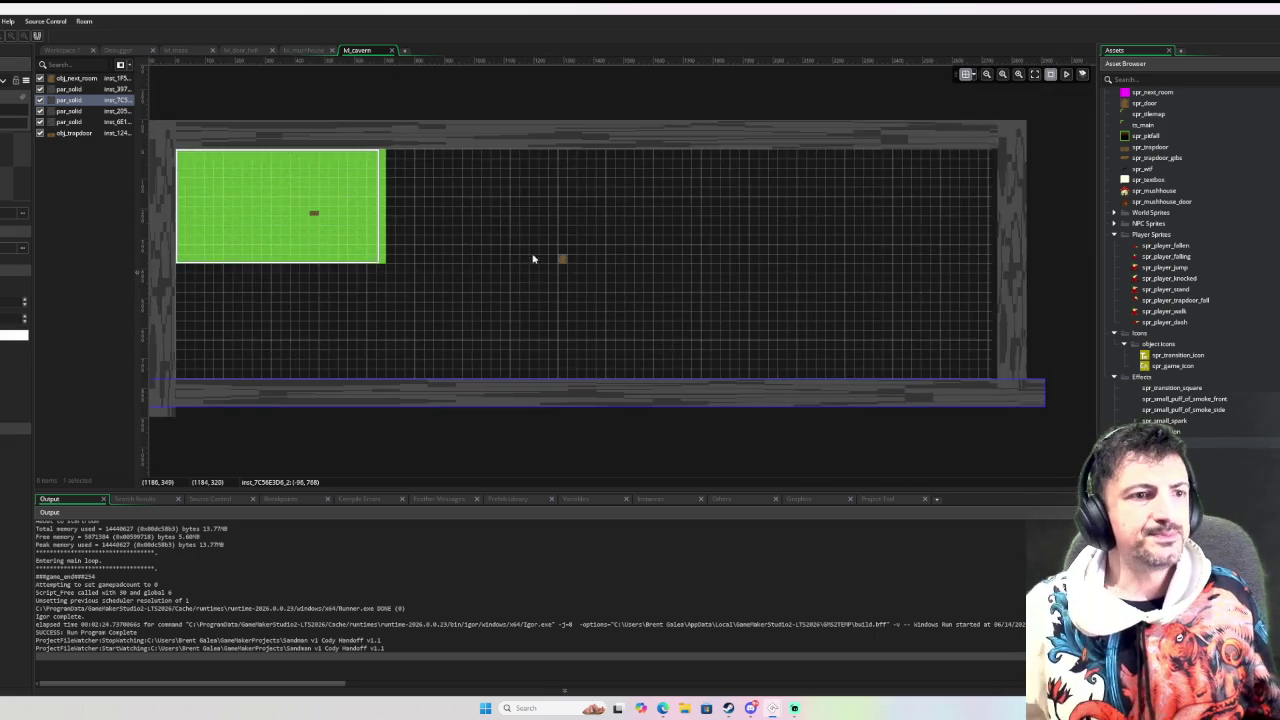
pyautogui.moveTo(528, 257); pyautogui.dragTo(715, 327)
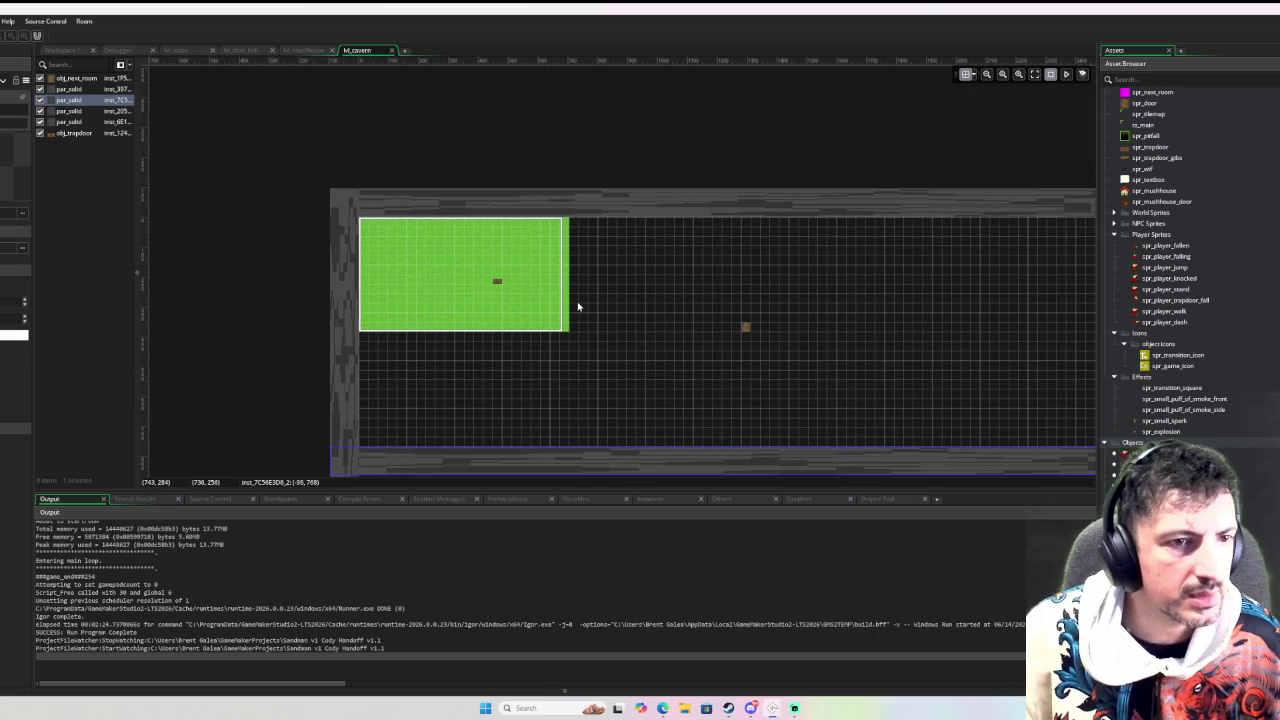
pyautogui.click(551, 309)
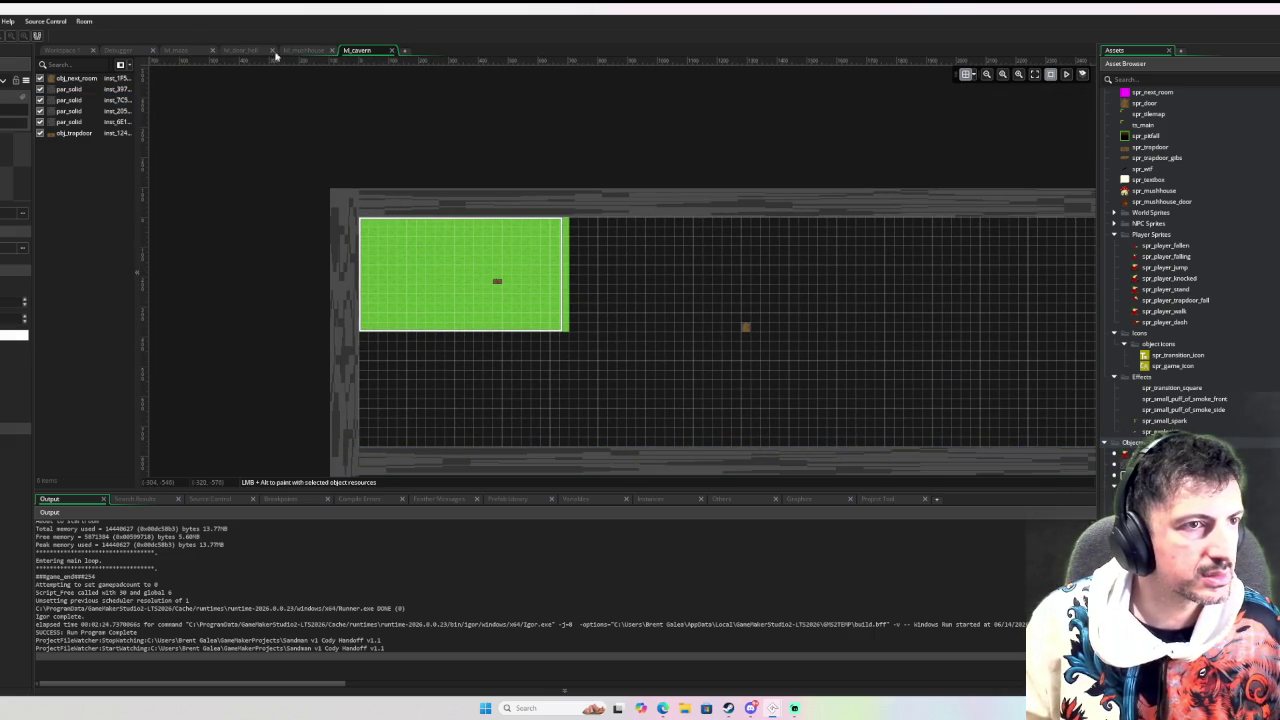
pyautogui.click(302, 50)
# Copy the painted grass tile block as a brush with the Select Tiles tool
pyautogui.click(368, 51)
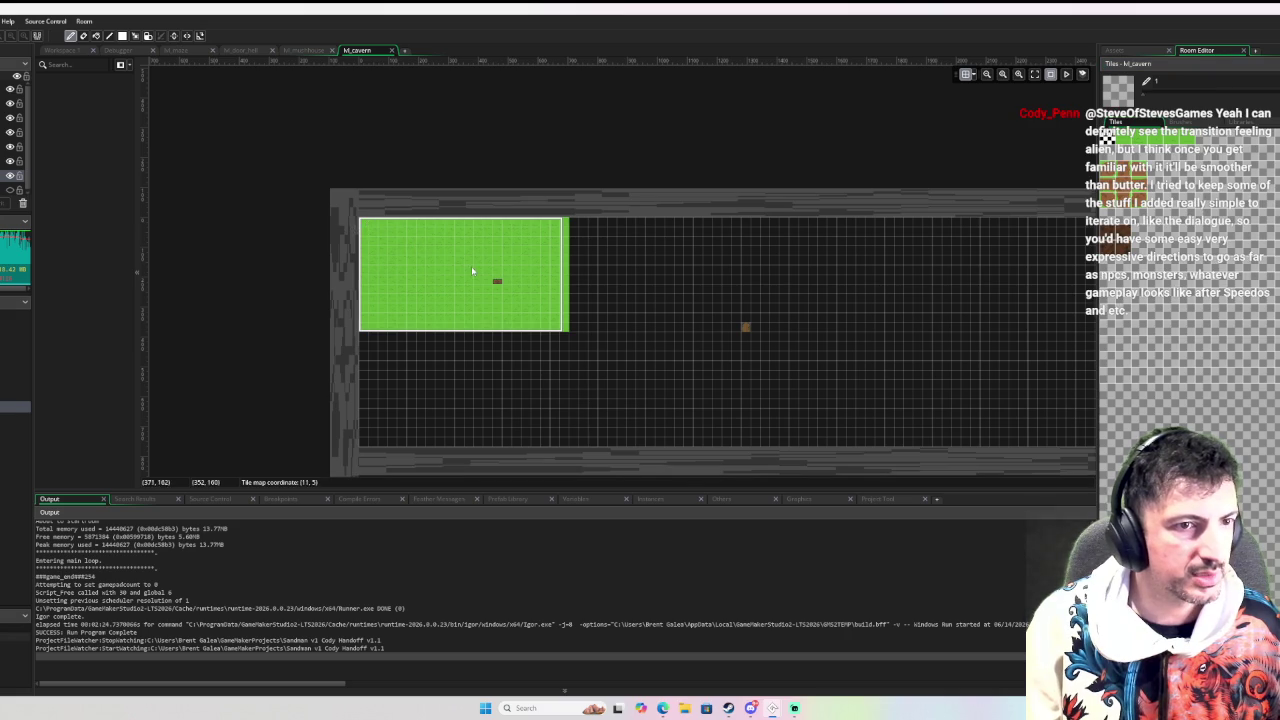
pyautogui.click(136, 36)
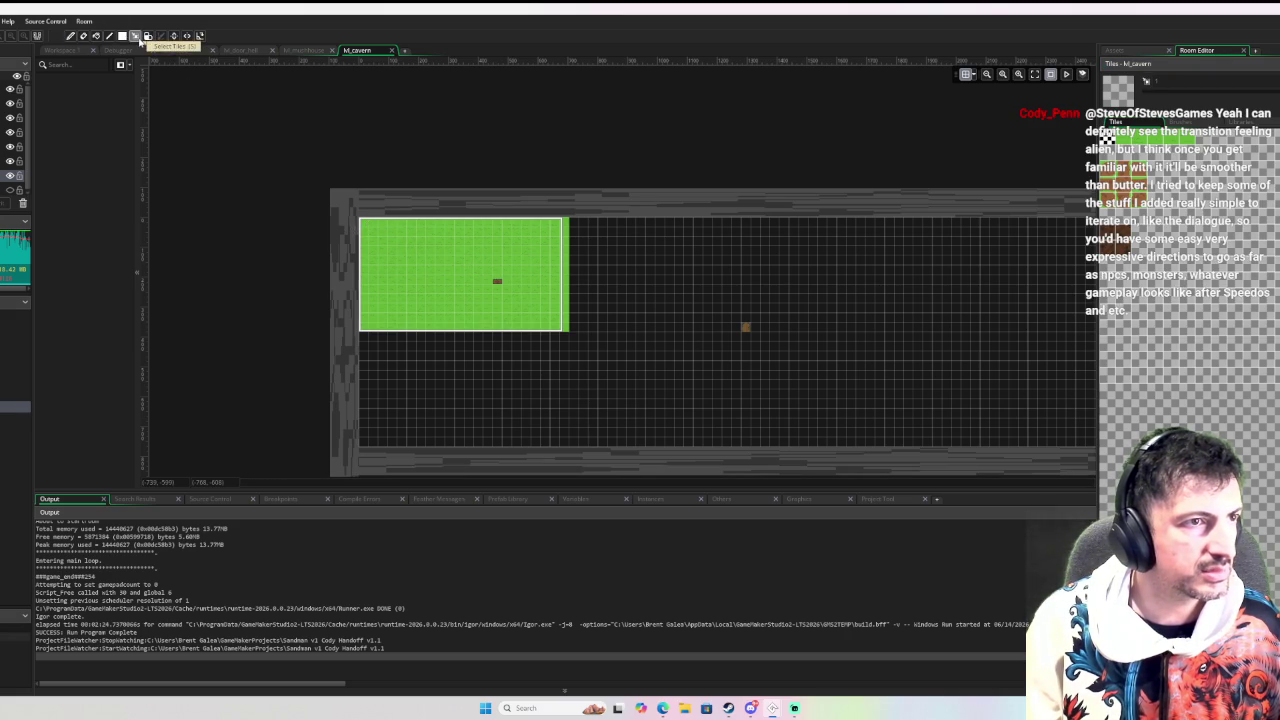
pyautogui.moveTo(381, 231); pyautogui.dragTo(560, 329)
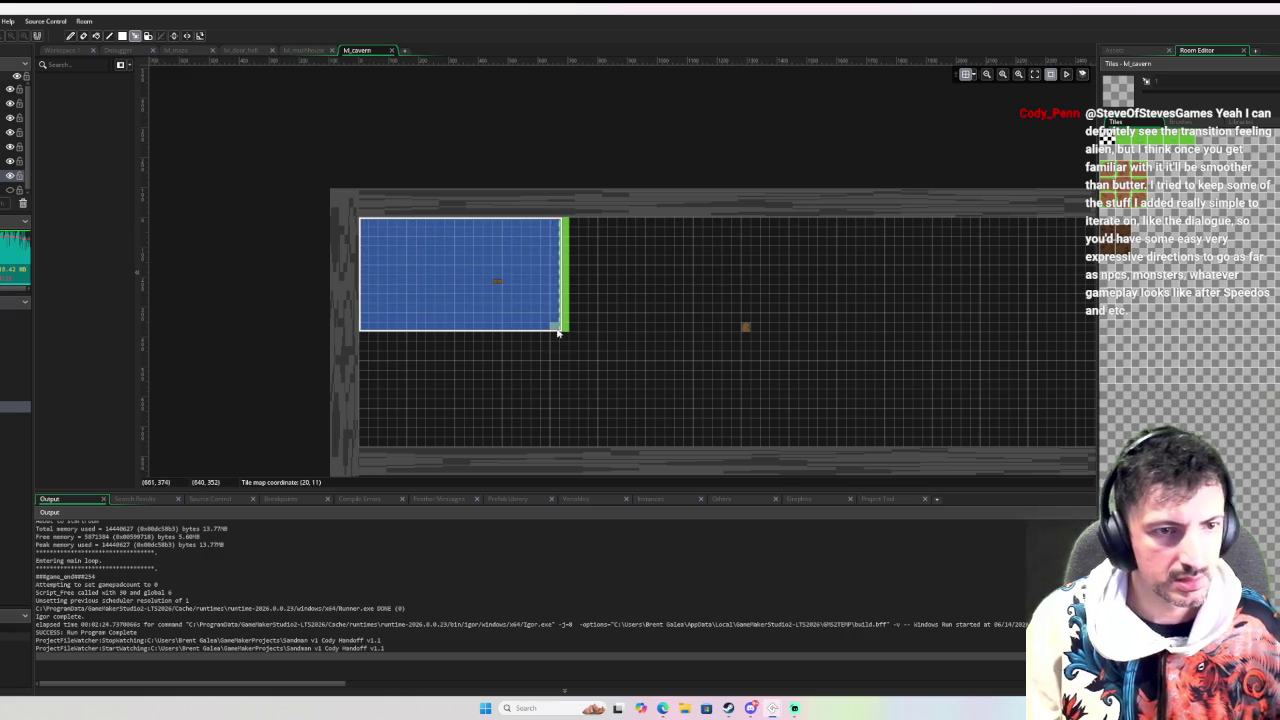
pyautogui.hotkey('ctrl', 'c')
# Stamp the grass brush over the empty right and lower areas until the floor is covered
pyautogui.click(478, 404)
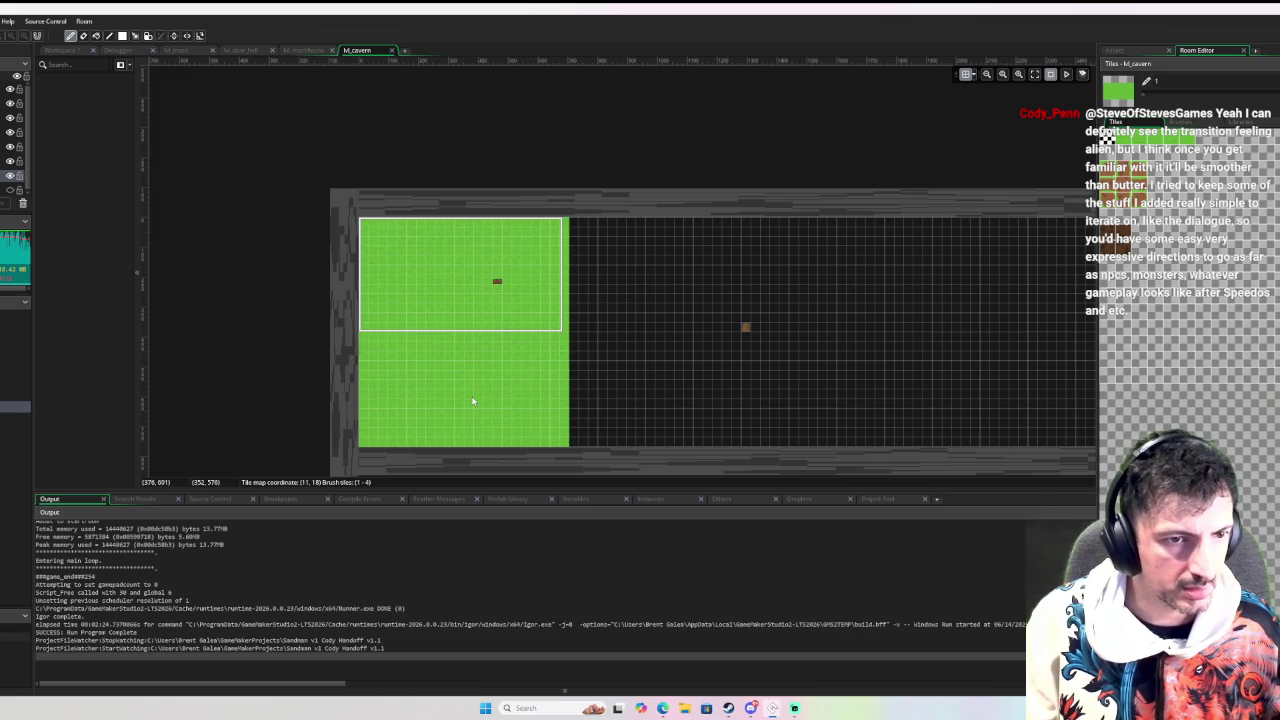
pyautogui.click(683, 286)
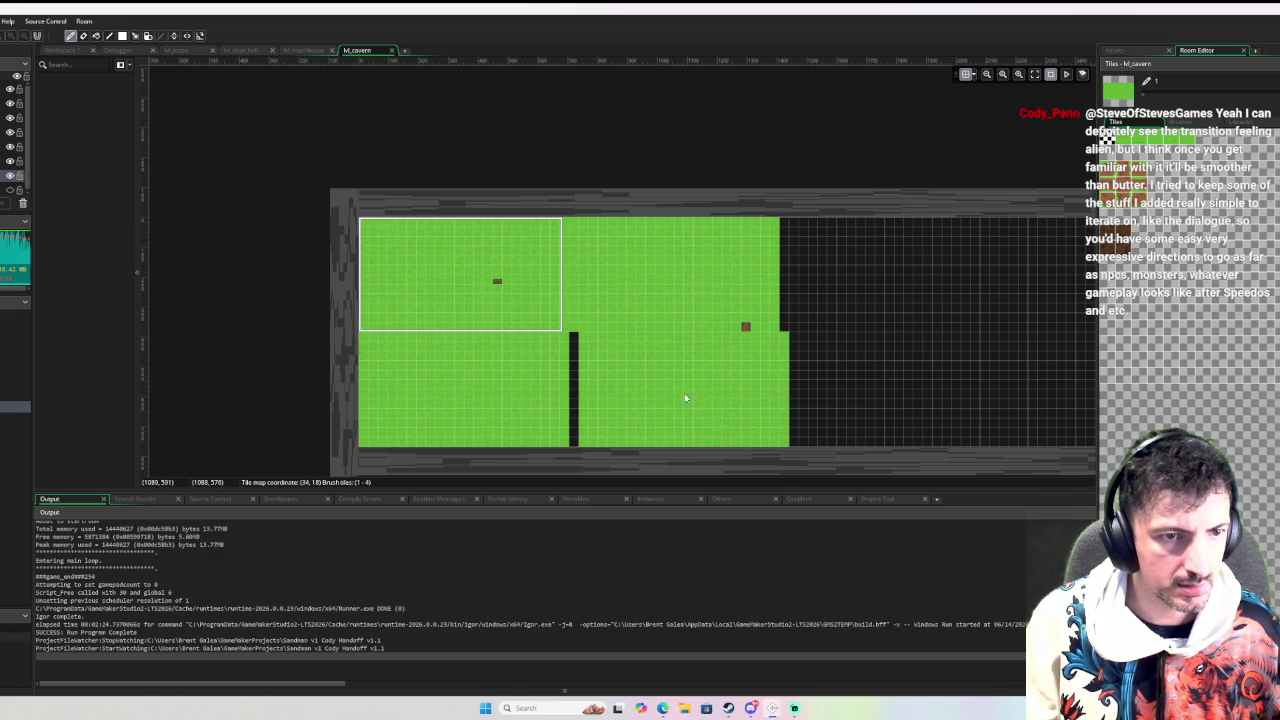
pyautogui.scroll(-2, 706, 283)
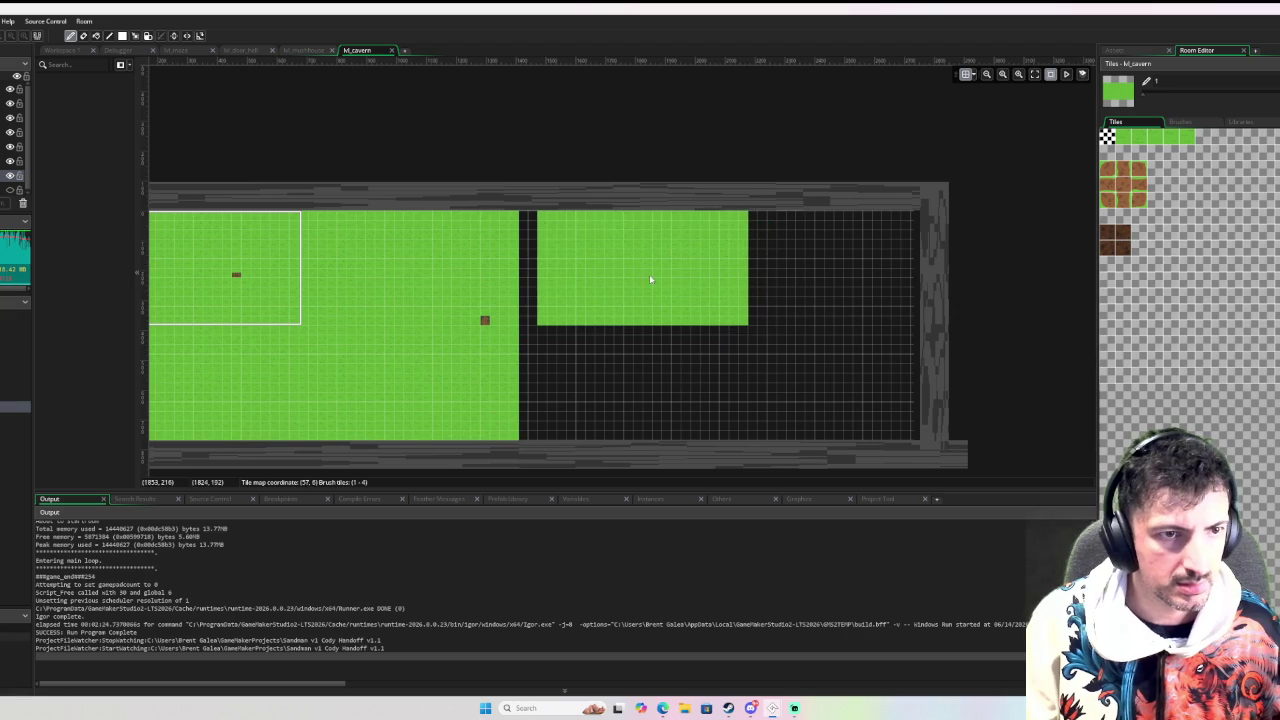
pyautogui.click(632, 275)
pyautogui.click(634, 397)
pyautogui.click(843, 277)
pyautogui.click(840, 400)
pyautogui.click(840, 390)
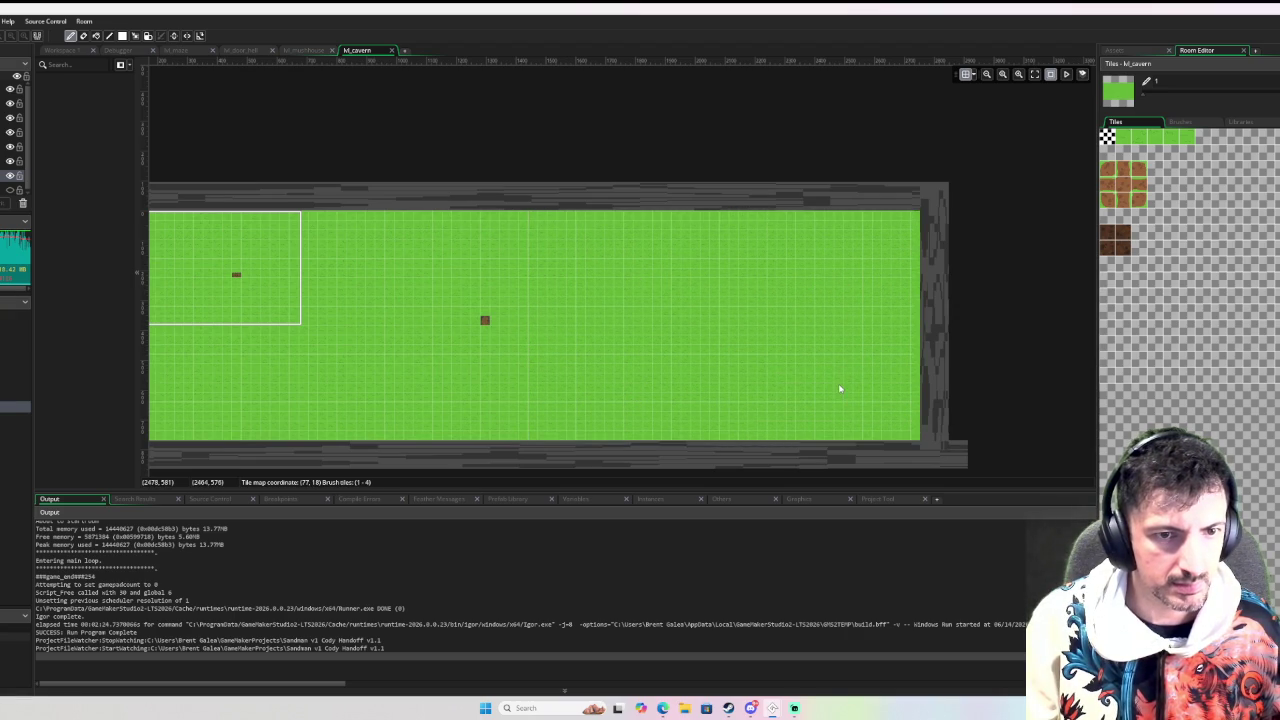
pyautogui.scroll(-1, 710, 220)
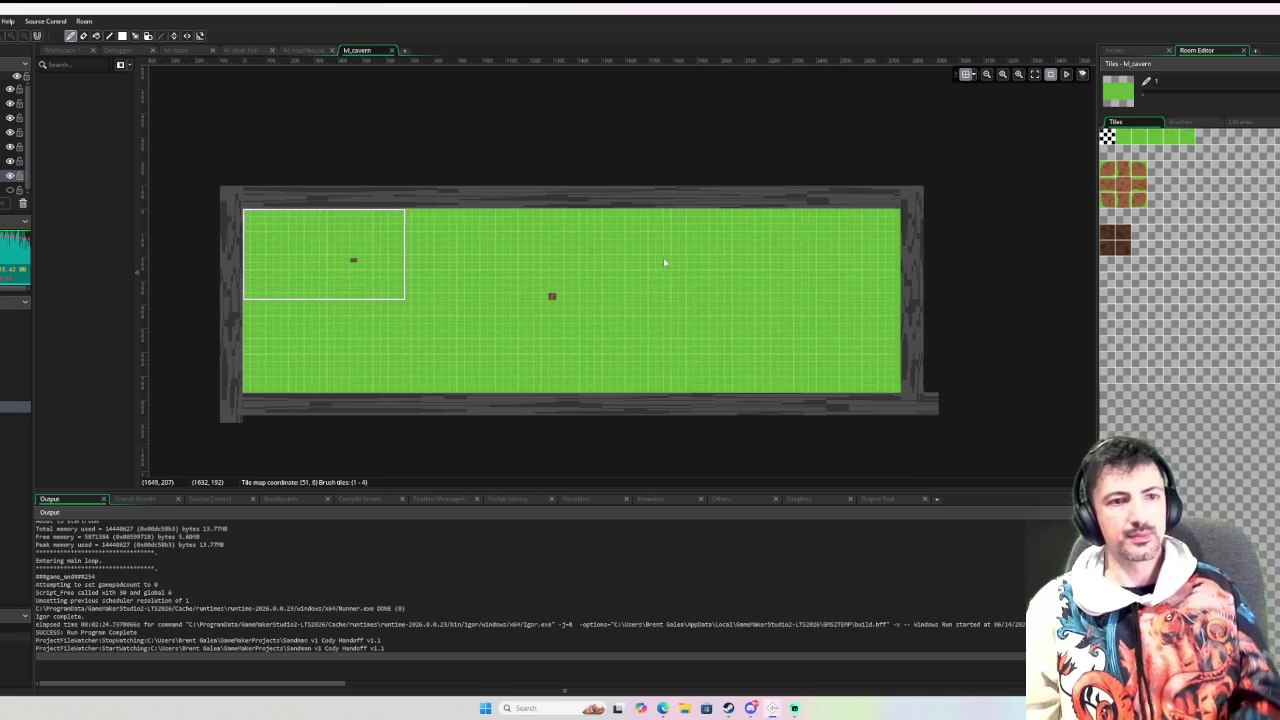
pyautogui.moveTo(646, 263); pyautogui.dragTo(740, 260)
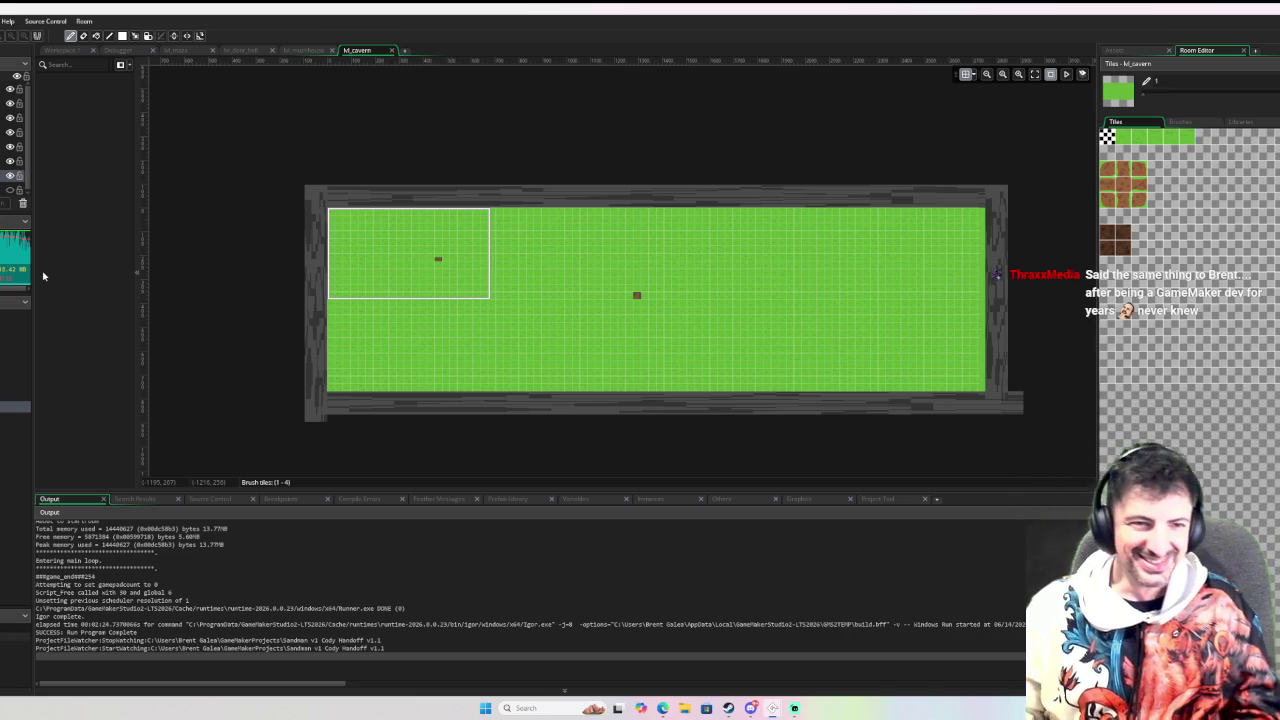
# Look over the fully grassed lvl_cavern room, then return to Workspace 1 with obj_pitfall's End Step code
pyautogui.scroll(3, 250, 260)
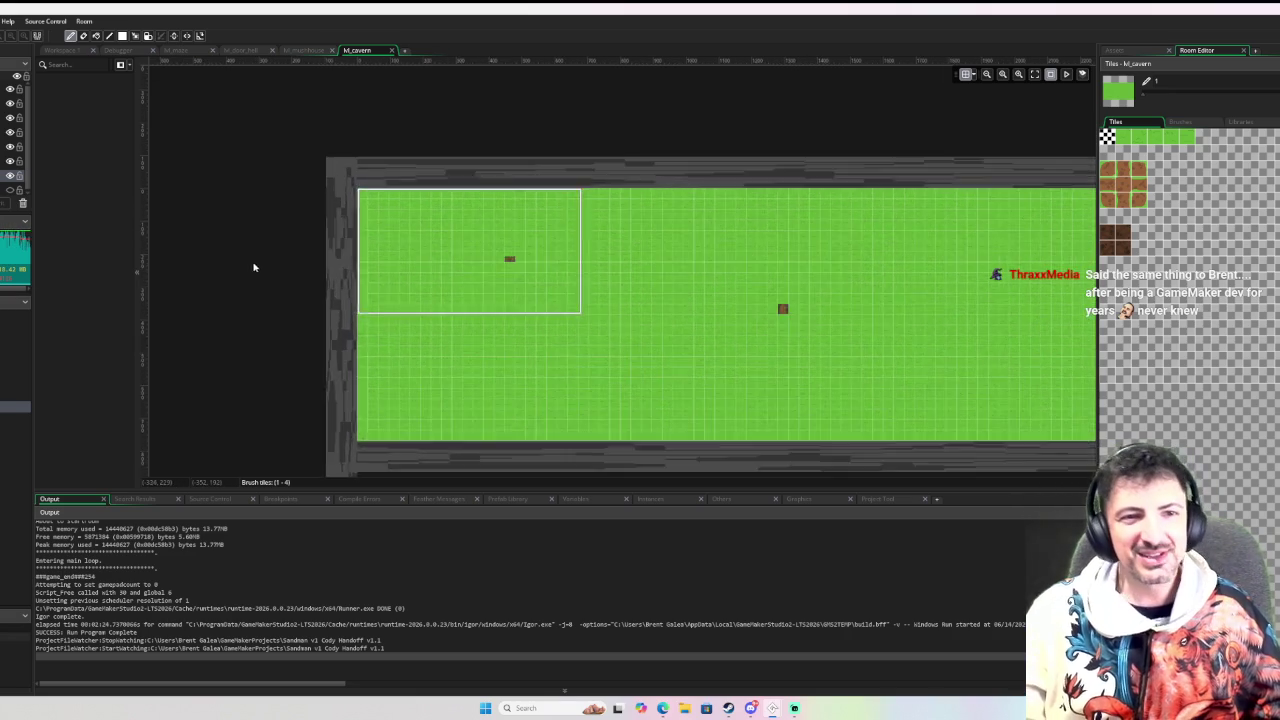
pyautogui.scroll(-1, 281, 279)
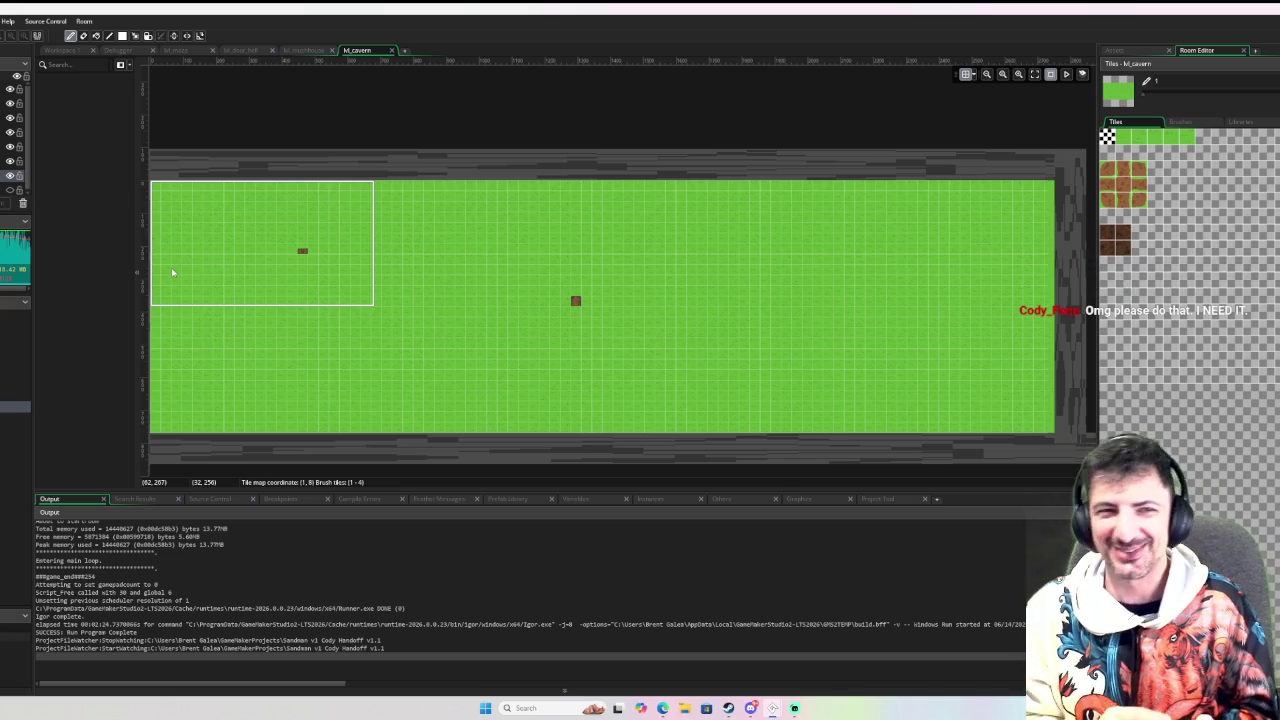
pyautogui.scroll(-1, 400, 266)
pyautogui.scroll(1, 394, 277)
pyautogui.moveTo(374, 289); pyautogui.dragTo(552, 307)
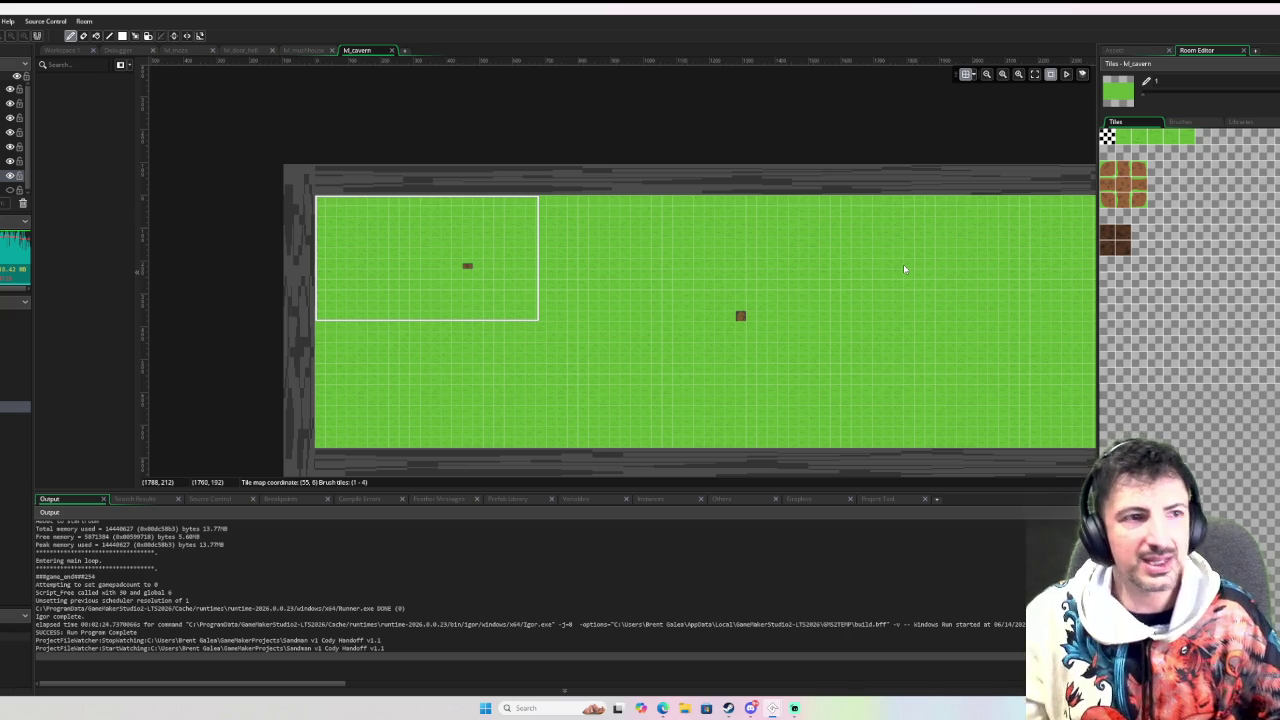
pyautogui.click(55, 50)
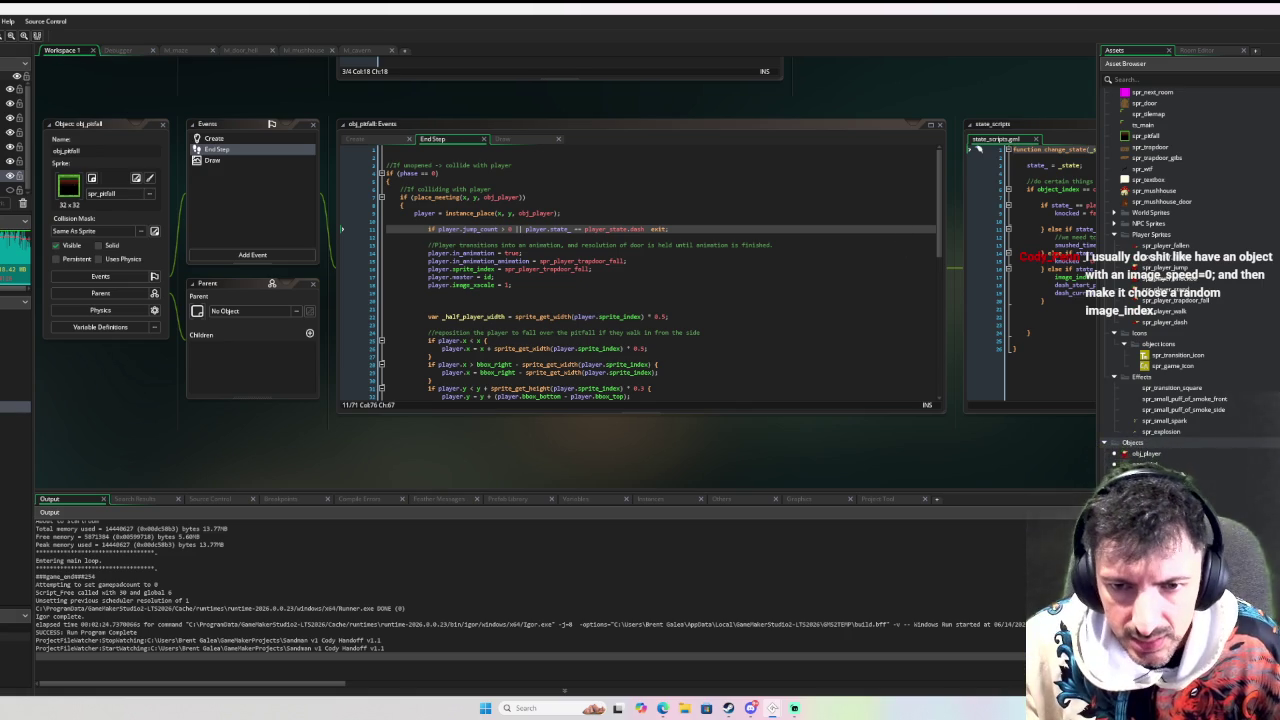
# Open the par_solid object and search the Asset Browser for spr_wall
pyautogui.doubleClick(1145, 464)
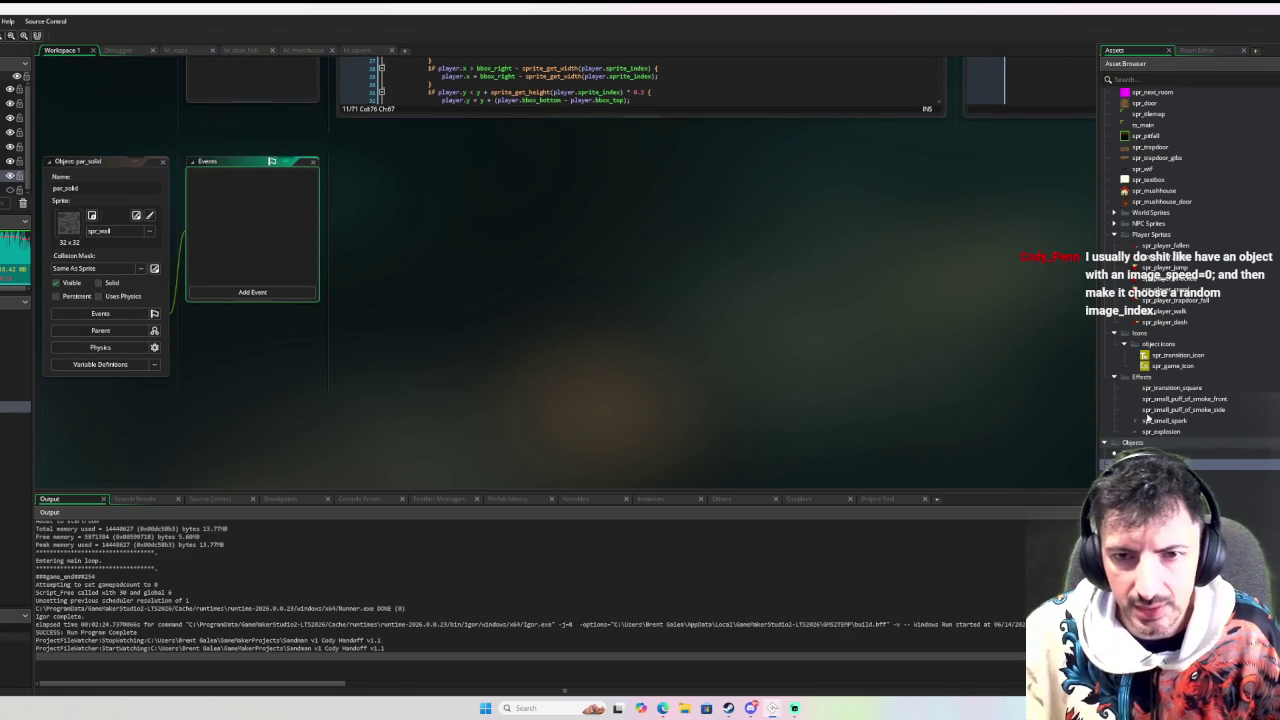
pyautogui.click(1150, 79)
pyautogui.write('spri')
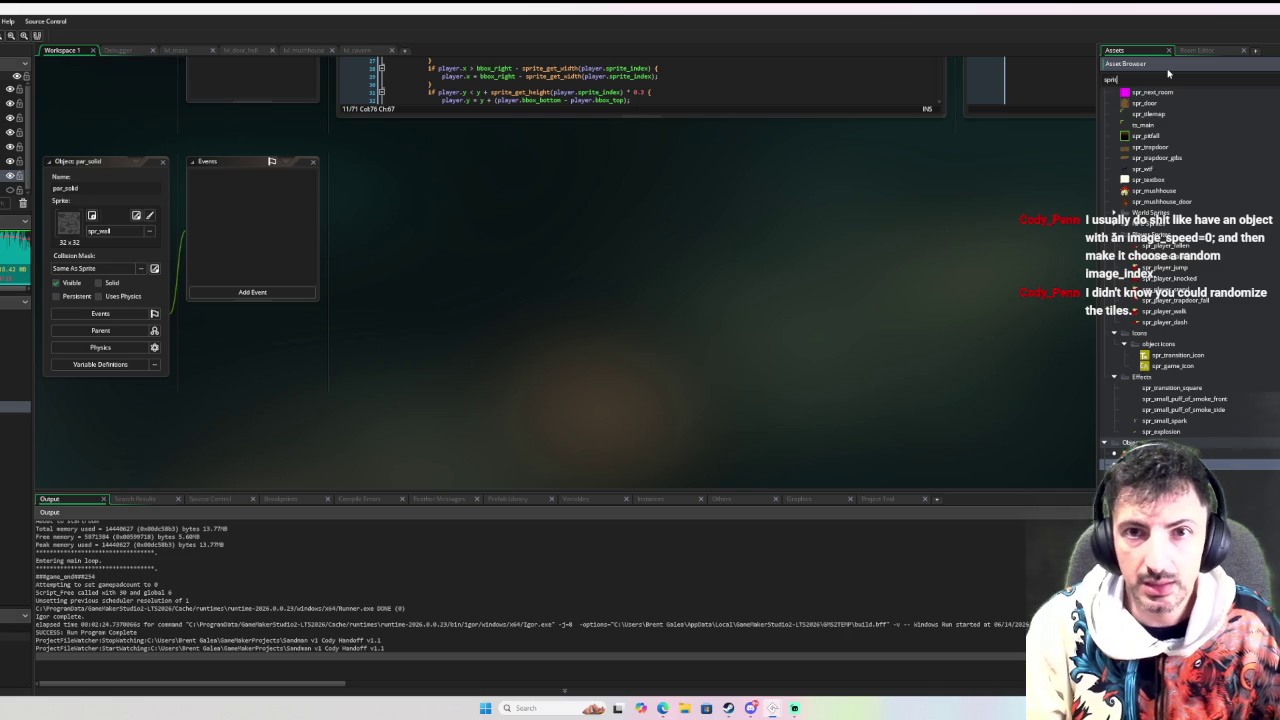
pyautogui.write('e')
pyautogui.press('BackSpace')
pyautogui.press('BackSpace')
pyautogui.press('BackSpace')
pyautogui.write('_wall')
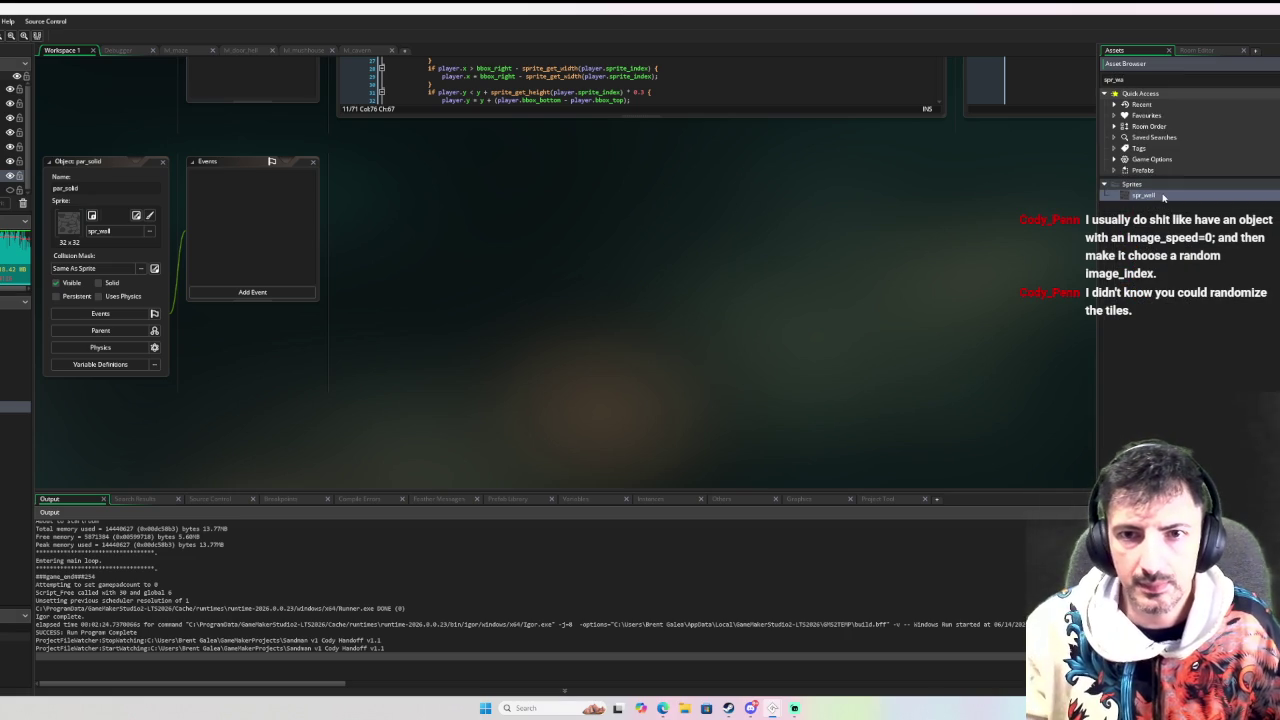
# Open spr_wall, set its Nine Slice Tile Mode to Repeat, and stretch the preview to test tiling
pyautogui.doubleClick(1160, 196)
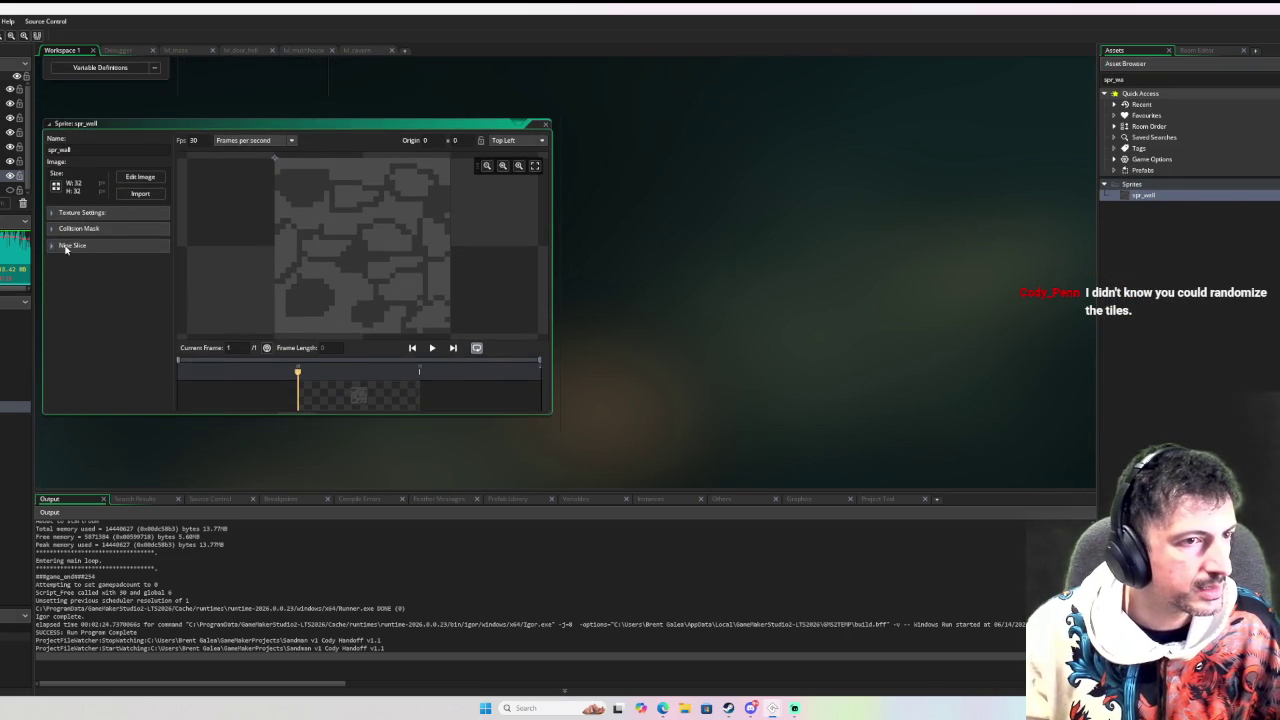
pyautogui.click(65, 246)
pyautogui.scroll(-2, 257, 249)
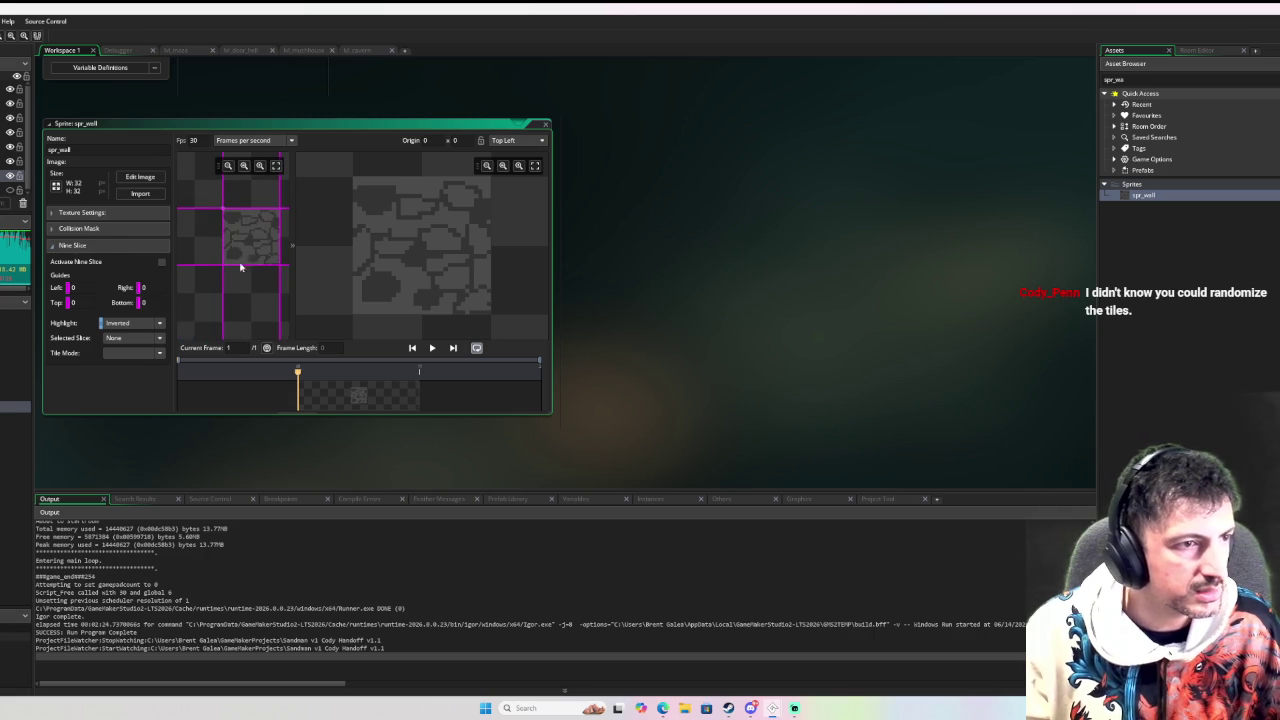
pyautogui.click(135, 354)
pyautogui.click(133, 377)
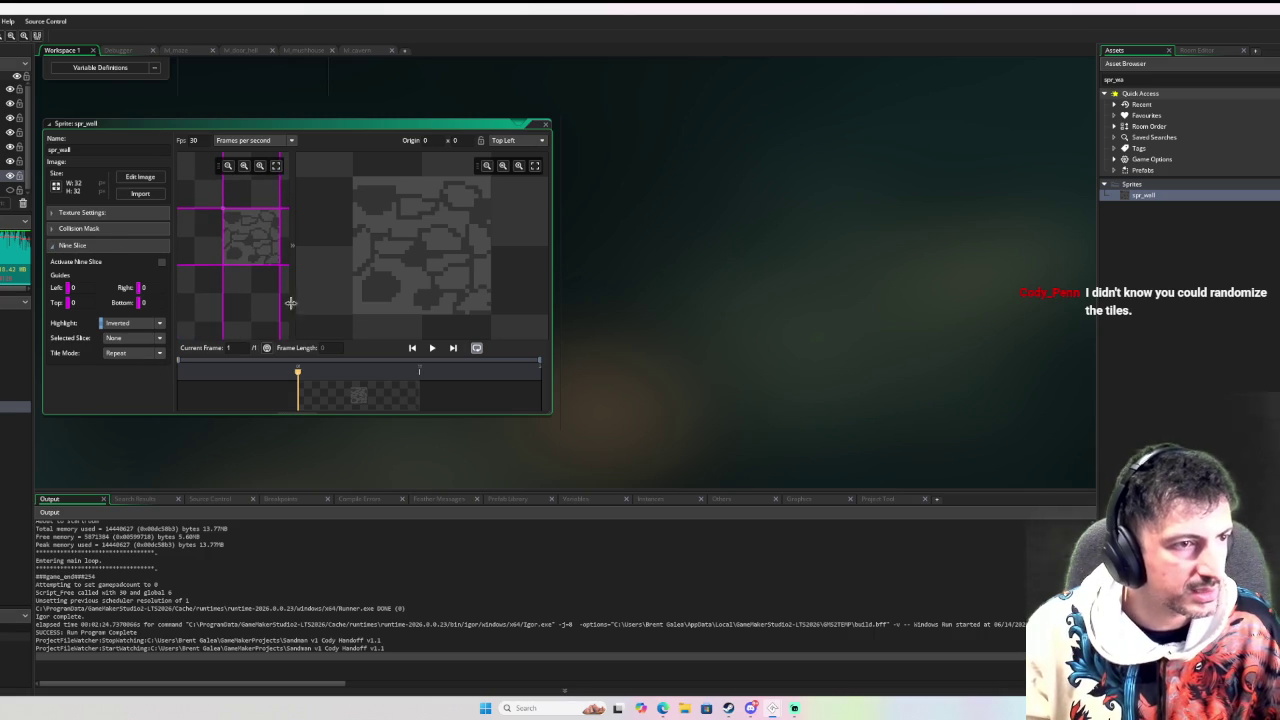
pyautogui.scroll(-2, 430, 250)
pyautogui.moveTo(505, 244); pyautogui.dragTo(856, 241)
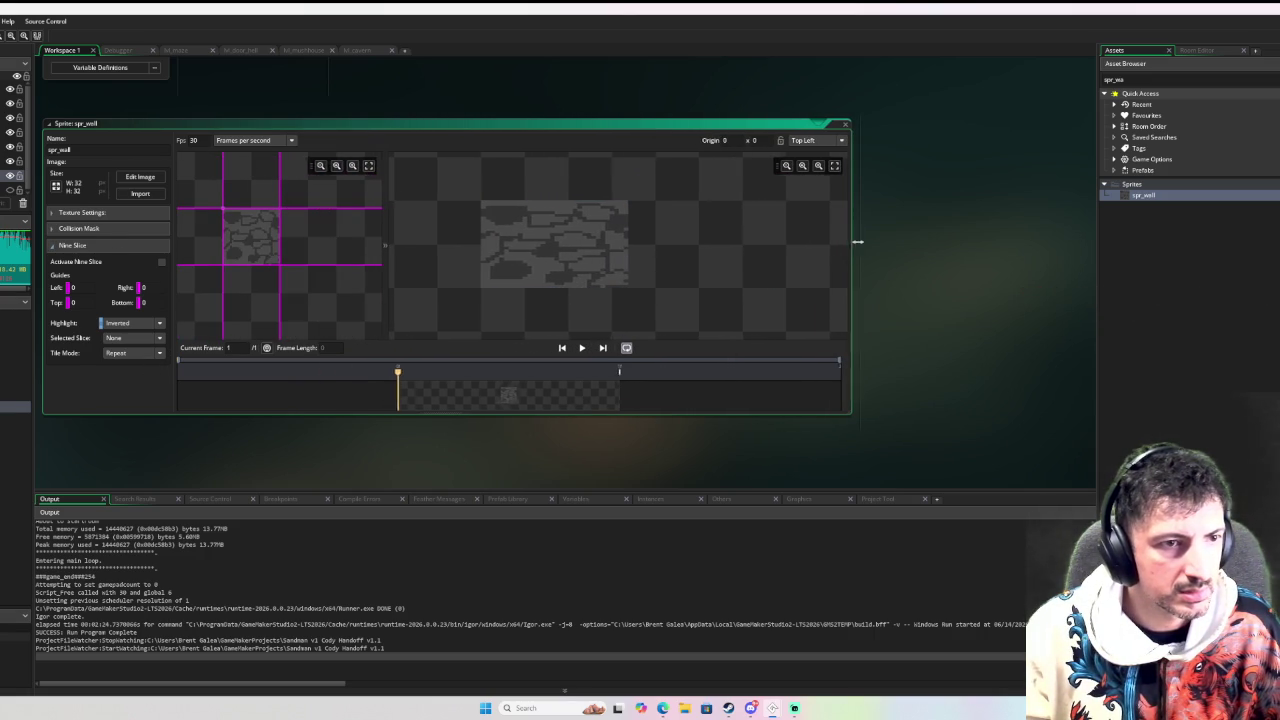
# Select the Centre slice and change its Tile Mode from Stretch to Repeat
pyautogui.click(137, 337)
pyautogui.click(134, 398)
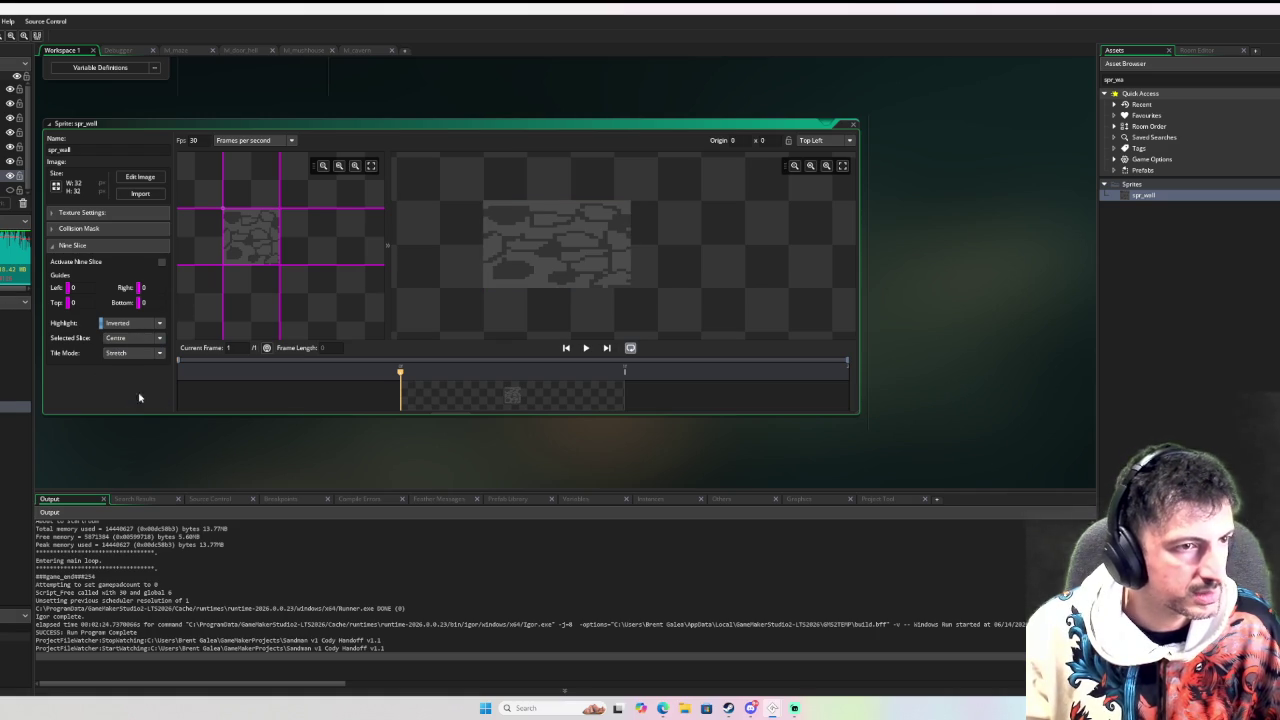
pyautogui.moveTo(632, 244); pyautogui.dragTo(674, 244)
pyautogui.click(134, 352)
pyautogui.click(135, 375)
pyautogui.moveTo(677, 242)
pyautogui.mouseDown()
pyautogui.moveTo(823, 242)
pyautogui.moveTo(736, 242)
pyautogui.mouseUp()
# Widen and recentre the spr_wall preview to confirm the rocky texture tiles repeatedly
pyautogui.moveTo(606, 290)
pyautogui.mouseDown()
pyautogui.moveTo(608, 347)
pyautogui.moveTo(608, 277)
pyautogui.moveTo(658, 306)
pyautogui.mouseUp()
pyautogui.scroll(-1, 705, 270)
pyautogui.scroll(-2, 712, 268)
pyautogui.moveTo(727, 250)
pyautogui.mouseDown()
pyautogui.moveTo(818, 248)
pyautogui.moveTo(805, 248)
pyautogui.mouseUp()
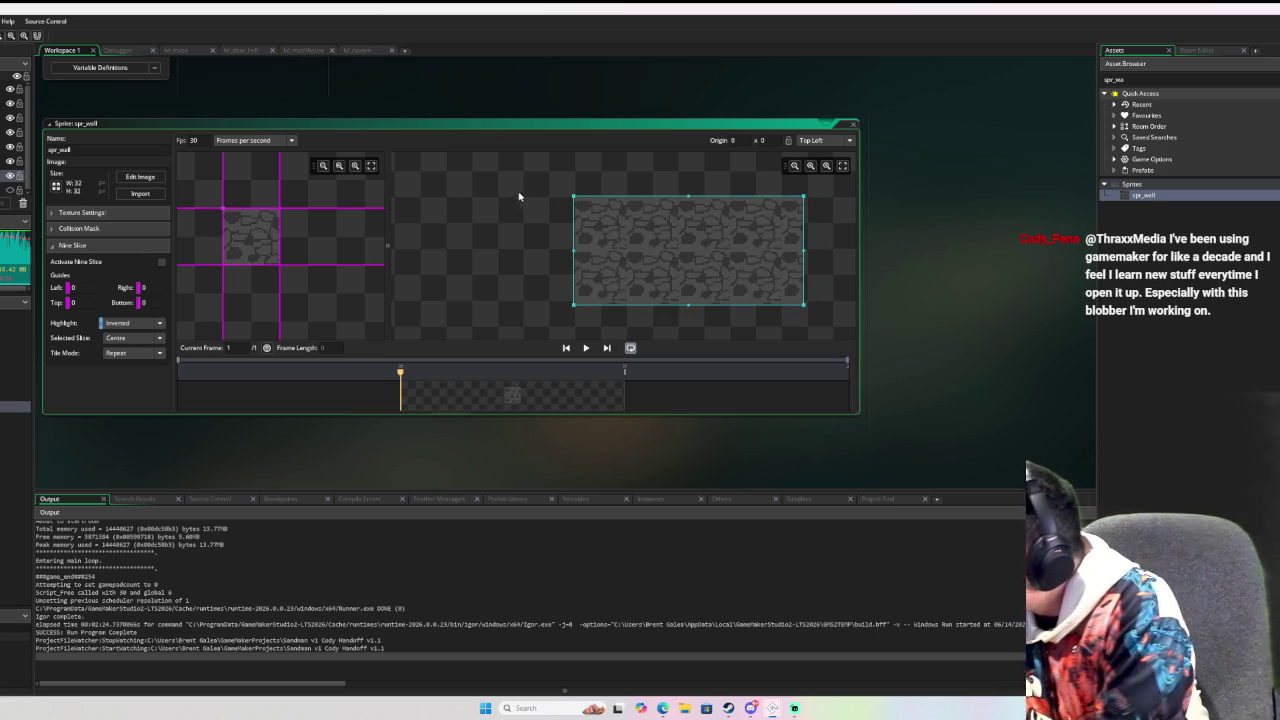
pyautogui.click(489, 155)
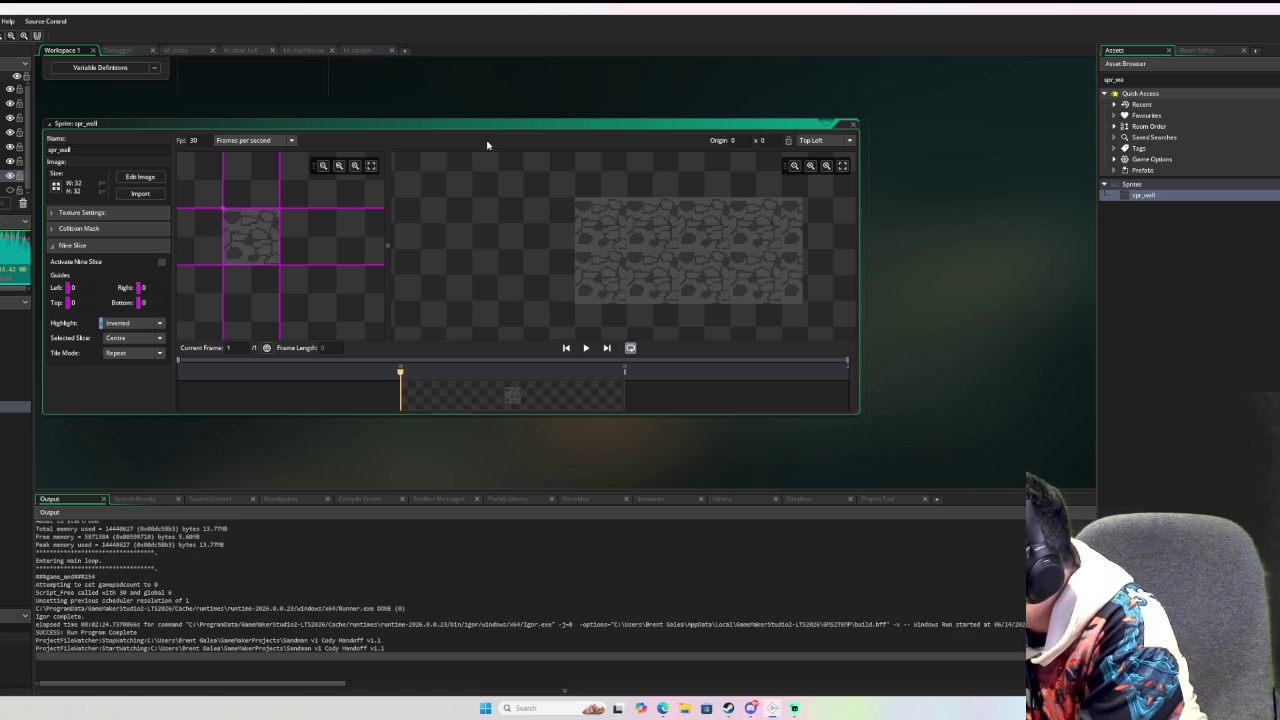
pyautogui.moveTo(491, 163)
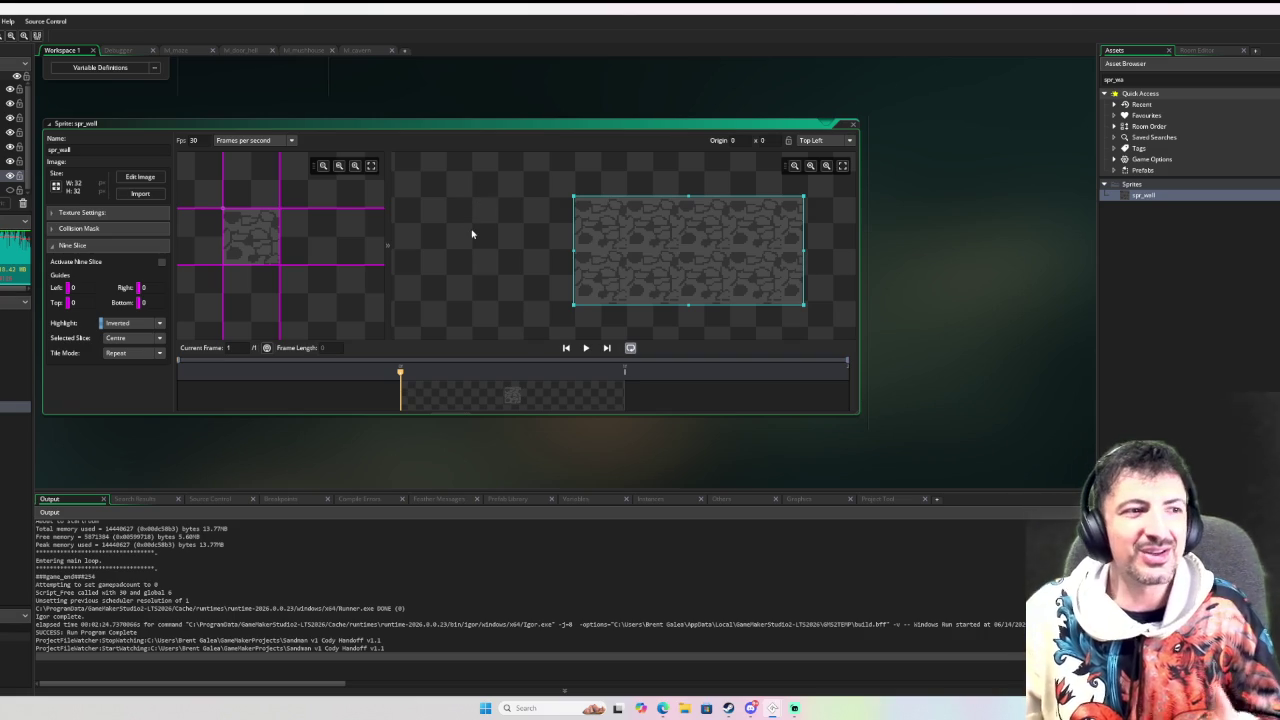
pyautogui.scroll(-1, 498, 229)
pyautogui.scroll(1, 498, 229)
pyautogui.moveTo(500, 229)
pyautogui.mouseDown()
pyautogui.moveTo(523, 240)
pyautogui.moveTo(566, 220)
pyautogui.moveTo(444, 237)
pyautogui.moveTo(400, 229)
pyautogui.mouseUp()
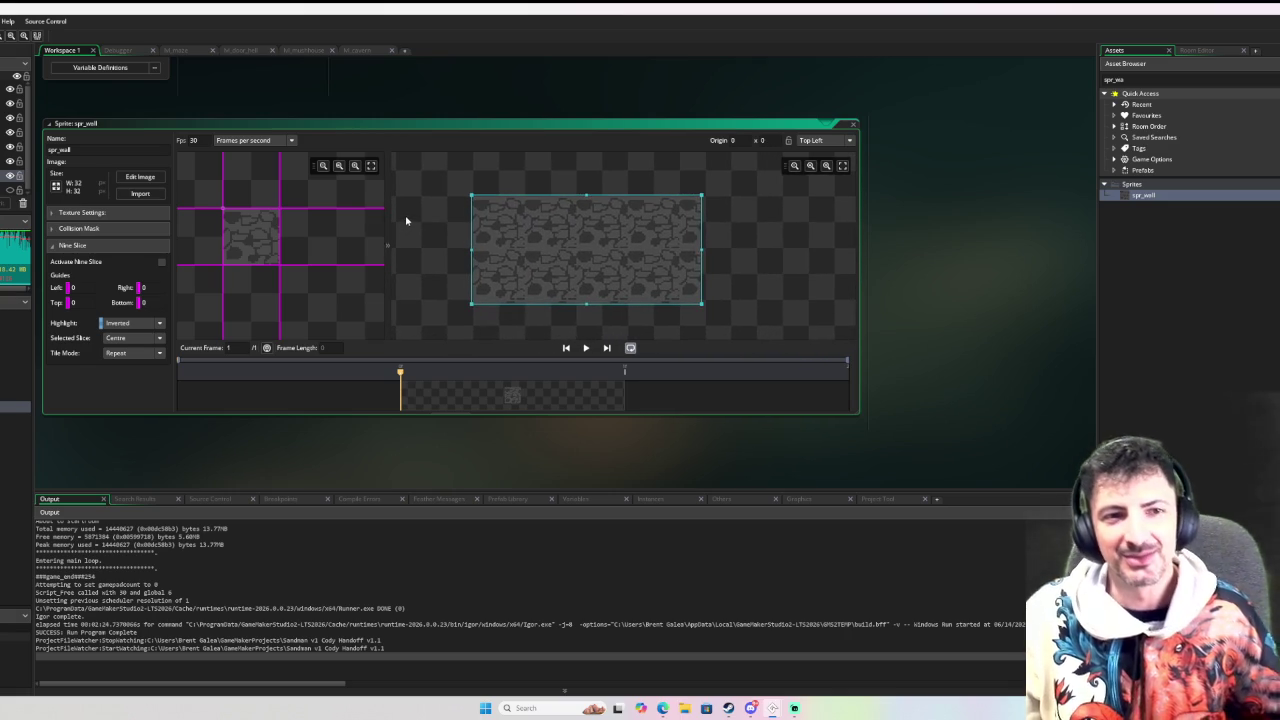
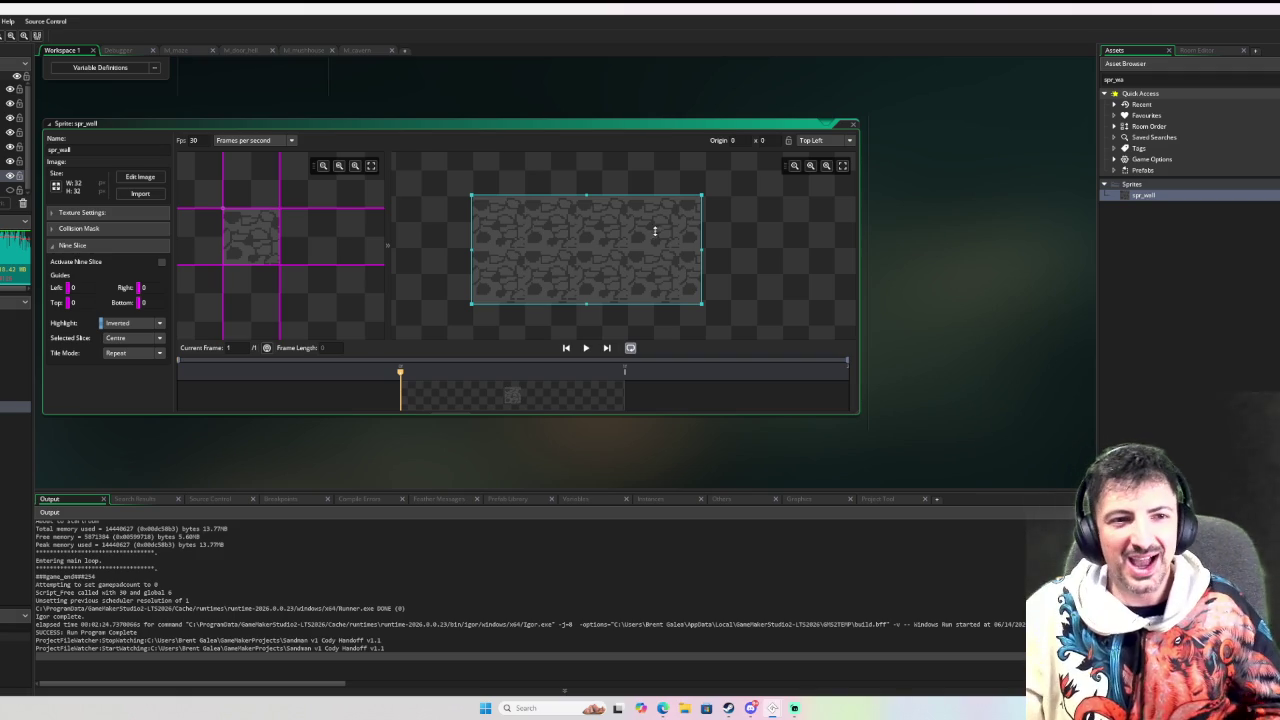
# Close the wall sprite editor and switch over to the cavern room tab
pyautogui.moveTo(874, 249); pyautogui.dragTo(928, 240)
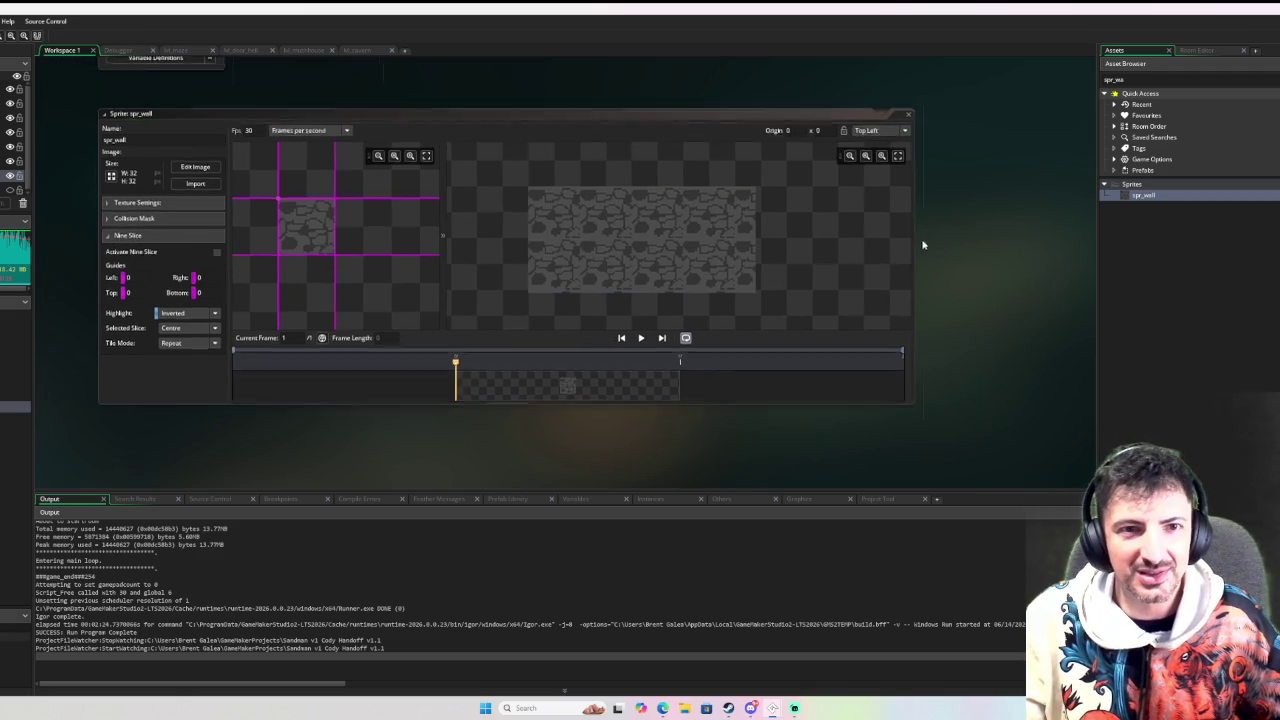
pyautogui.click(908, 115)
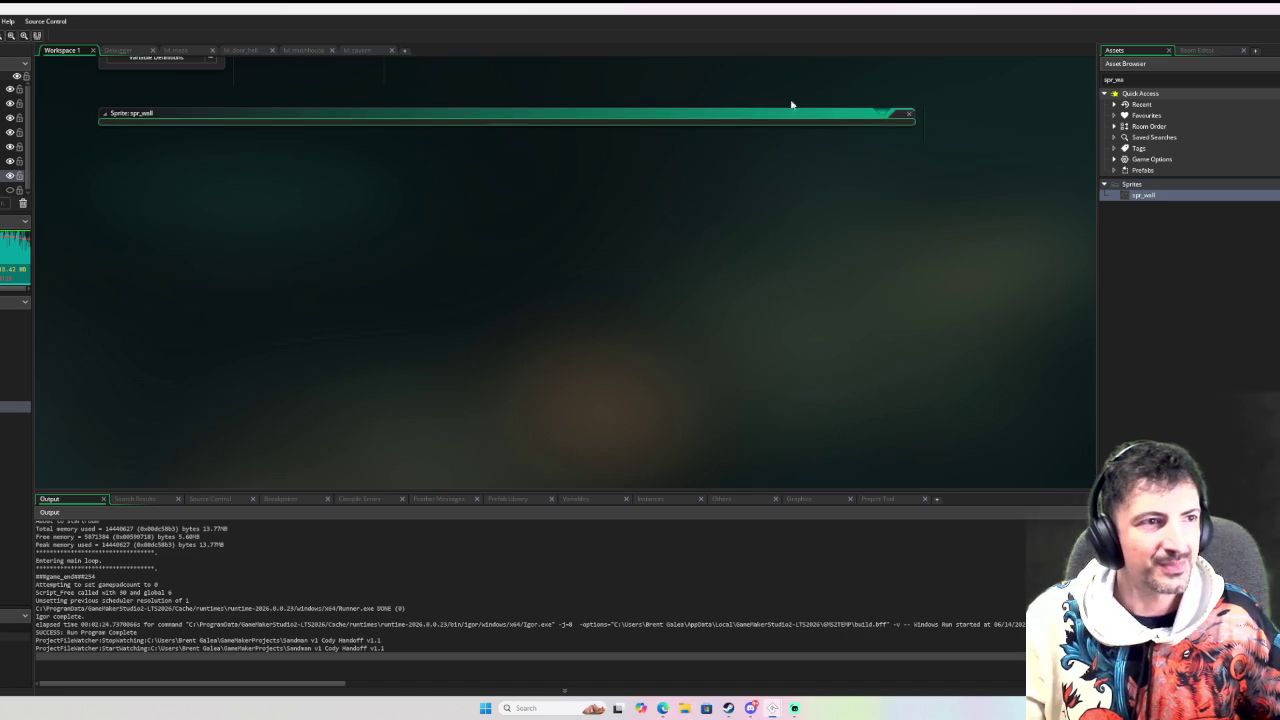
pyautogui.click(122, 52)
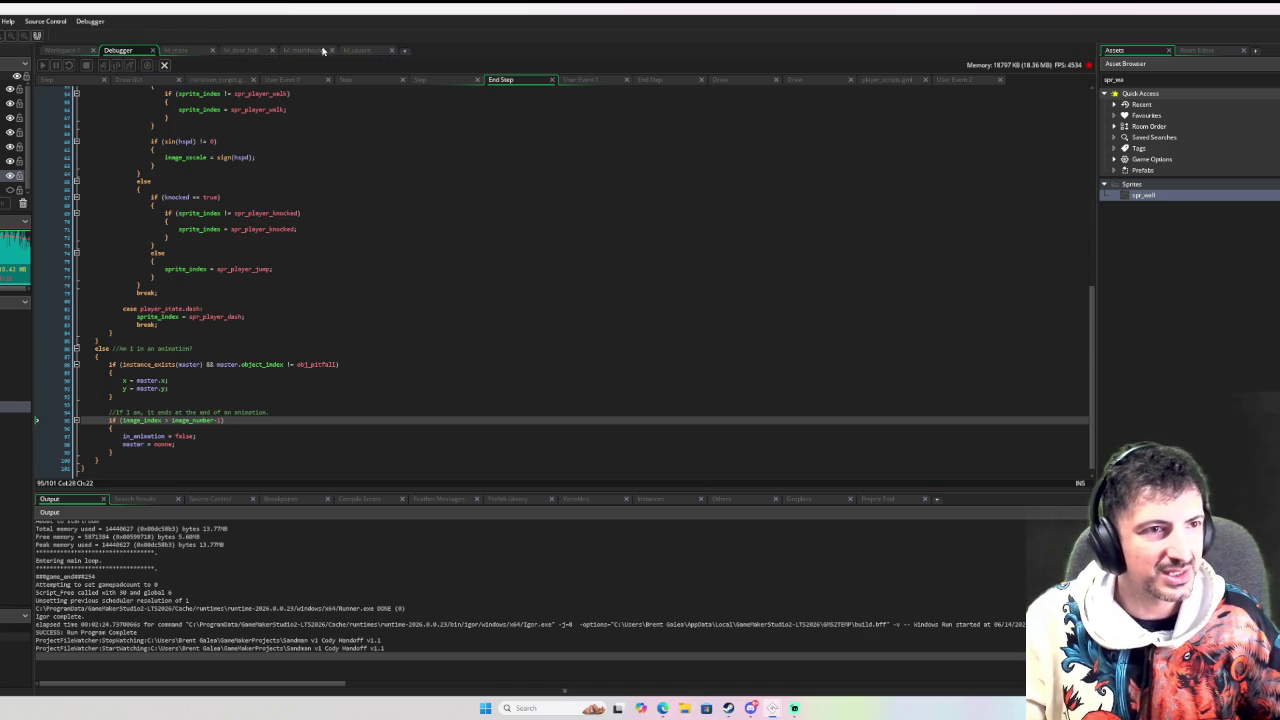
pyautogui.click(380, 50)
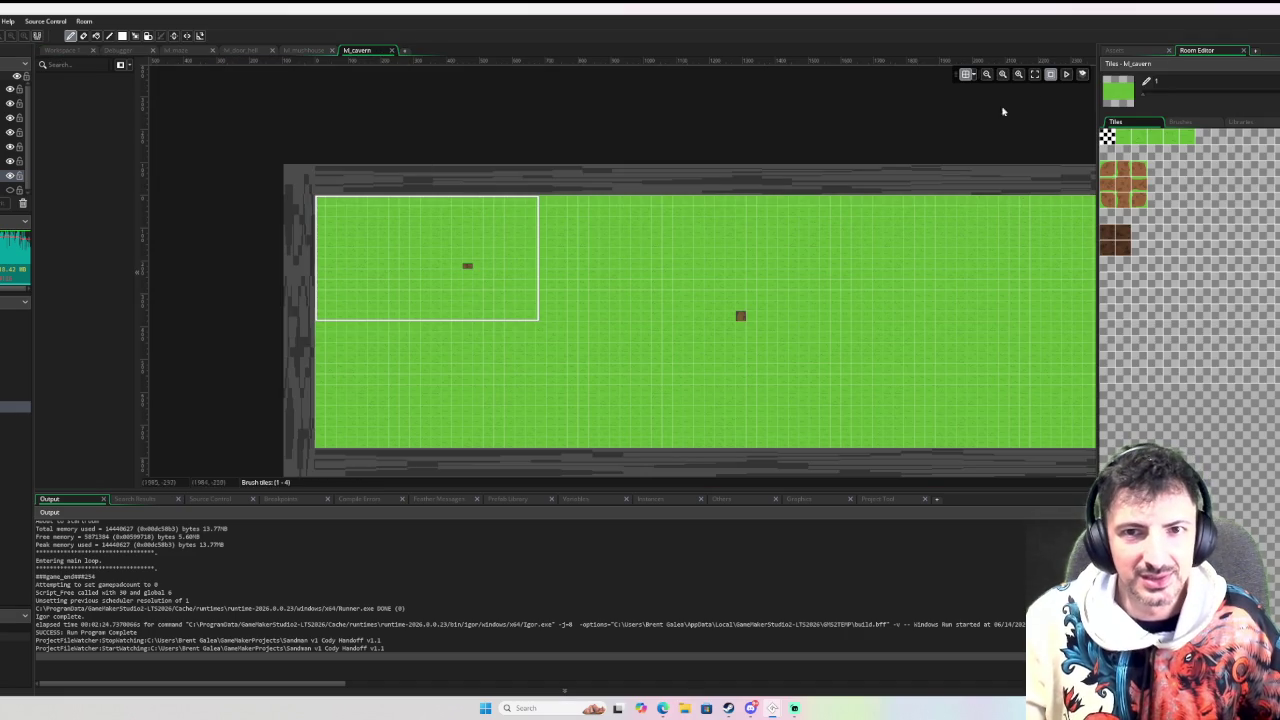
# Enable nine slice on spr_wall with the centre slice set to Repeat, then return to rm_cavern
pyautogui.click(1114, 50)
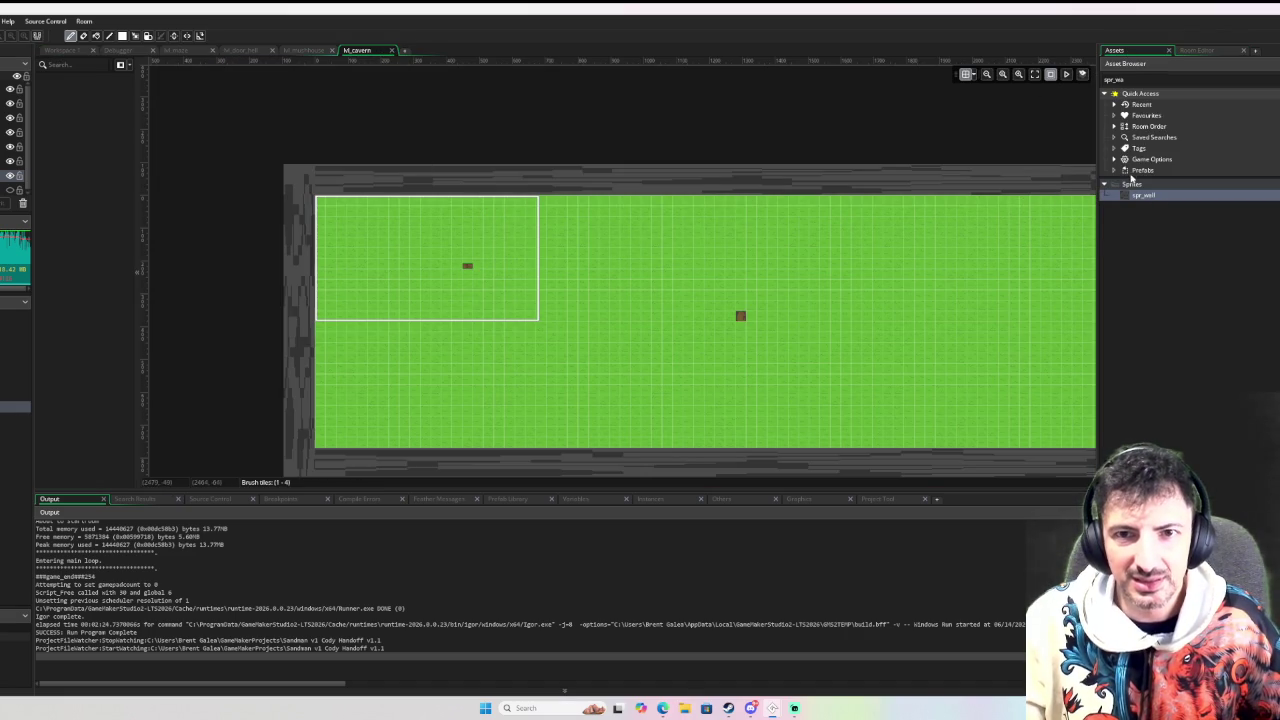
pyautogui.doubleClick(1143, 195)
pyautogui.click(368, 249)
pyautogui.click(433, 266)
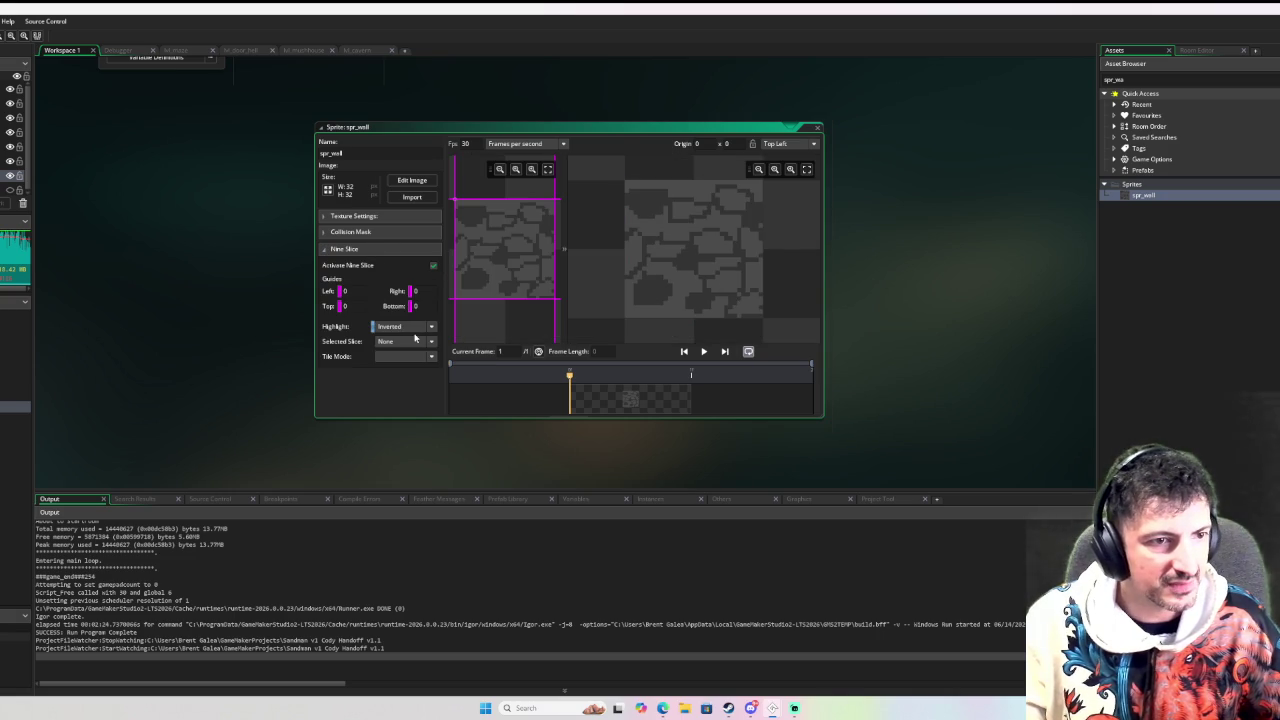
pyautogui.click(508, 288)
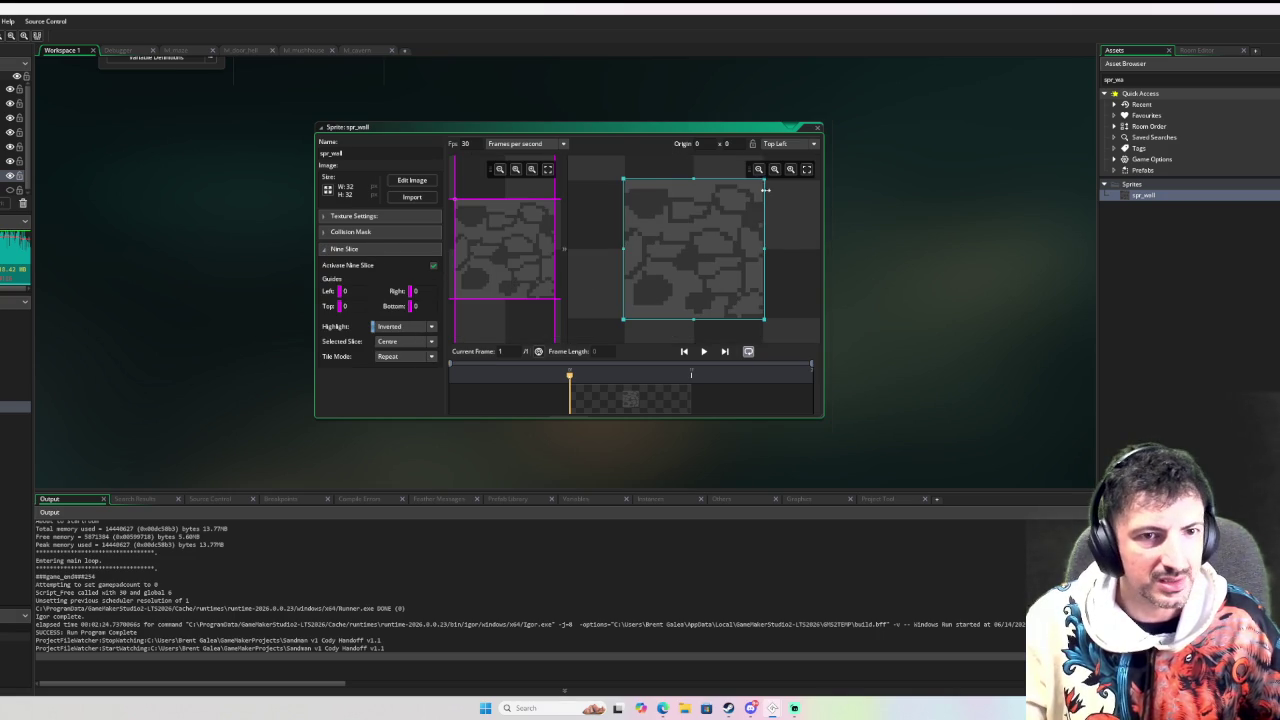
pyautogui.moveTo(767, 251)
pyautogui.mouseDown()
pyautogui.moveTo(873, 247)
pyautogui.moveTo(790, 250)
pyautogui.moveTo(830, 246)
pyautogui.moveTo(830, 198)
pyautogui.mouseUp()
pyautogui.click(817, 128)
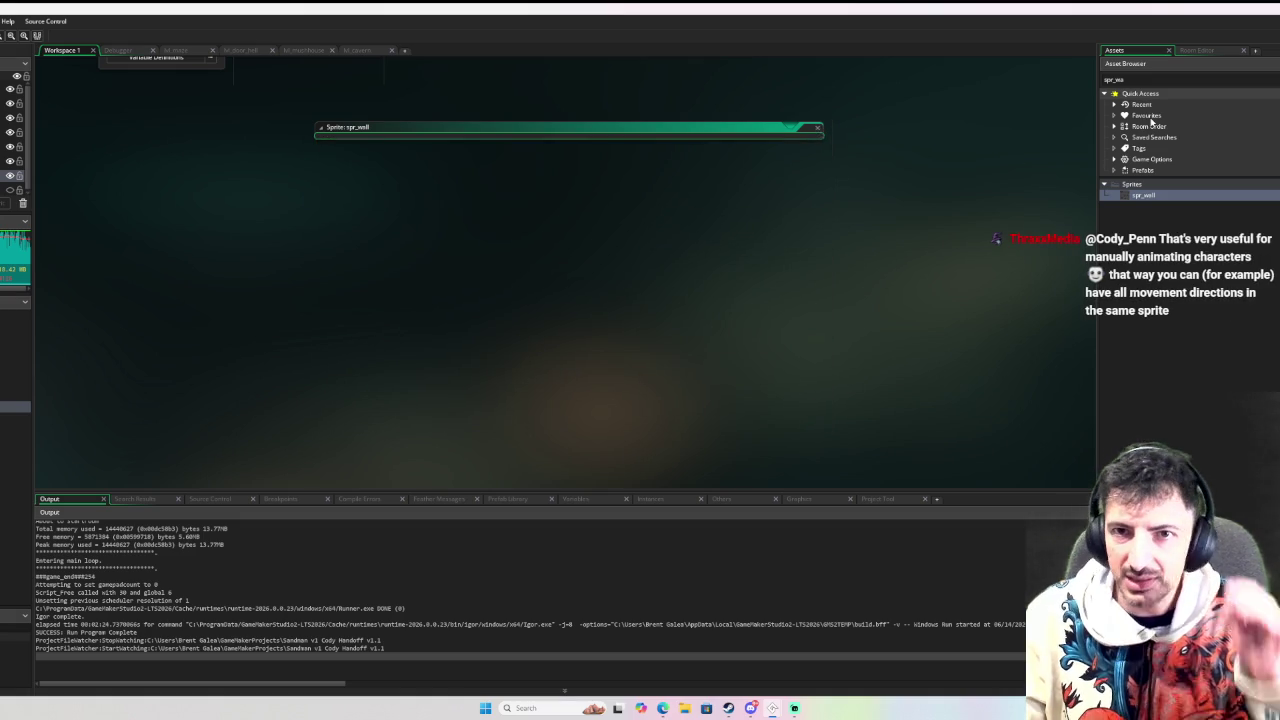
pyautogui.click(1201, 55)
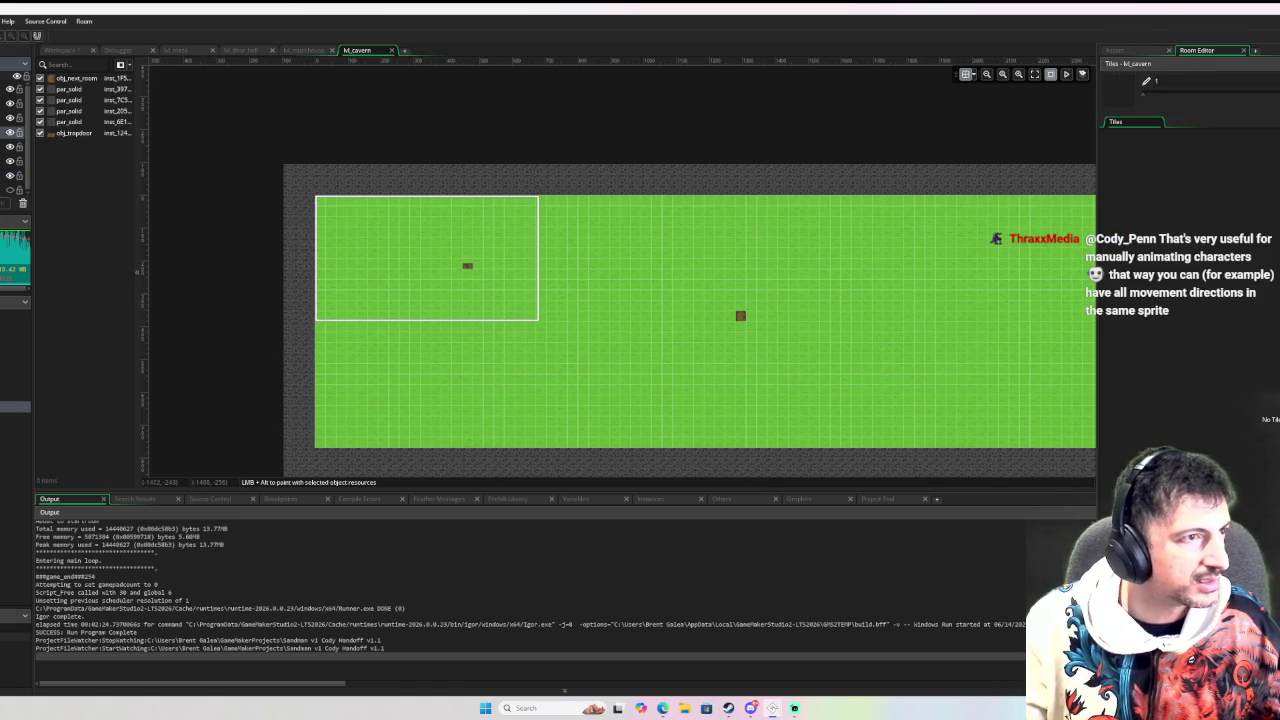
# Clear the Asset Browser filter and copy a par_solid wall block from the maze room, then return to the cavern room
pyautogui.click(288, 50)
pyautogui.click(248, 50)
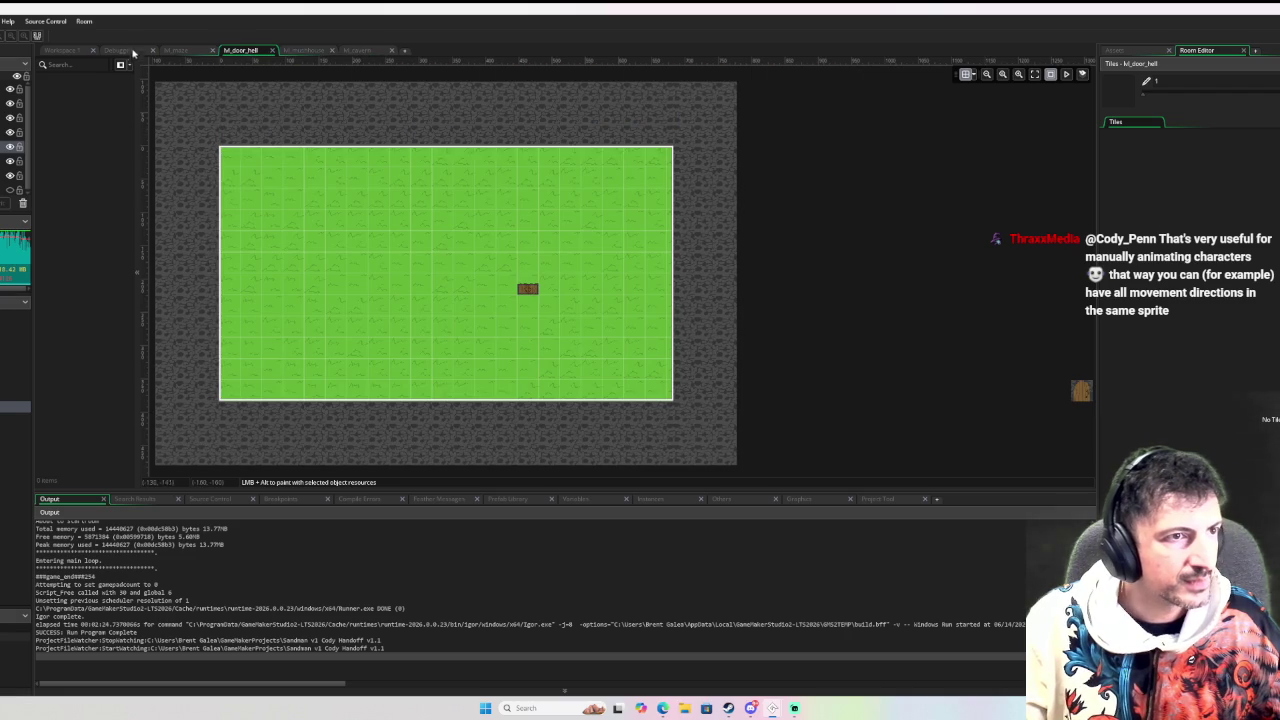
pyautogui.click(180, 50)
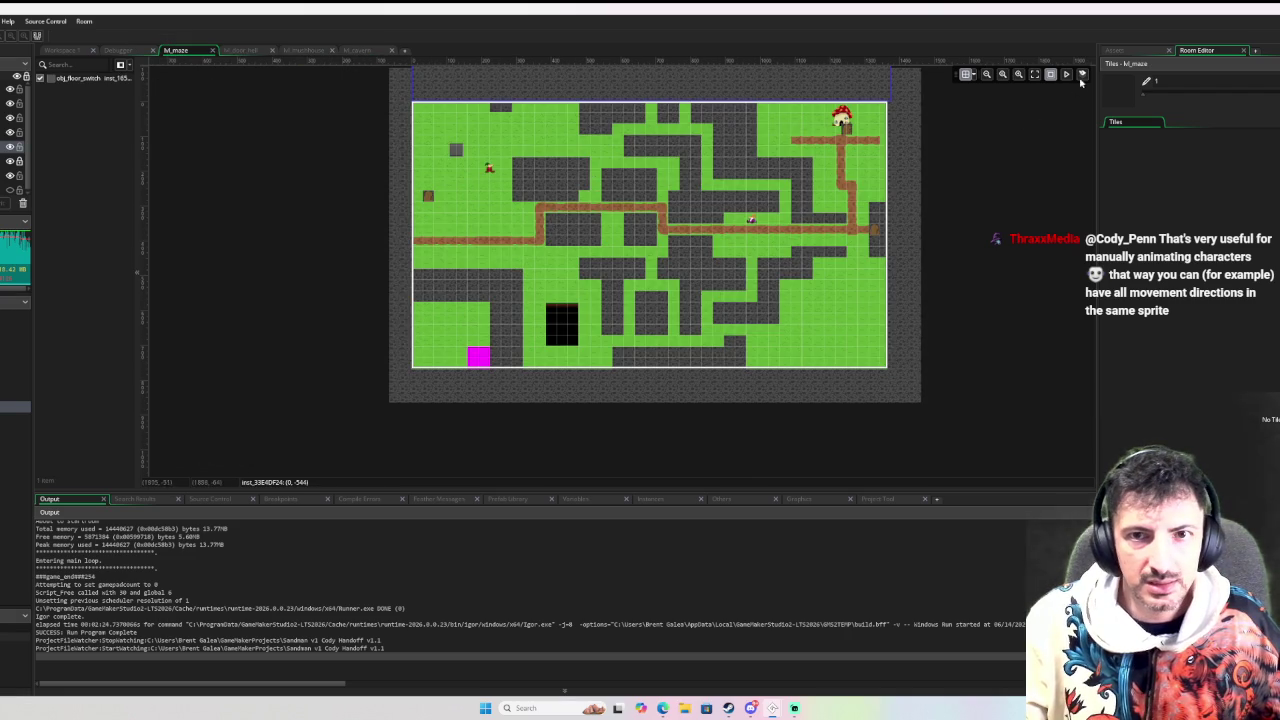
pyautogui.click(1115, 50)
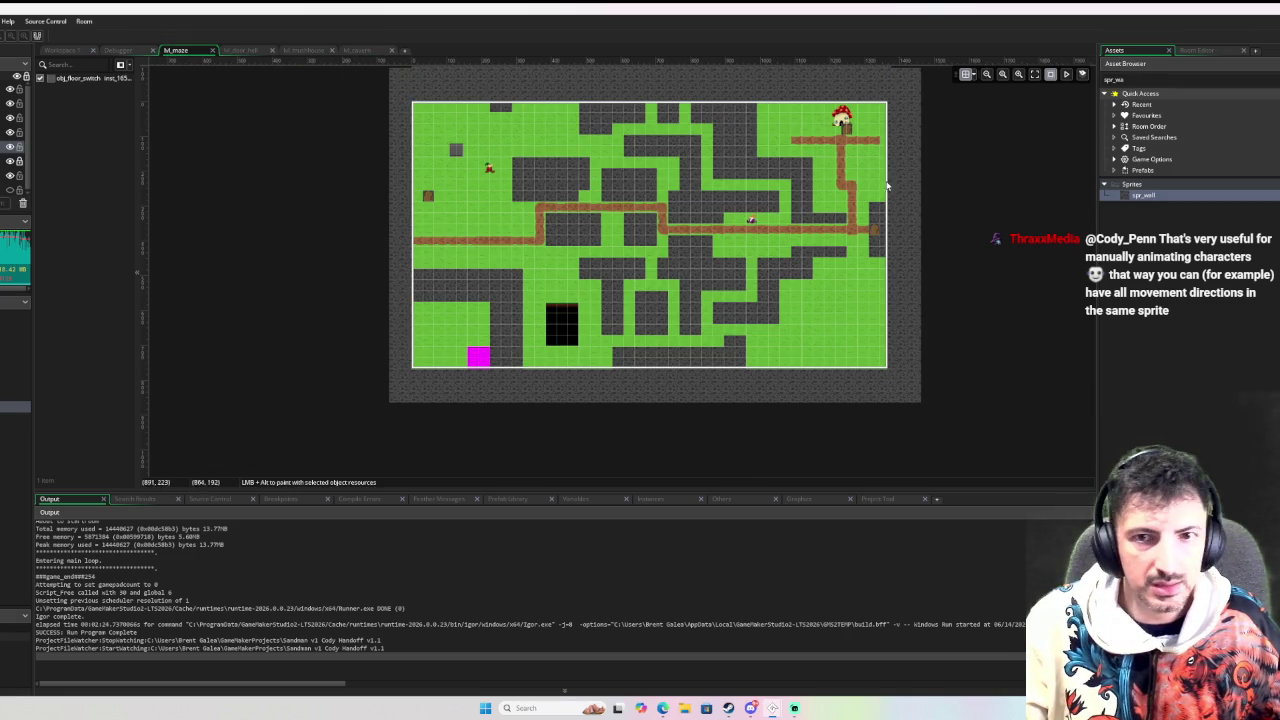
pyautogui.press('BackSpace')
pyautogui.press('BackSpace')
pyautogui.press('BackSpace')
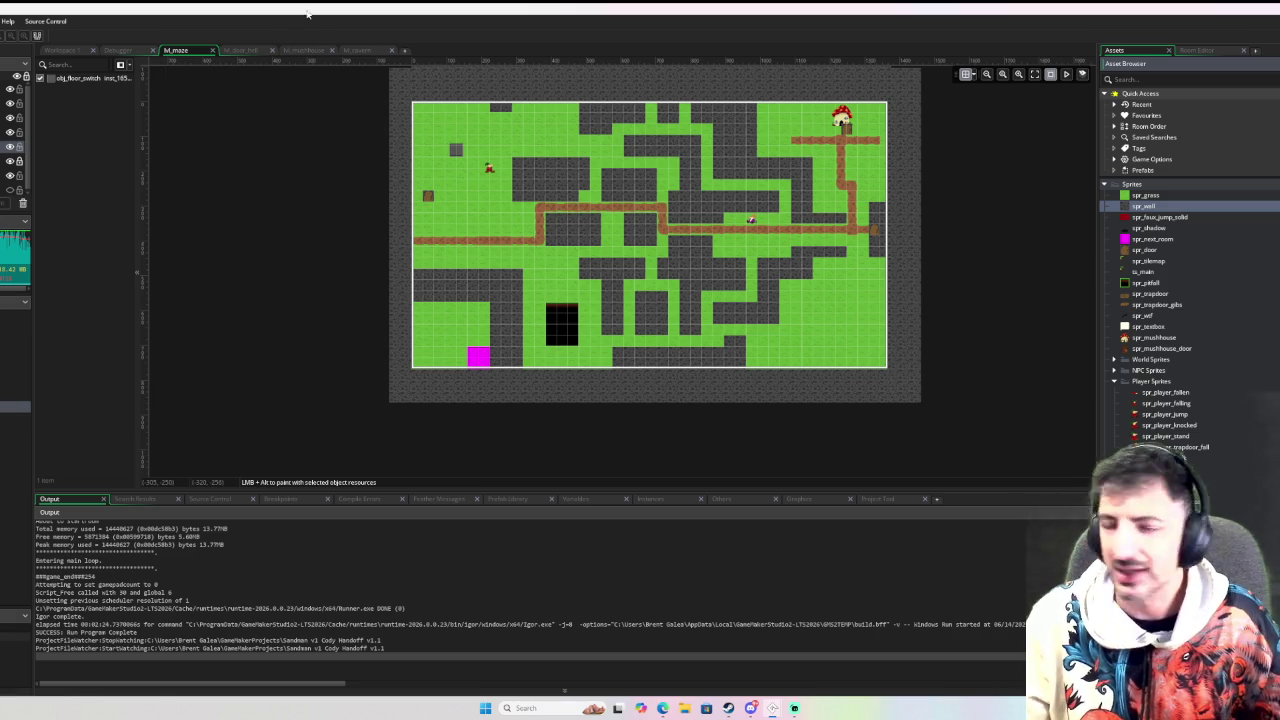
pyautogui.scroll(2, 386, 251)
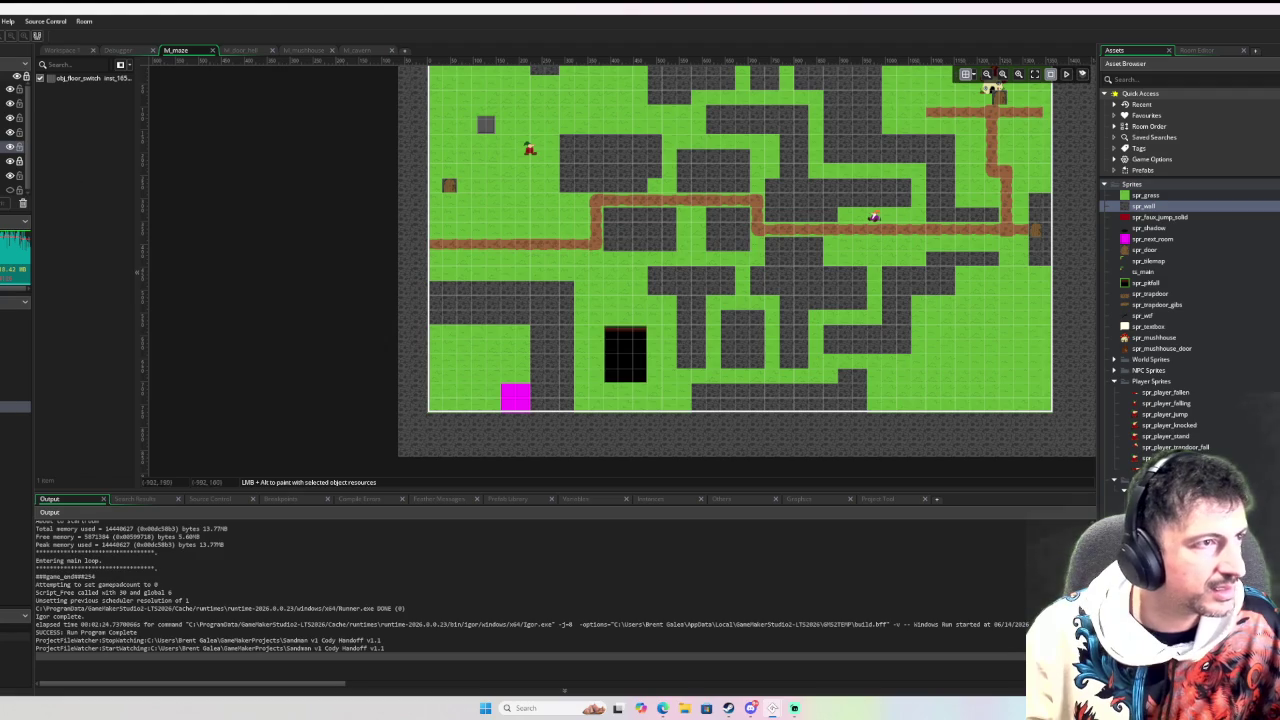
pyautogui.click(600, 320)
pyautogui.click(527, 310)
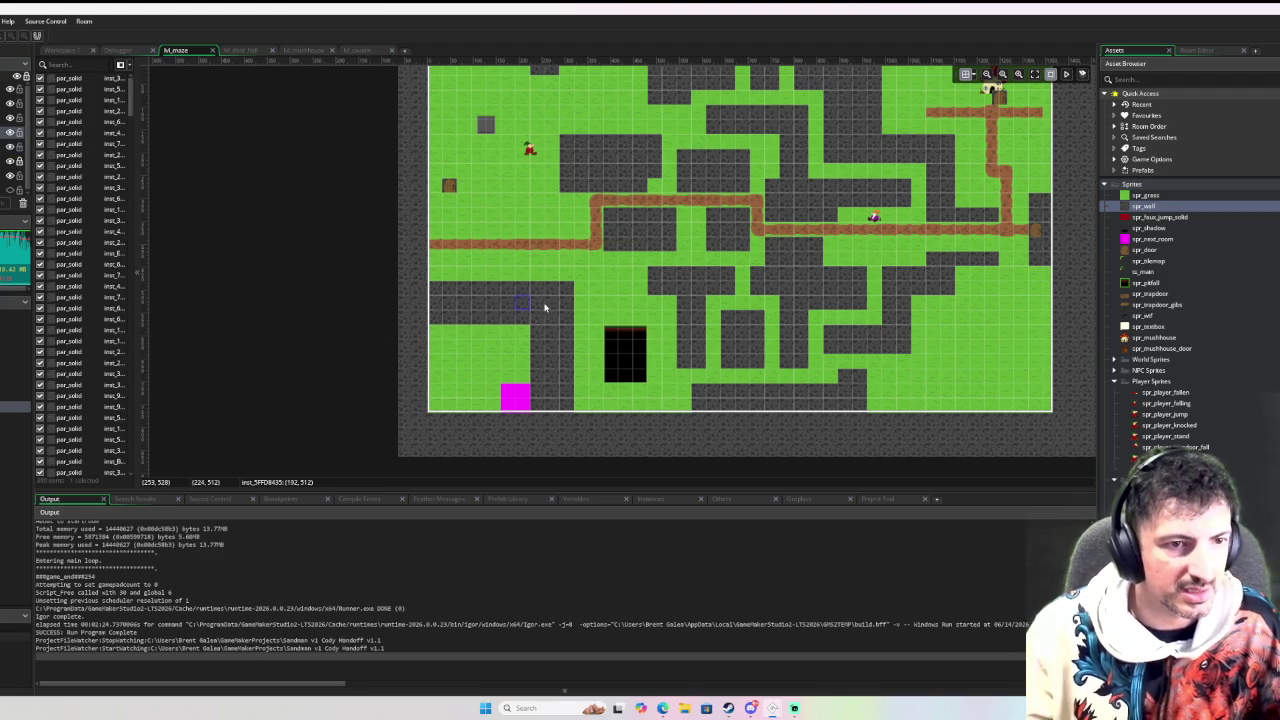
pyautogui.click(360, 50)
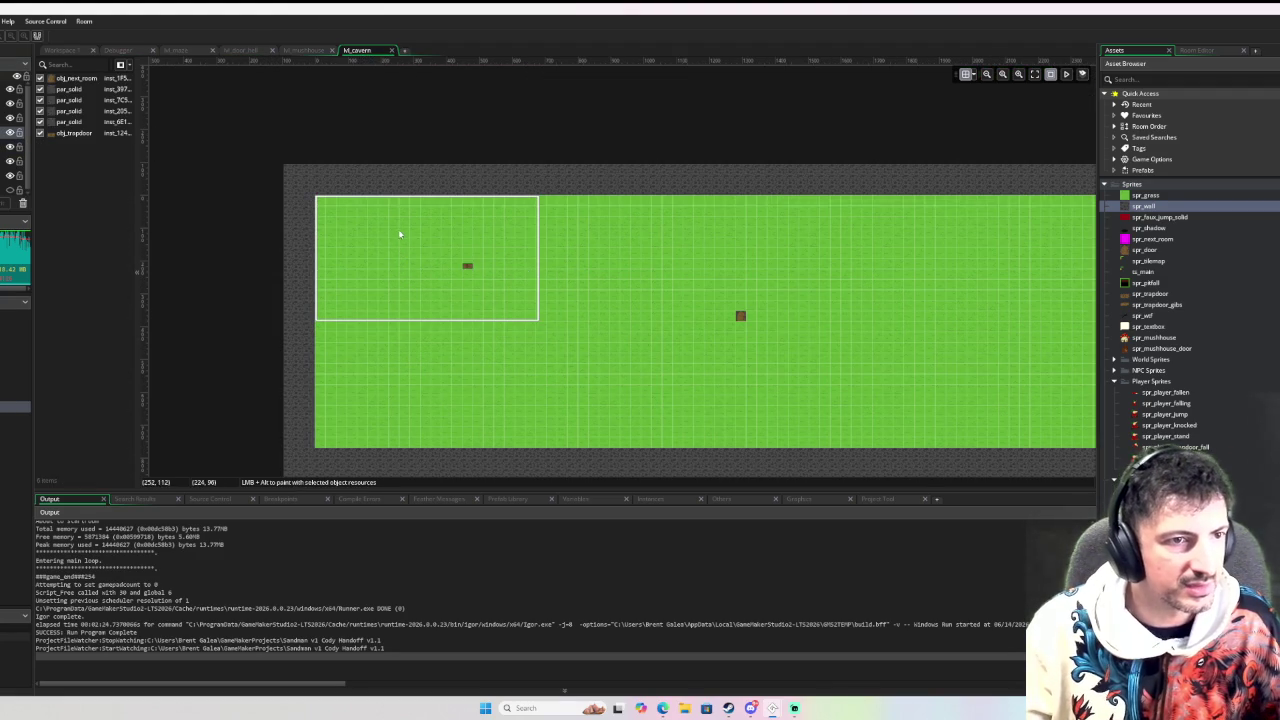
# Paste the wall block near the top of rm_cavern and duplicate it below the original
pyautogui.hotkey('ctrl', 'v')
pyautogui.moveTo(385, 368)
pyautogui.mouseDown()
pyautogui.moveTo(404, 221)
pyautogui.moveTo(394, 215)
pyautogui.moveTo(550, 143)
pyautogui.moveTo(553, 210)
pyautogui.moveTo(569, 178)
pyautogui.moveTo(556, 193)
pyautogui.moveTo(556, 178)
pyautogui.moveTo(638, 260)
pyautogui.moveTo(600, 338)
pyautogui.mouseUp()
pyautogui.scroll(2, 394, 215)
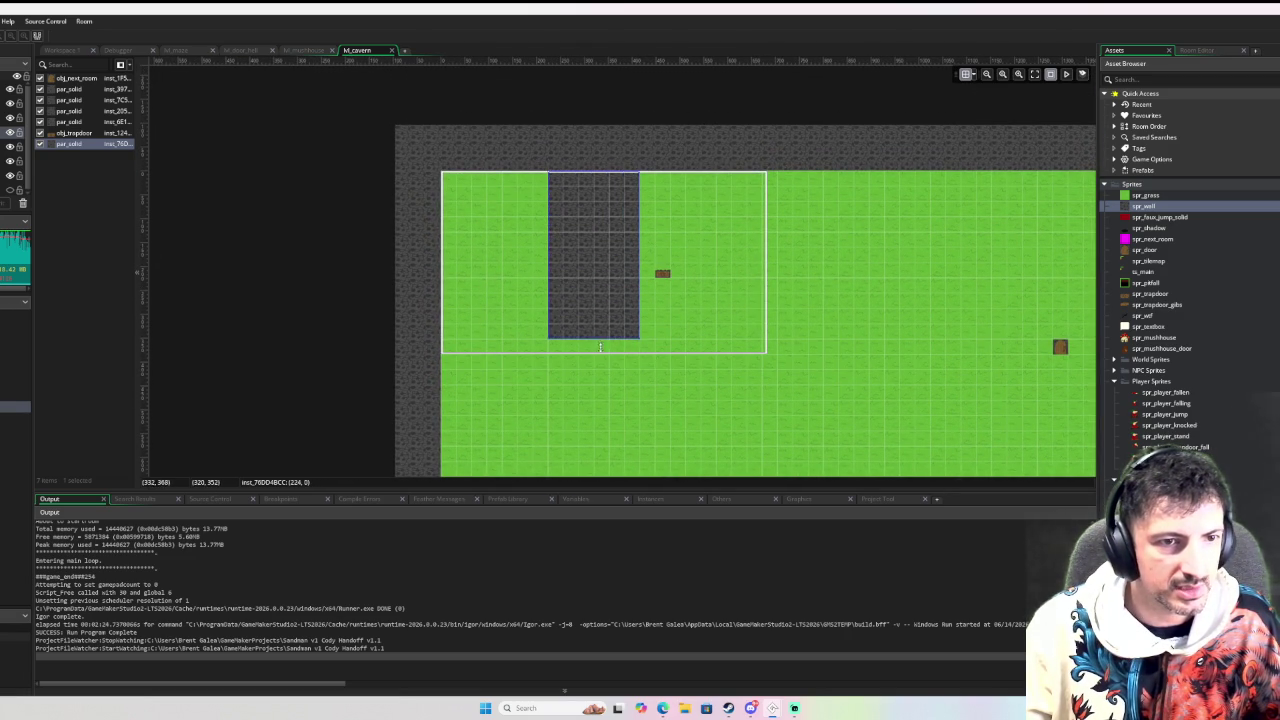
pyautogui.scroll(-2, 663, 363)
pyautogui.scroll(1, 657, 349)
pyautogui.moveTo(608, 277)
pyautogui.mouseDown()
pyautogui.moveTo(591, 440)
pyautogui.moveTo(625, 436)
pyautogui.mouseUp()
pyautogui.scroll(-2, 590, 400)
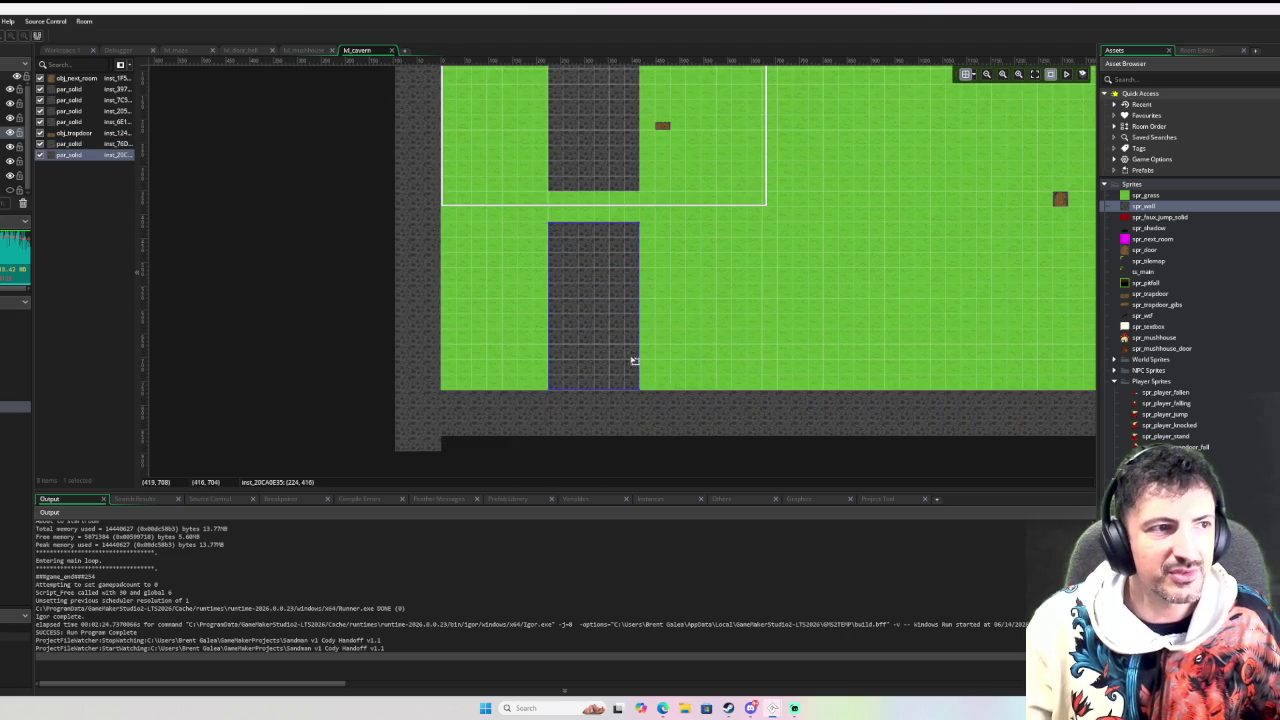
pyautogui.scroll(1, 655, 252)
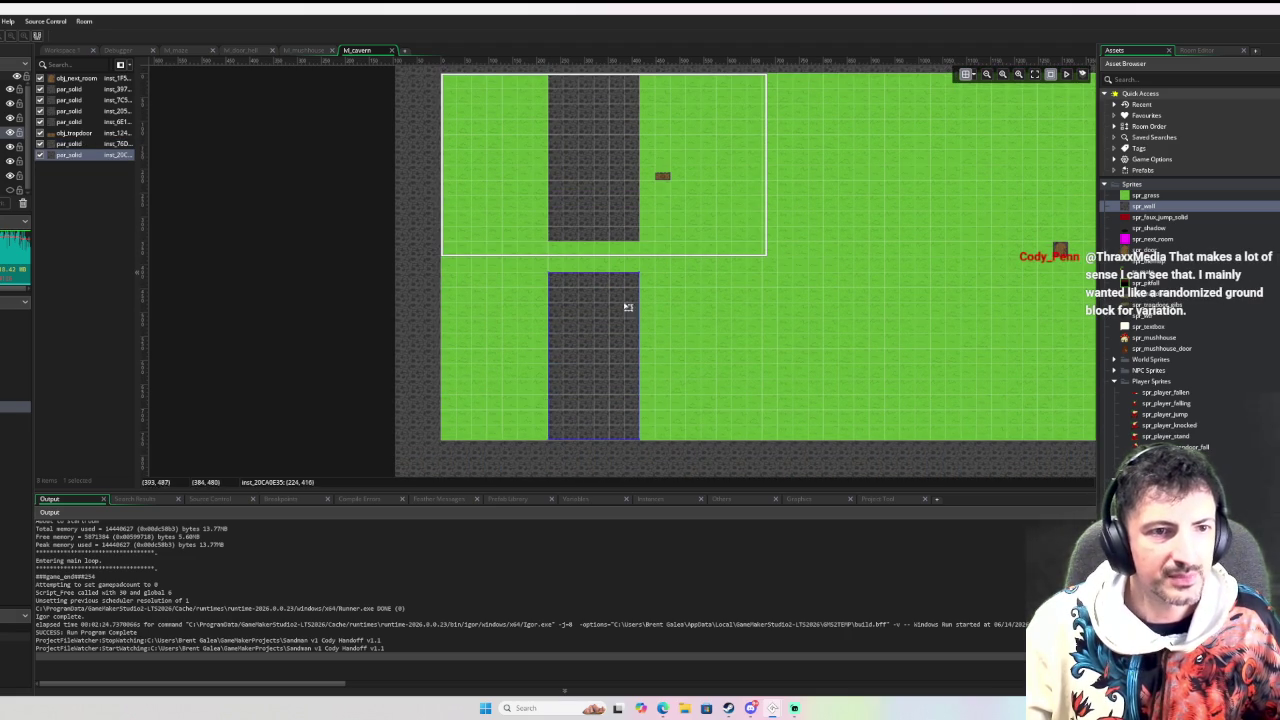
# Delete the upper wall block and shorten the remaining lower block from the top
pyautogui.moveTo(604, 272); pyautogui.dragTo(604, 293)
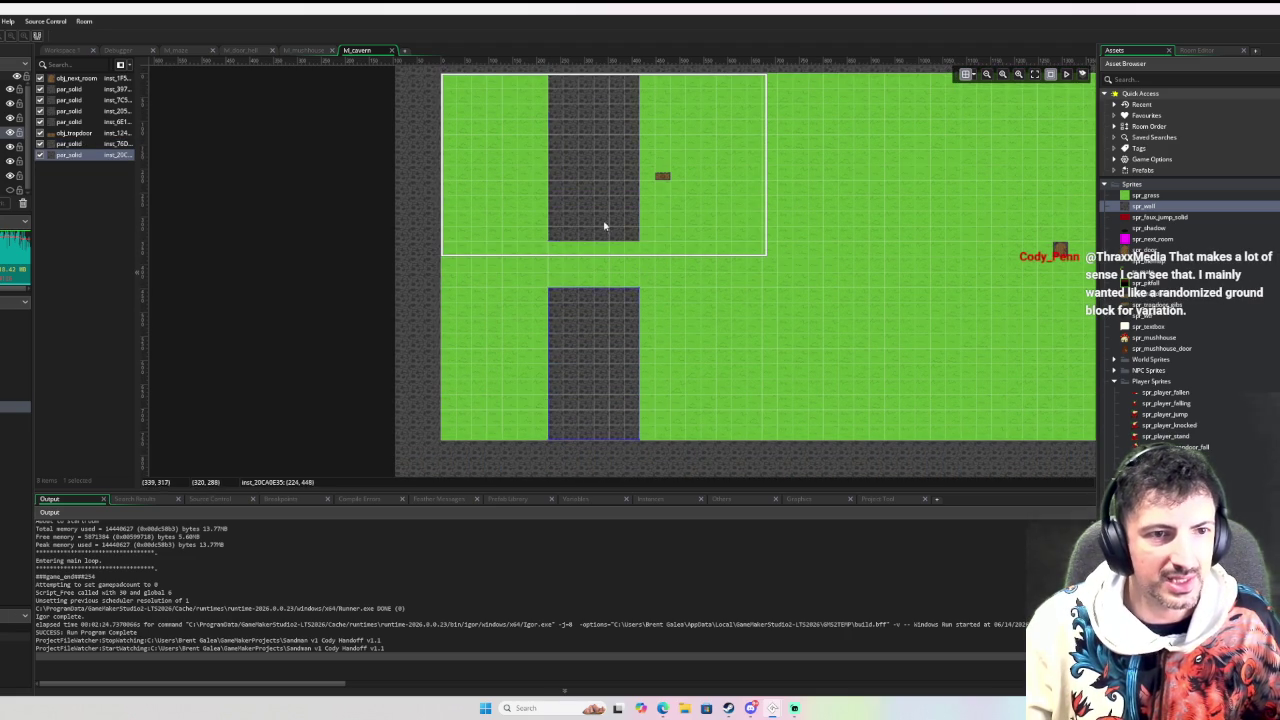
pyautogui.click(604, 228)
pyautogui.moveTo(596, 241); pyautogui.dragTo(596, 204)
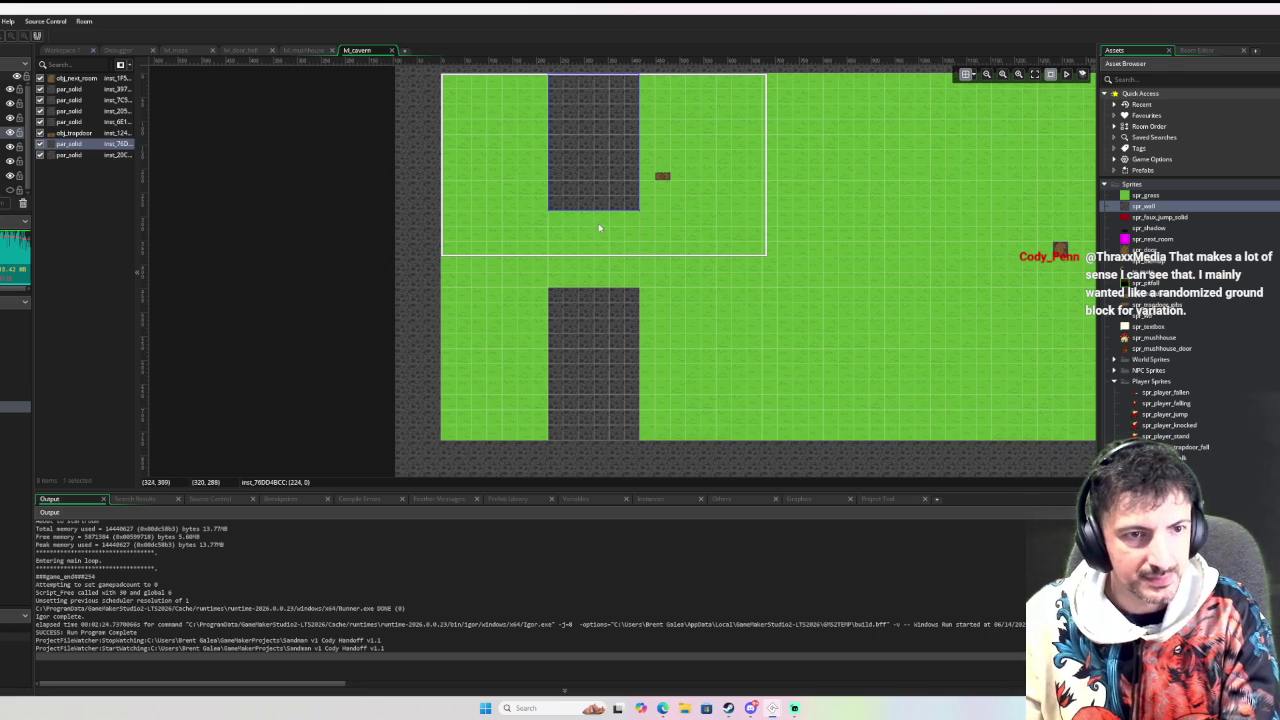
pyautogui.press('Delete')
pyautogui.click(614, 322)
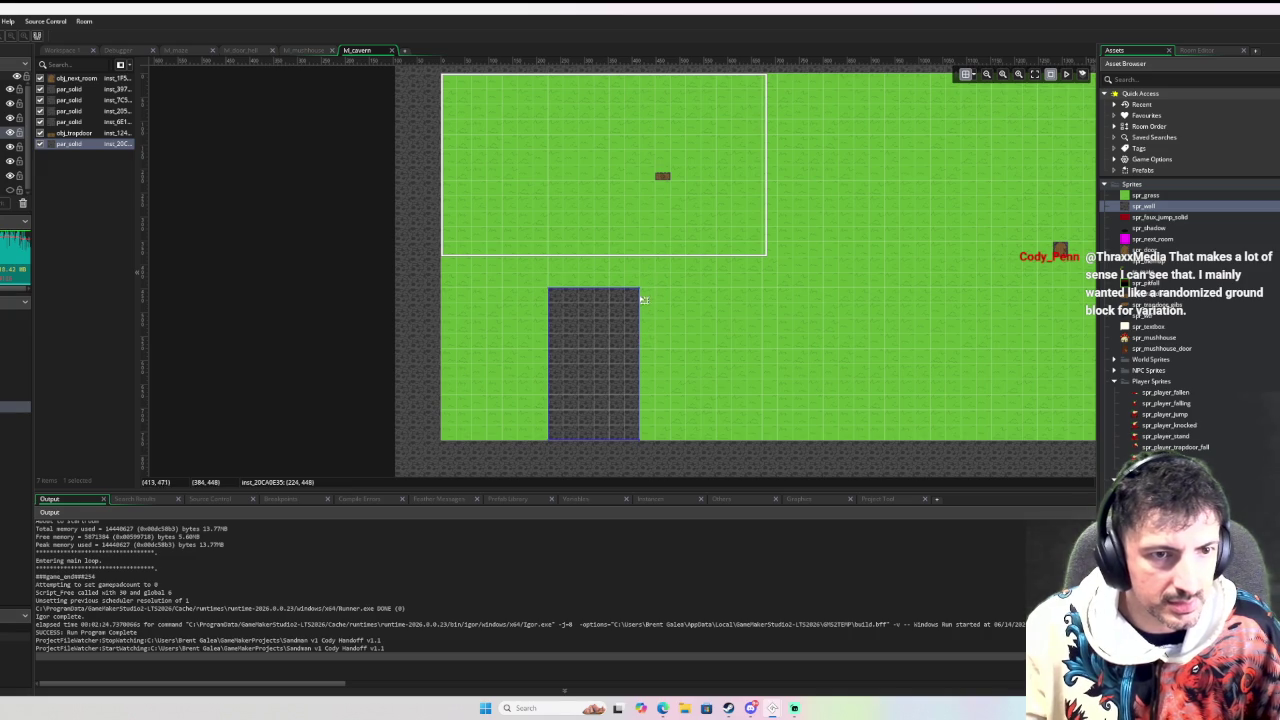
pyautogui.moveTo(642, 302)
pyautogui.mouseDown()
pyautogui.moveTo(620, 280)
pyautogui.moveTo(663, 180)
pyautogui.moveTo(567, 270)
pyautogui.moveTo(608, 289)
pyautogui.moveTo(610, 347)
pyautogui.mouseUp()
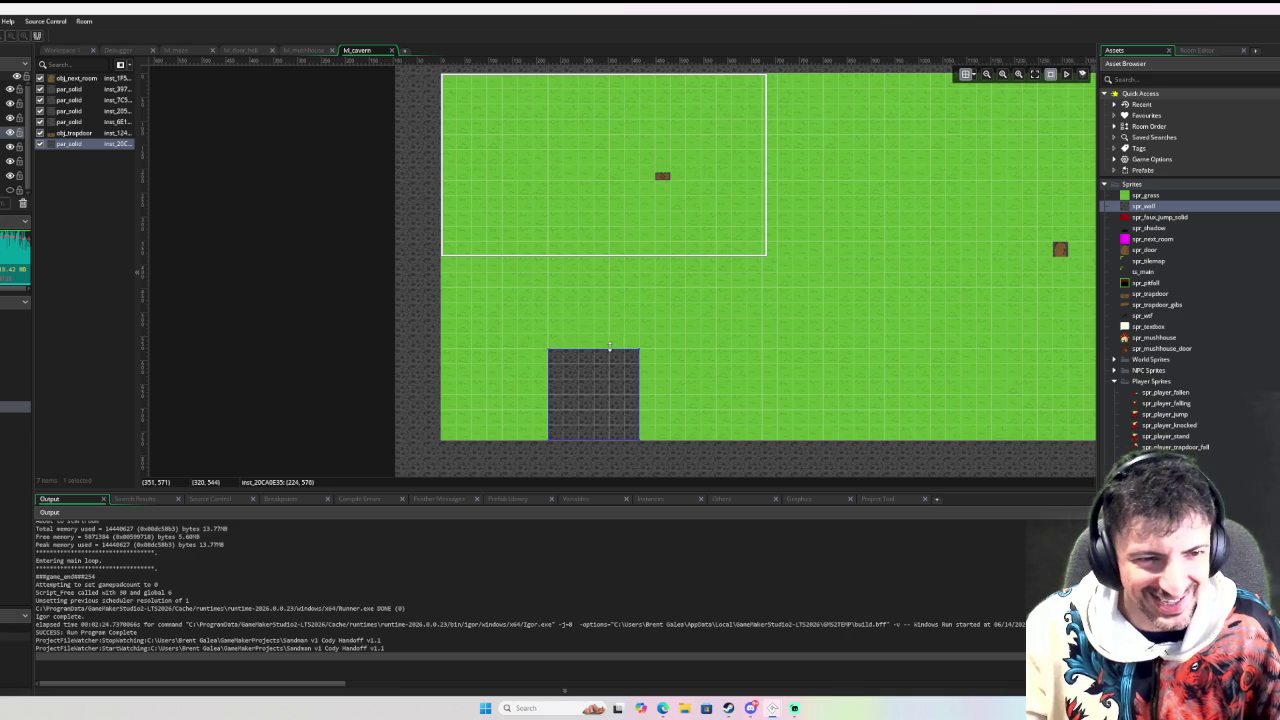
pyautogui.scroll(2, 1018, 280)
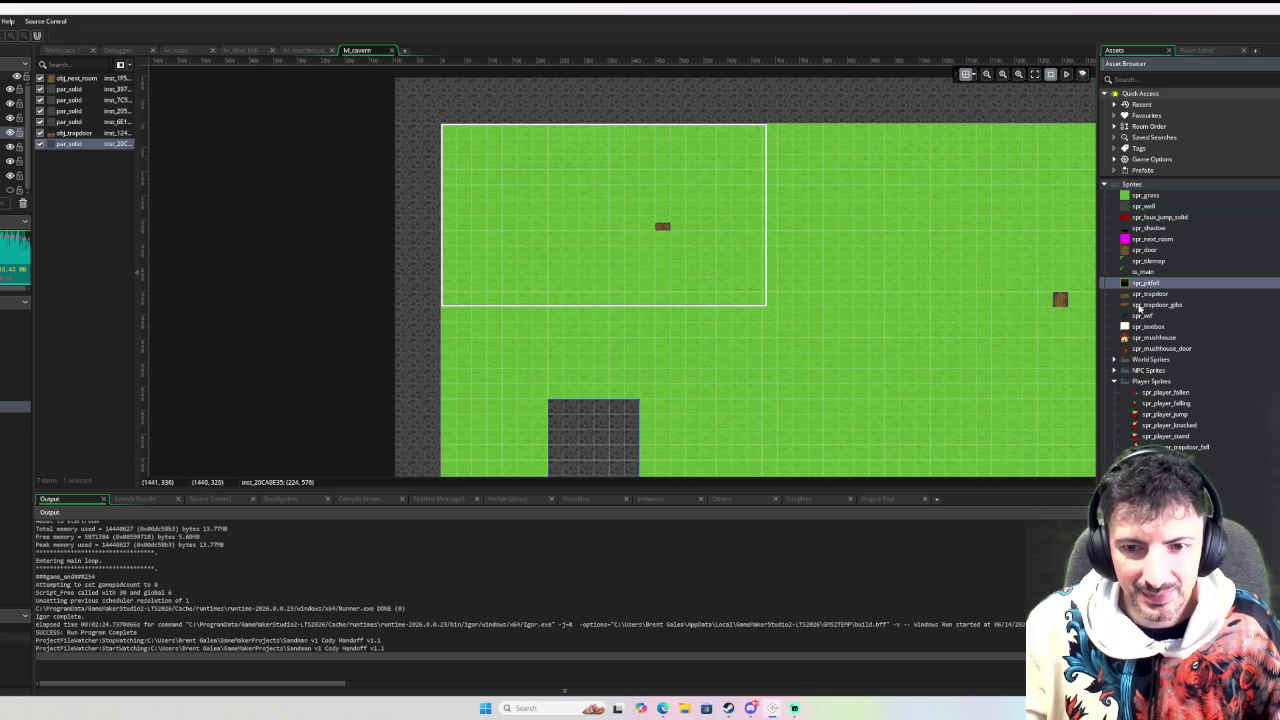
# Add two pitfall blocks above the wall block and shorten the upper pitfall
pyautogui.scroll(-4, 1131, 287)
pyautogui.moveTo(1150, 460)
pyautogui.mouseDown()
pyautogui.moveTo(558, 391)
pyautogui.moveTo(593, 294)
pyautogui.moveTo(588, 328)
pyautogui.mouseUp()
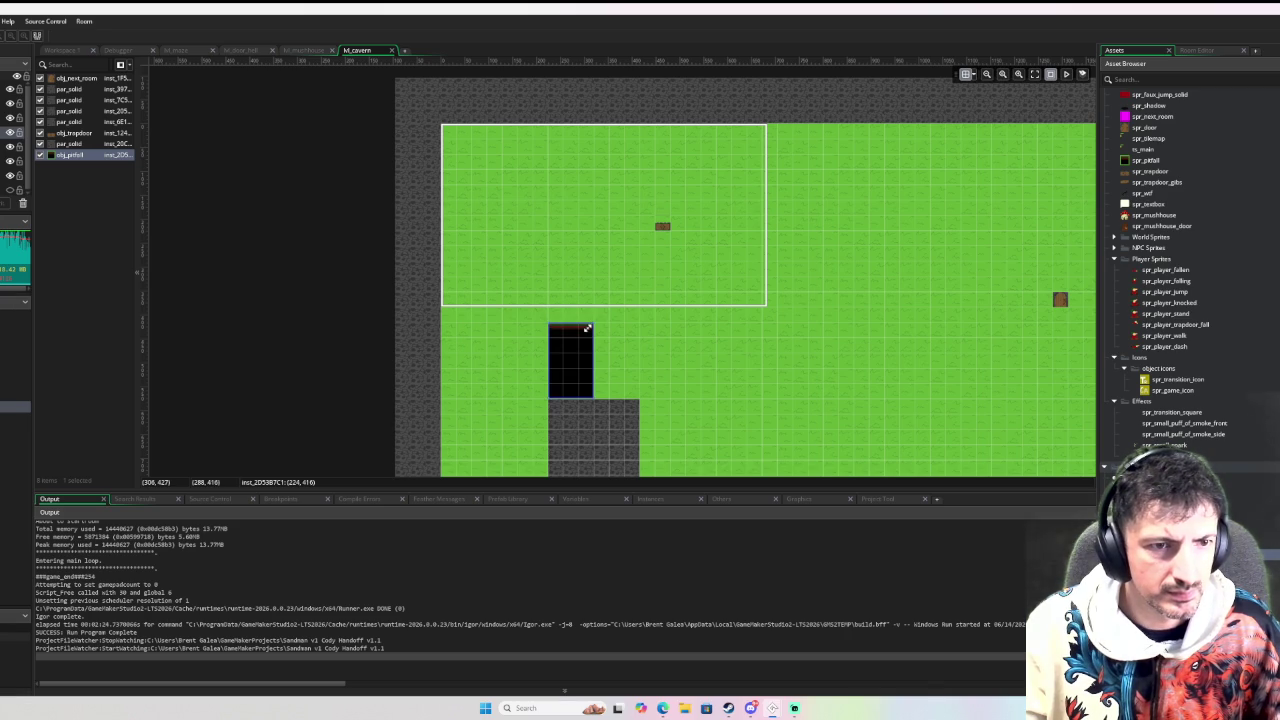
pyautogui.moveTo(586, 340)
pyautogui.mouseDown()
pyautogui.moveTo(597, 338)
pyautogui.moveTo(578, 188)
pyautogui.moveTo(587, 218)
pyautogui.mouseUp()
pyautogui.moveTo(618, 428)
pyautogui.mouseDown()
pyautogui.moveTo(648, 162)
pyautogui.moveTo(632, 140)
pyautogui.moveTo(617, 147)
pyautogui.mouseUp()
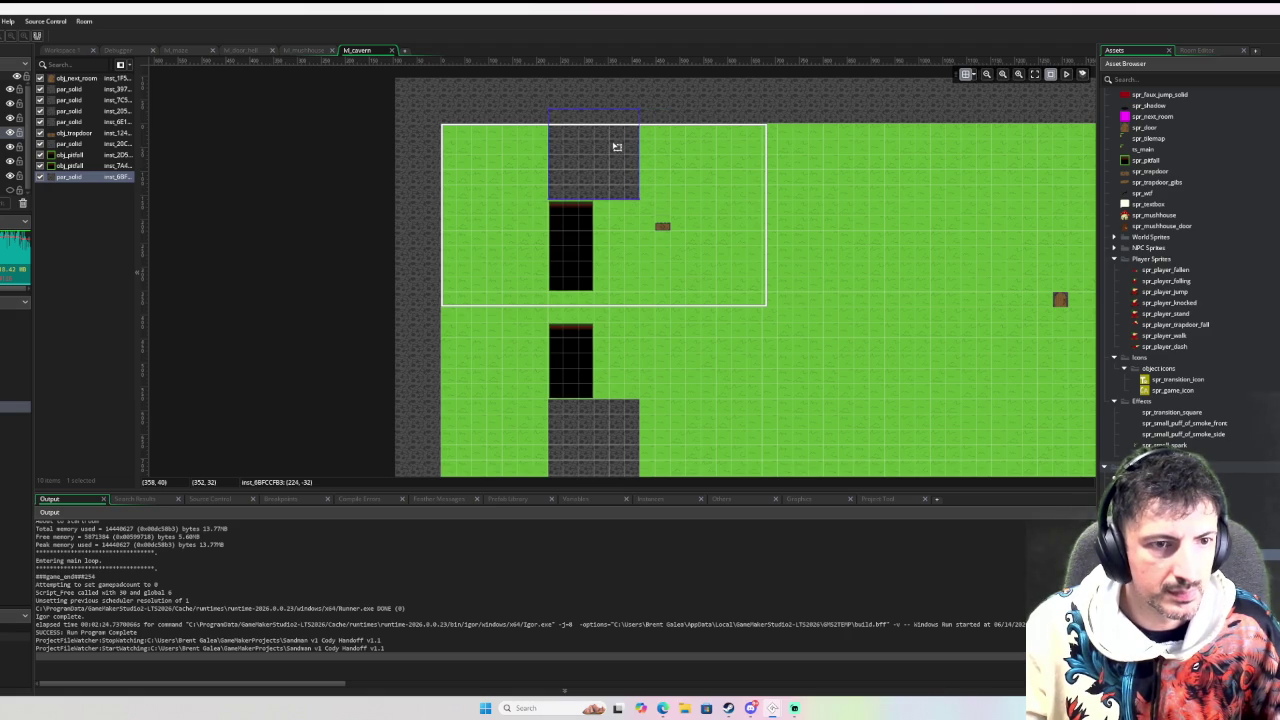
pyautogui.click(572, 256)
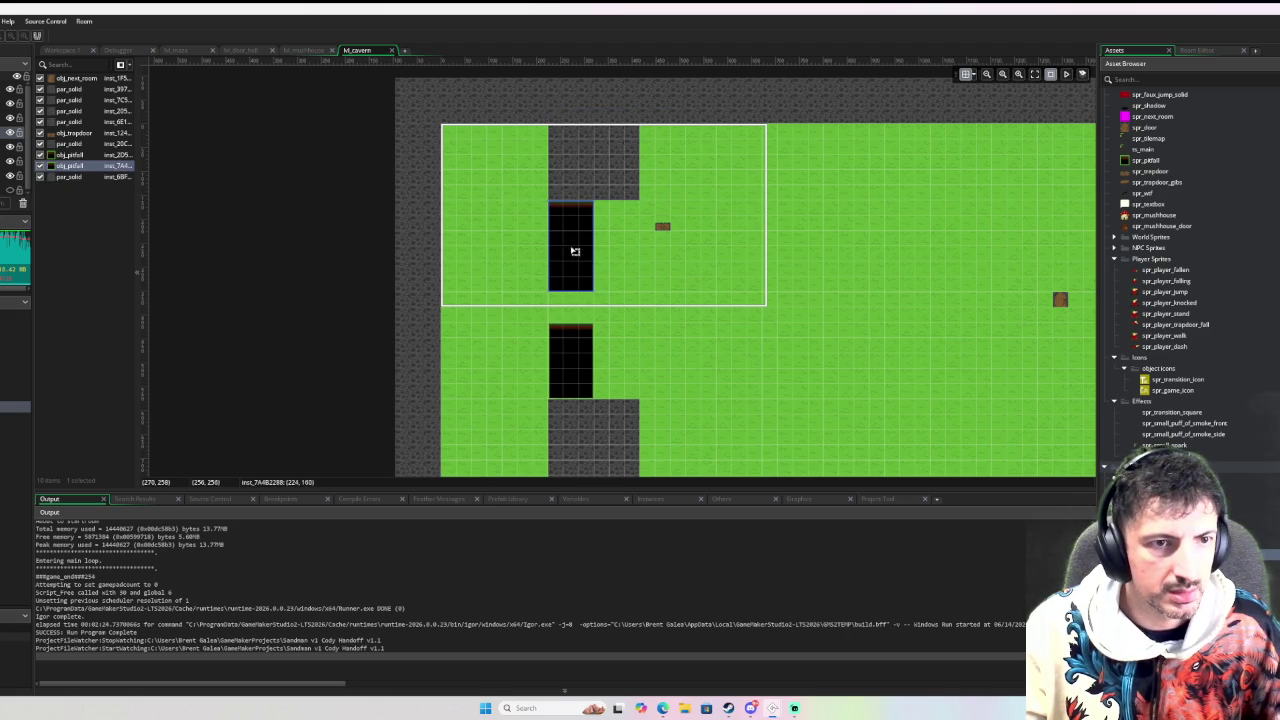
pyautogui.moveTo(571, 215); pyautogui.dragTo(571, 218)
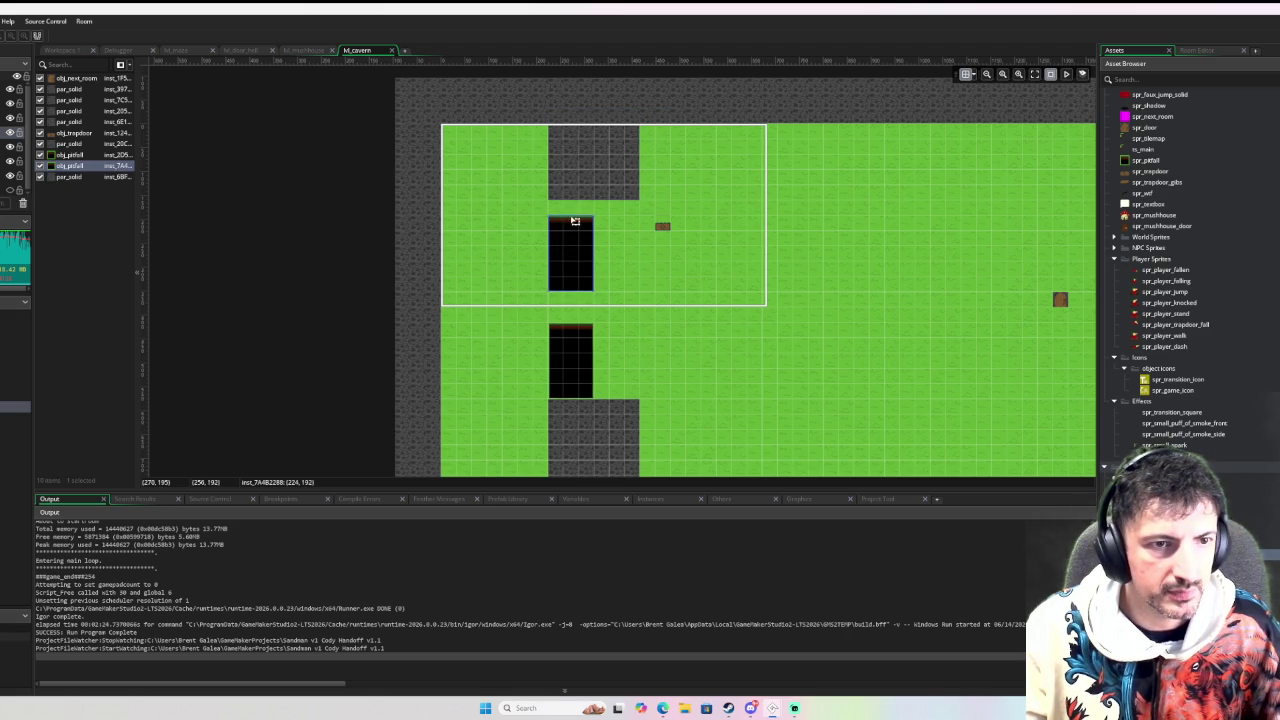
pyautogui.click(585, 177)
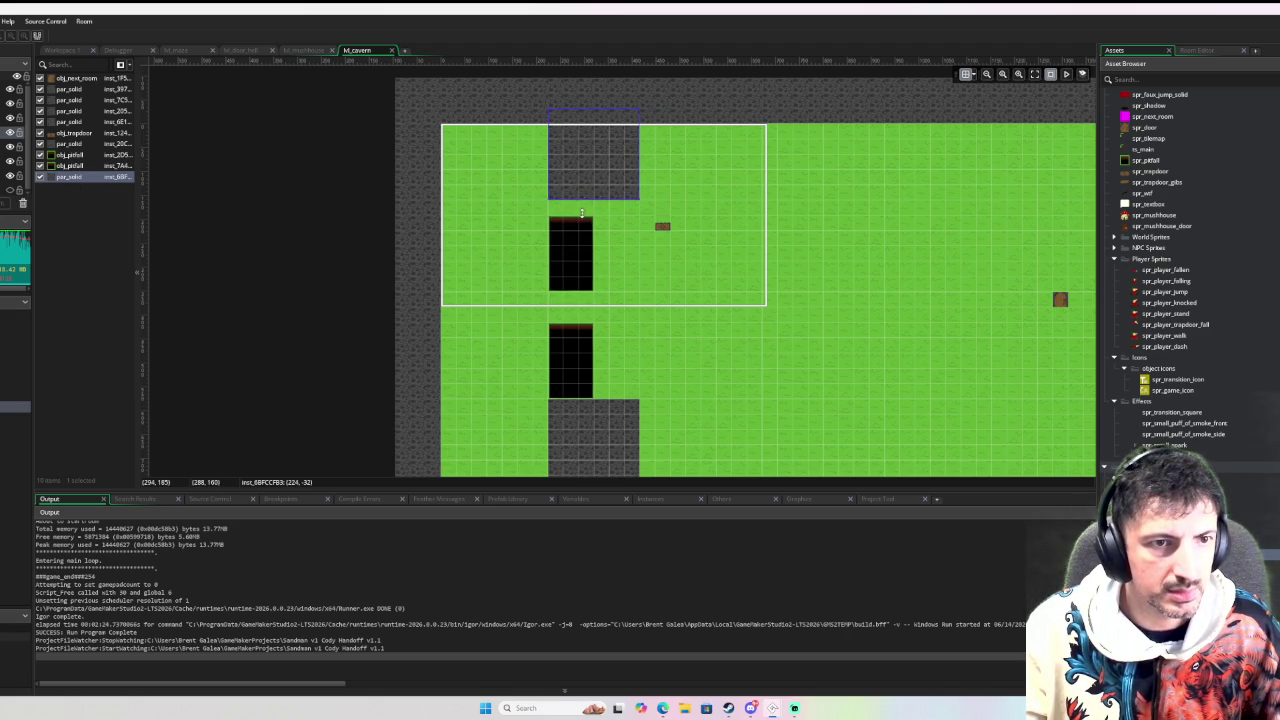
pyautogui.click(834, 308)
# Move the stone block left of the pitfall and shorten it from the top
pyautogui.scroll(-1, 838, 304)
pyautogui.scroll(2, 838, 304)
pyautogui.scroll(-2, 726, 300)
pyautogui.moveTo(597, 154)
pyautogui.mouseDown()
pyautogui.moveTo(574, 151)
pyautogui.moveTo(491, 209)
pyautogui.mouseUp()
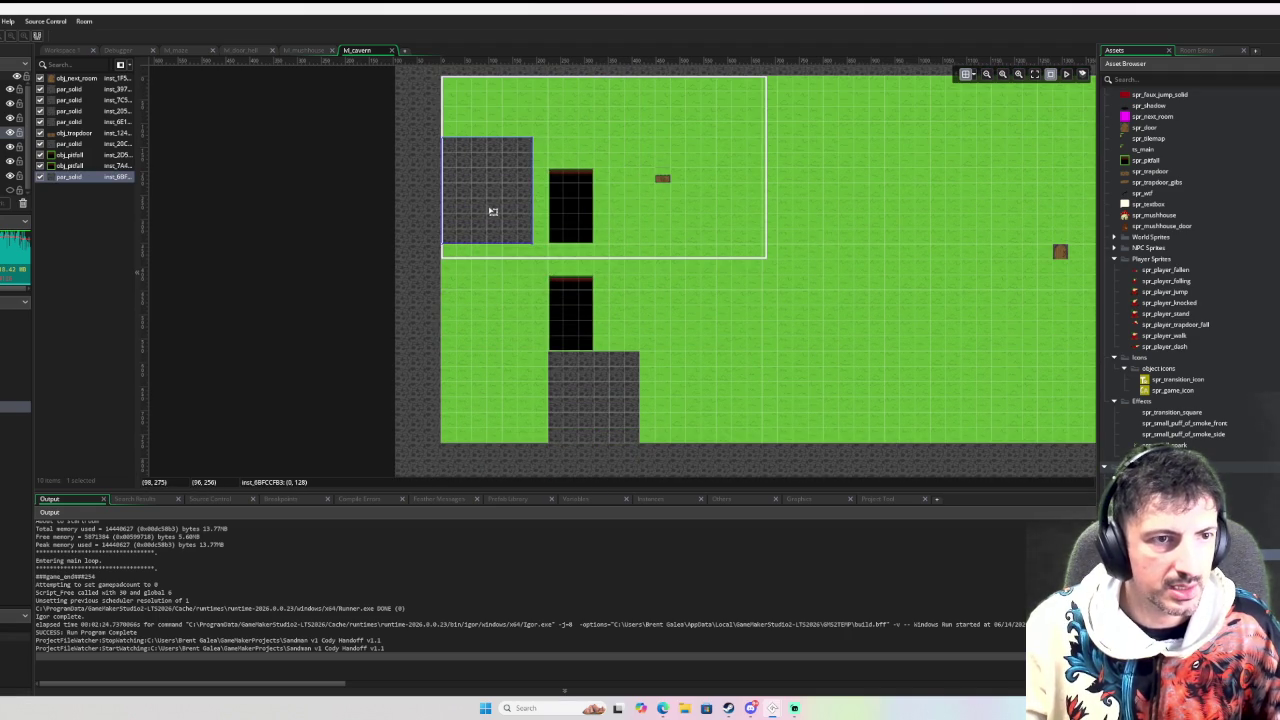
pyautogui.moveTo(503, 143); pyautogui.dragTo(498, 198)
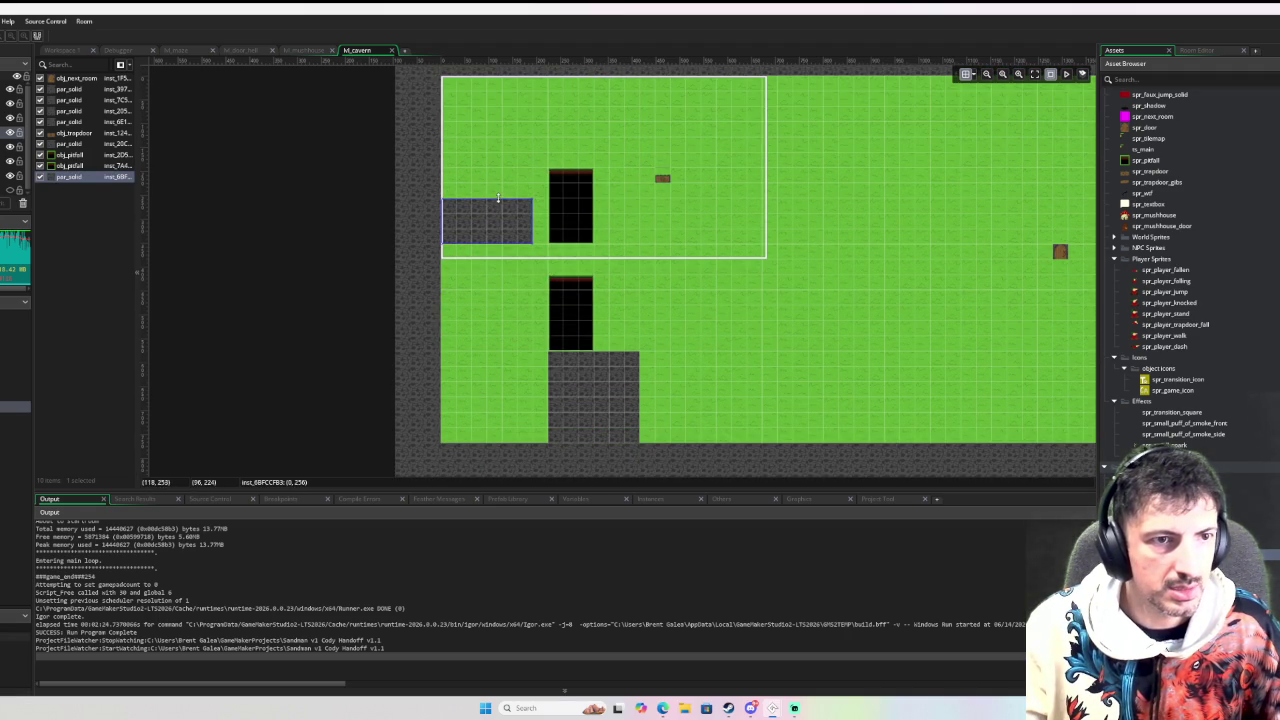
# Move the pit below the stone bar, make it taller, and stretch the stone bar to the right
pyautogui.click(581, 208)
pyautogui.moveTo(581, 208); pyautogui.dragTo(703, 284)
pyautogui.moveTo(715, 319)
pyautogui.mouseDown()
pyautogui.moveTo(747, 371)
pyautogui.moveTo(747, 423)
pyautogui.moveTo(729, 423)
pyautogui.moveTo(764, 424)
pyautogui.mouseUp()
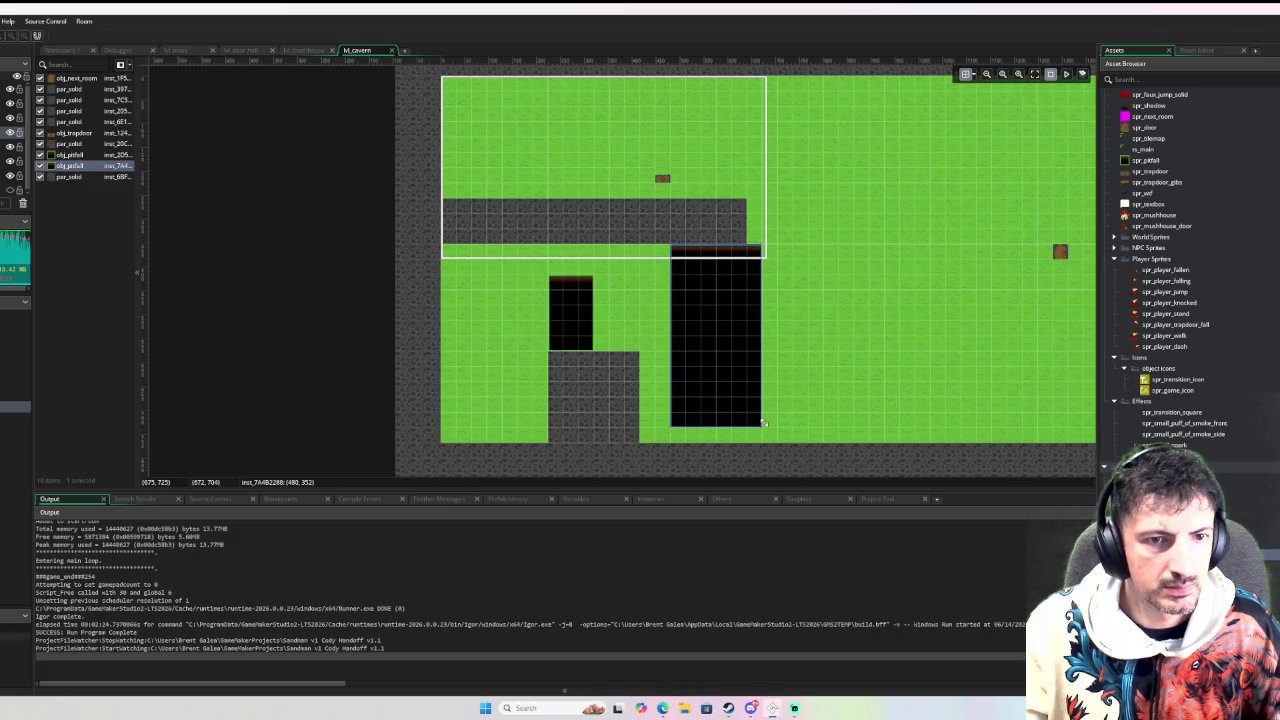
pyautogui.click(716, 225)
pyautogui.moveTo(743, 222); pyautogui.dragTo(868, 220)
pyautogui.moveTo(963, 262)
pyautogui.mouseDown()
pyautogui.moveTo(503, 257)
pyautogui.moveTo(538, 277)
pyautogui.mouseUp()
# Duplicate the pit beside the original and shorten the copy
pyautogui.click(386, 291)
pyautogui.moveTo(386, 291)
pyautogui.mouseDown()
pyautogui.moveTo(460, 297)
pyautogui.moveTo(455, 326)
pyautogui.moveTo(557, 317)
pyautogui.mouseUp()
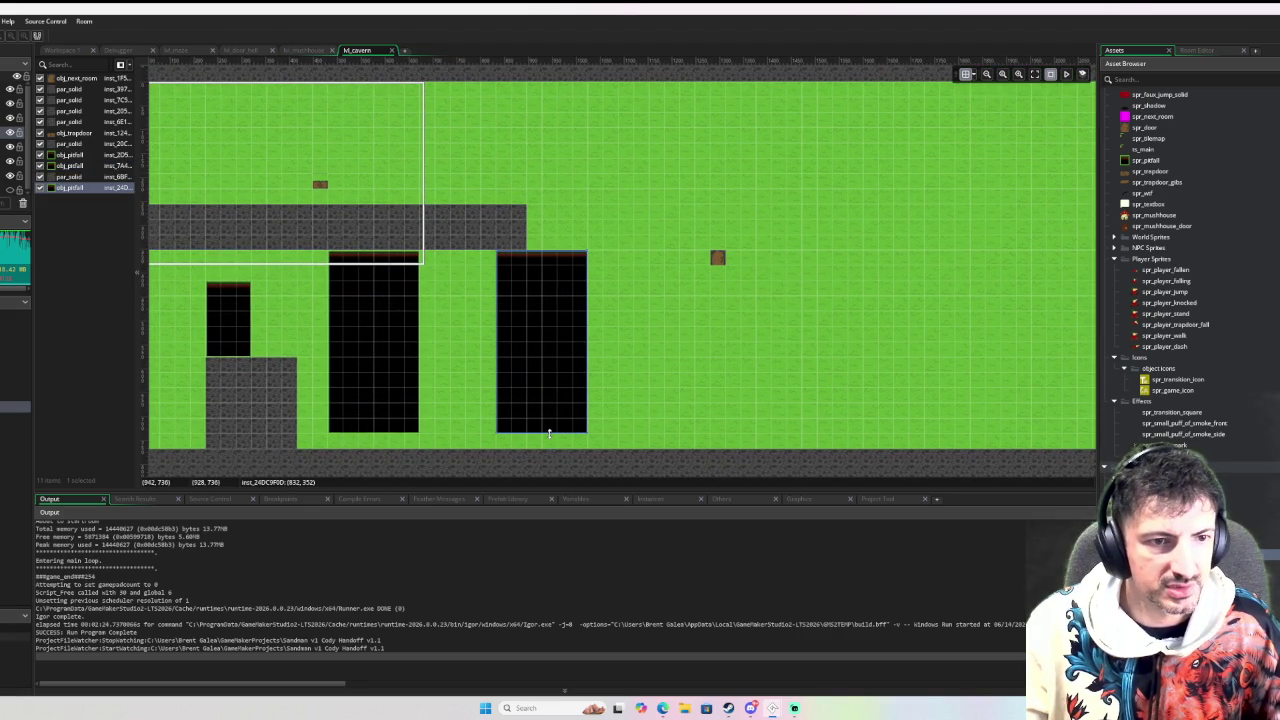
pyautogui.moveTo(549, 430)
pyautogui.mouseDown()
pyautogui.moveTo(569, 320)
pyautogui.moveTo(546, 317)
pyautogui.moveTo(534, 420)
pyautogui.moveTo(680, 286)
pyautogui.moveTo(686, 196)
pyautogui.mouseUp()
# Add a stone strip across the room and turn a duplicate of it into a tall column
pyautogui.click(717, 258)
pyautogui.click(682, 281)
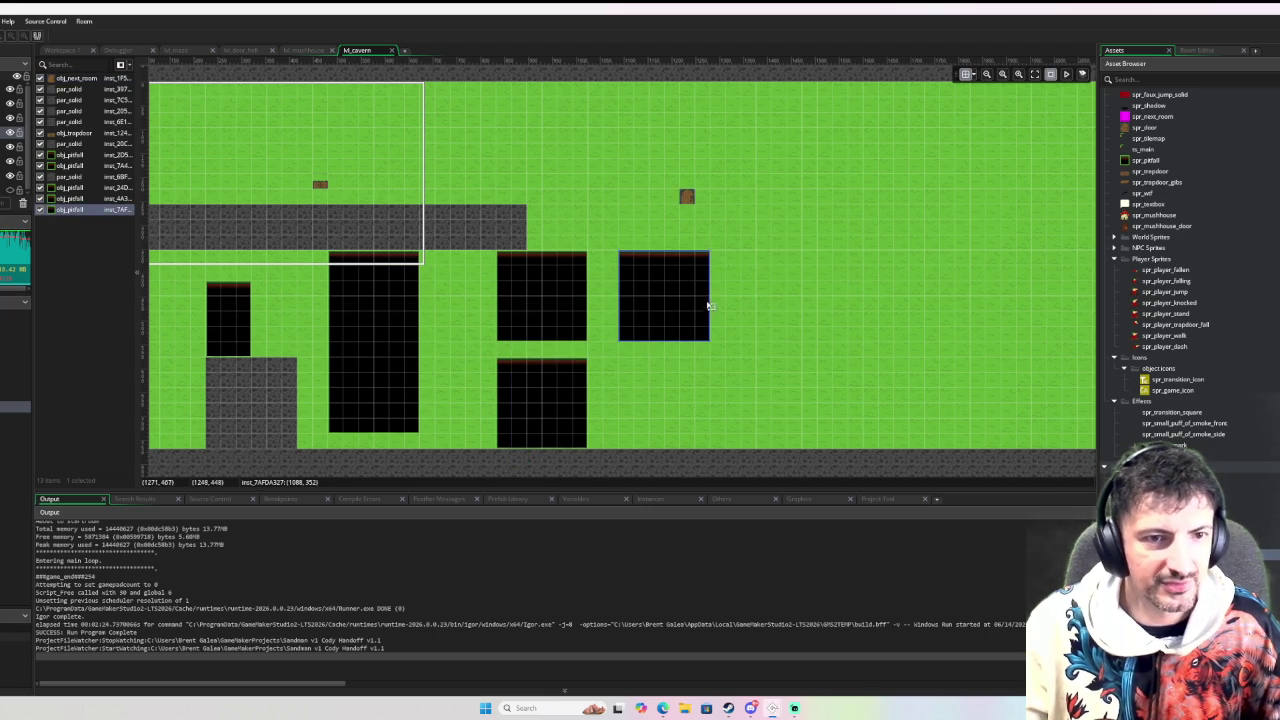
pyautogui.moveTo(517, 237)
pyautogui.mouseDown()
pyautogui.moveTo(920, 226)
pyautogui.moveTo(874, 227)
pyautogui.moveTo(852, 276)
pyautogui.mouseUp()
pyautogui.hotkey('ctrl', 'd')
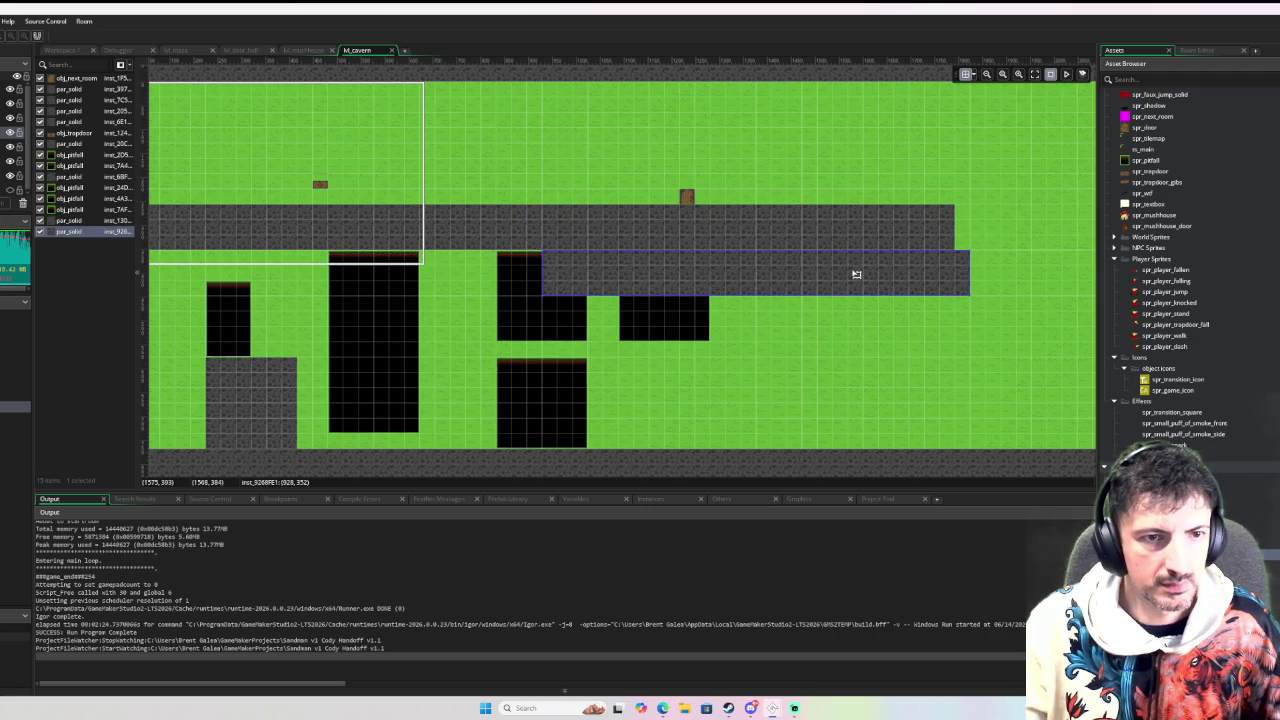
pyautogui.press('Delete')
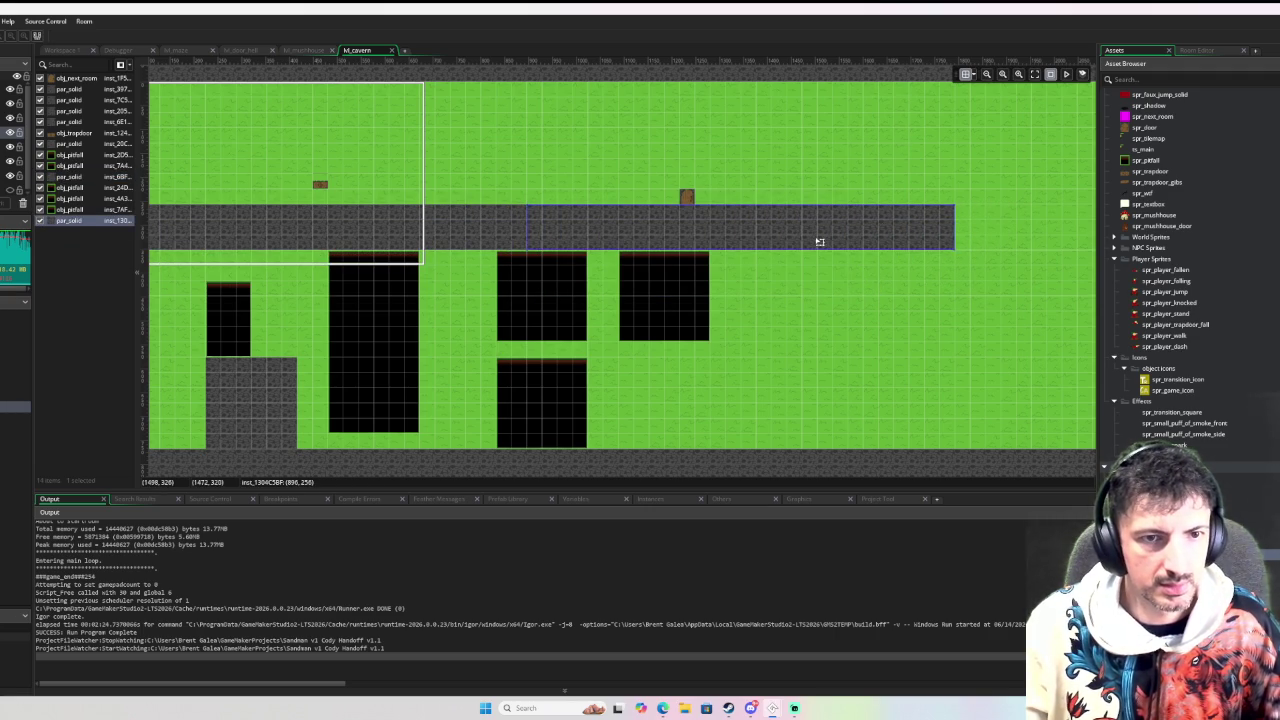
pyautogui.hotkey('ctrl', 'd')
pyautogui.moveTo(970, 266)
pyautogui.mouseDown()
pyautogui.moveTo(734, 464)
pyautogui.moveTo(591, 443)
pyautogui.moveTo(629, 408)
pyautogui.mouseUp()
pyautogui.click(691, 323)
# Widen the black pit, copy the stone column further right, and reshape the stone block
pyautogui.moveTo(709, 313); pyautogui.dragTo(727, 314)
pyautogui.click(641, 333)
pyautogui.moveTo(644, 343)
pyautogui.mouseDown()
pyautogui.moveTo(651, 358)
pyautogui.moveTo(766, 297)
pyautogui.moveTo(794, 371)
pyautogui.moveTo(791, 254)
pyautogui.moveTo(577, 166)
pyautogui.moveTo(629, 160)
pyautogui.moveTo(393, 254)
pyautogui.moveTo(272, 238)
pyautogui.mouseUp()
pyautogui.moveTo(441, 236); pyautogui.dragTo(946, 270)
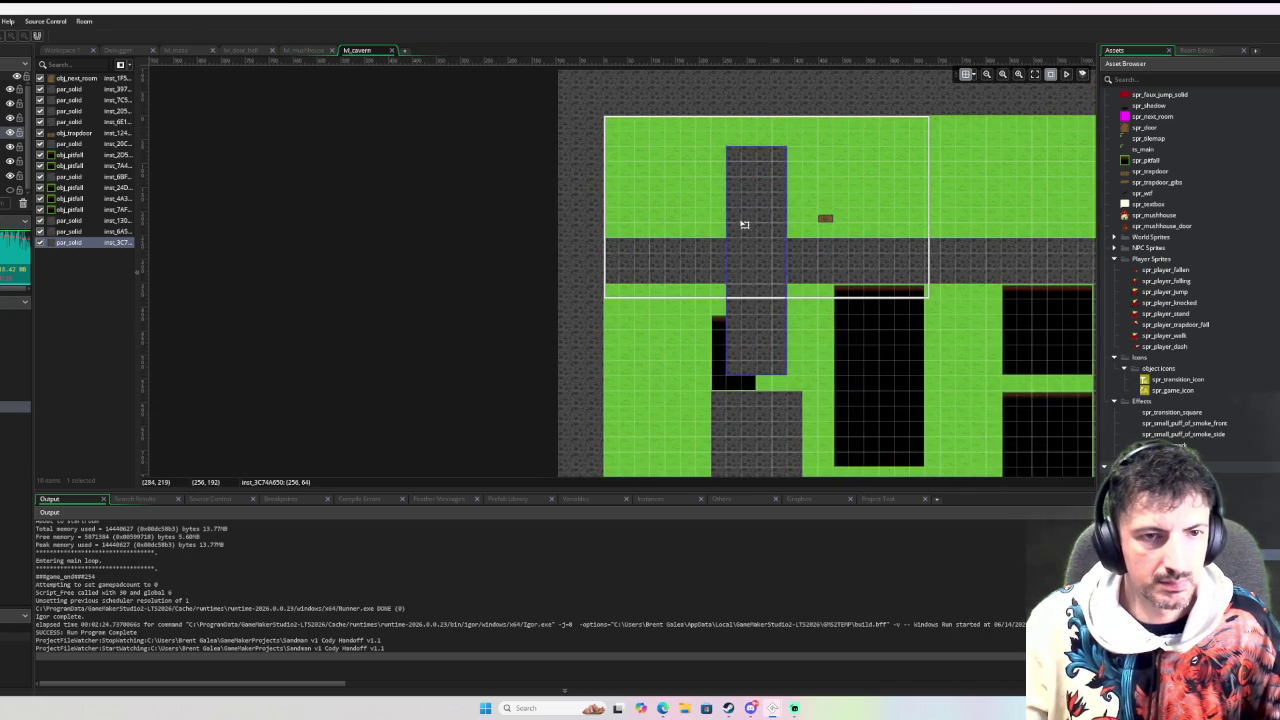
pyautogui.moveTo(726, 148); pyautogui.dragTo(604, 161)
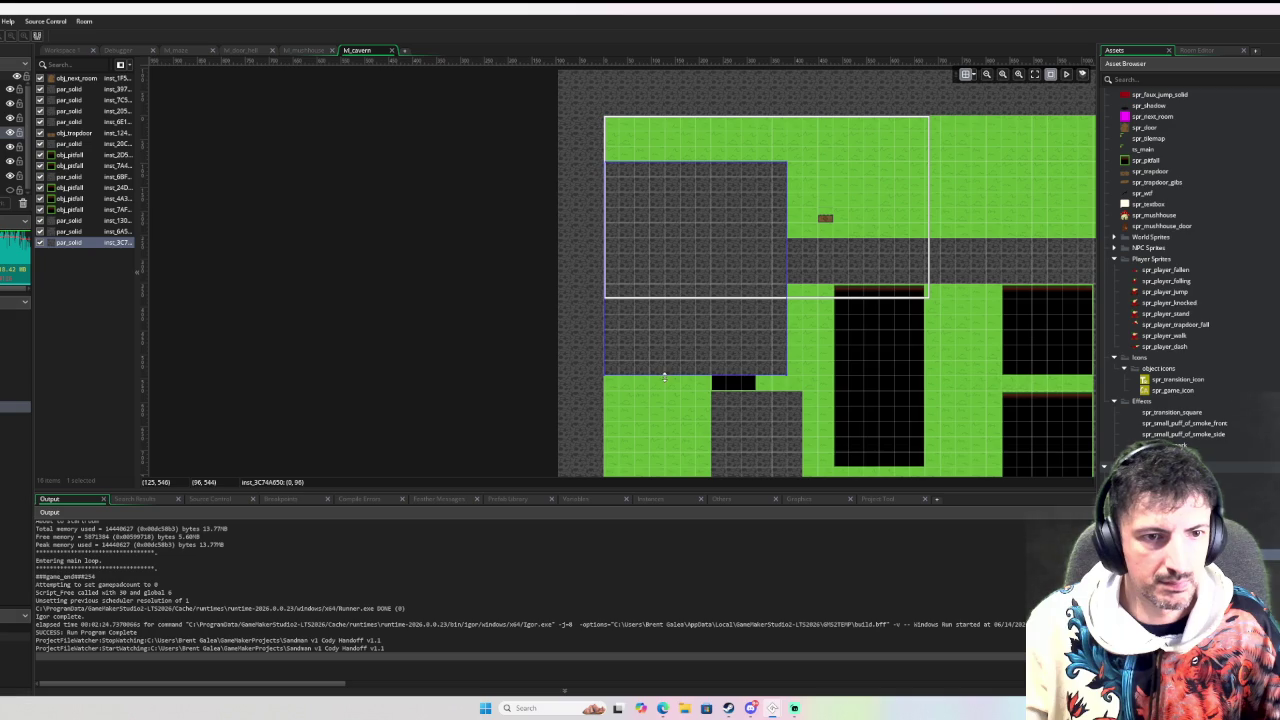
pyautogui.moveTo(664, 377); pyautogui.dragTo(675, 258)
# Lower the small pit's top edge, move the trapdoor near the lower pits, and stretch the stone block right
pyautogui.scroll(-2, 687, 290)
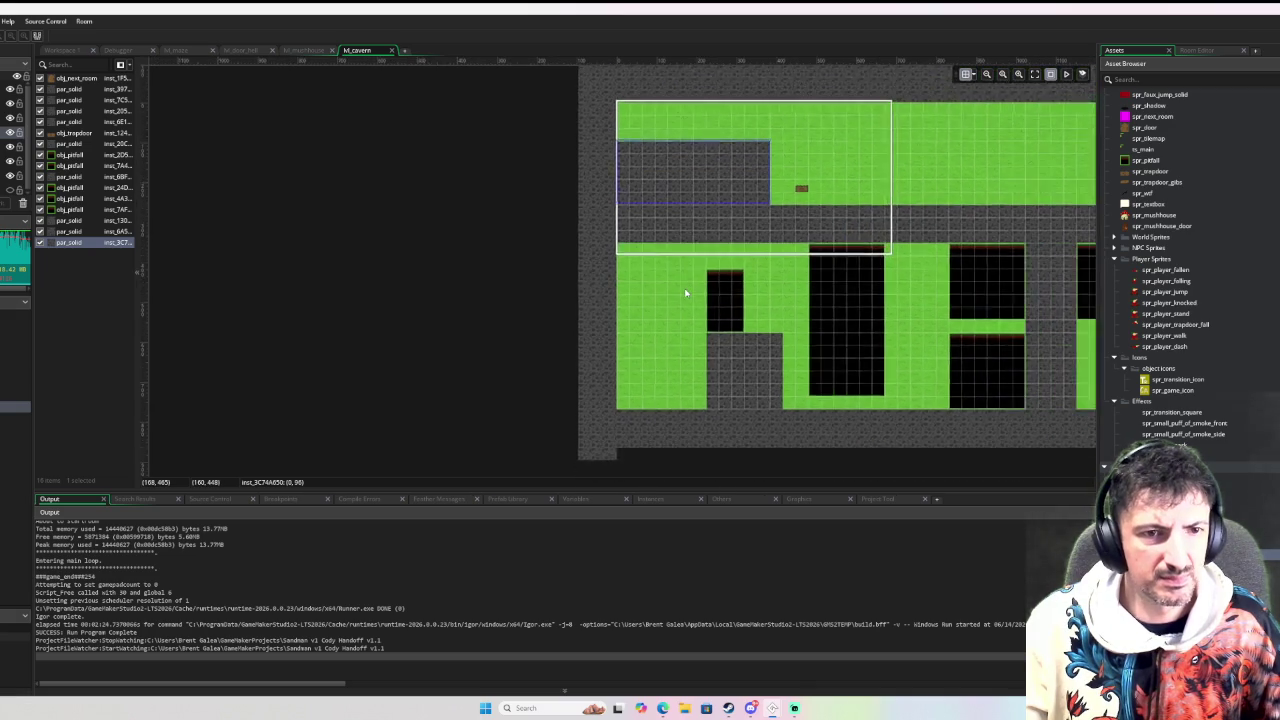
pyautogui.click(733, 303)
pyautogui.moveTo(719, 272); pyautogui.dragTo(720, 292)
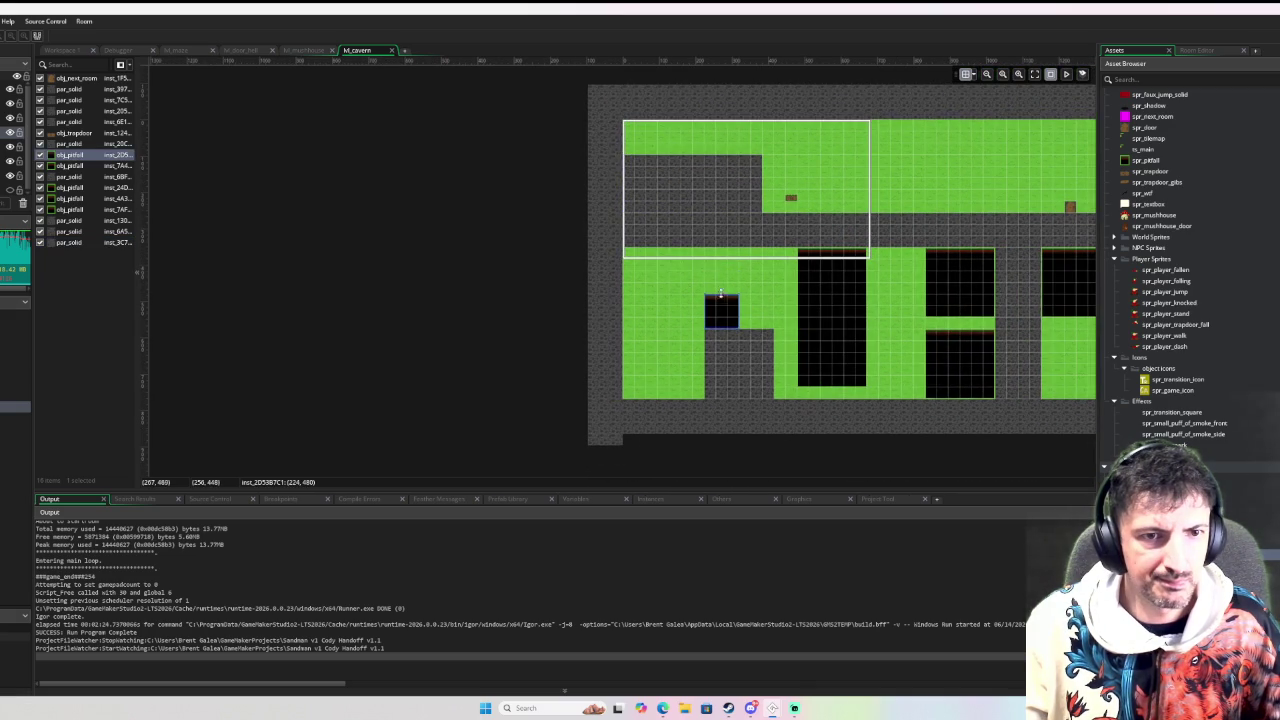
pyautogui.click(792, 198)
pyautogui.moveTo(793, 198)
pyautogui.mouseDown()
pyautogui.moveTo(920, 277)
pyautogui.moveTo(897, 337)
pyautogui.moveTo(898, 389)
pyautogui.mouseUp()
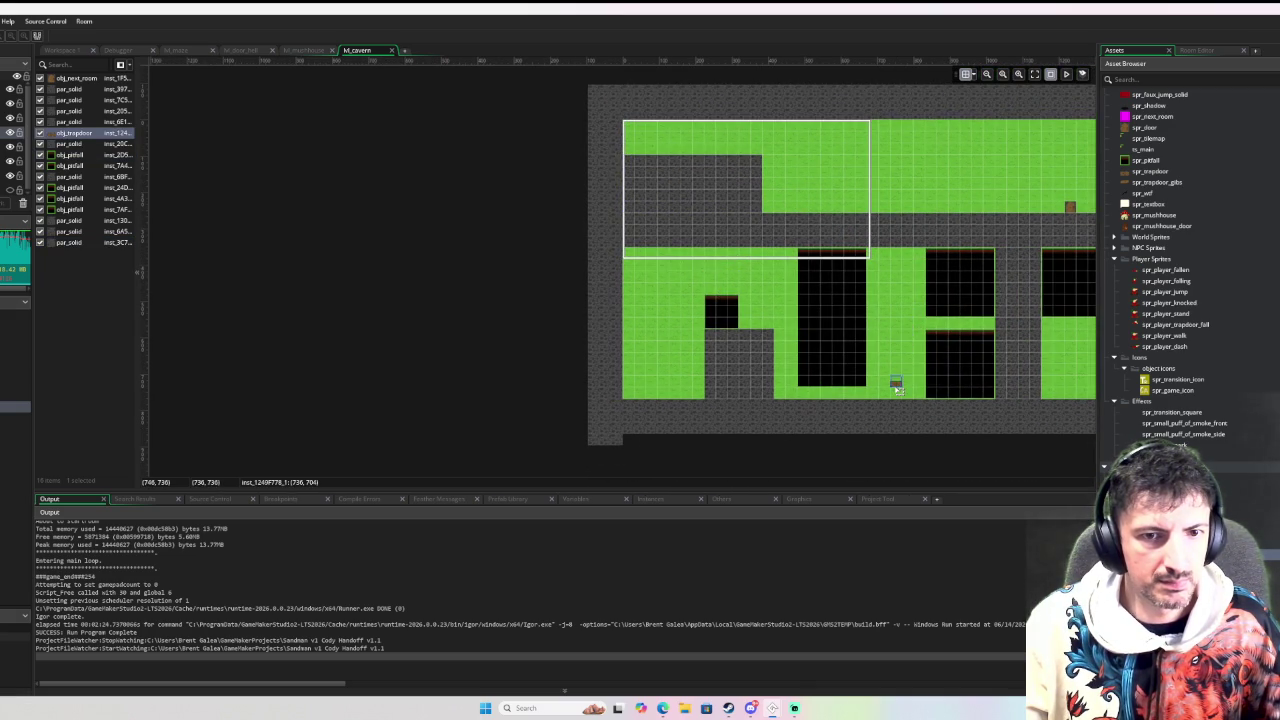
pyautogui.click(757, 186)
pyautogui.moveTo(760, 186); pyautogui.dragTo(1001, 193)
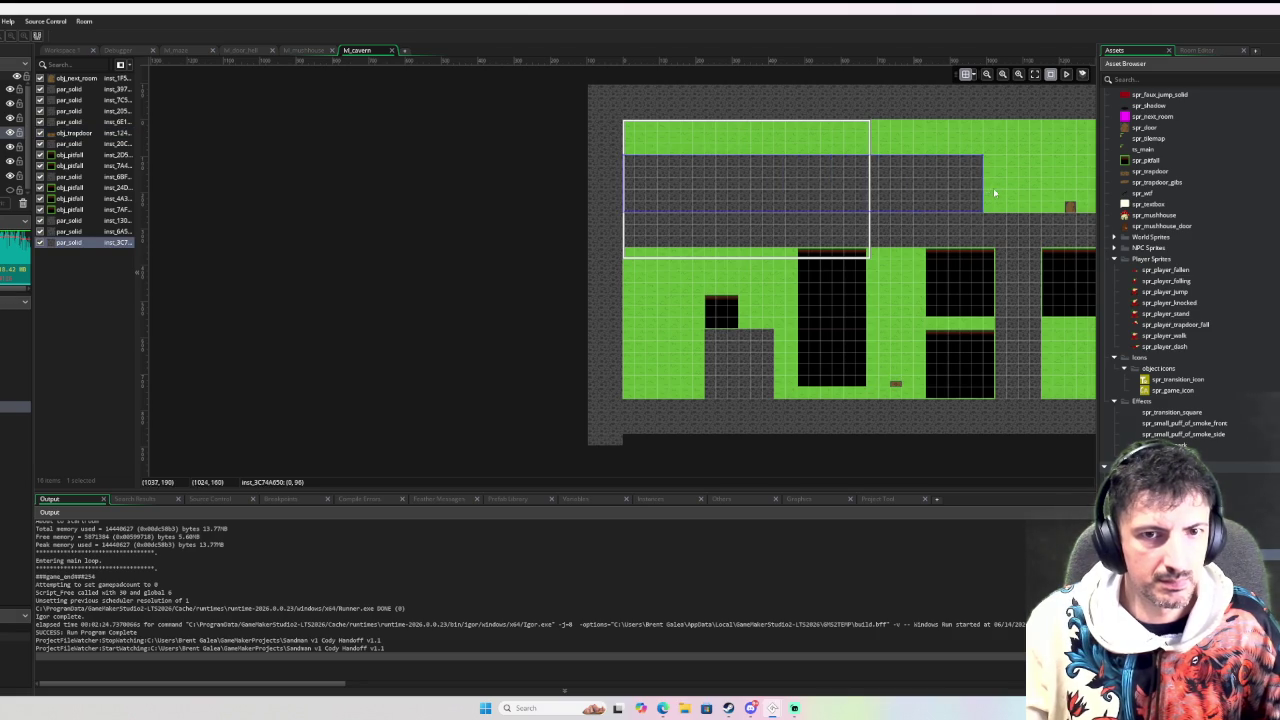
# Move the room-exit marker lower and pan across to review the cavern layout
pyautogui.hscroll(5, 1001, 193)
pyautogui.click(760, 215)
pyautogui.moveTo(760, 215)
pyautogui.mouseDown()
pyautogui.moveTo(788, 380)
pyautogui.moveTo(776, 394)
pyautogui.mouseUp()
pyautogui.click(680, 308)
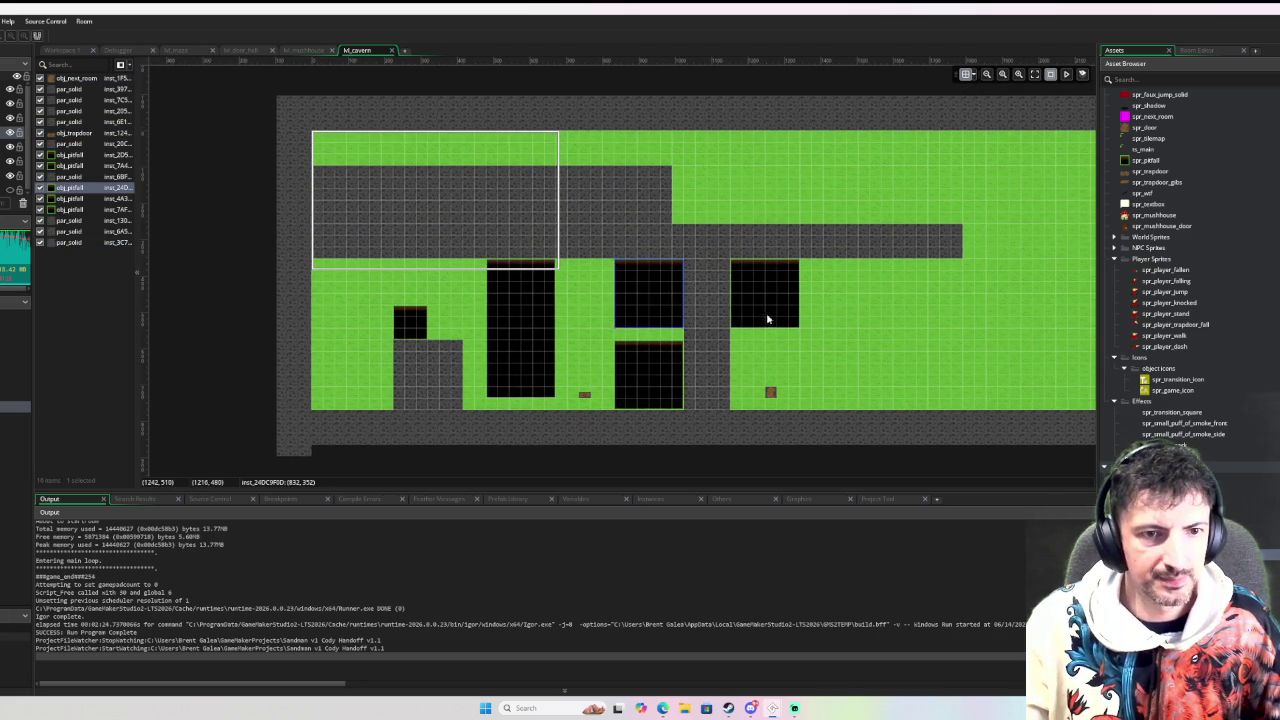
pyautogui.click(846, 252)
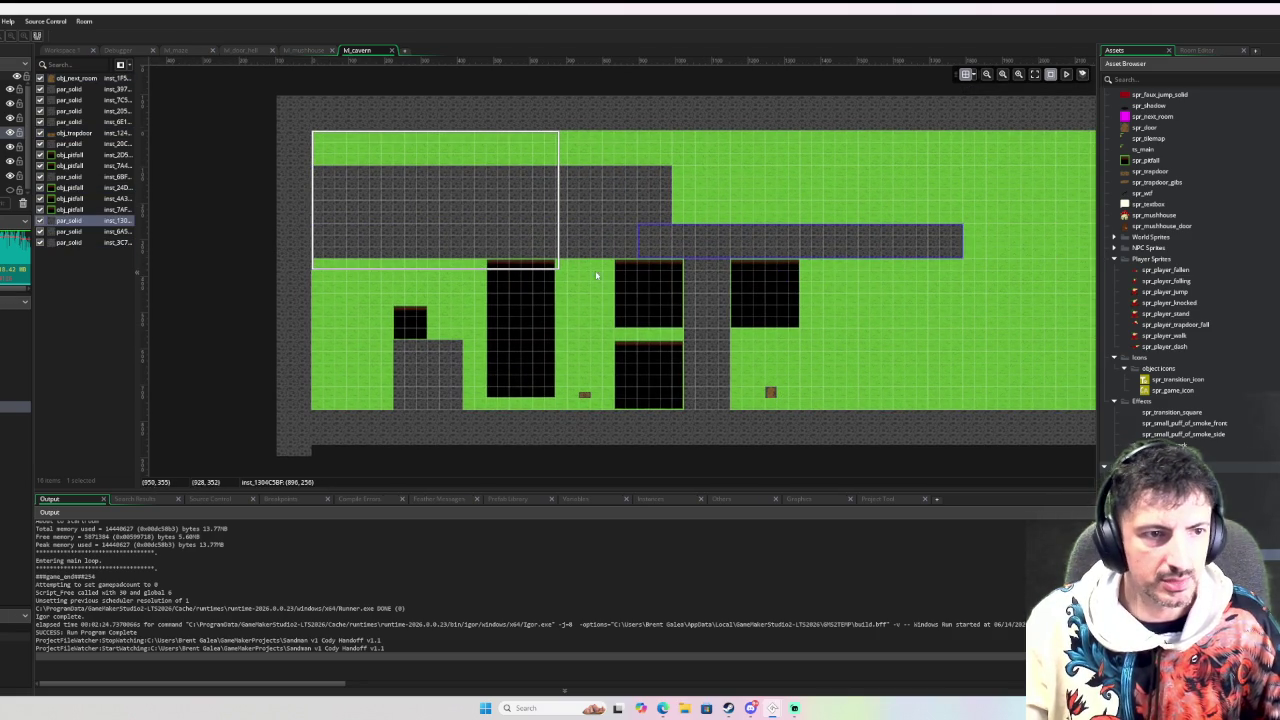
pyautogui.click(347, 353)
pyautogui.moveTo(347, 353); pyautogui.dragTo(548, 330)
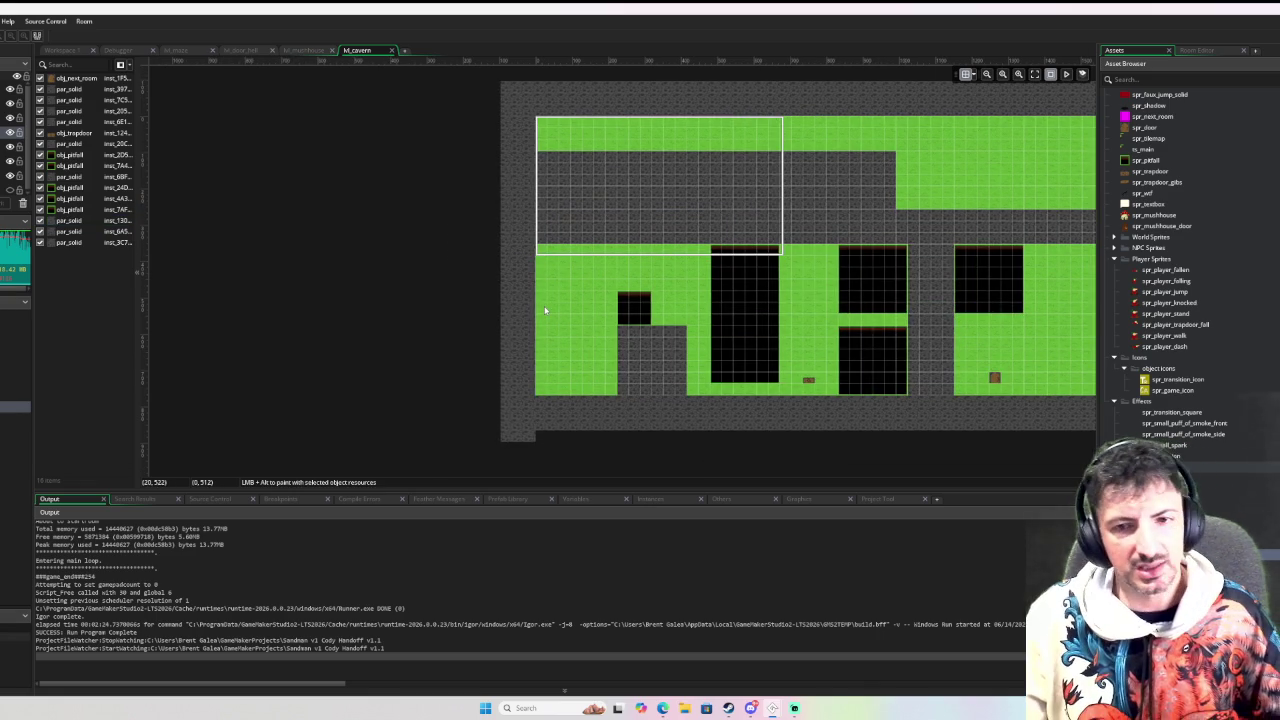
pyautogui.scroll(4, 600, 400)
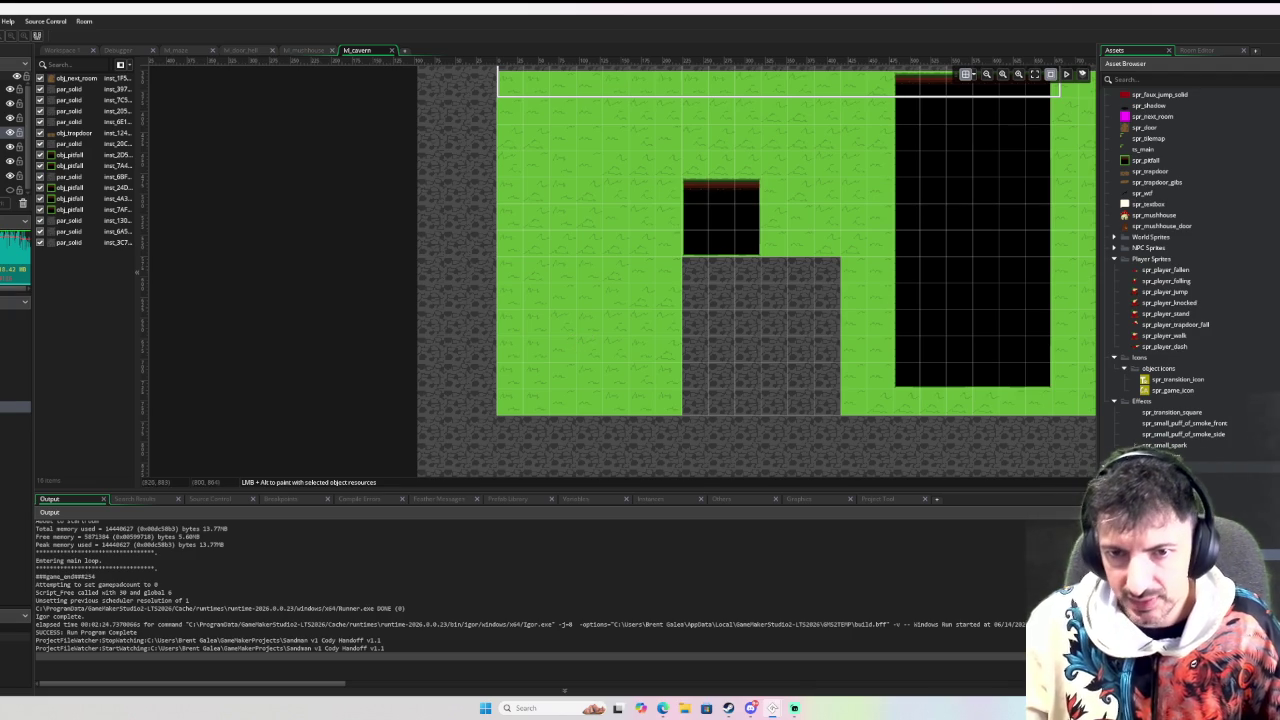
pyautogui.scroll(3, 1183, 202)
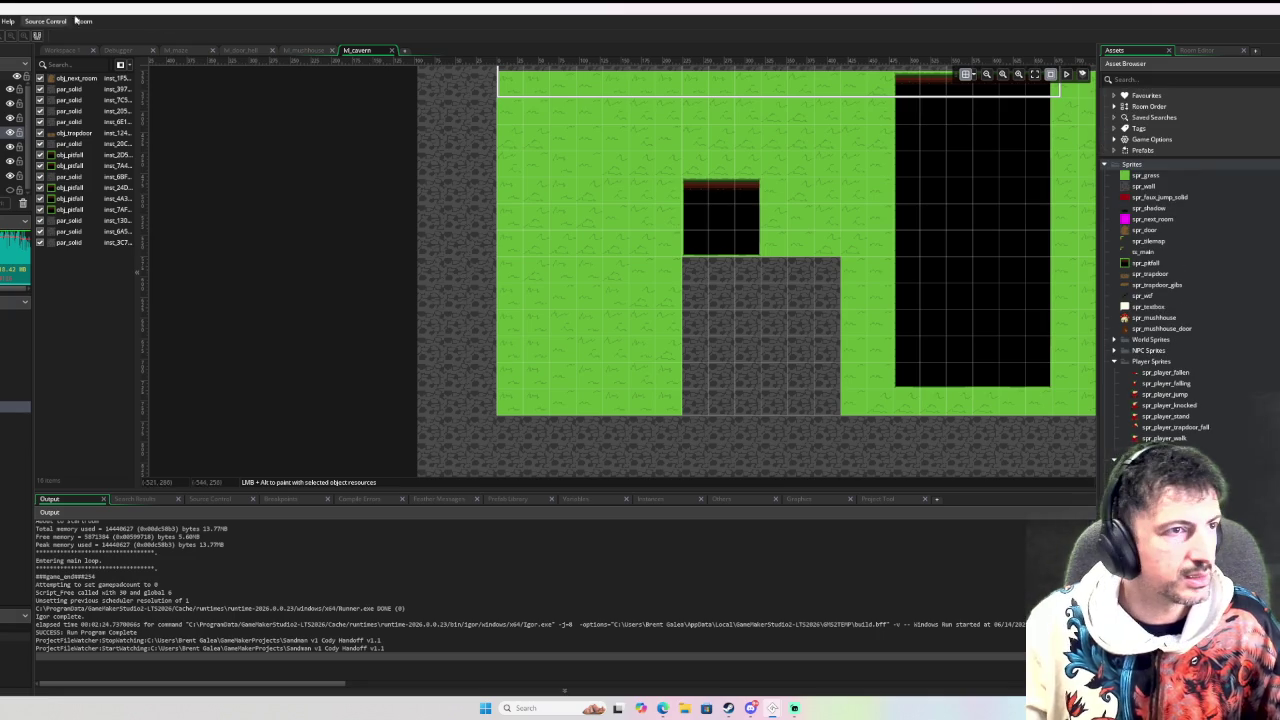
pyautogui.click(84, 52)
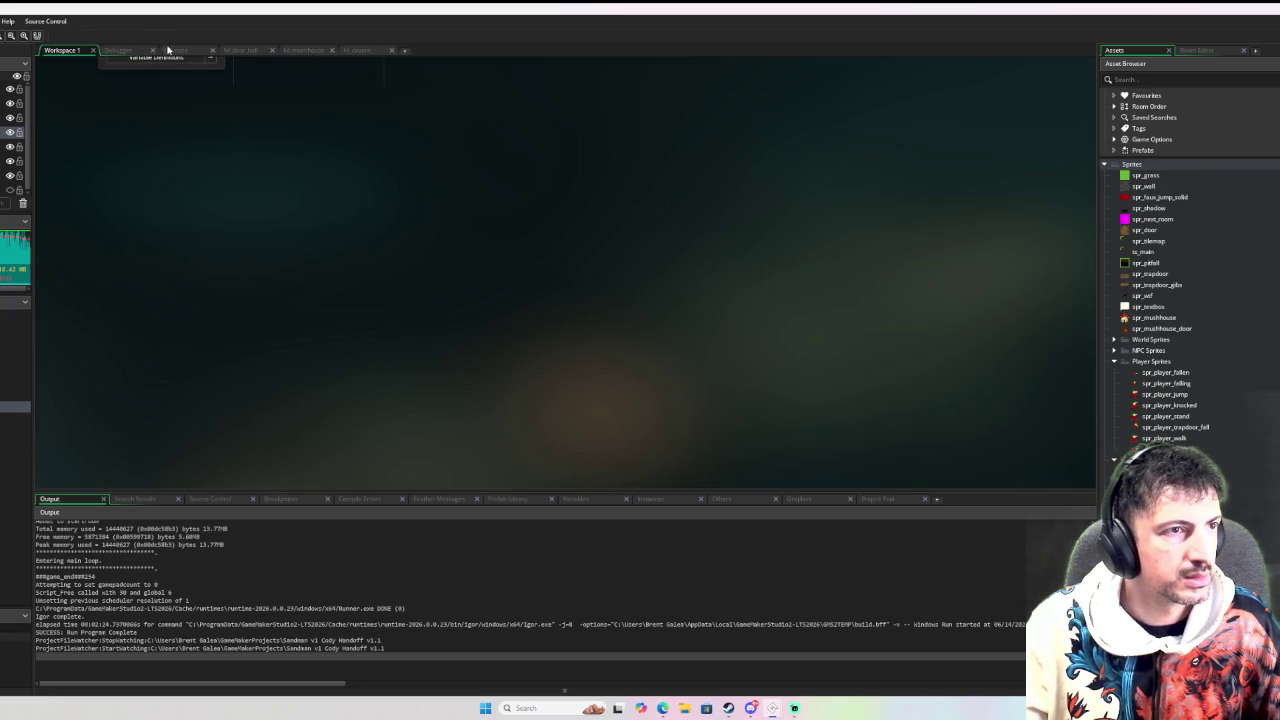
# Set the lvl_maze door's creation code to target_room = lvl_cavern and start a debug run with F6
pyautogui.click(172, 49)
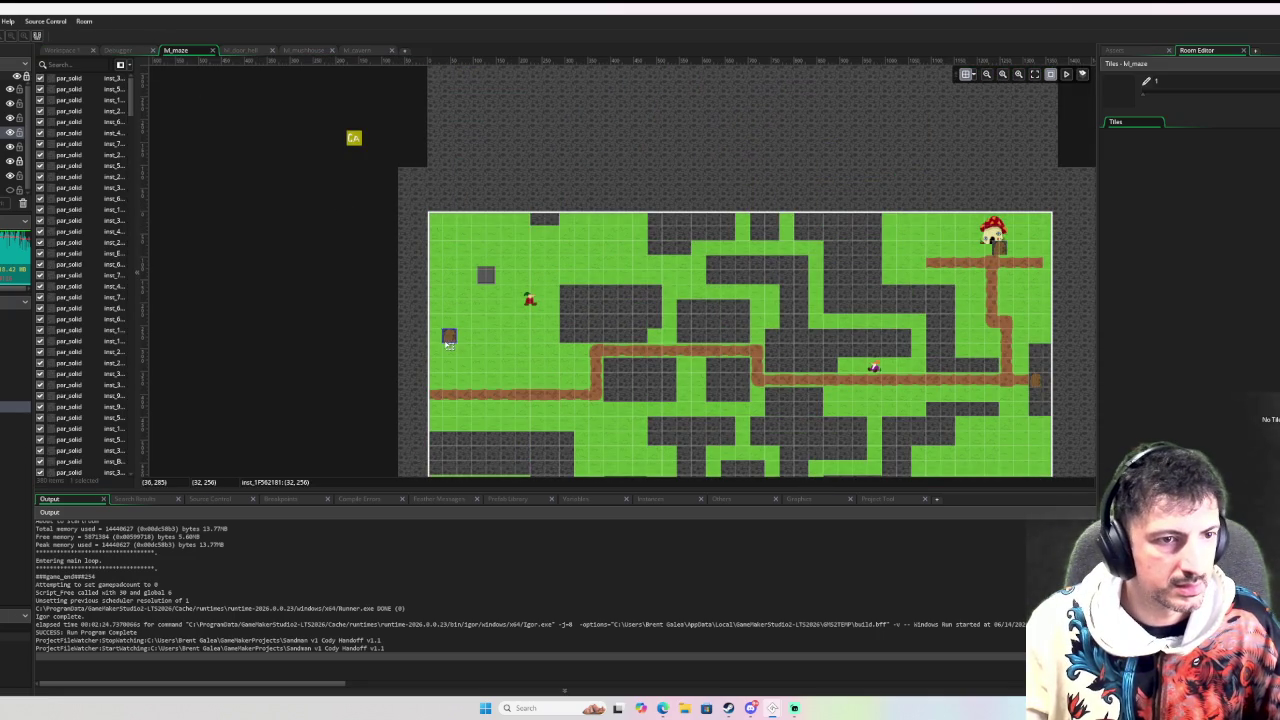
pyautogui.doubleClick(450, 338)
pyautogui.click(527, 382)
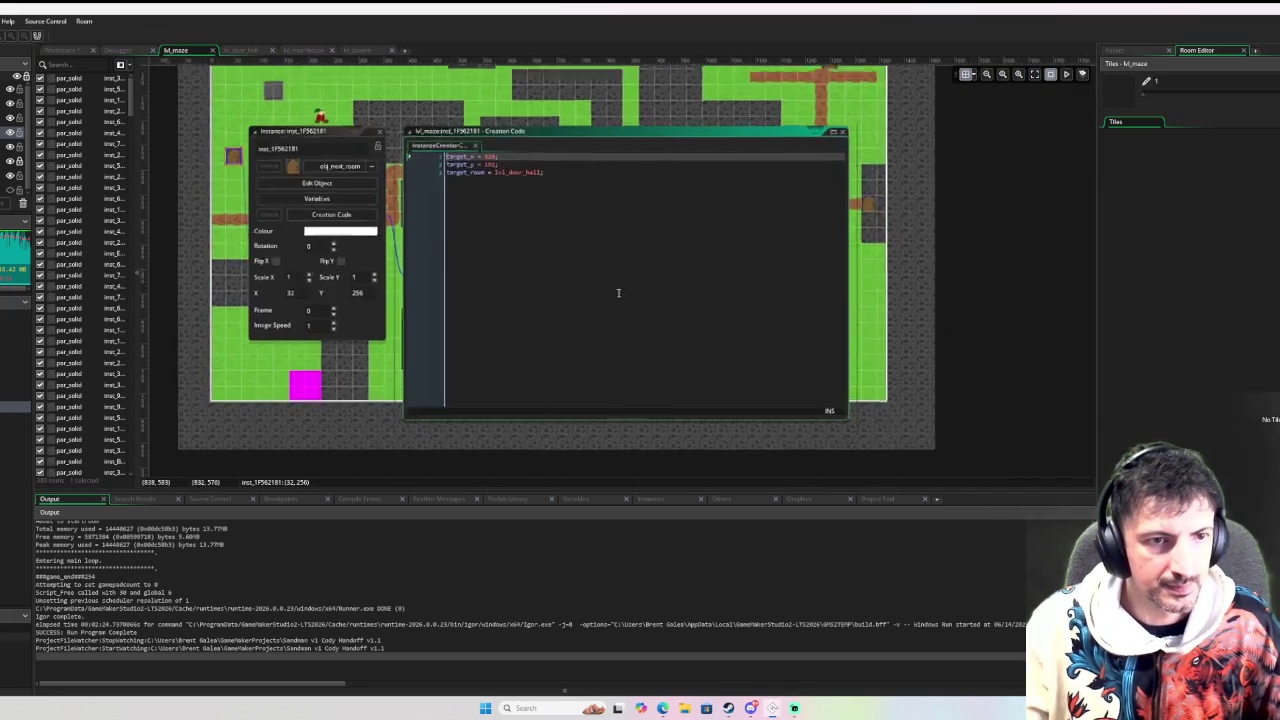
pyautogui.scroll(2, 848, 93)
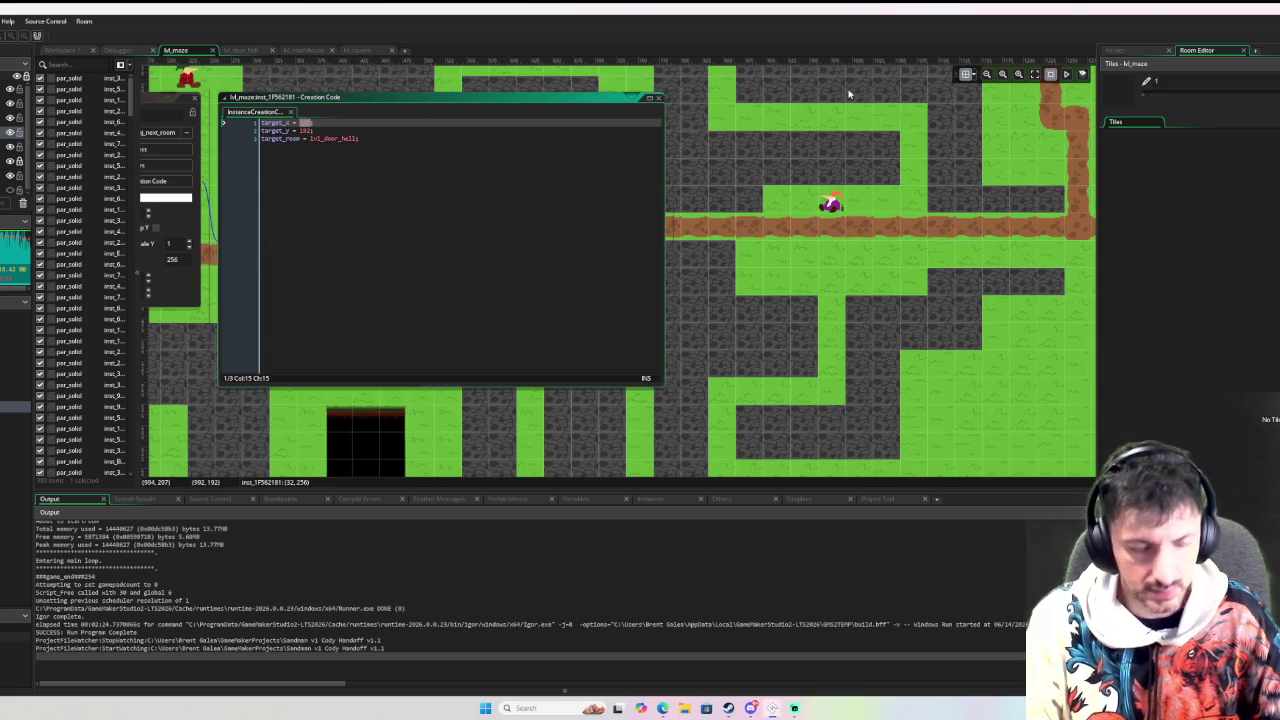
pyautogui.write('89')
pyautogui.click(303, 131)
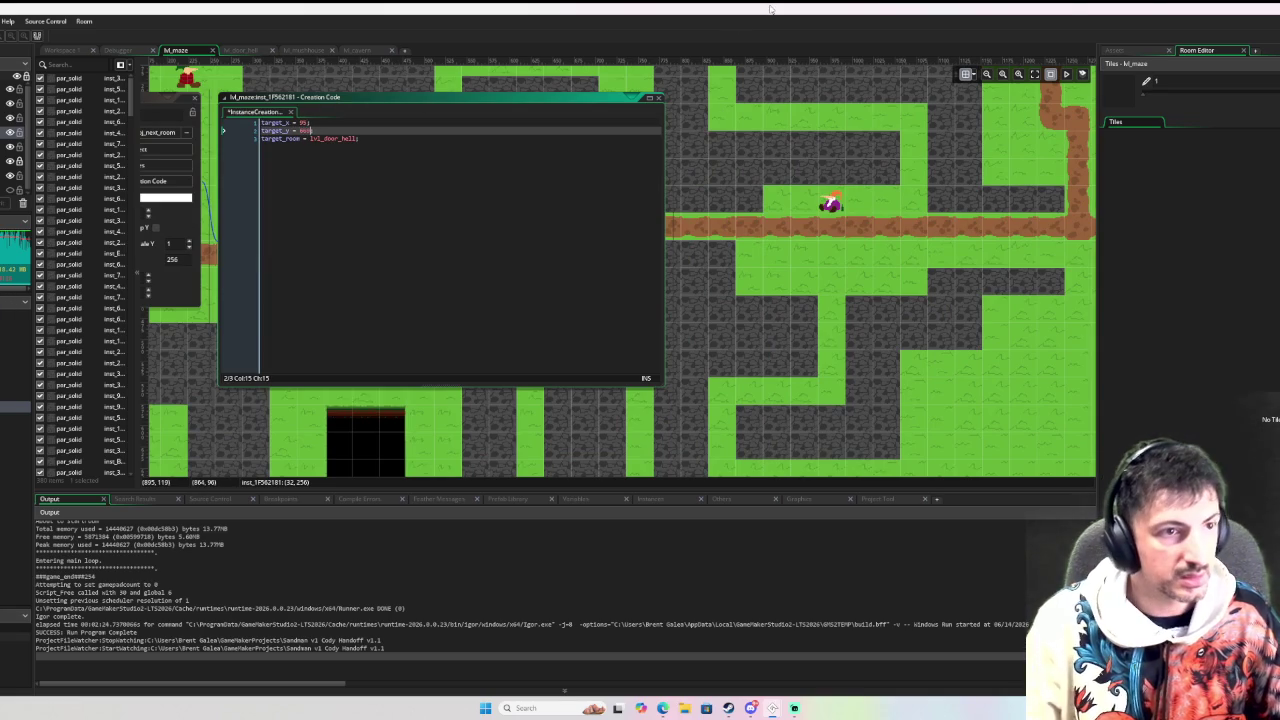
pyautogui.doubleClick(335, 138)
pyautogui.write('rm')
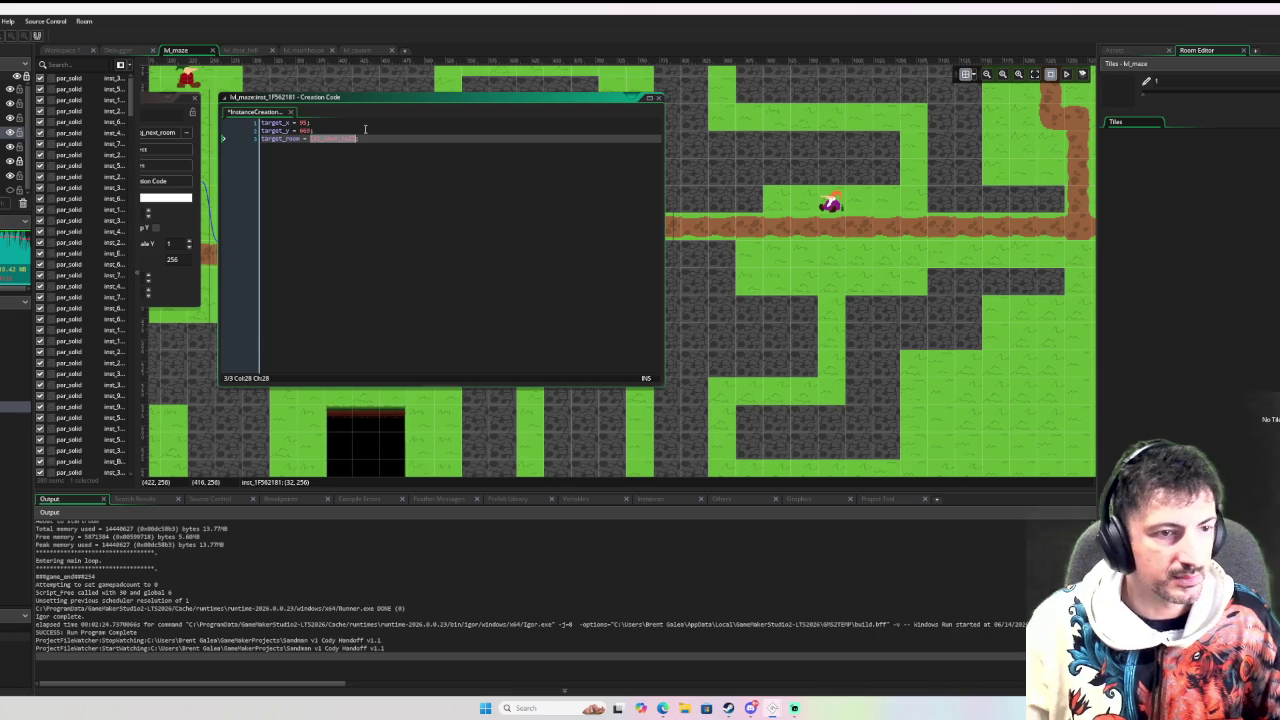
pyautogui.press('BackSpace')
pyautogui.press('BackSpace')
pyautogui.write('lvl')
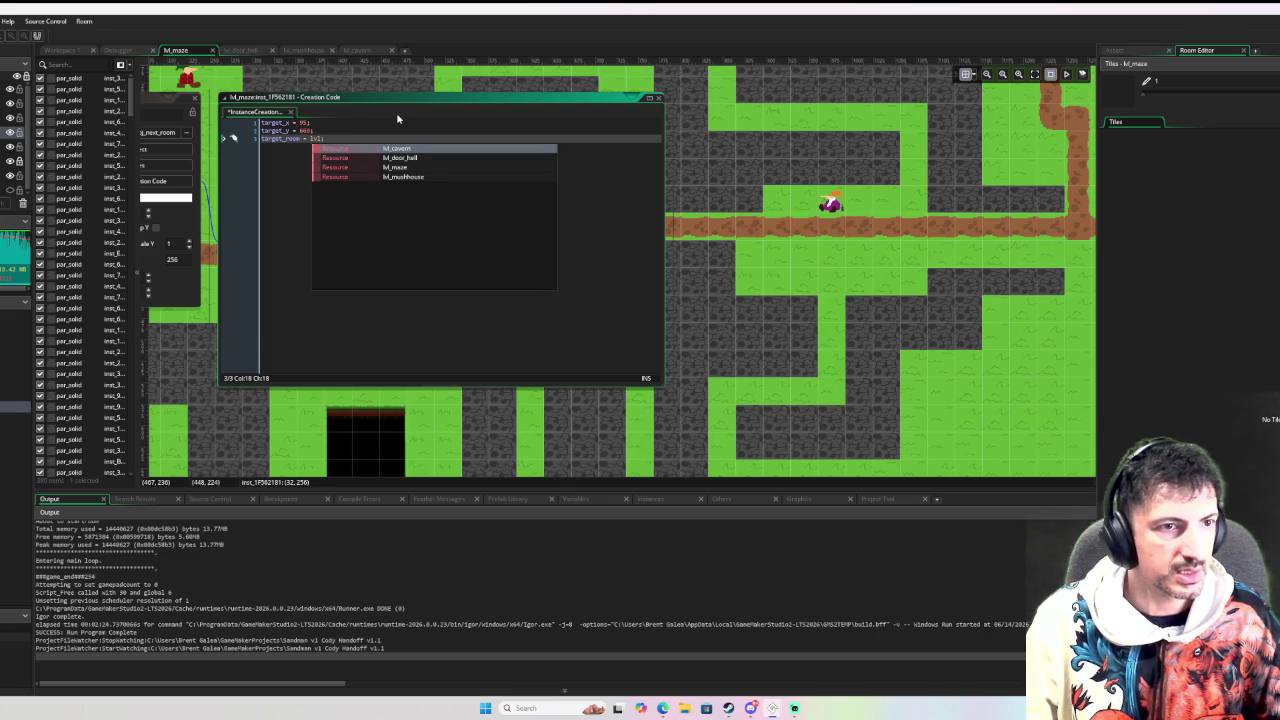
pyautogui.press('Return')
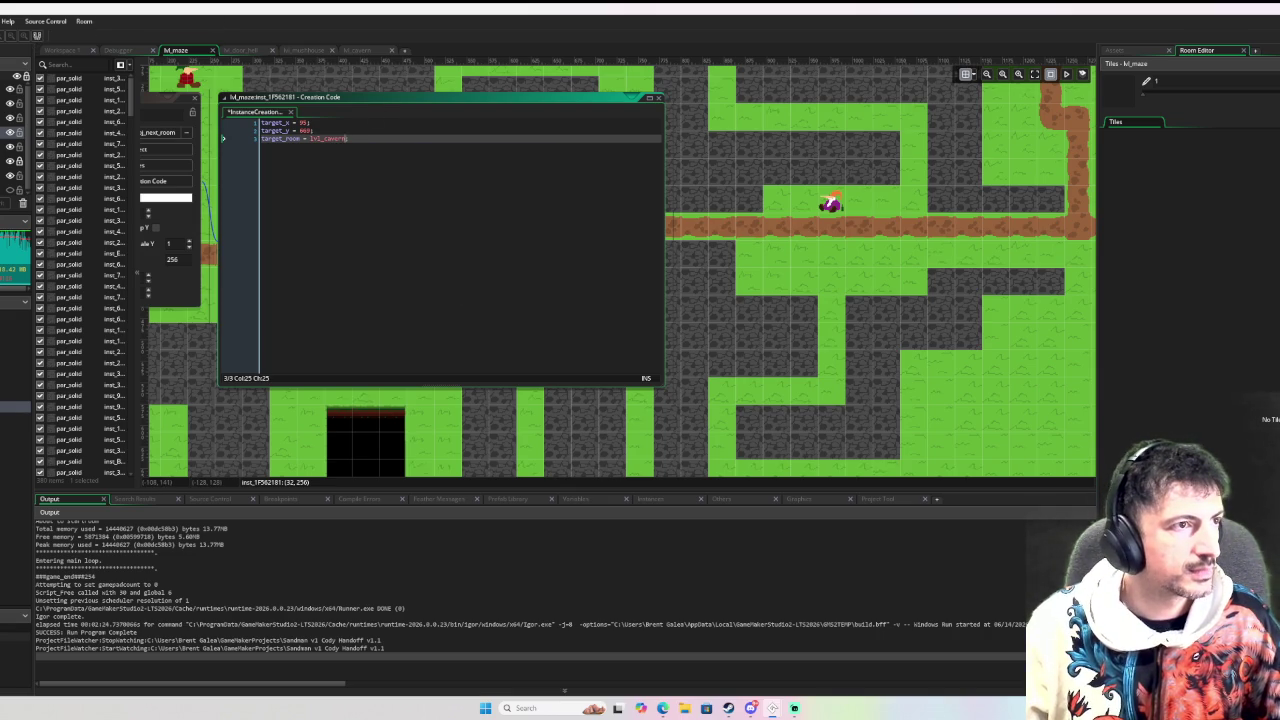
pyautogui.press('F6')
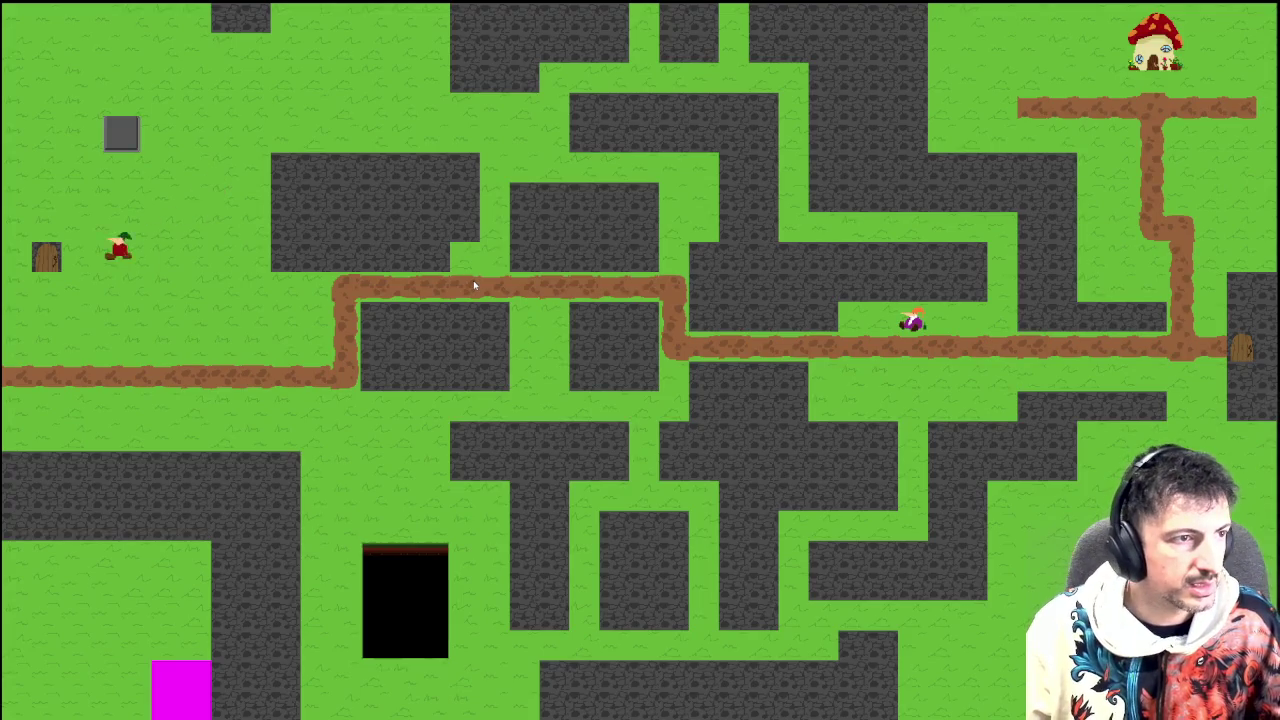
# Walk the player left through the maze door into the cavern, then close the game
pyautogui.press('Left')
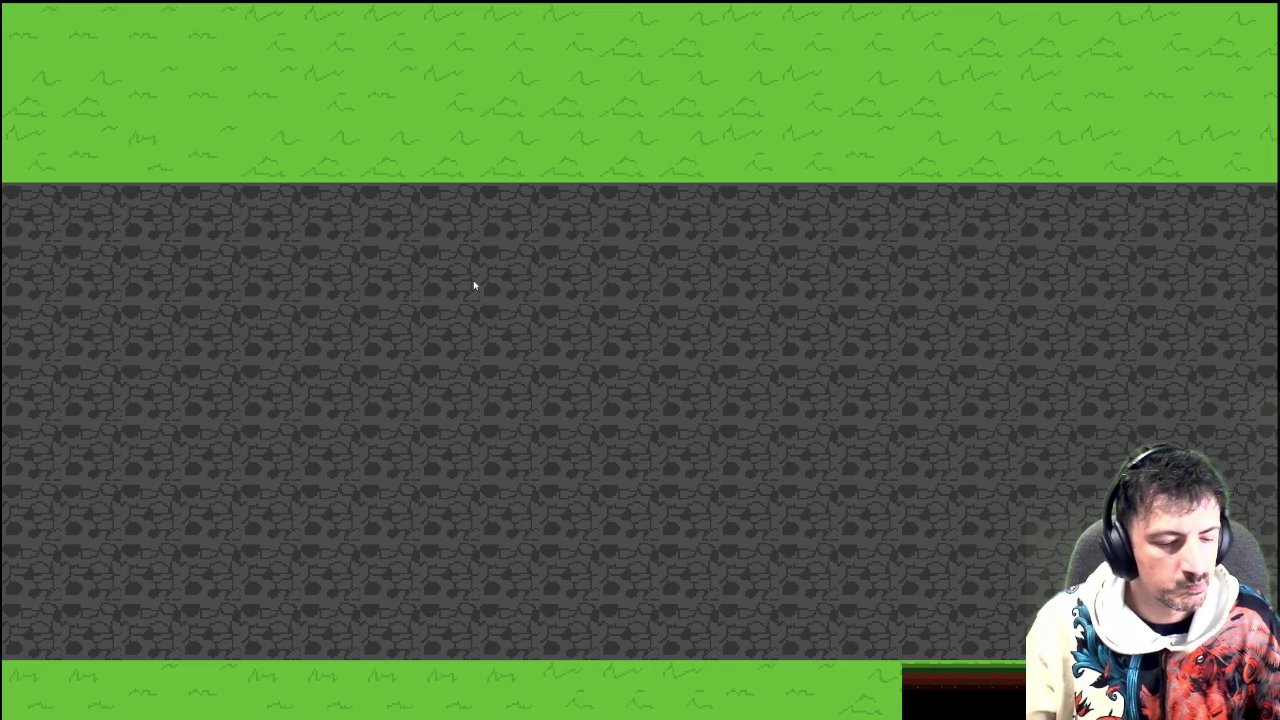
pyautogui.press('Escape')
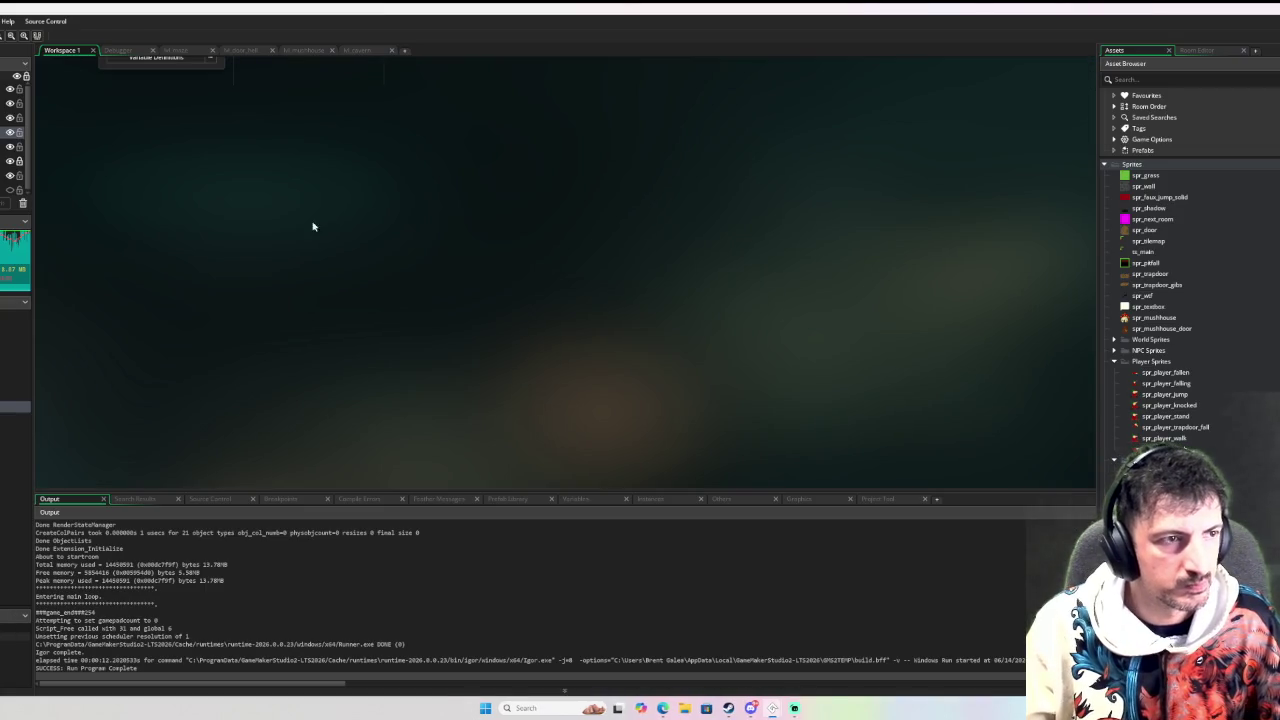
# Check the maze door's creation code and pan the cavern room, then walk the player through the door in the new run
pyautogui.click(345, 52)
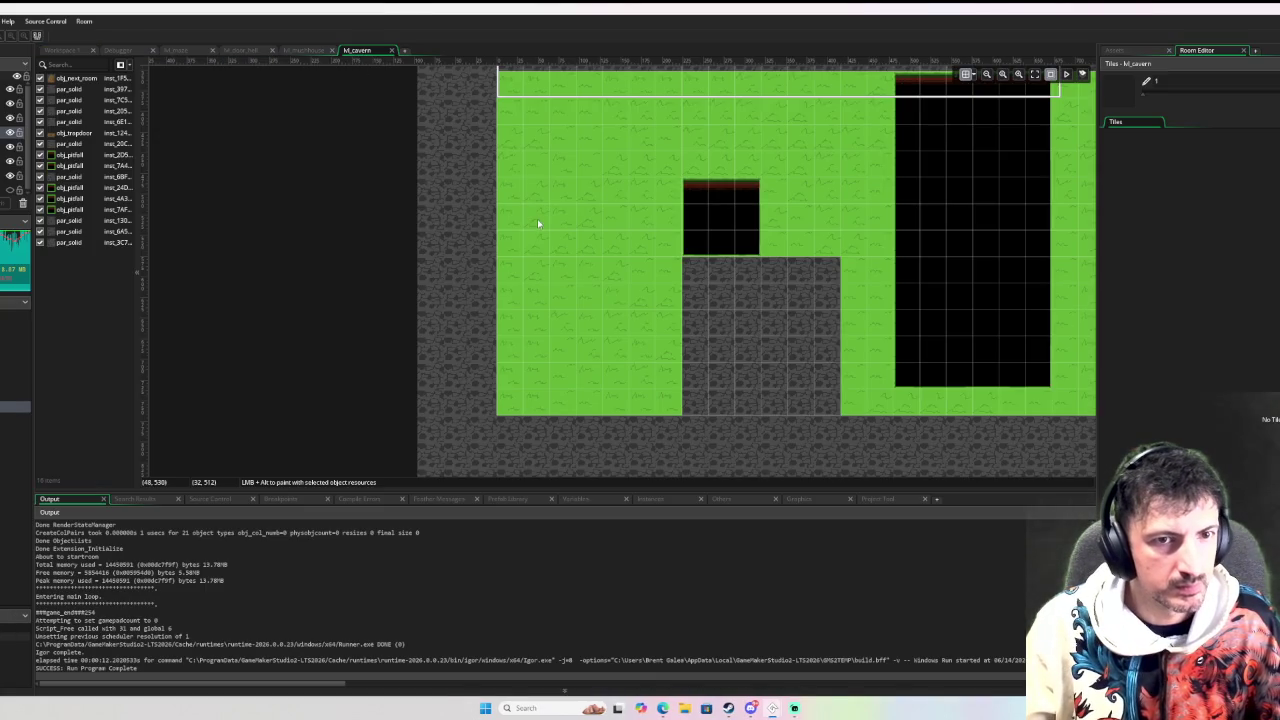
pyautogui.scroll(3, 537, 219)
pyautogui.scroll(-3, 641, 284)
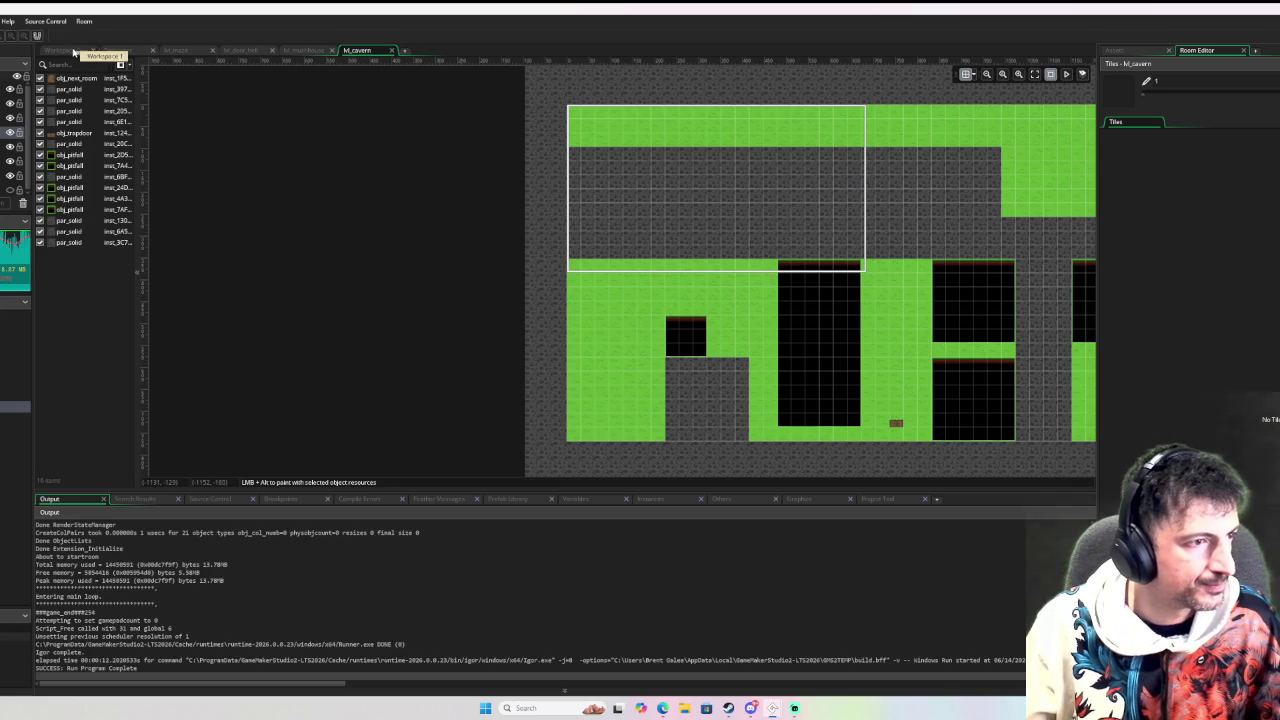
pyautogui.click(120, 51)
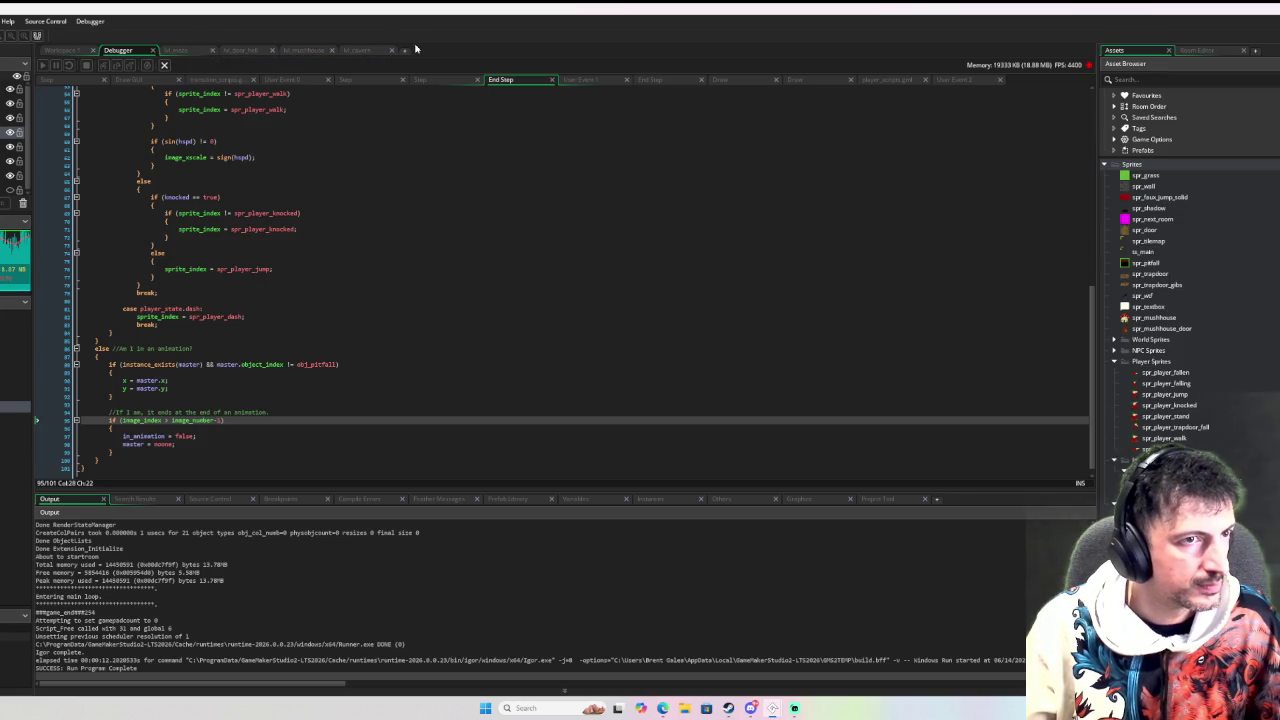
pyautogui.click(366, 48)
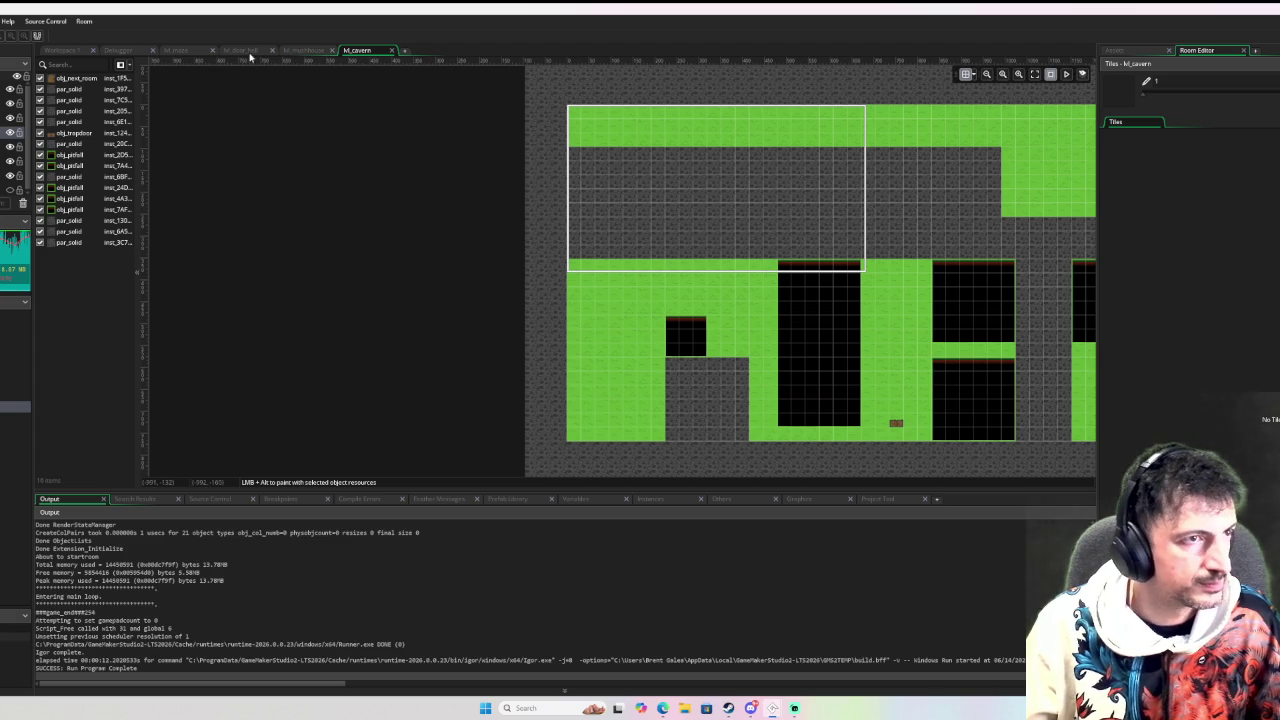
pyautogui.click(175, 50)
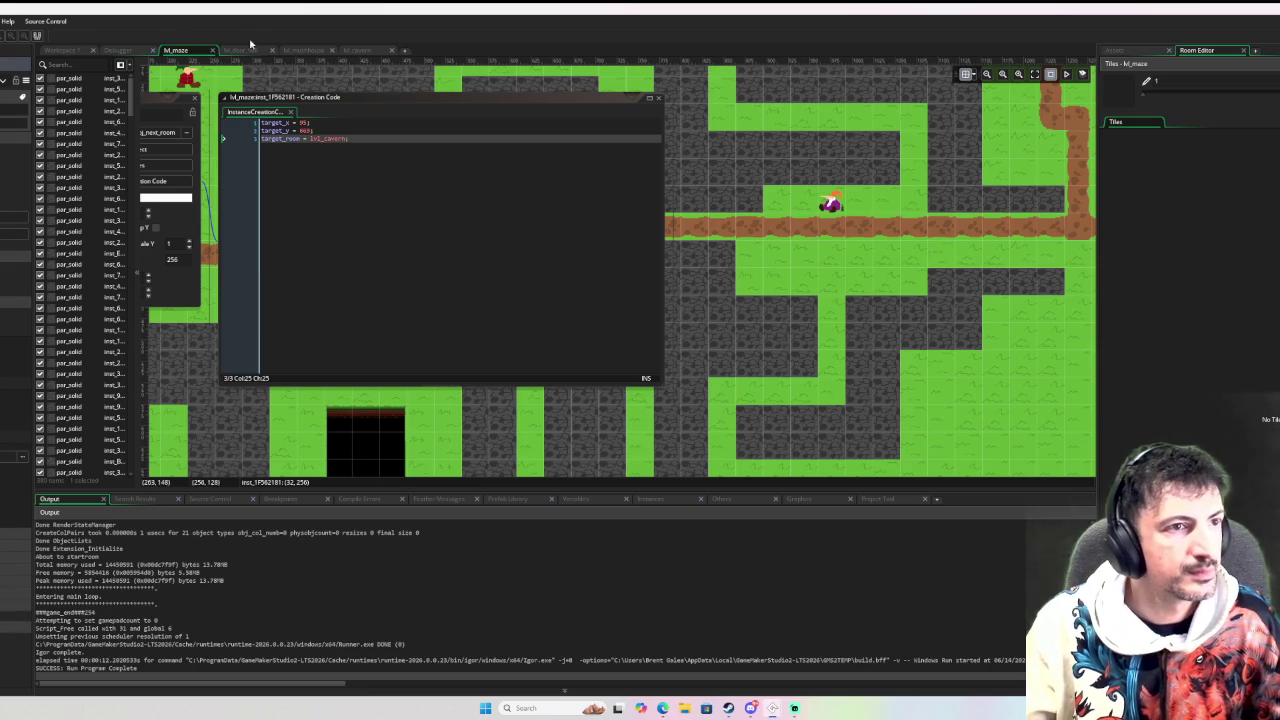
pyautogui.click(349, 52)
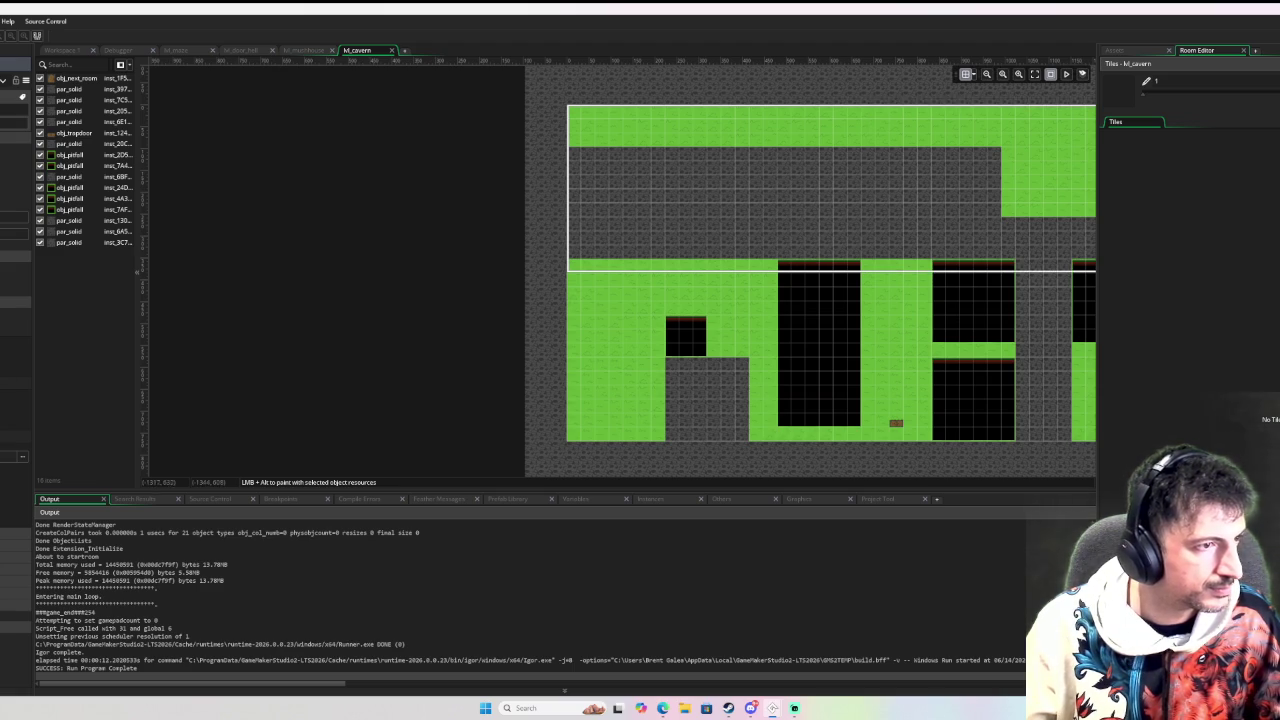
pyautogui.moveTo(620, 345)
pyautogui.mouseDown()
pyautogui.moveTo(274, 343)
pyautogui.moveTo(397, 341)
pyautogui.mouseUp()
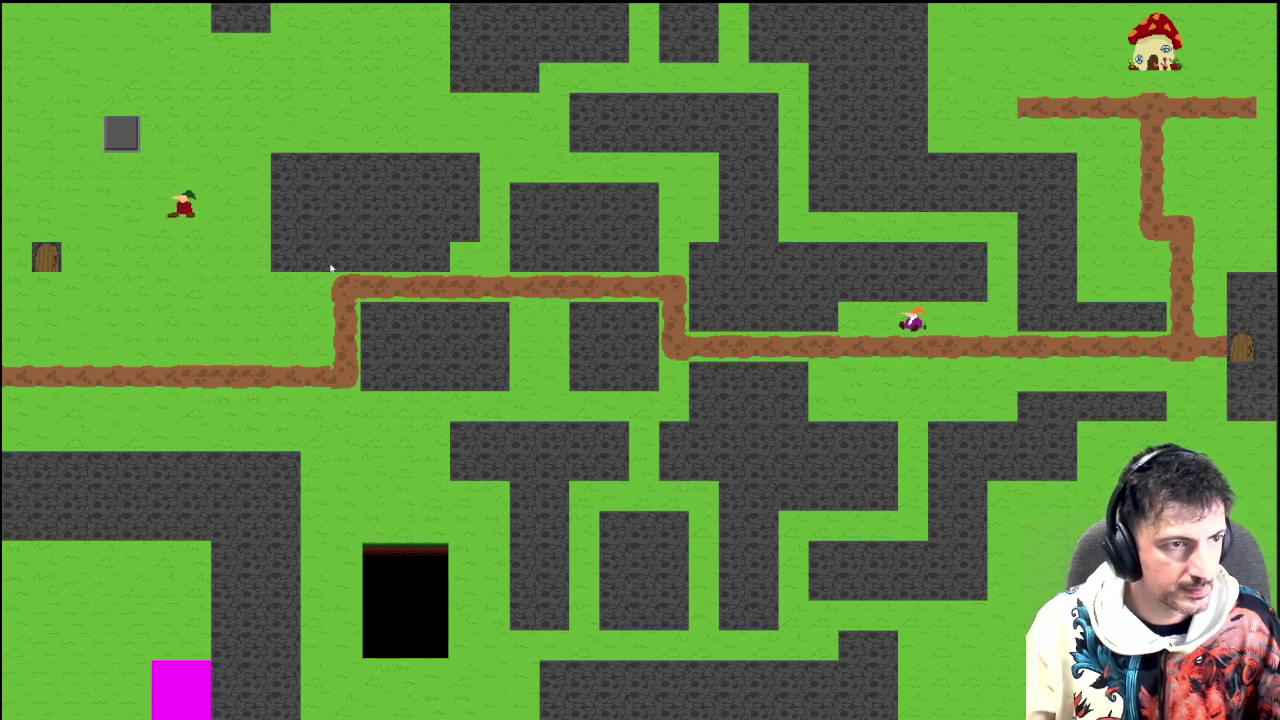
pyautogui.press('Left')
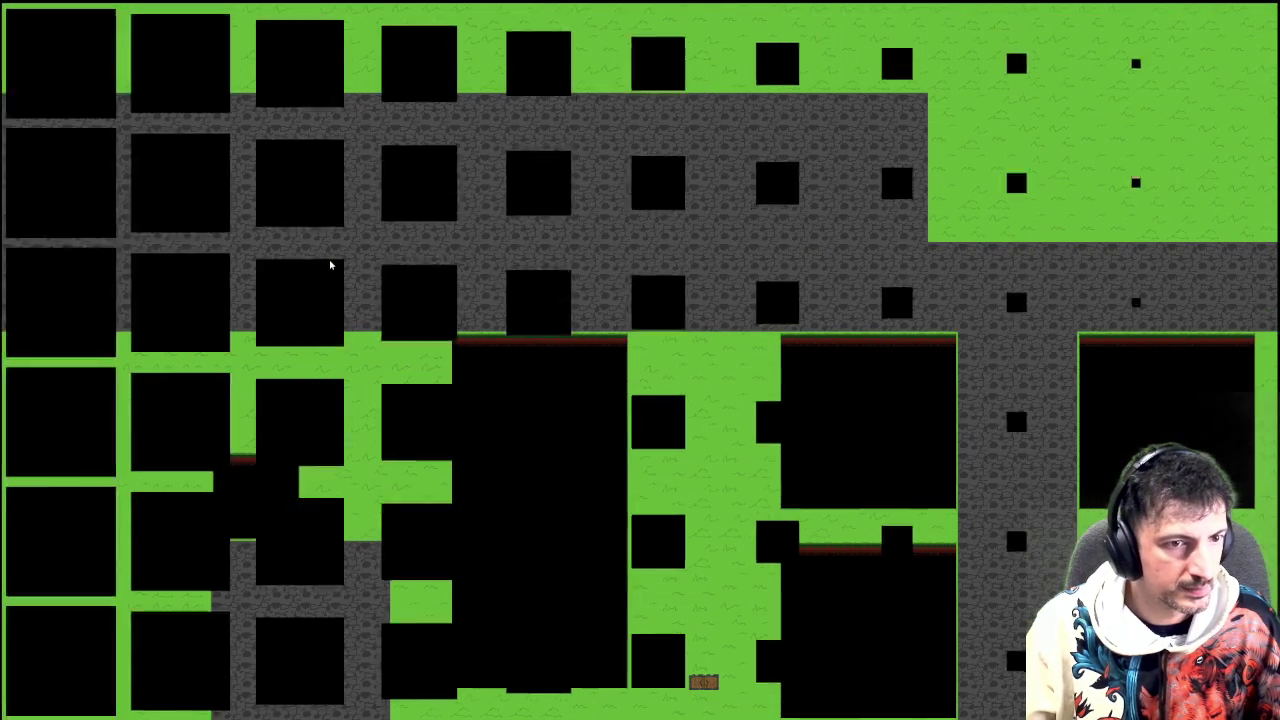
# Move the player up and dash right into the tall black pit, then leave fullscreen and close the game
pyautogui.press('Up')
pyautogui.press('Right')
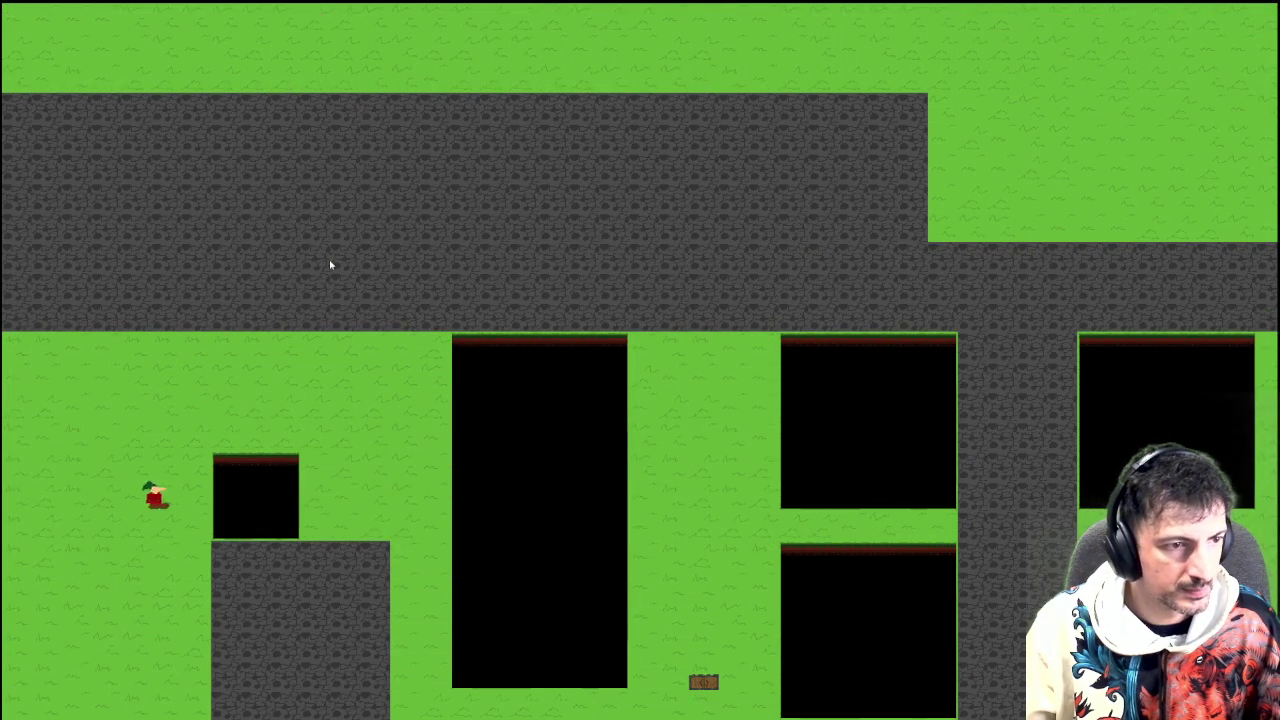
pyautogui.press('Right')
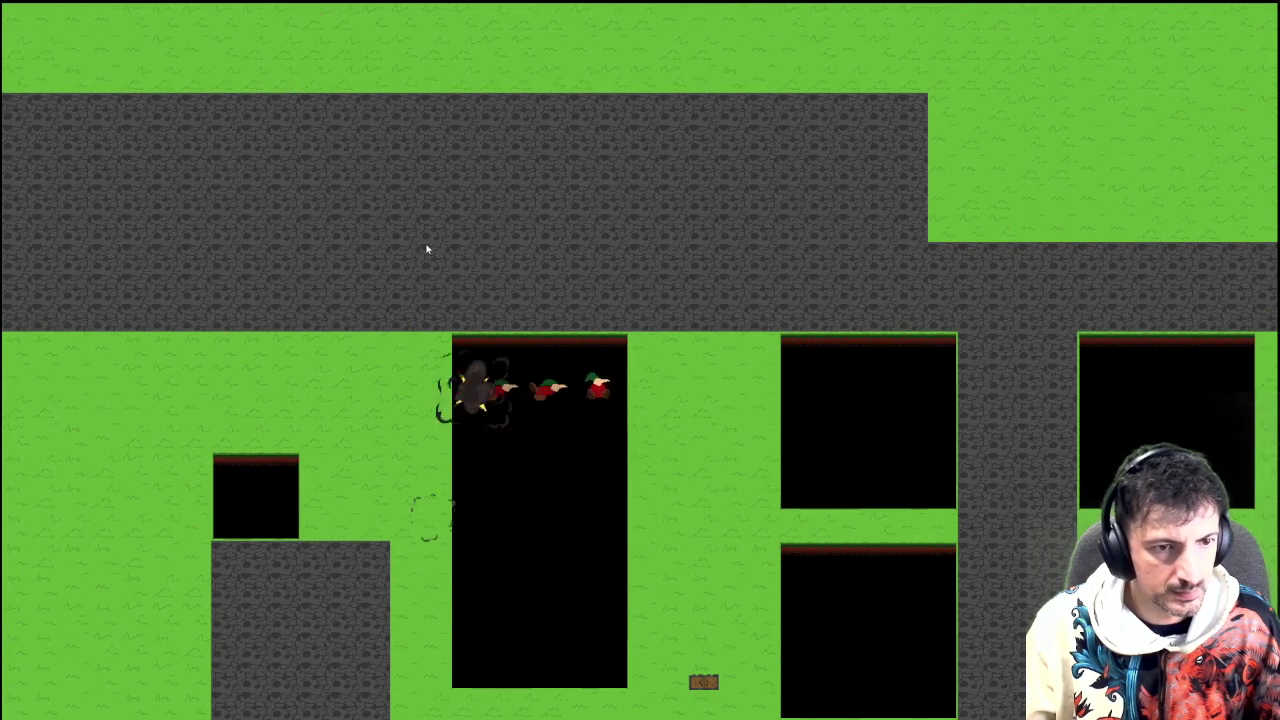
pyautogui.press('Right')
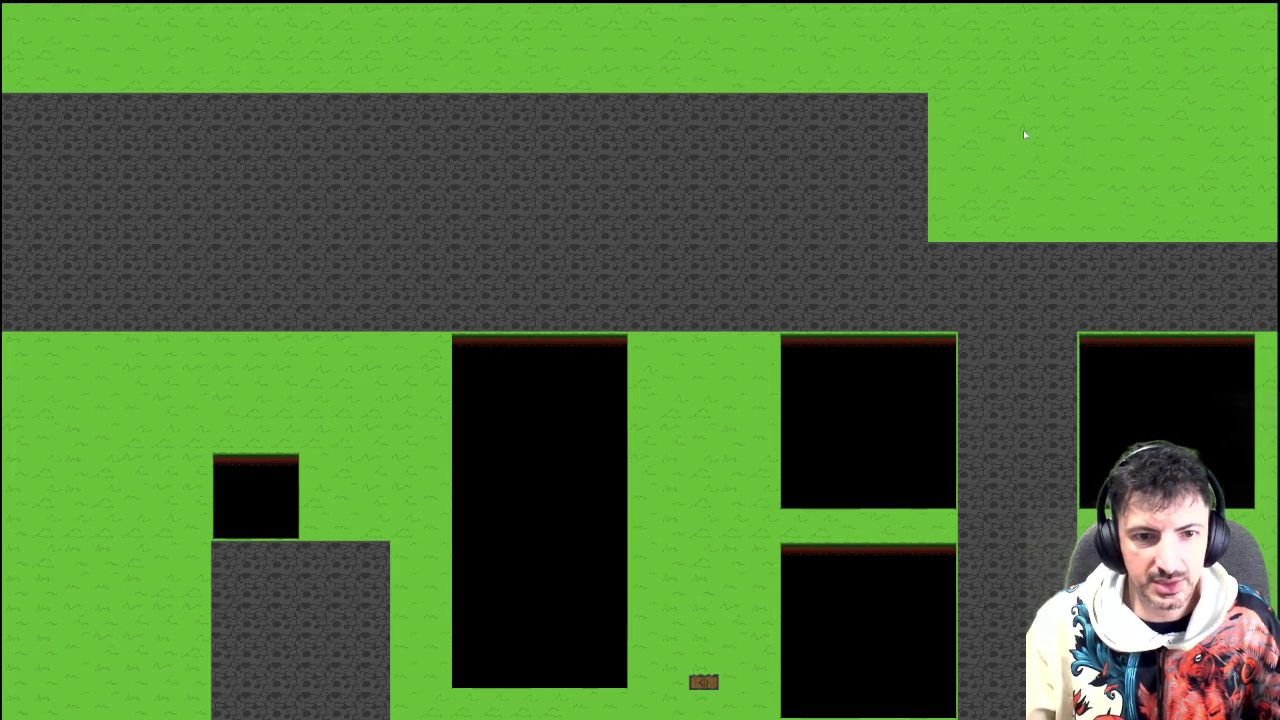
pyautogui.press('Right')
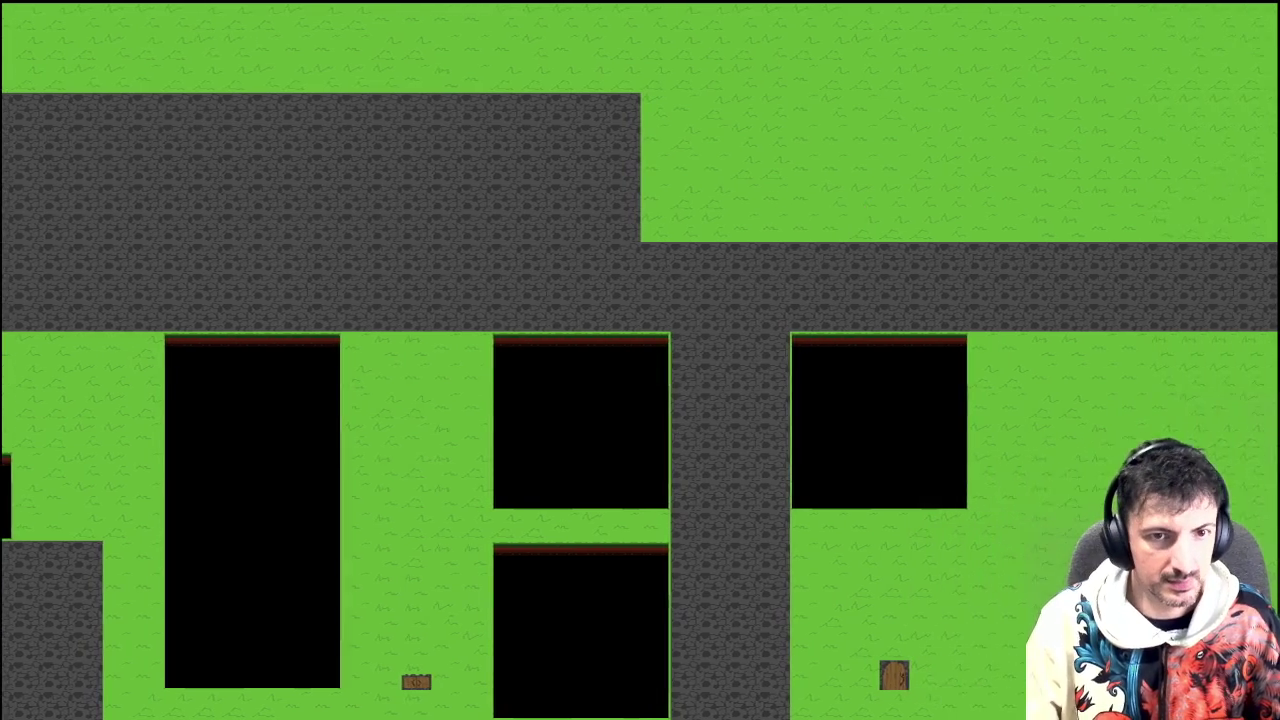
pyautogui.press('F11')
pyautogui.press('Right')
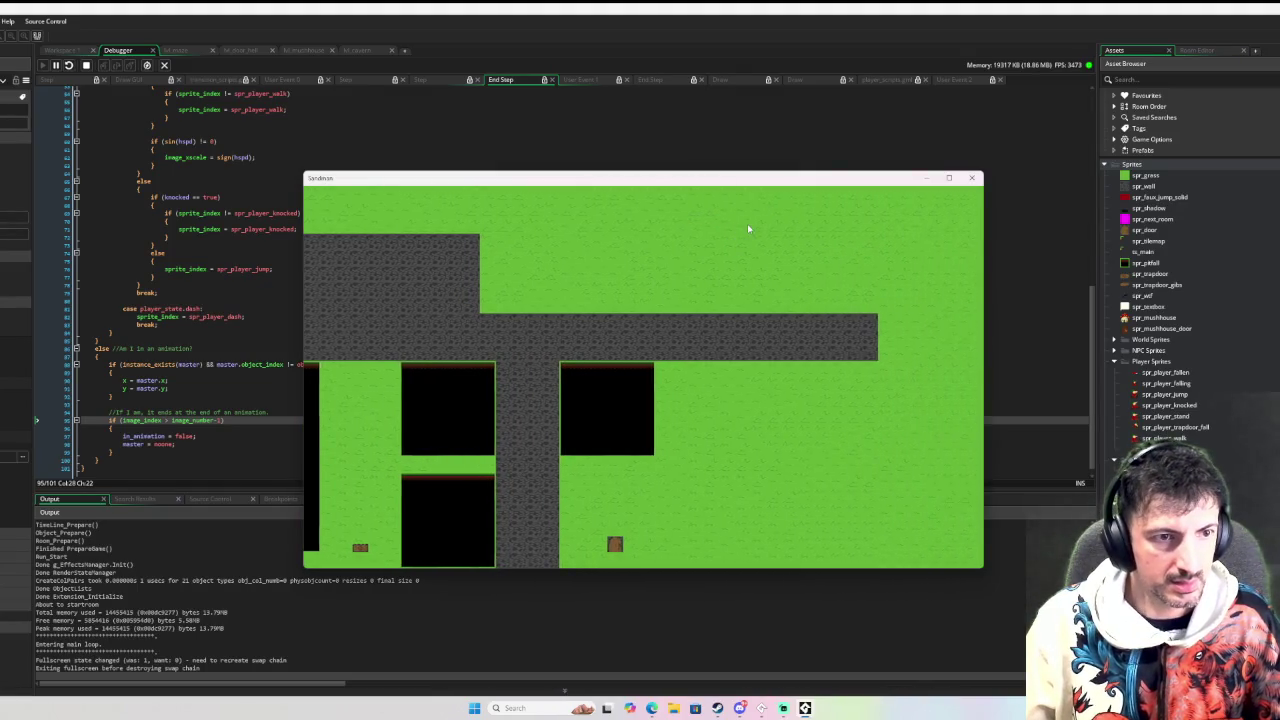
pyautogui.click(971, 177)
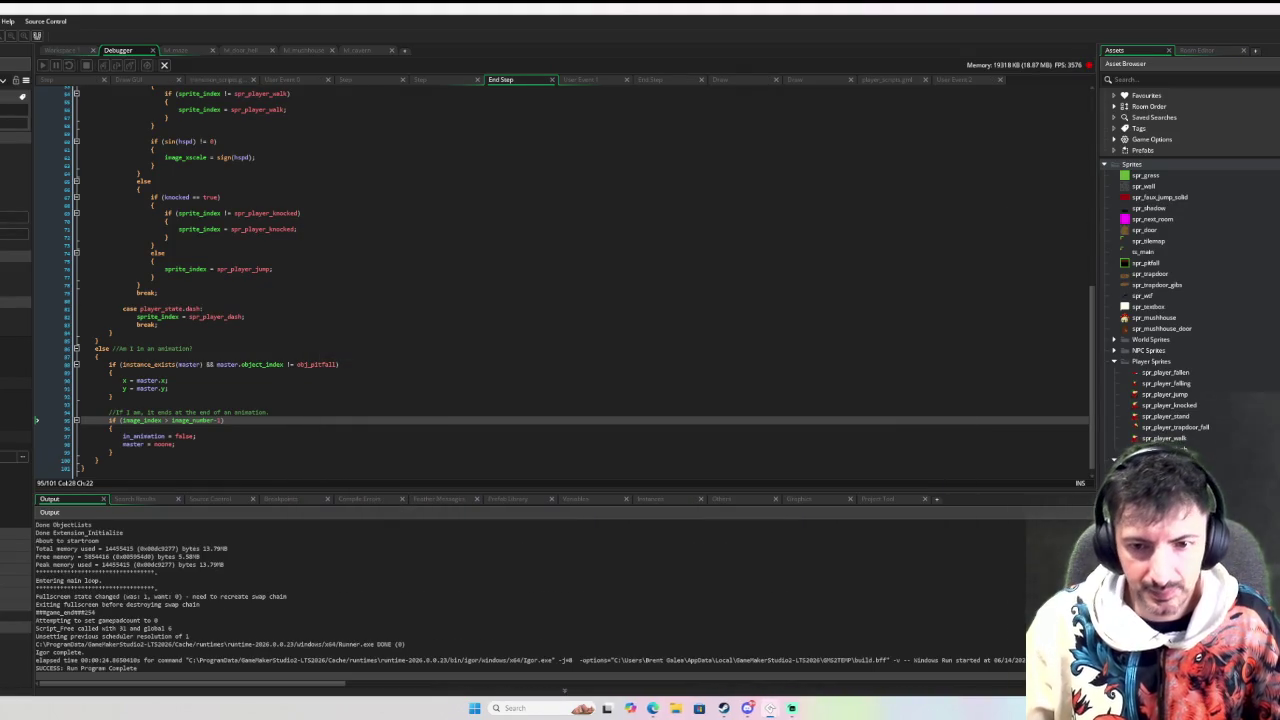
# Tick Persistent on obj_game in Workspace 1 and relaunch the game in debug mode
pyautogui.scroll(-3, 1204, 396)
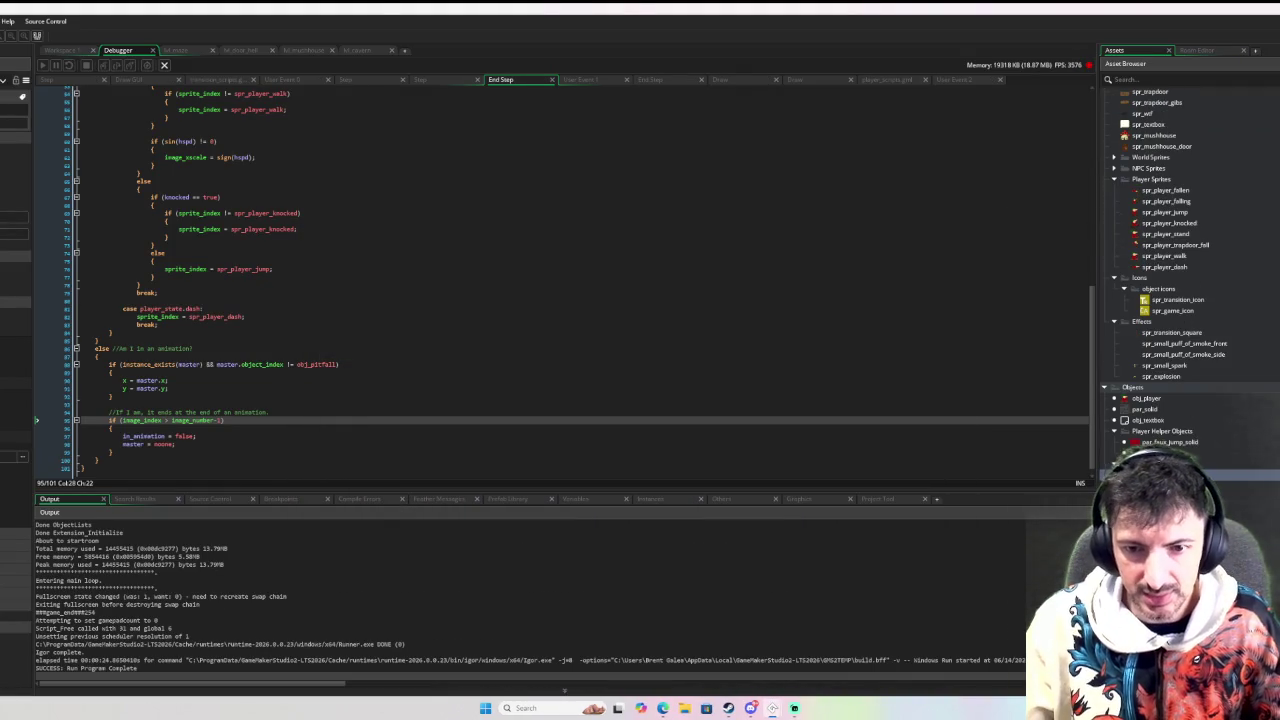
pyautogui.click(62, 50)
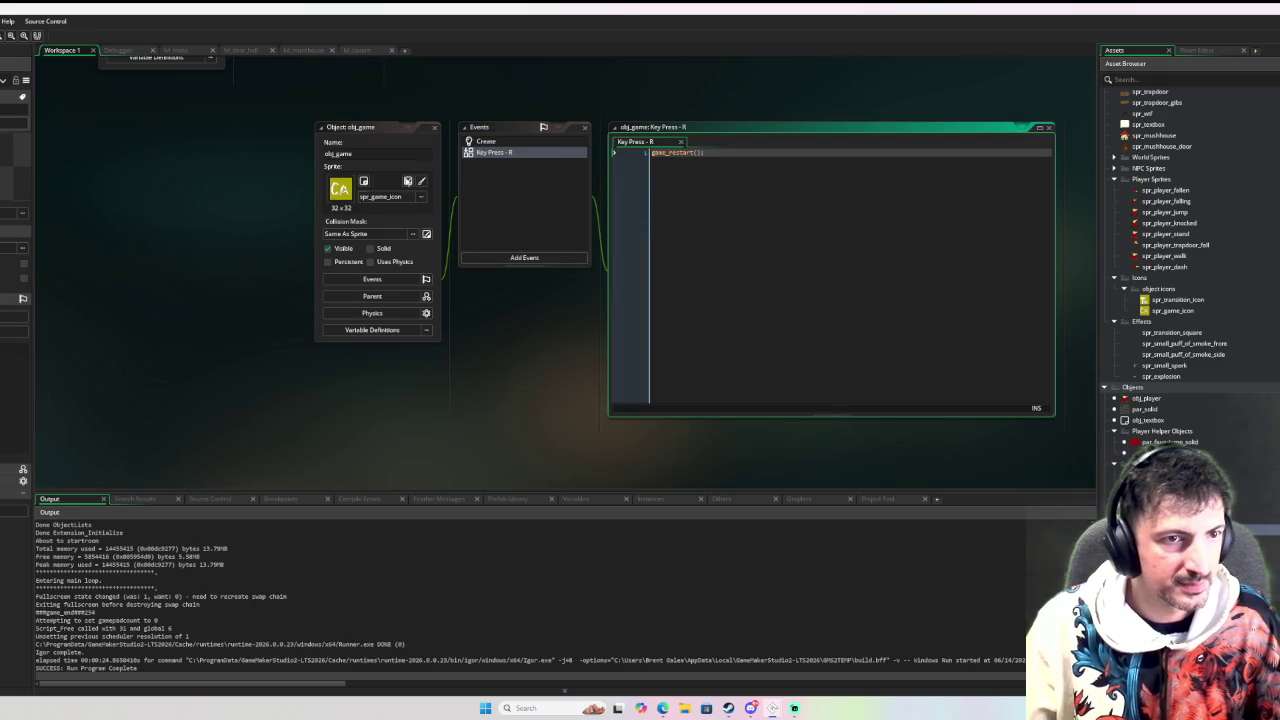
pyautogui.click(340, 264)
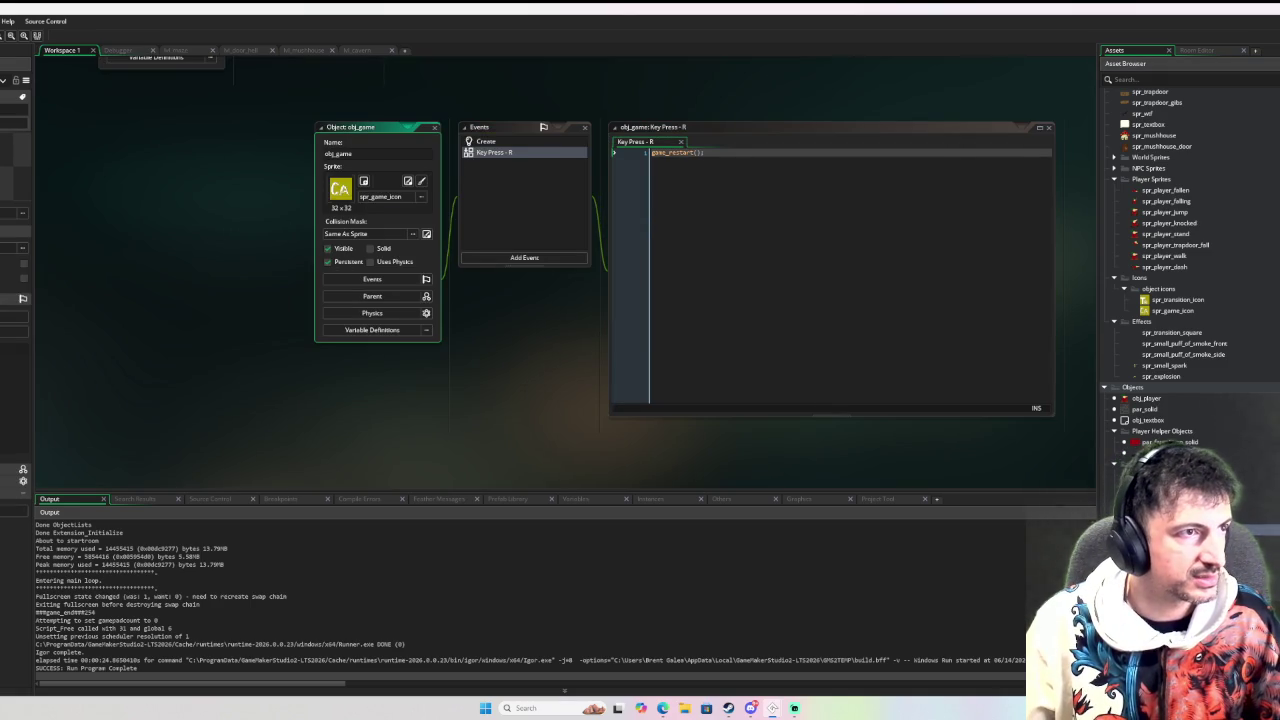
pyautogui.press('F6')
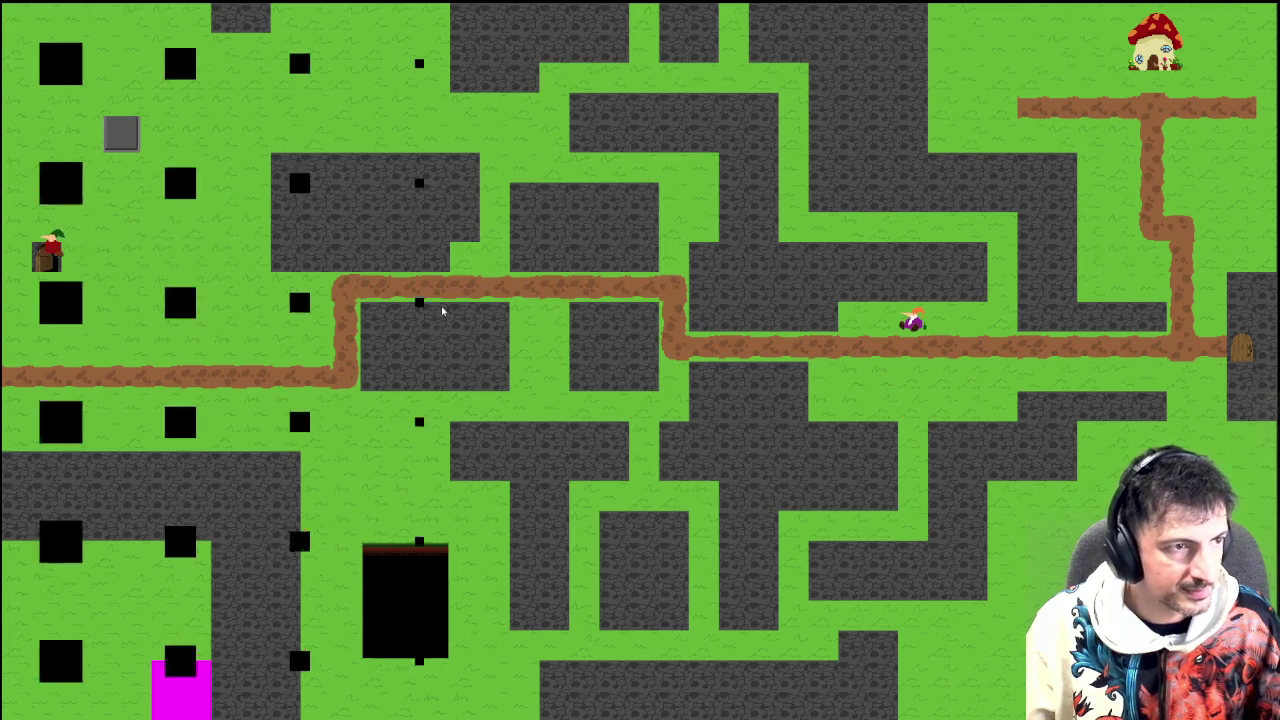
# Walk the player into the cavern, step into the small pit, then walk beside it and drop back in
pyautogui.press('Left')
pyautogui.press('Up')
pyautogui.press('Right')
pyautogui.press('Down')
pyautogui.press('Left')
pyautogui.press('Up')
pyautogui.press('Left')
pyautogui.press('Up')
pyautogui.press('Down')
pyautogui.press('Right')
pyautogui.press('Up')
pyautogui.press('Left')
pyautogui.press('Right')
pyautogui.press('Down')
# Repeatedly jump at the small pit, falling in and respawning, until clearing it
pyautogui.press('Left')
pyautogui.press('Up')
pyautogui.press('Right')
pyautogui.press('Down')
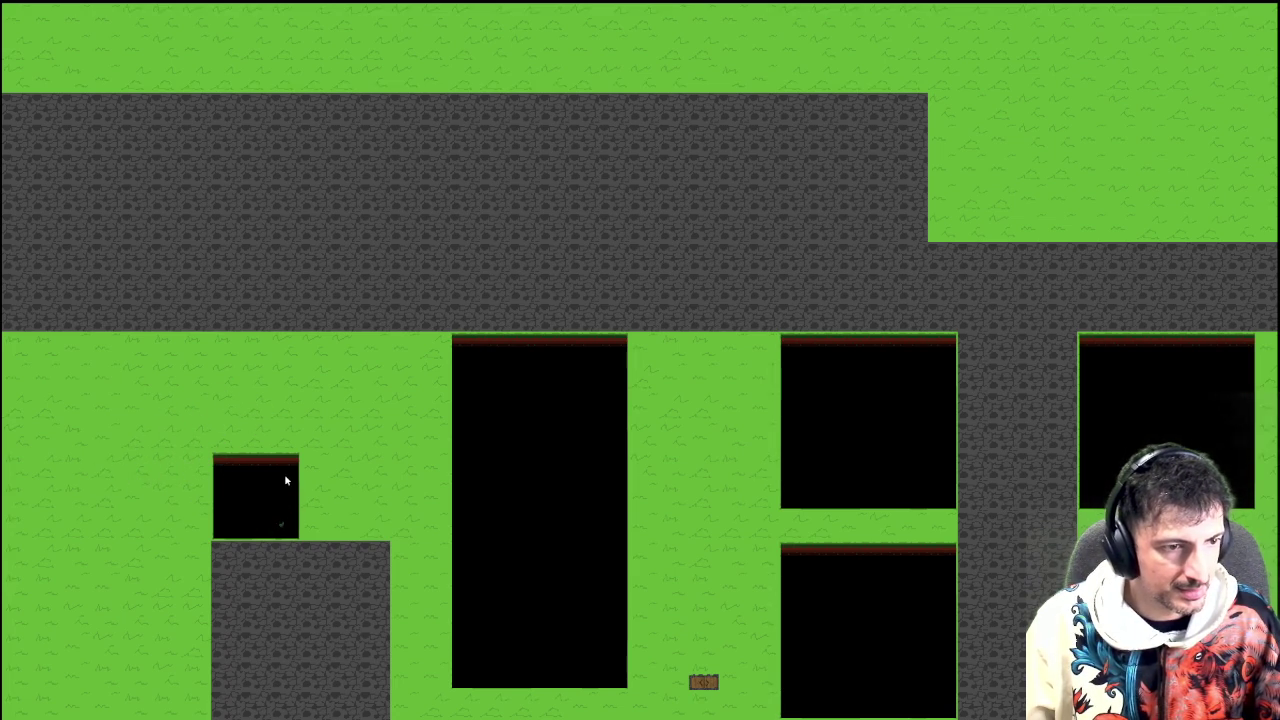
pyautogui.press('Left')
pyautogui.press('Up')
pyautogui.press('Right')
pyautogui.press('Down')
pyautogui.press('Up')
pyautogui.press('Right')
pyautogui.press('Down')
pyautogui.press('Up')
pyautogui.press('Right')
pyautogui.press('Left')
pyautogui.press('Up')
pyautogui.press('Right')
pyautogui.press('Right')
pyautogui.press('Up')
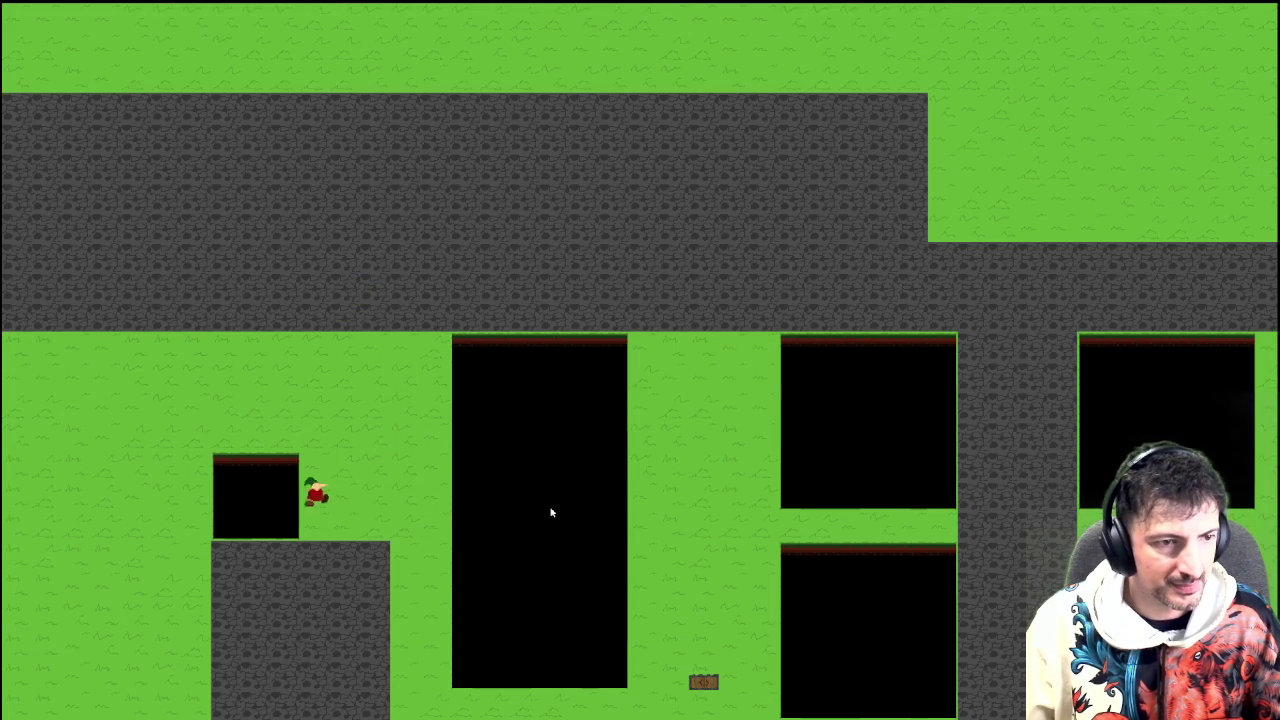
# Walk into the tall pit to test falling, then jump over it and move among the right pits
pyautogui.press('d')
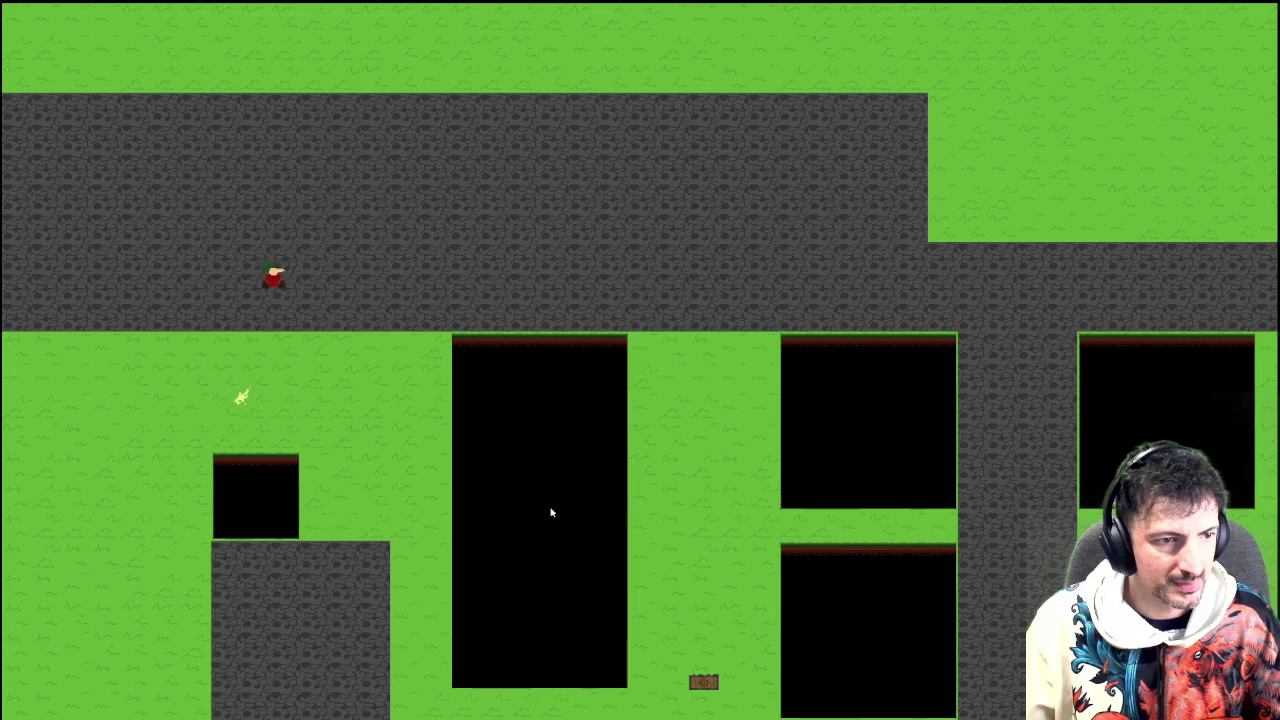
pyautogui.press('d')
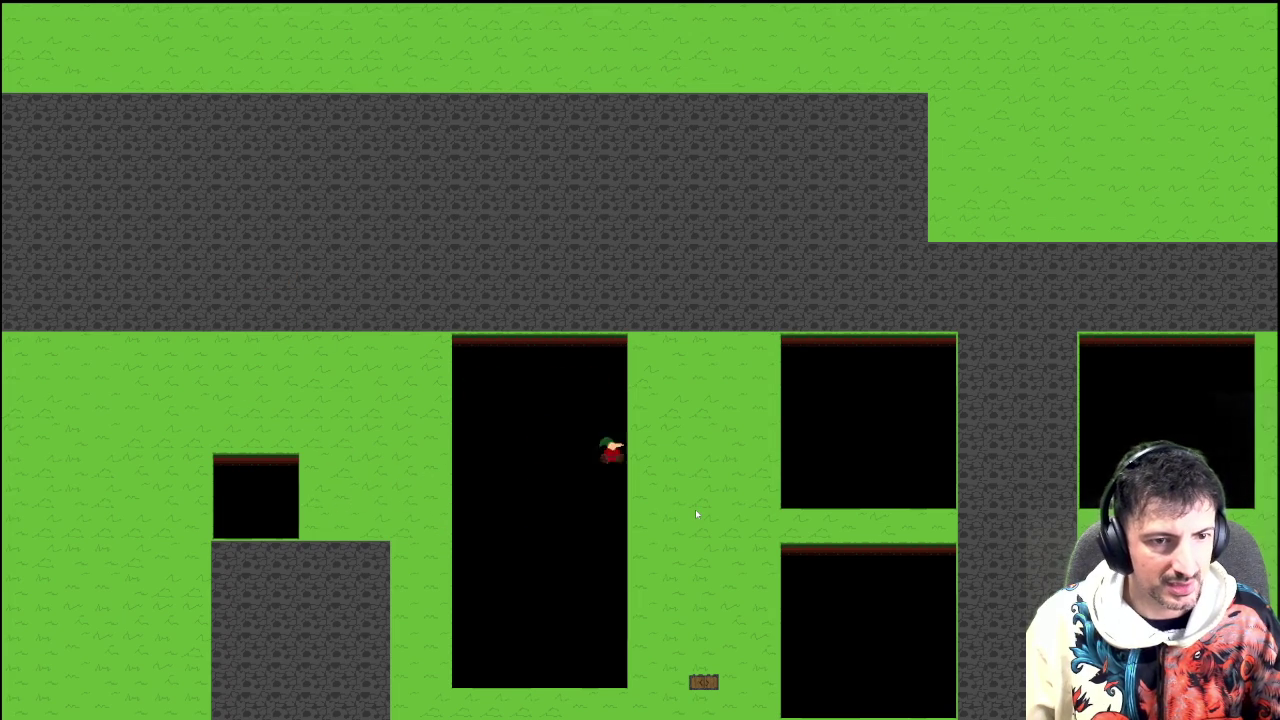
pyautogui.press('a')
pyautogui.press('d')
pyautogui.press('space')
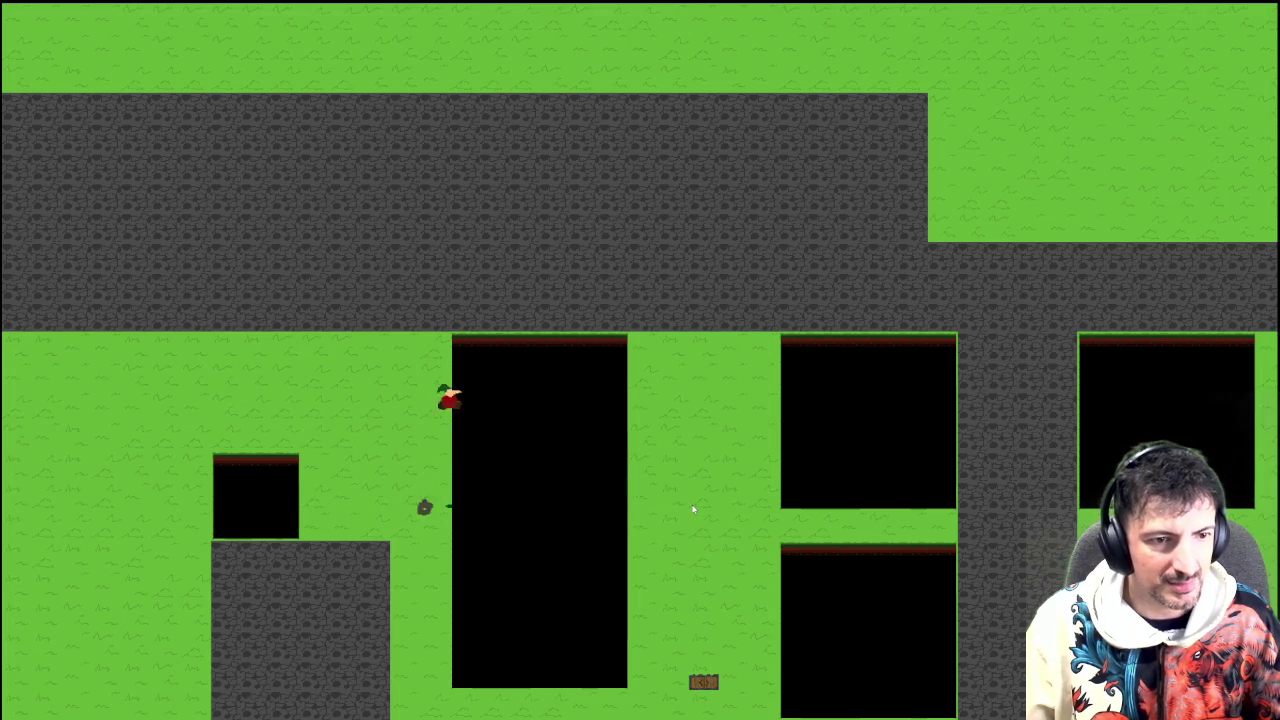
pyautogui.press('a')
pyautogui.press('d')
pyautogui.press('d')
pyautogui.press('space')
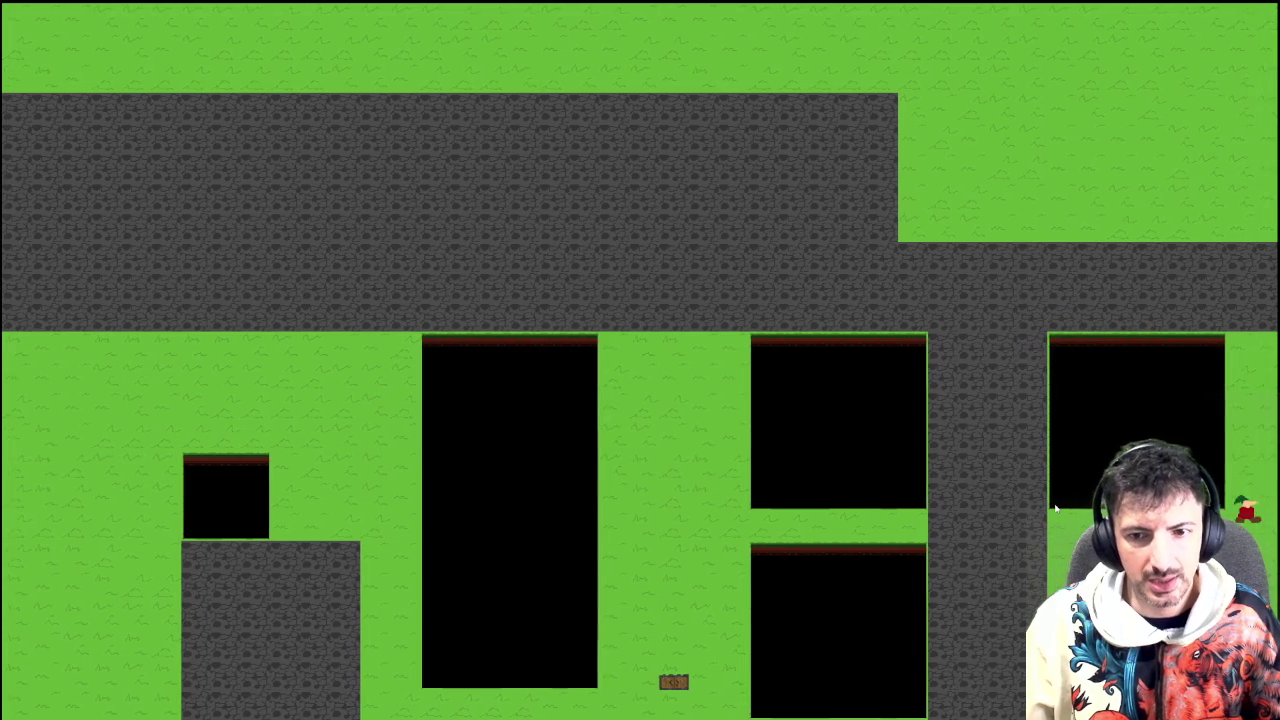
pyautogui.press('d')
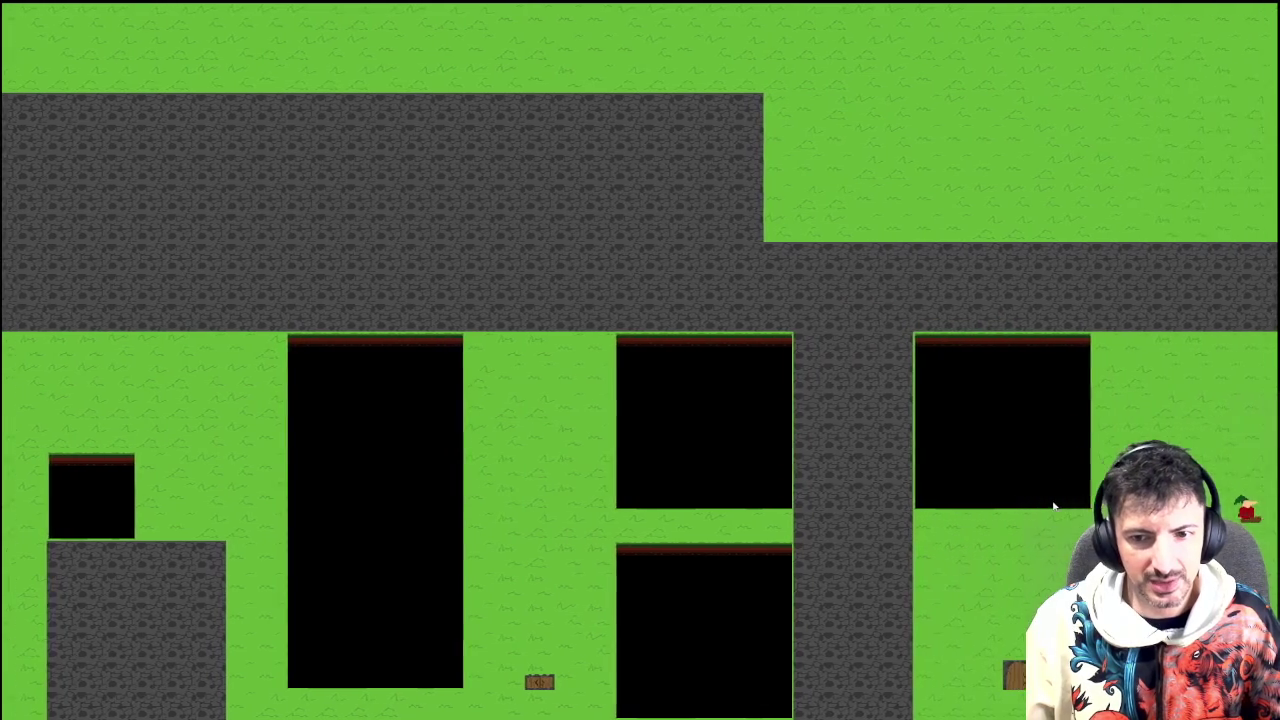
pyautogui.press('a')
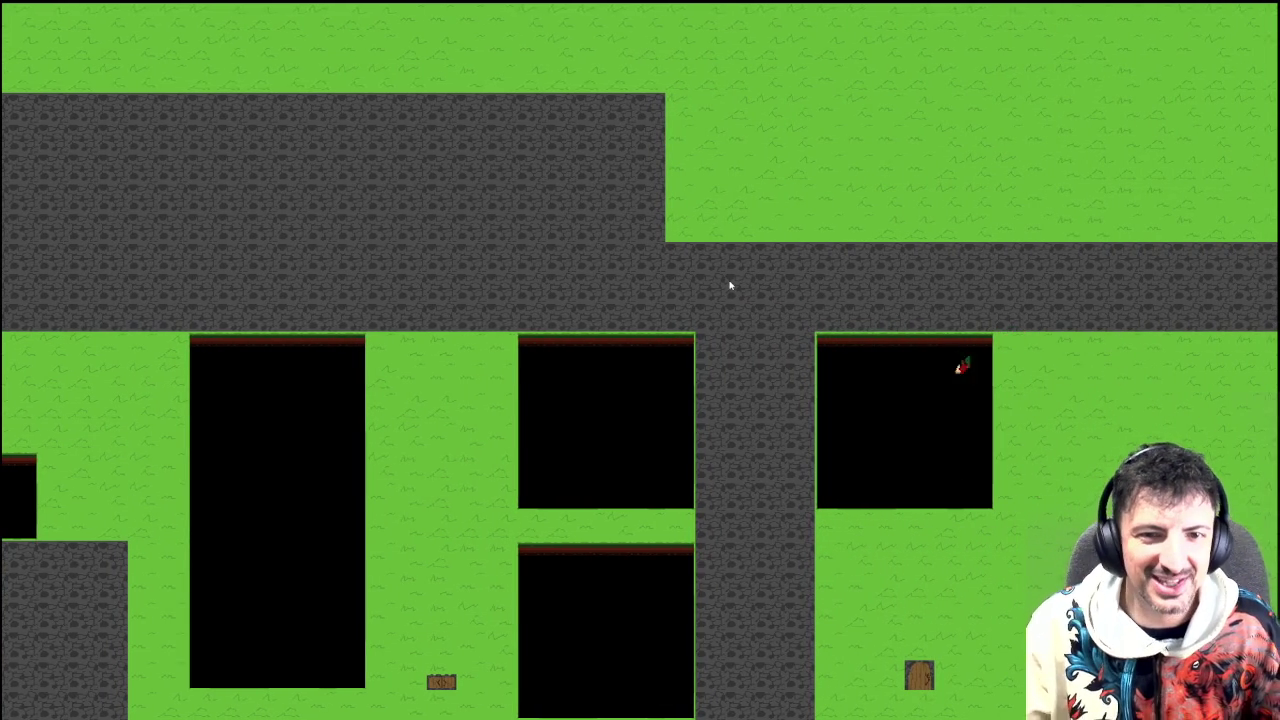
pyautogui.press('s')
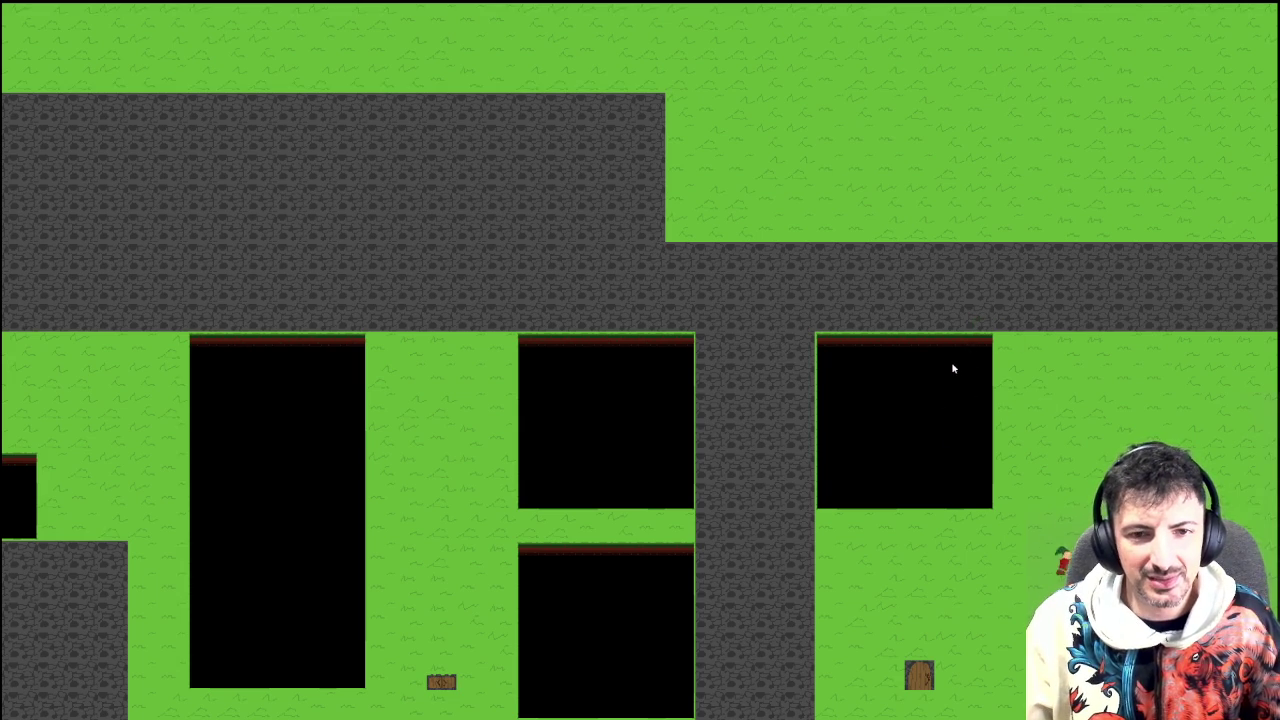
pyautogui.press('d')
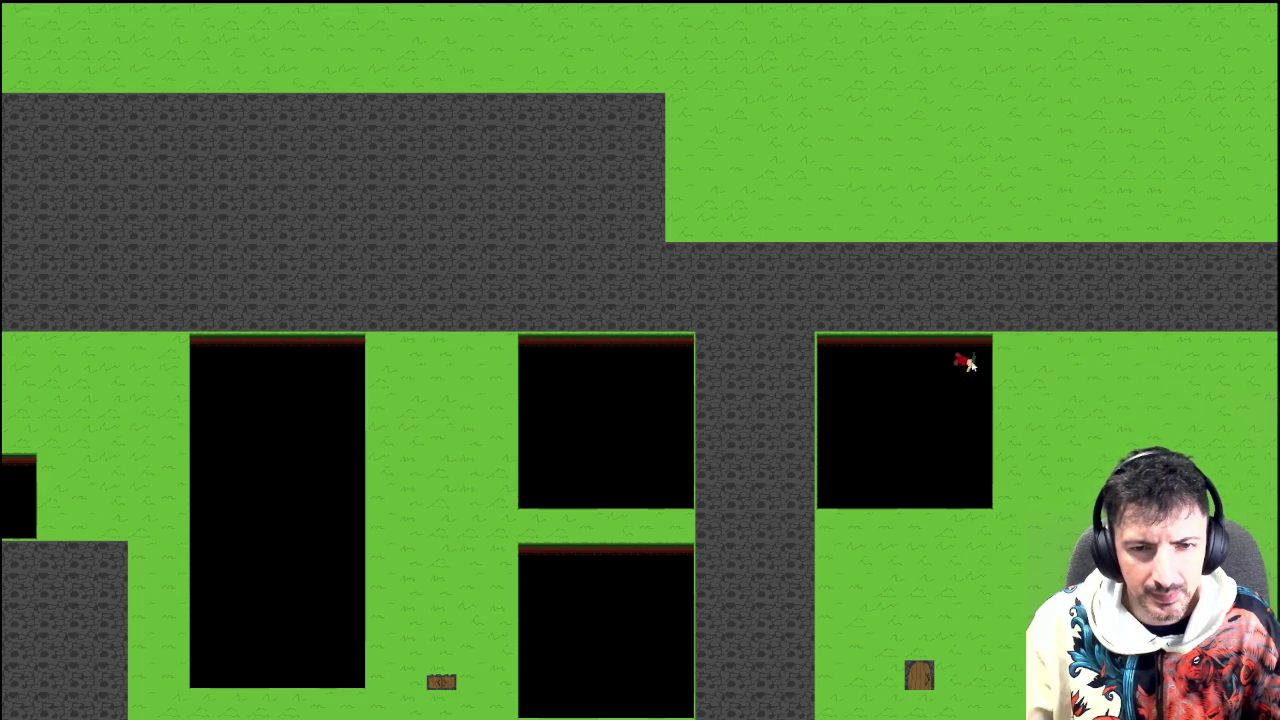
# Walk the player down and right across the grass
pyautogui.press('Right')
pyautogui.press('Down')
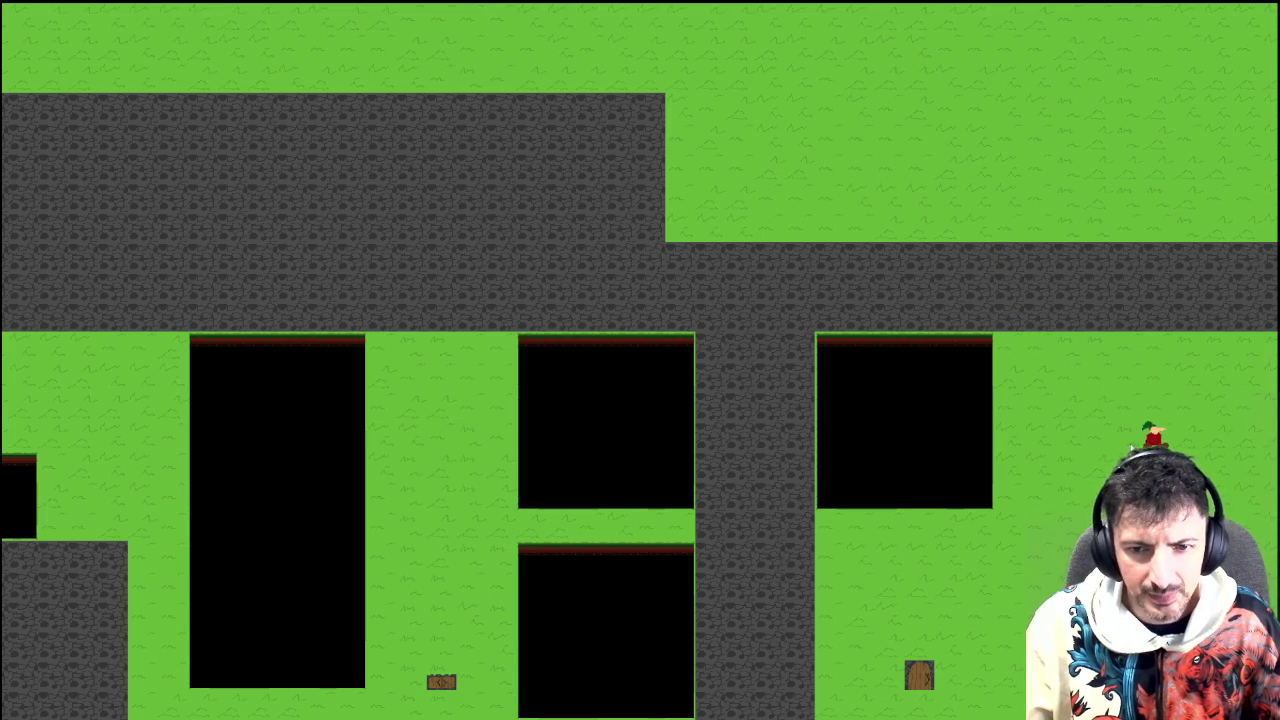
pyautogui.press('Down')
pyautogui.press('Right')
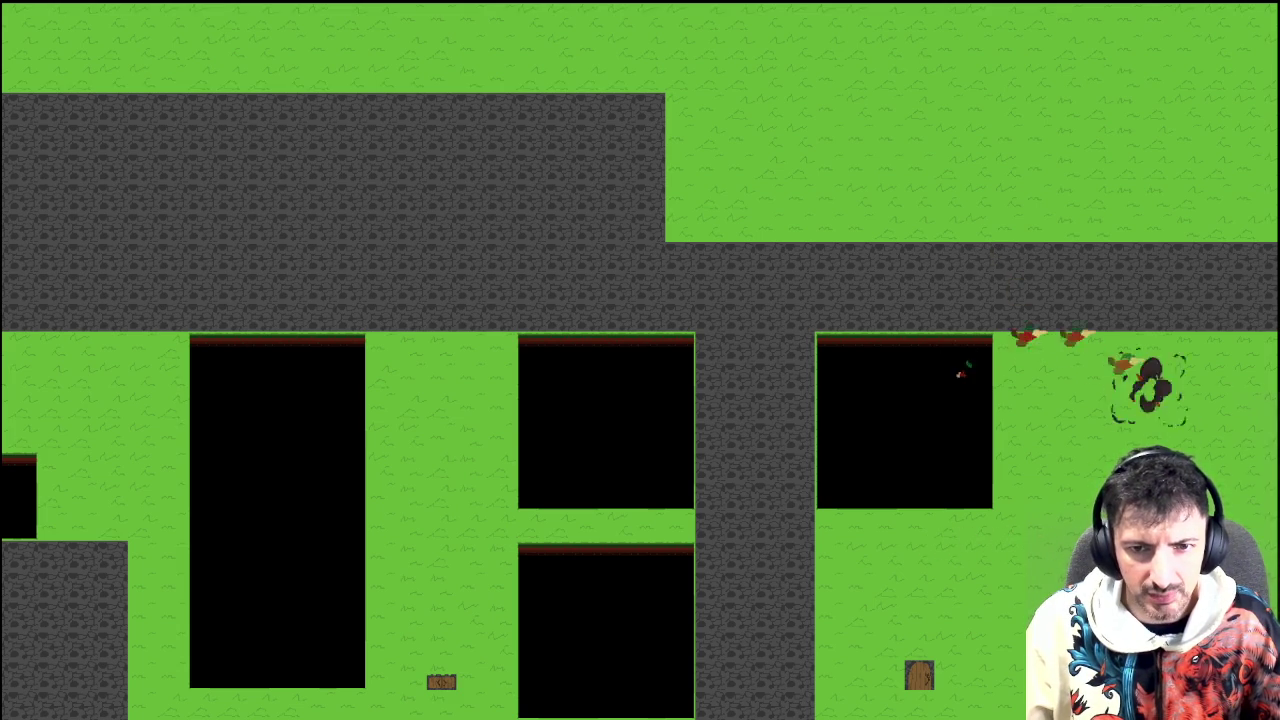
pyautogui.press('Right')
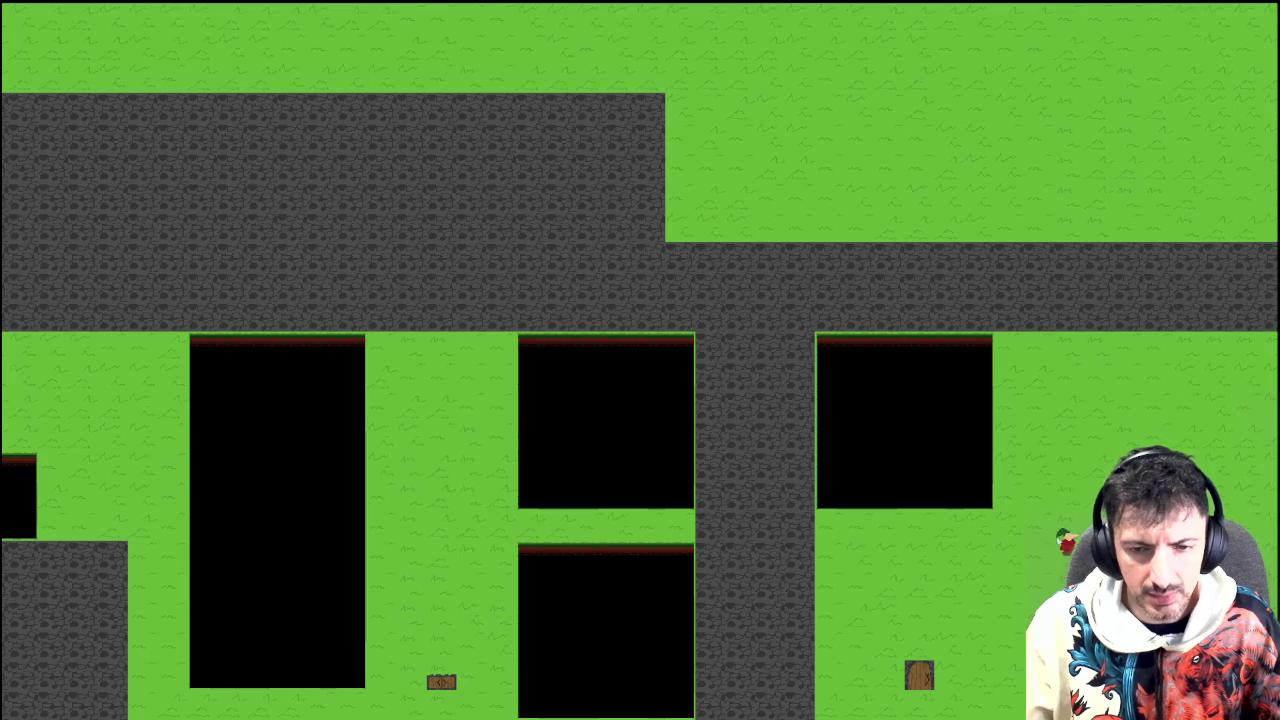
pyautogui.press('Up')
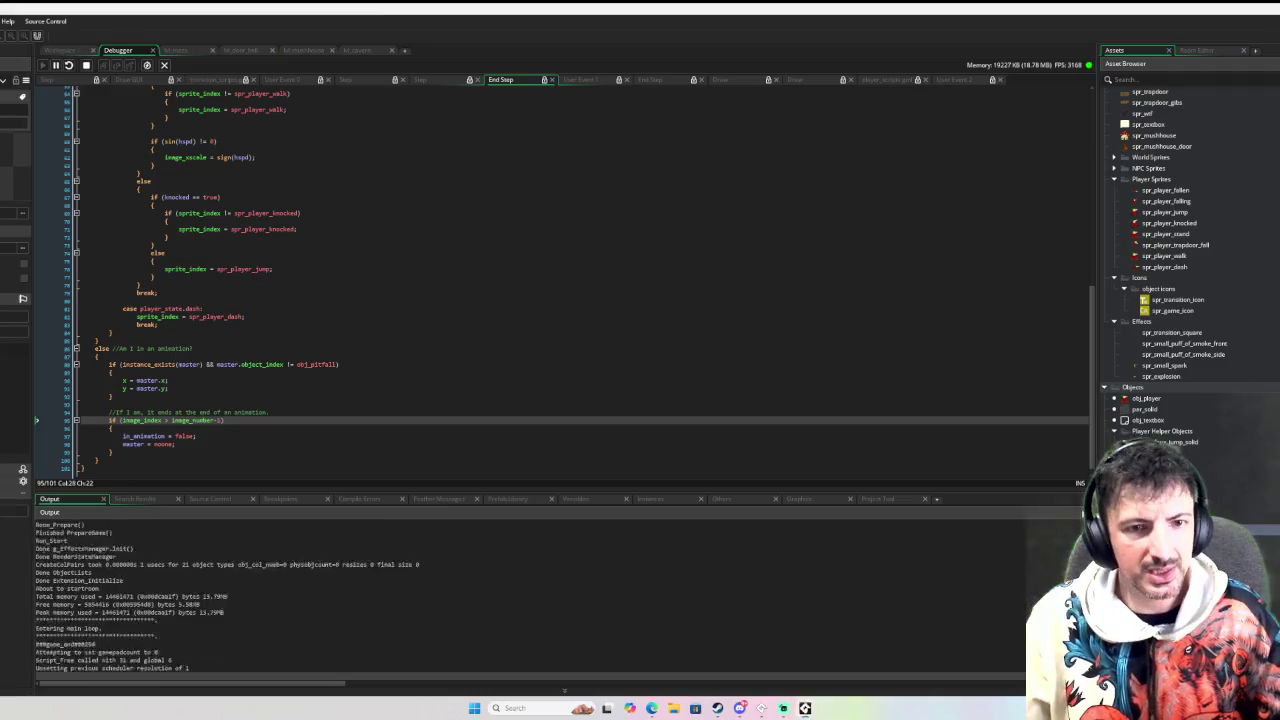
# Open obj_player's Move State event and locate the dash code's jump_count check in player_scripts
pyautogui.click(62, 50)
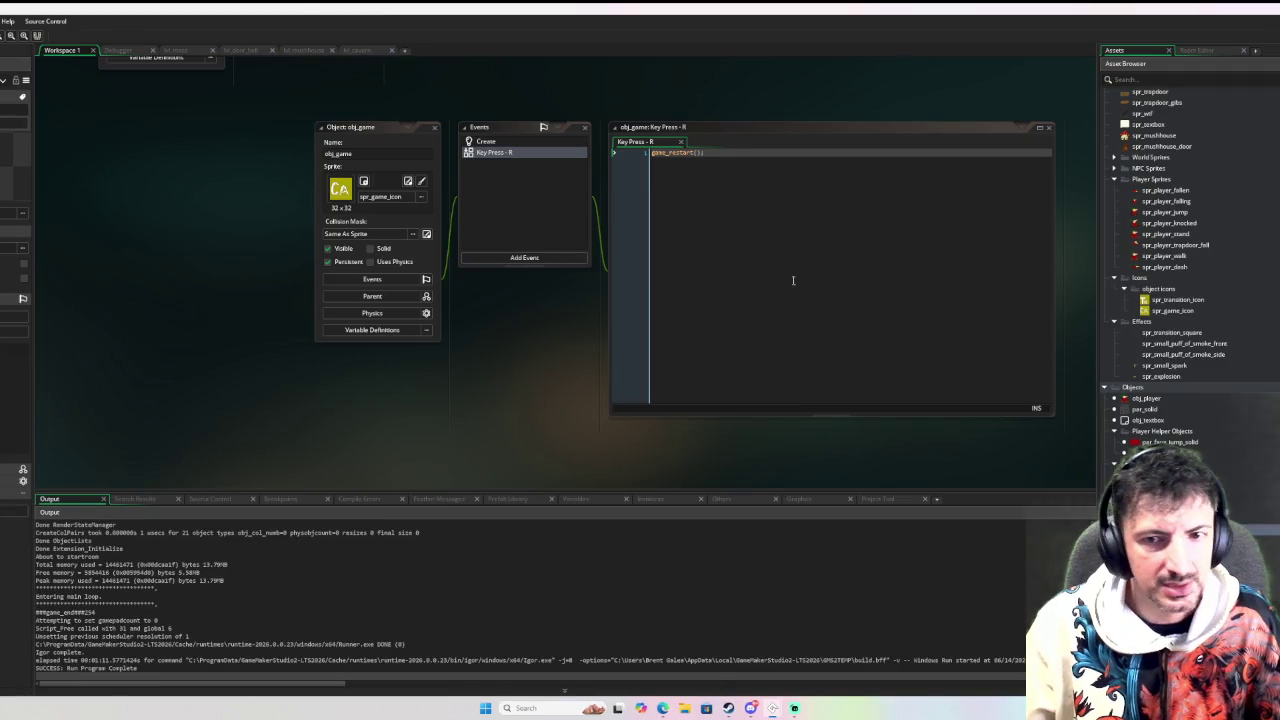
pyautogui.doubleClick(1146, 398)
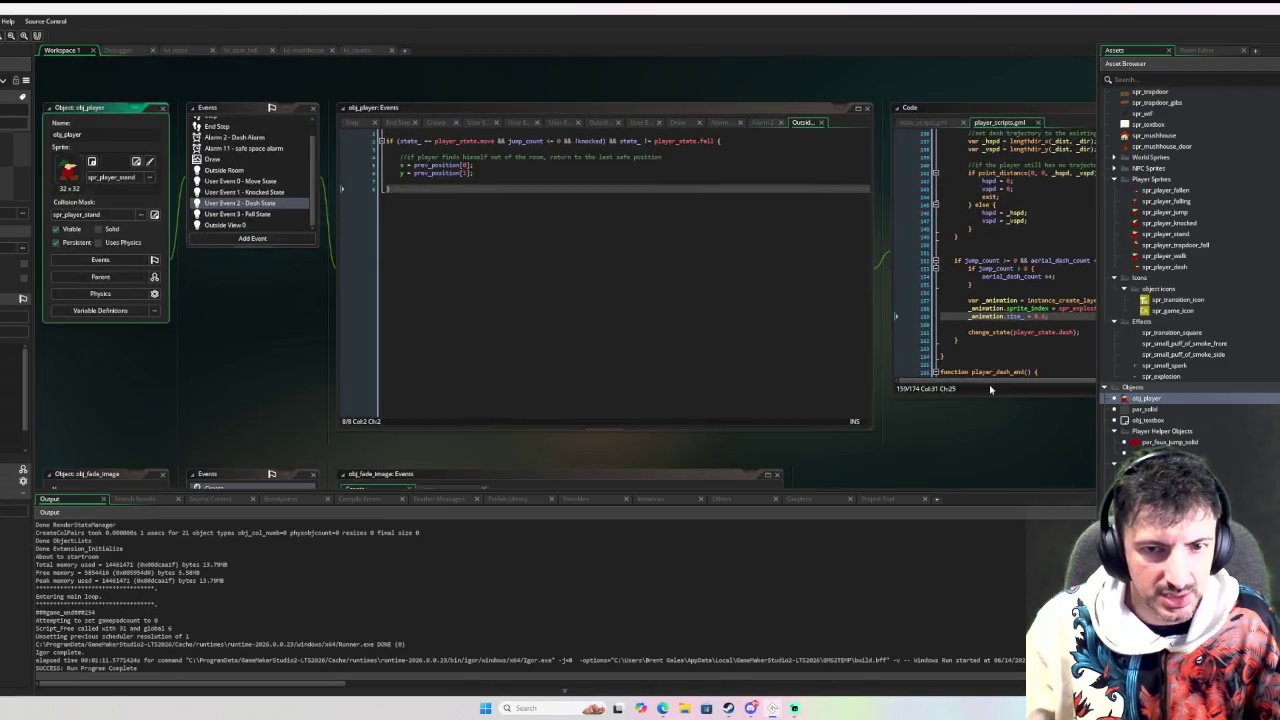
pyautogui.scroll(5, 683, 333)
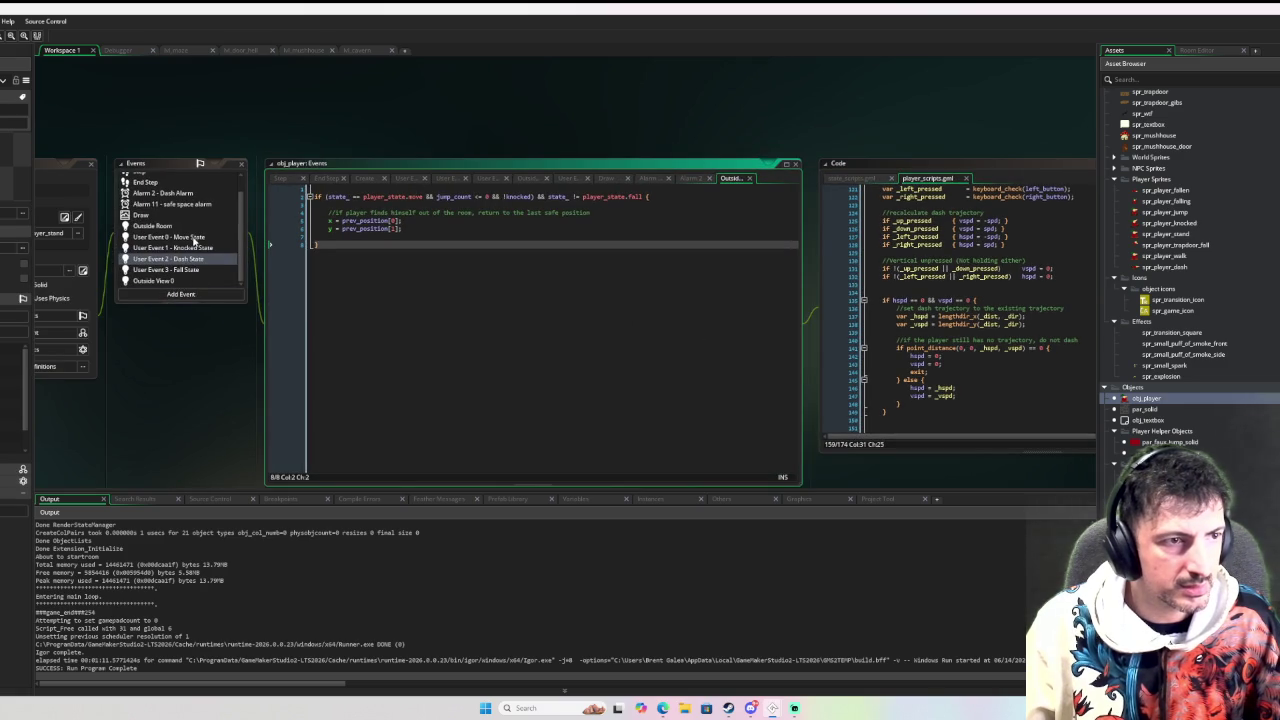
pyautogui.click(195, 241)
pyautogui.scroll(-8, 500, 320)
pyautogui.scroll(-4, 520, 328)
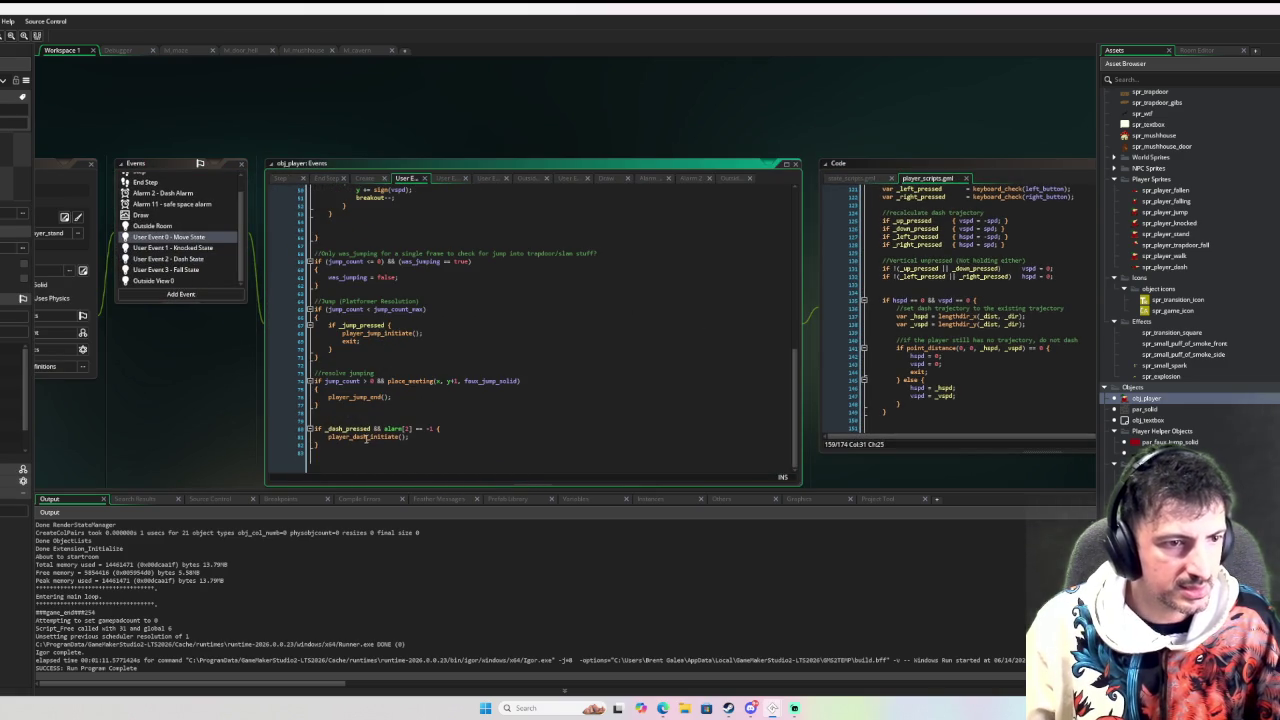
pyautogui.click(950, 300)
pyautogui.scroll(-3, 801, 306)
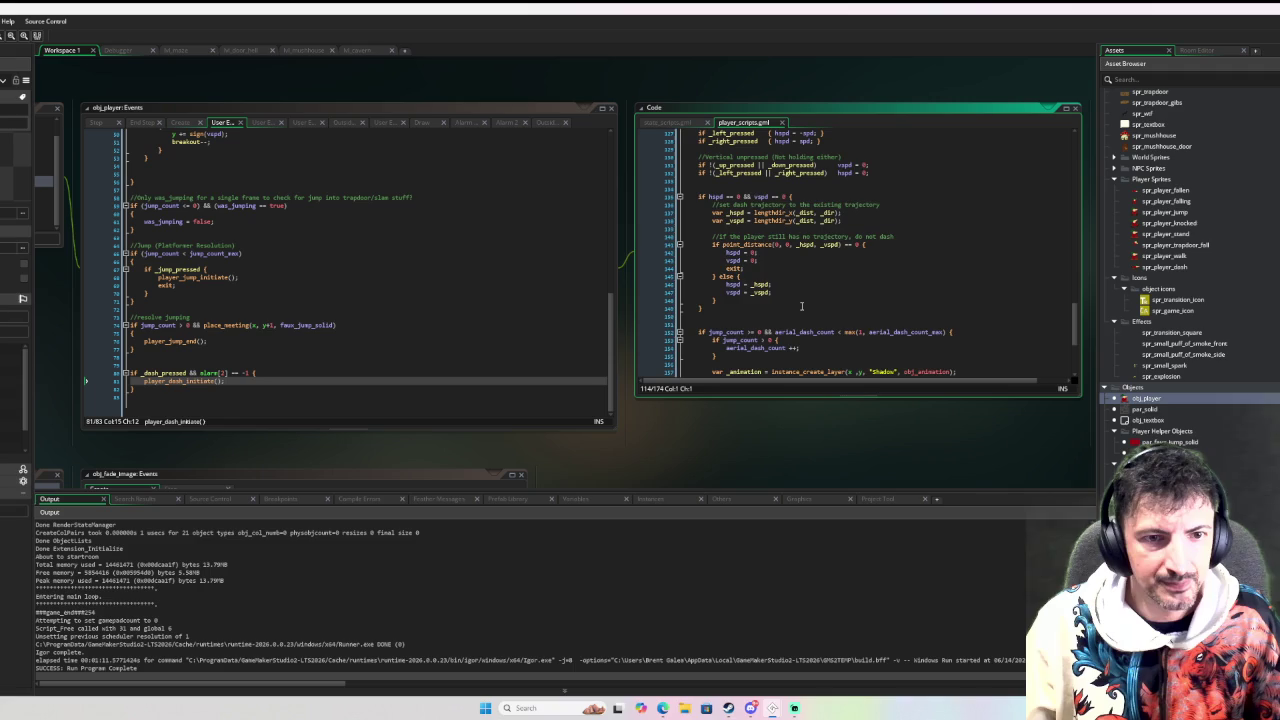
pyautogui.scroll(-3, 801, 306)
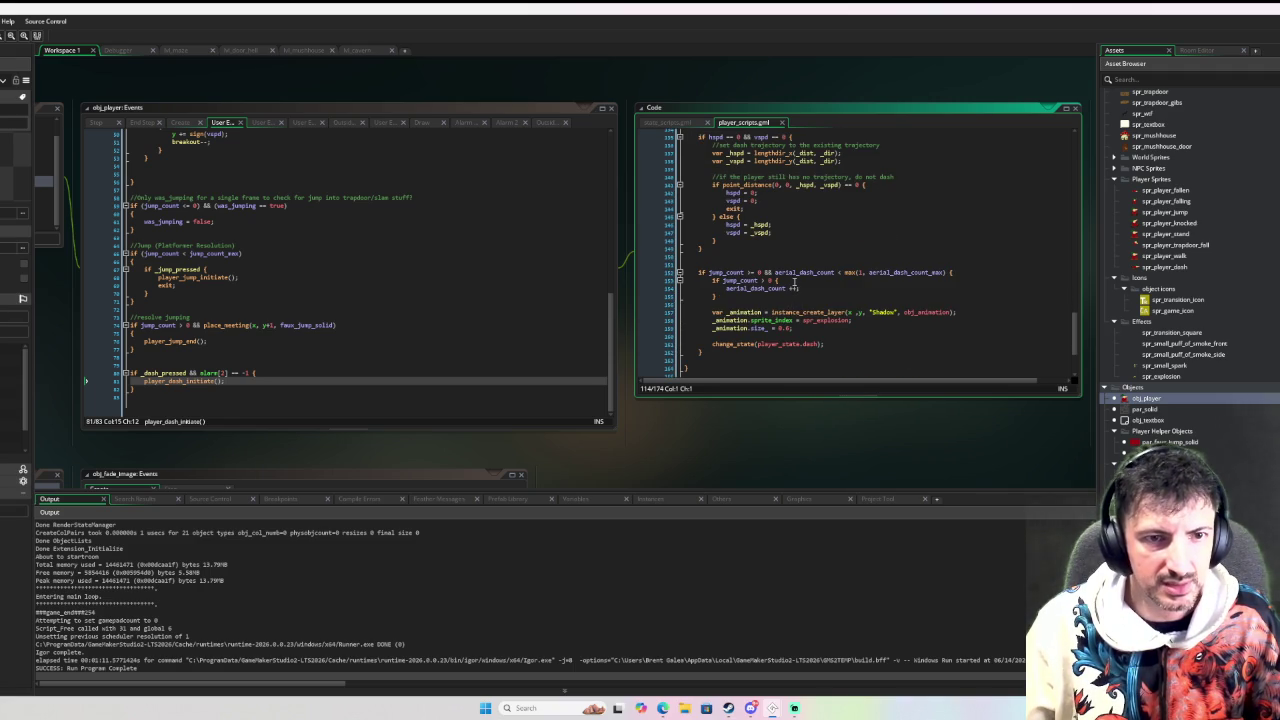
pyautogui.scroll(5, 795, 283)
pyautogui.scroll(-2, 796, 284)
pyautogui.scroll(-3, 796, 284)
# Add an else block calling player_set_prev_position(x, y) after the jump_count check, then debug-run with F6
pyautogui.click(759, 279)
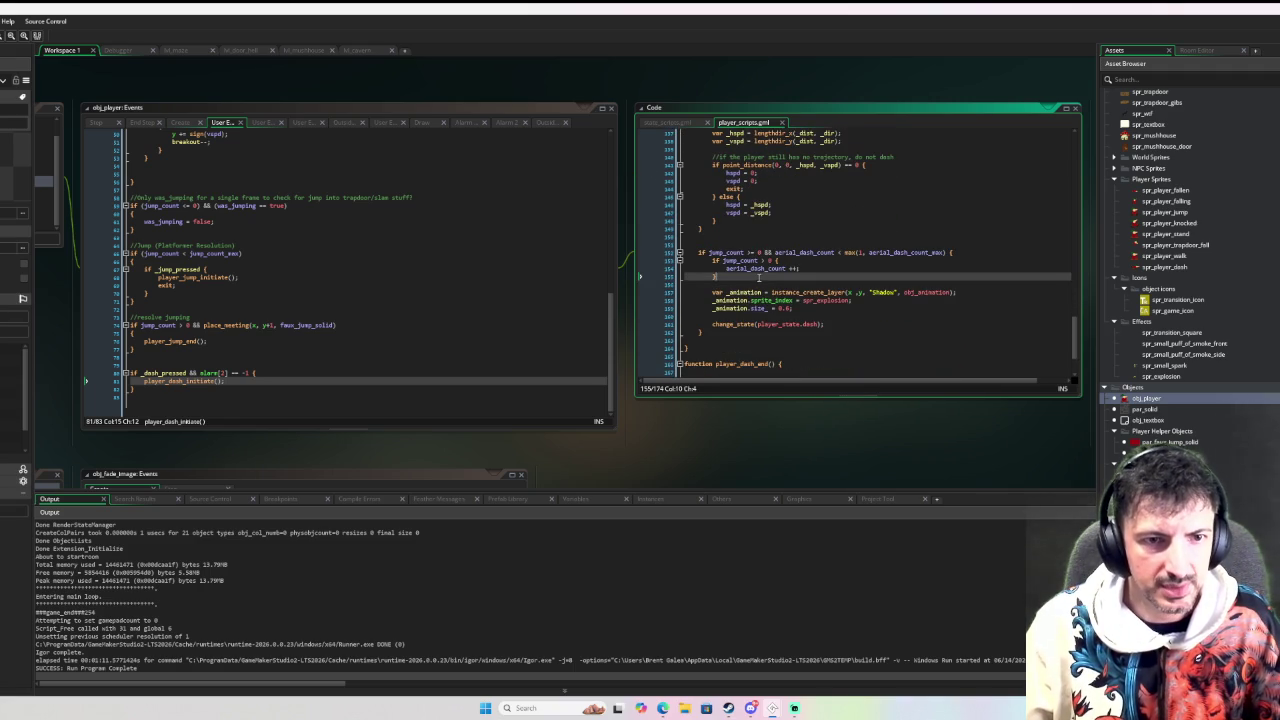
pyautogui.write('else {')
pyautogui.press('Return')
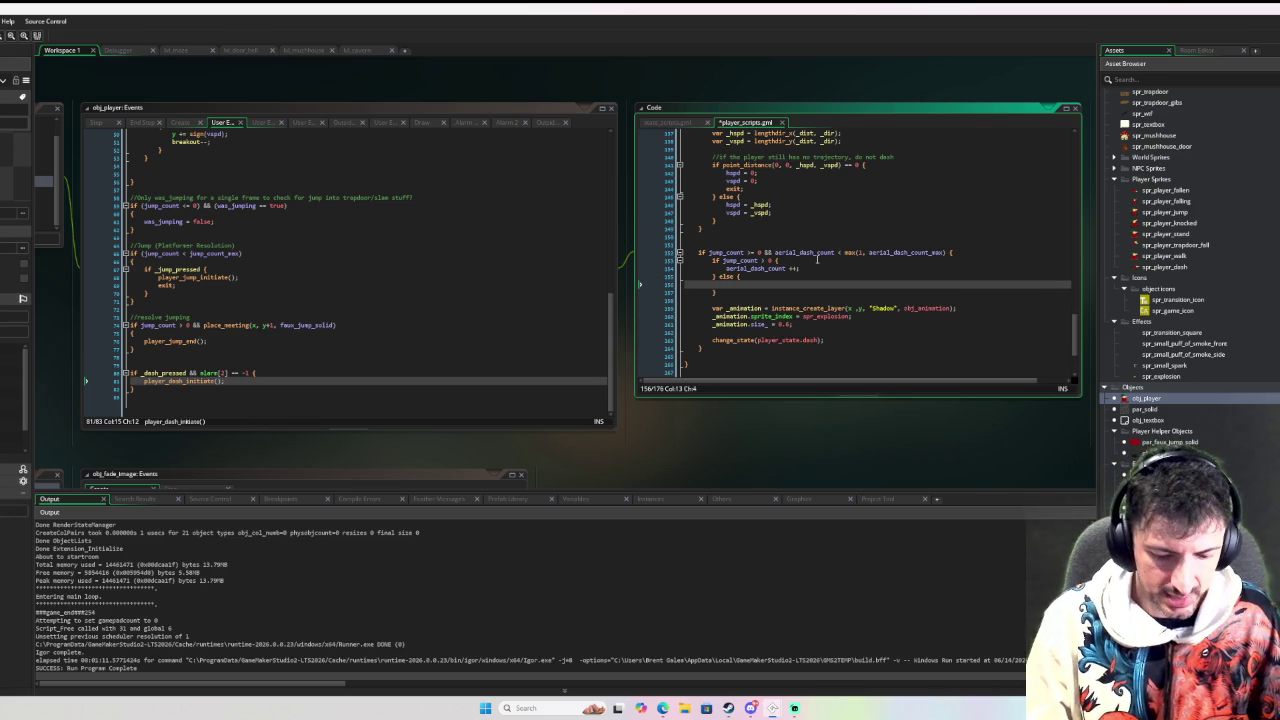
pyautogui.write('player_set')
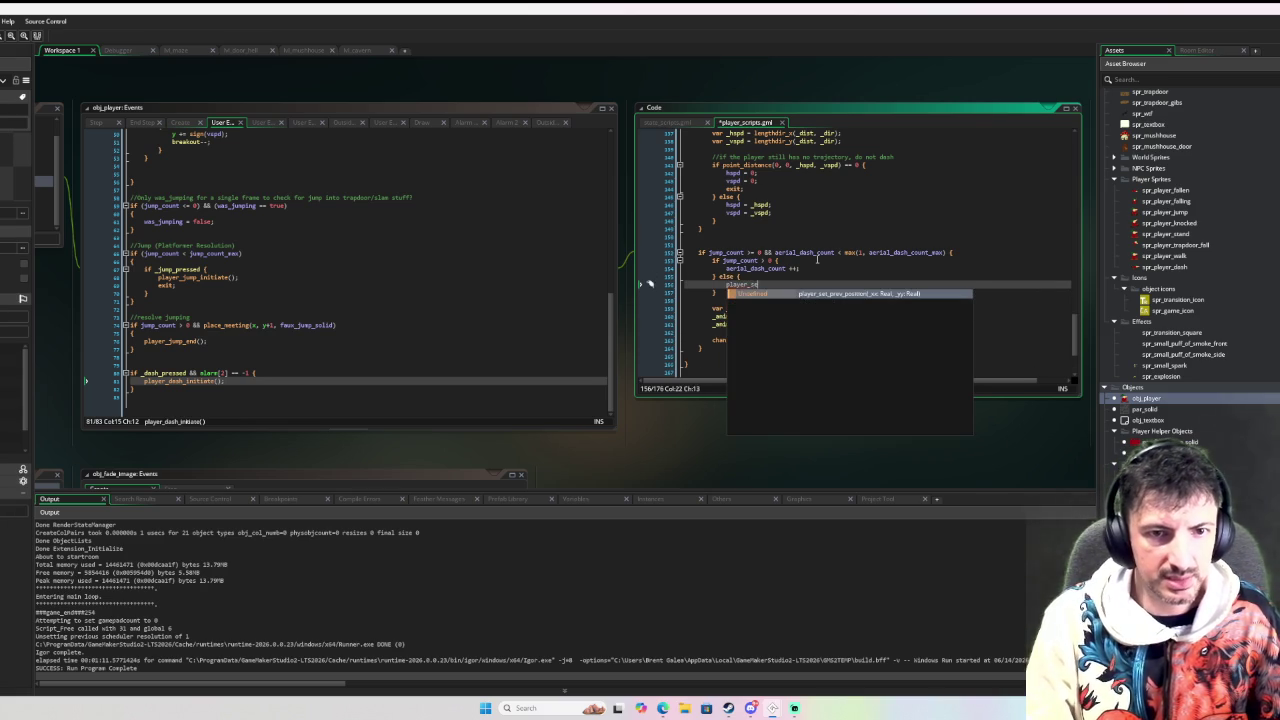
pyautogui.press('Return')
pyautogui.press('Left')
pyautogui.press('Left')
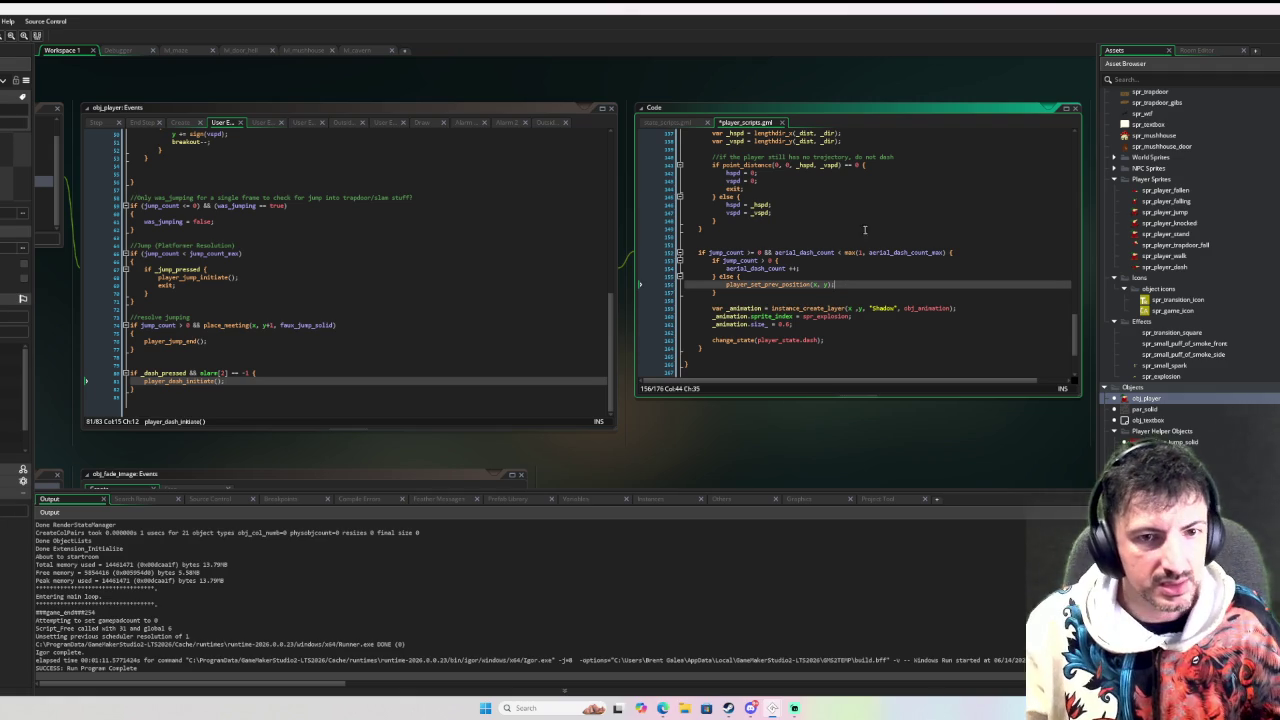
pyautogui.press('F6')
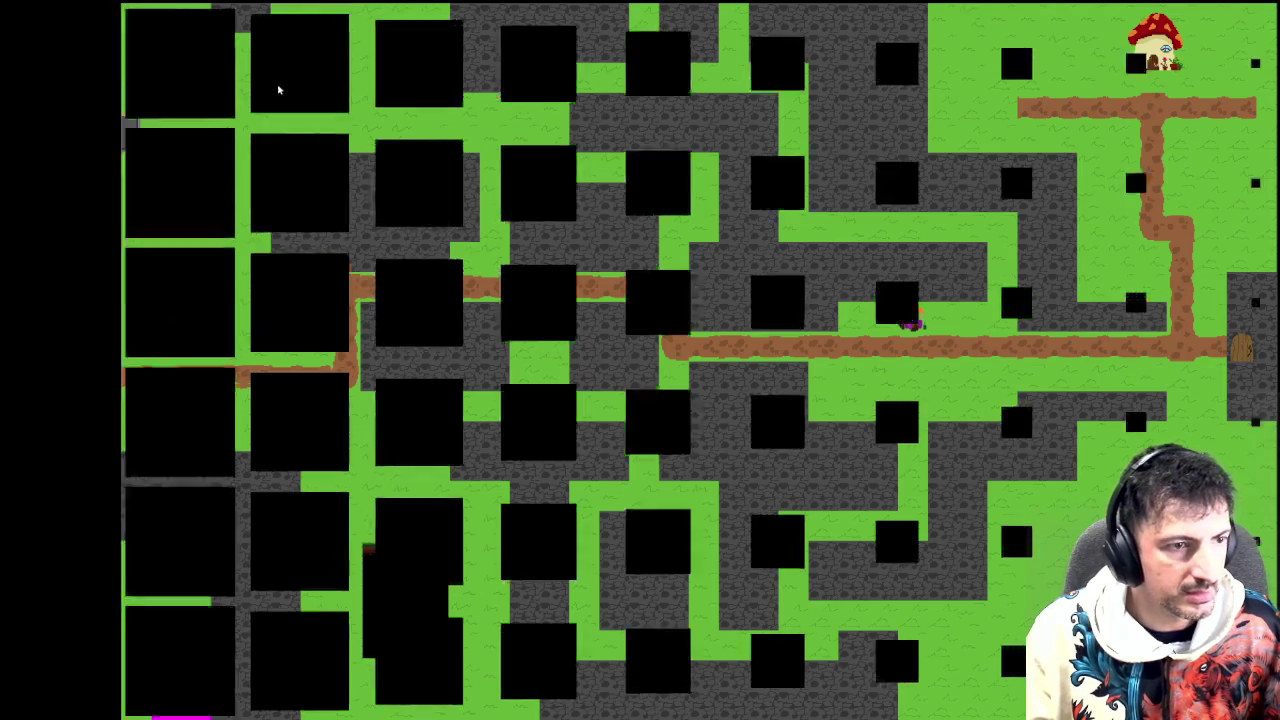
# Walk the player left and right, dashing past the pit corner toward the lower right
pyautogui.press('Right')
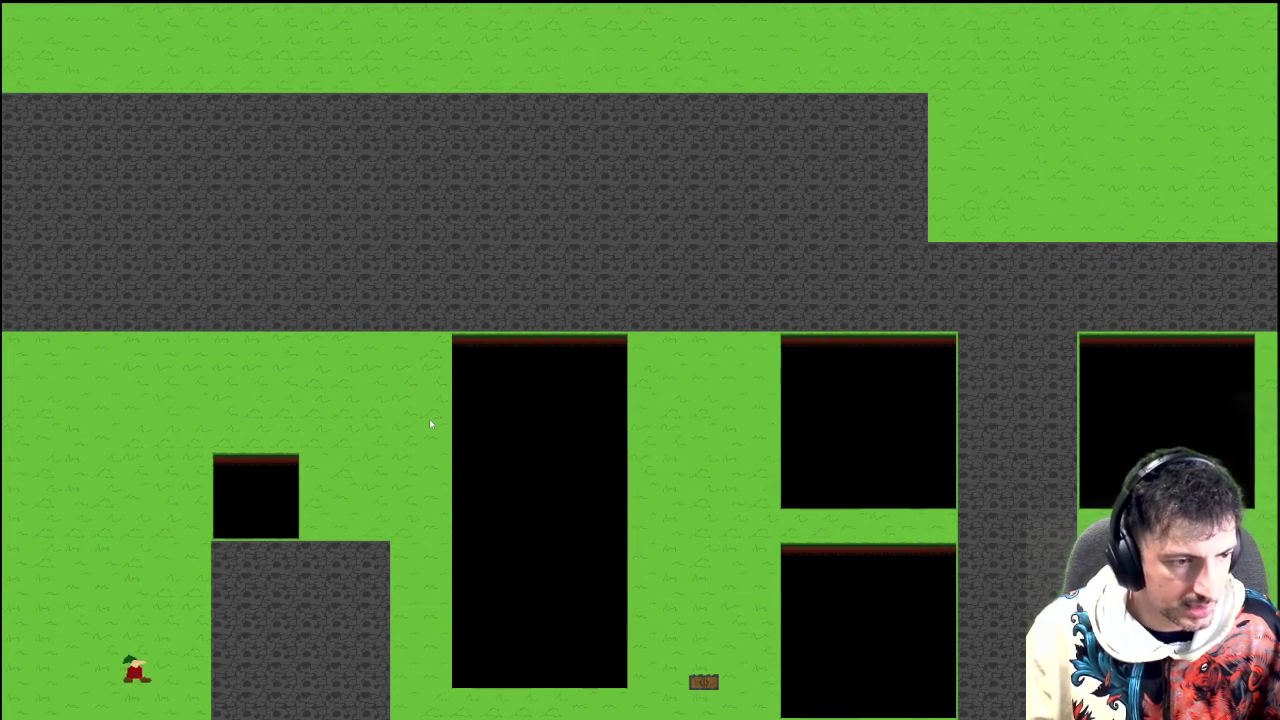
pyautogui.press('Left')
pyautogui.press('Up')
pyautogui.press('Right')
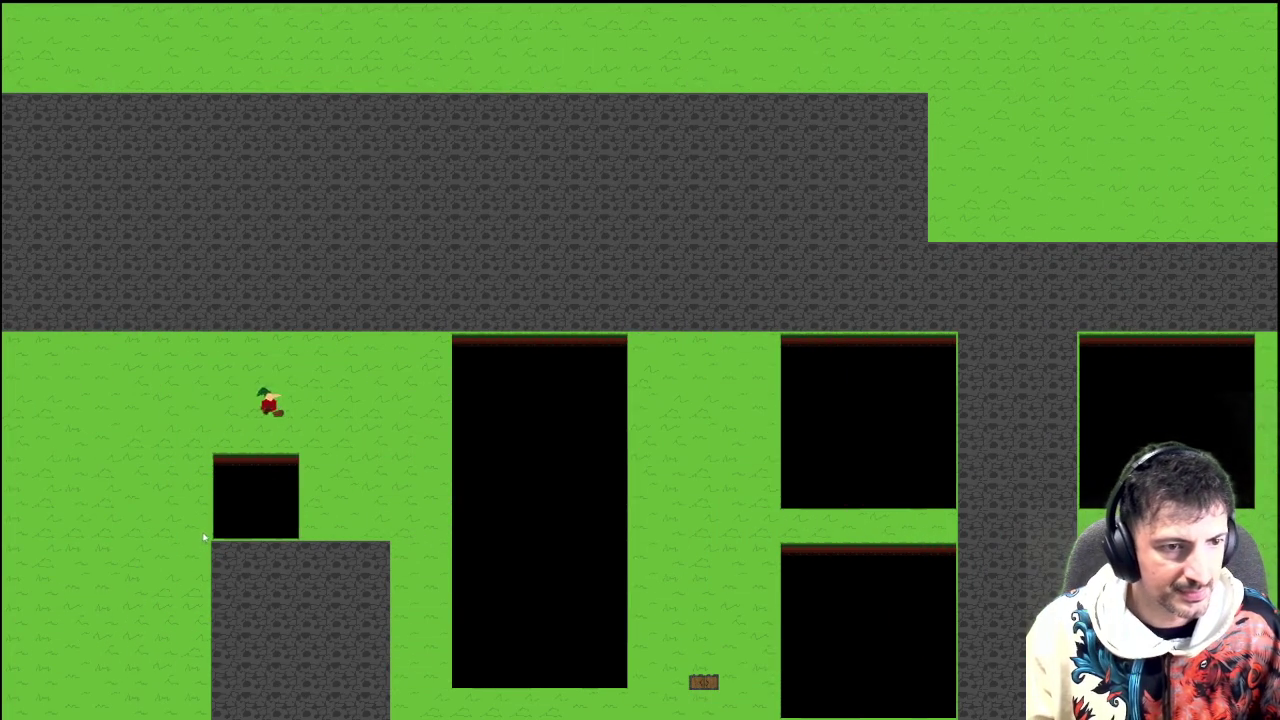
pyautogui.press('Left')
pyautogui.press('Right')
pyautogui.click(691, 377)
pyautogui.press('Up')
pyautogui.press('Right')
pyautogui.press('Down')
pyautogui.press('Up')
pyautogui.click(691, 377)
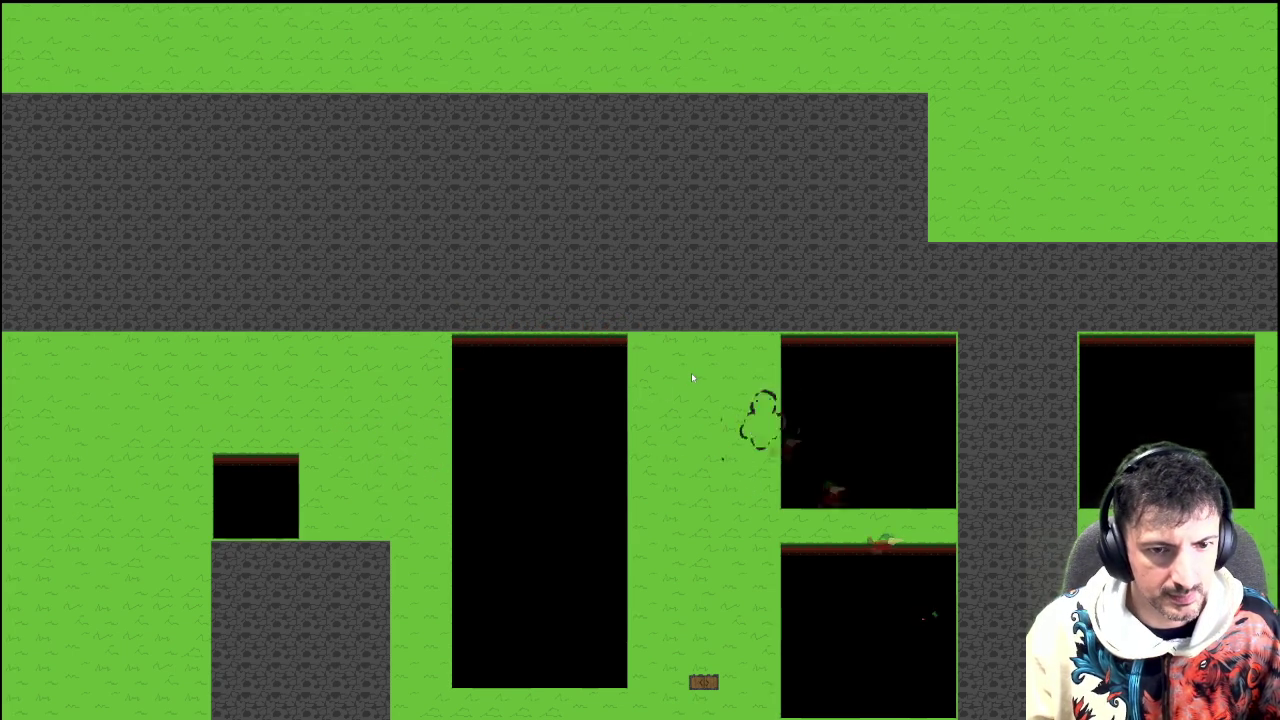
# Dash along the corridor and over a pit edge, steering into the pit to check the respawn point
pyautogui.press('Down')
pyautogui.press('Down')
pyautogui.press('Down')
pyautogui.press('Right')
pyautogui.click(691, 377)
pyautogui.press('Right')
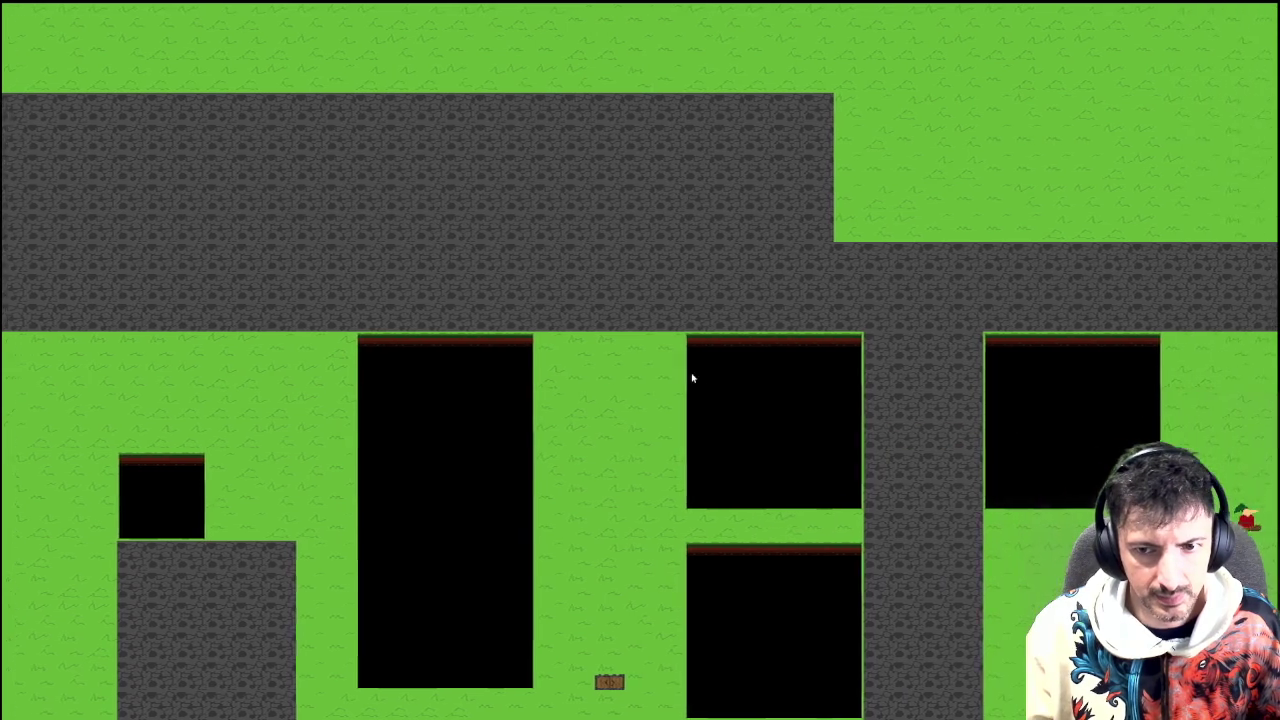
pyautogui.press('Right')
pyautogui.press('Up')
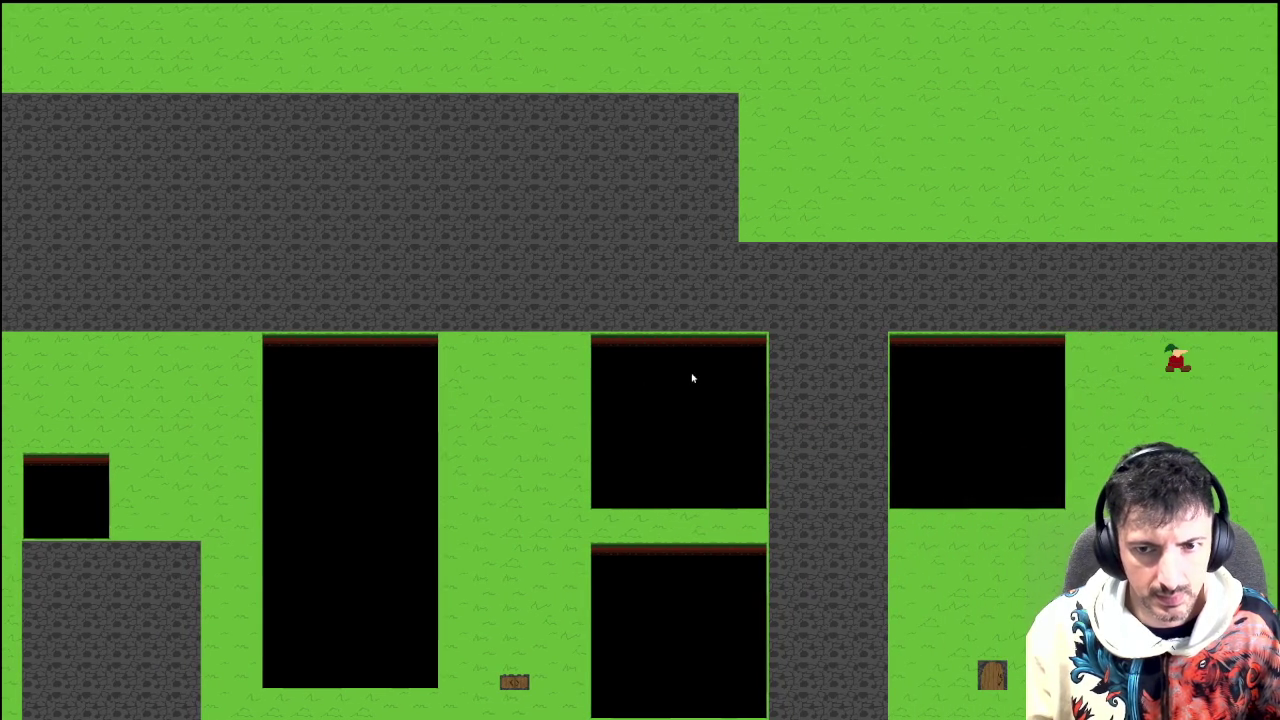
pyautogui.press('Down')
pyautogui.press('Left')
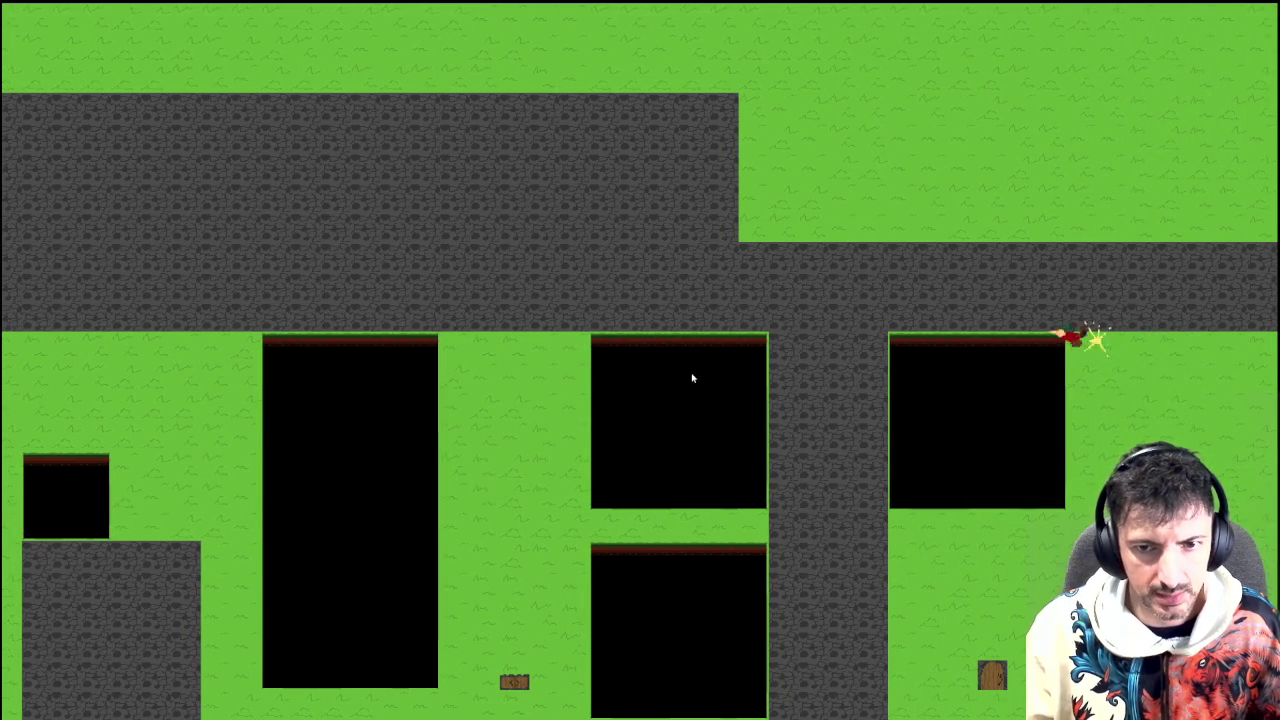
pyautogui.press('Right')
pyautogui.click(691, 377)
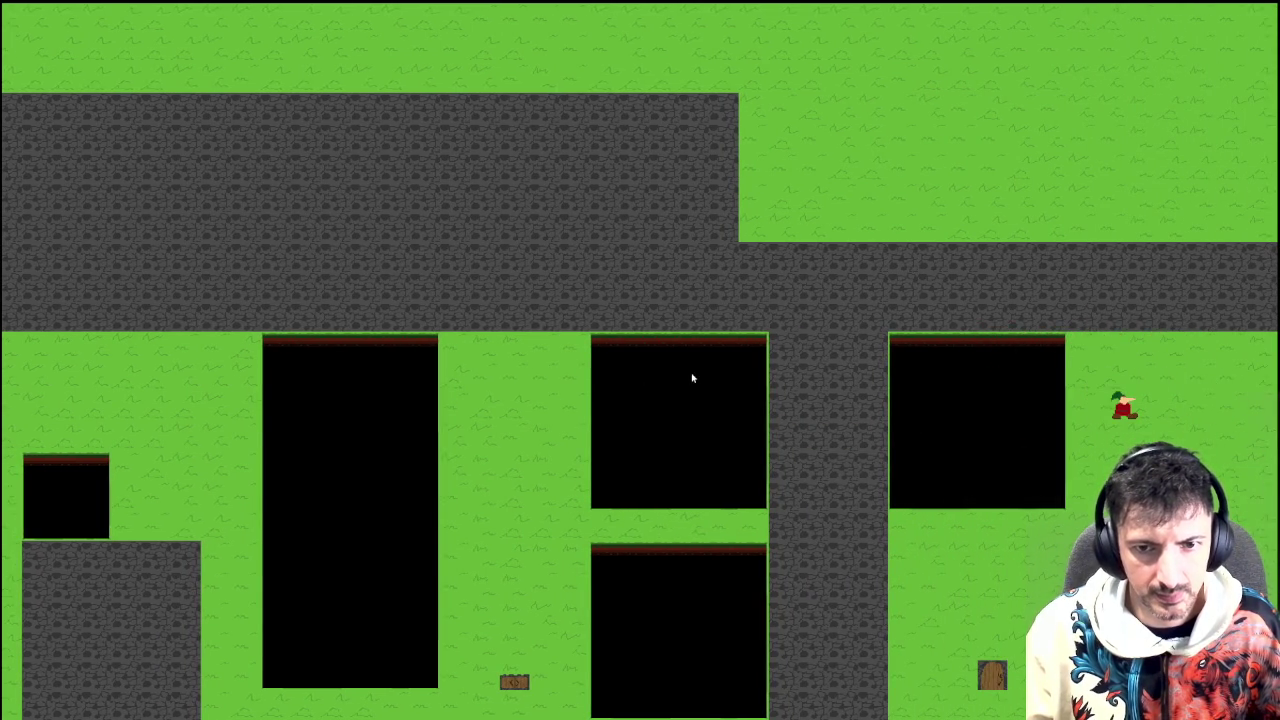
pyautogui.press('Left')
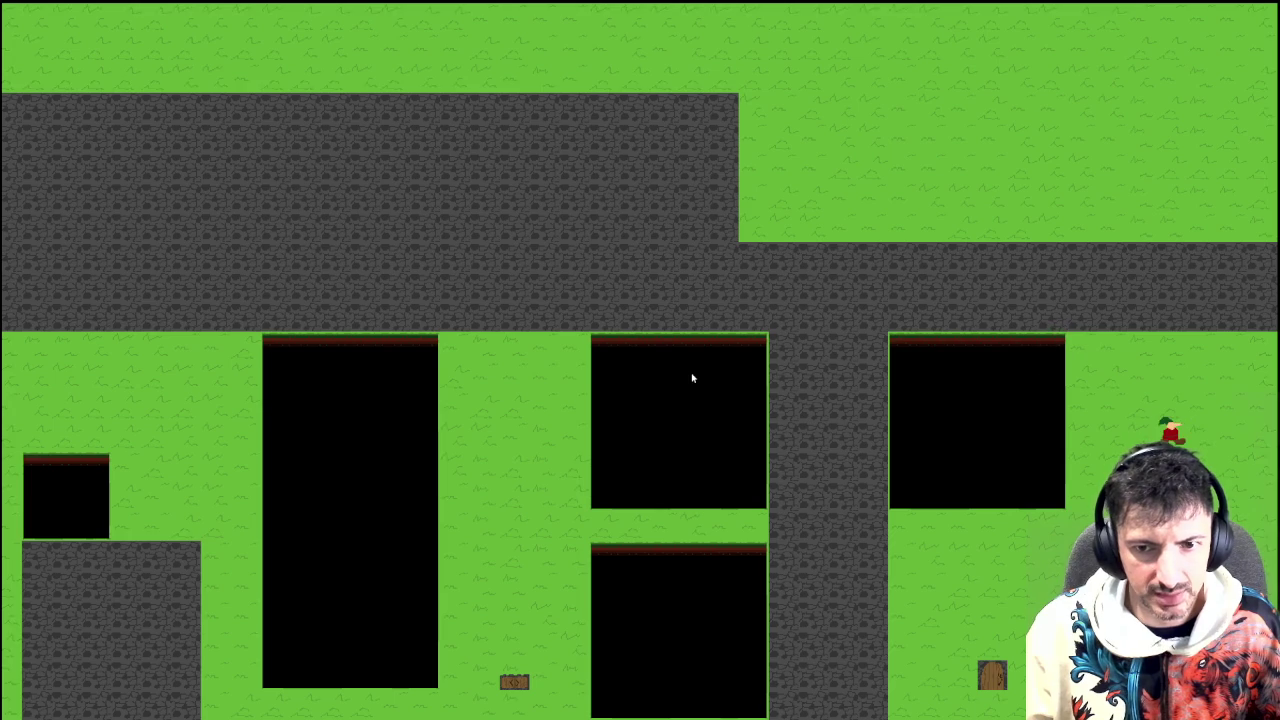
pyautogui.press('Up')
pyautogui.press('Right')
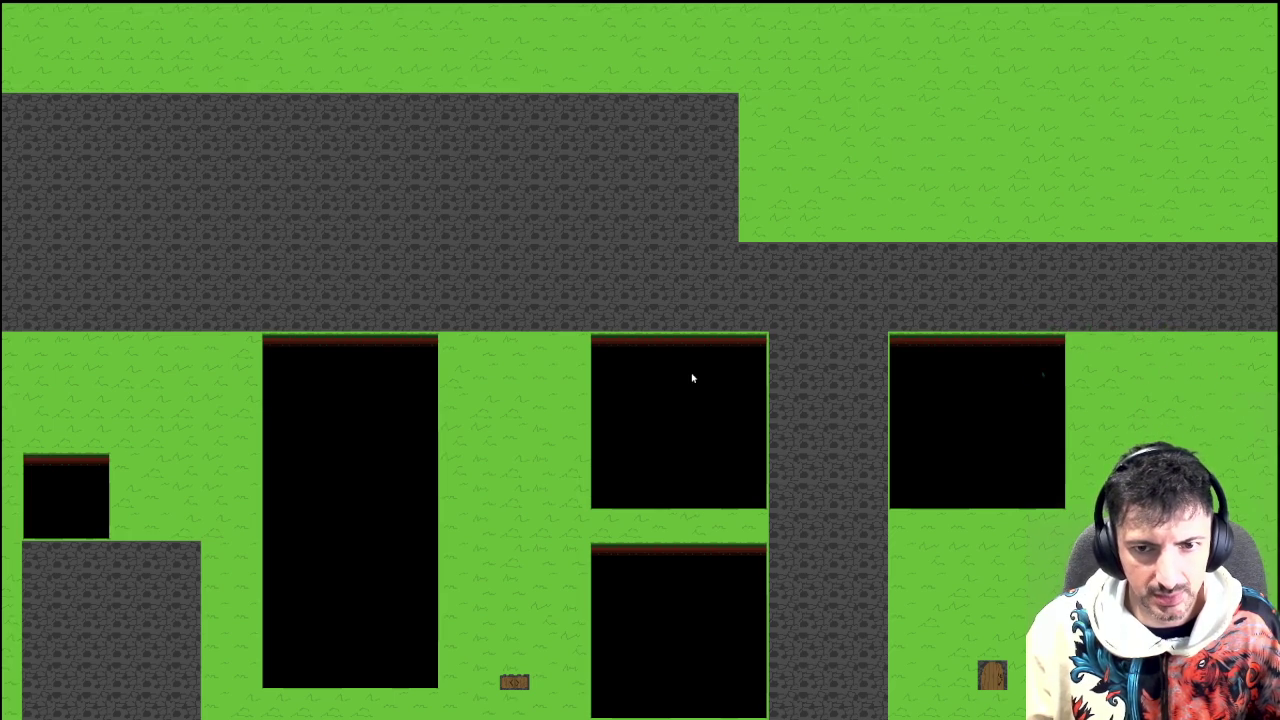
pyautogui.press('Down')
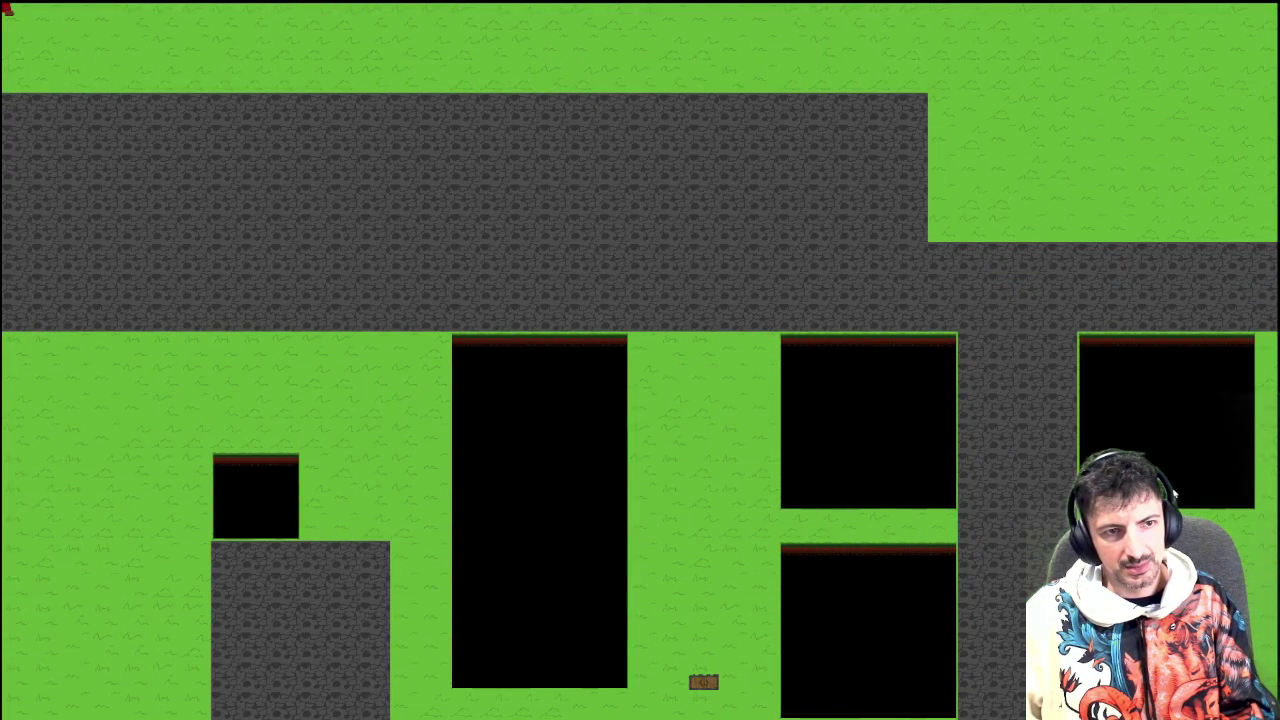
# Walk the character down the left side, dash across the small pit and along the green corridor
pyautogui.press('Down')
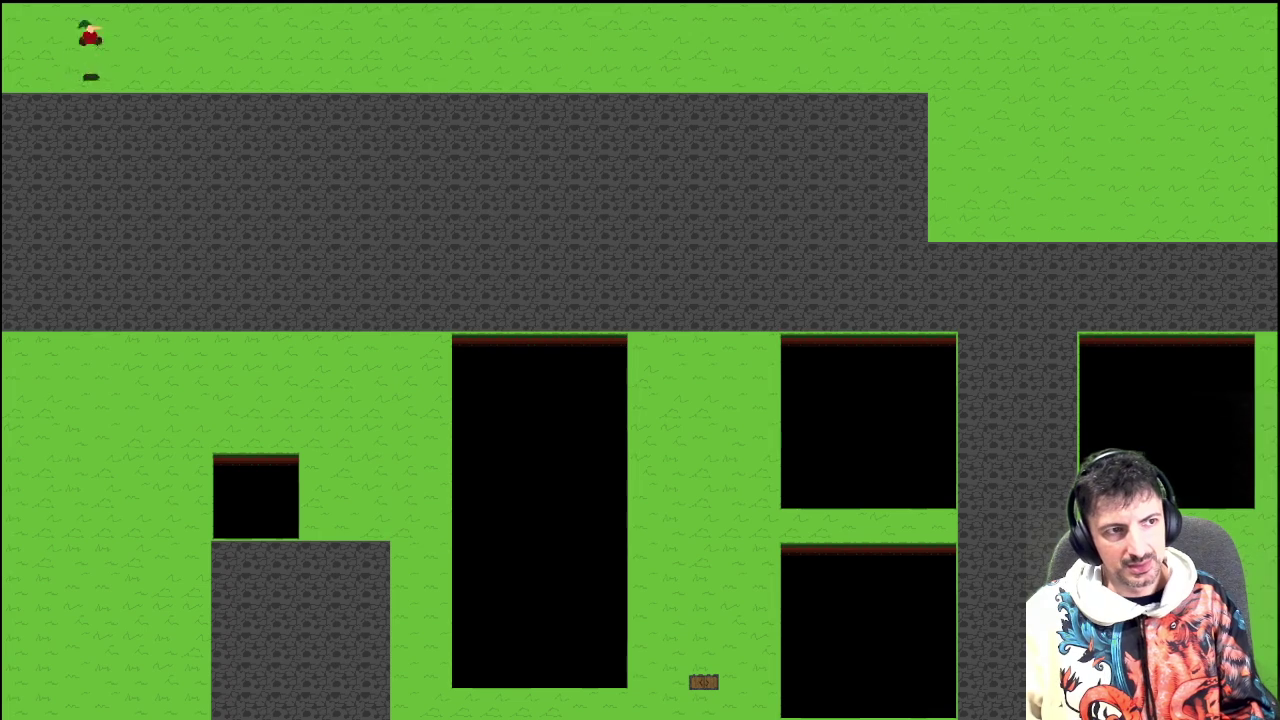
pyautogui.press('Up')
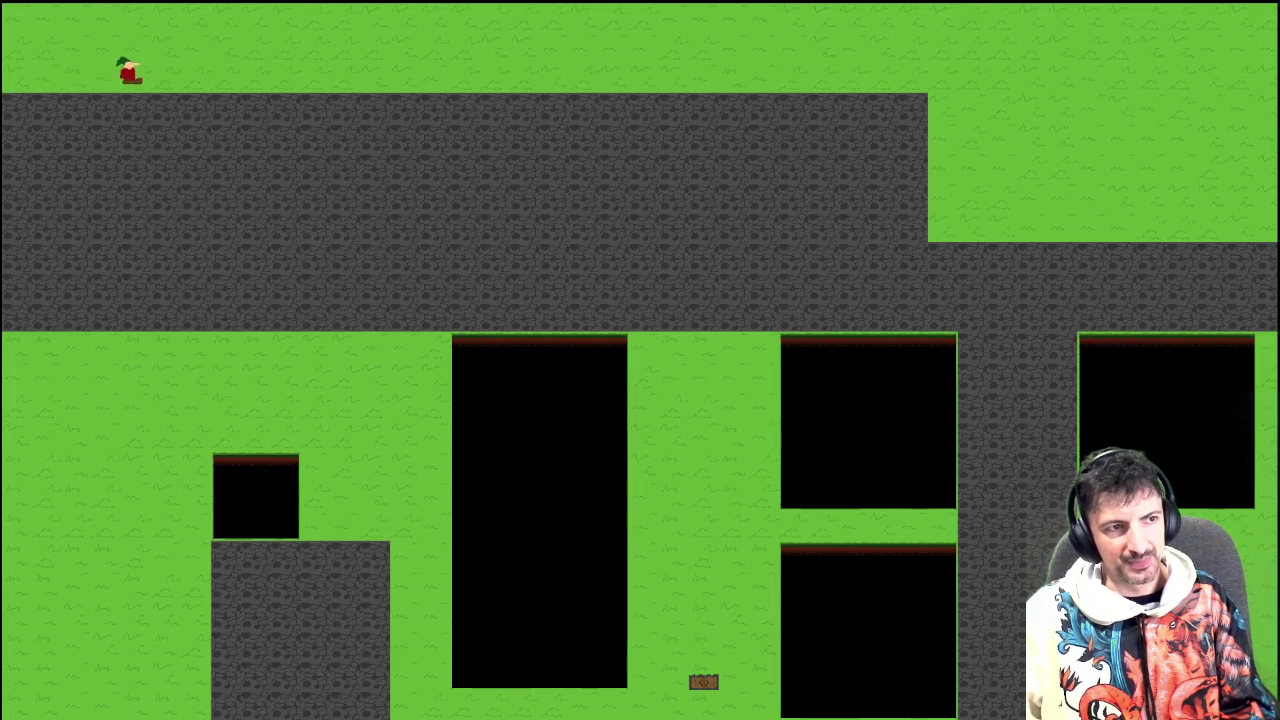
pyautogui.press('Down')
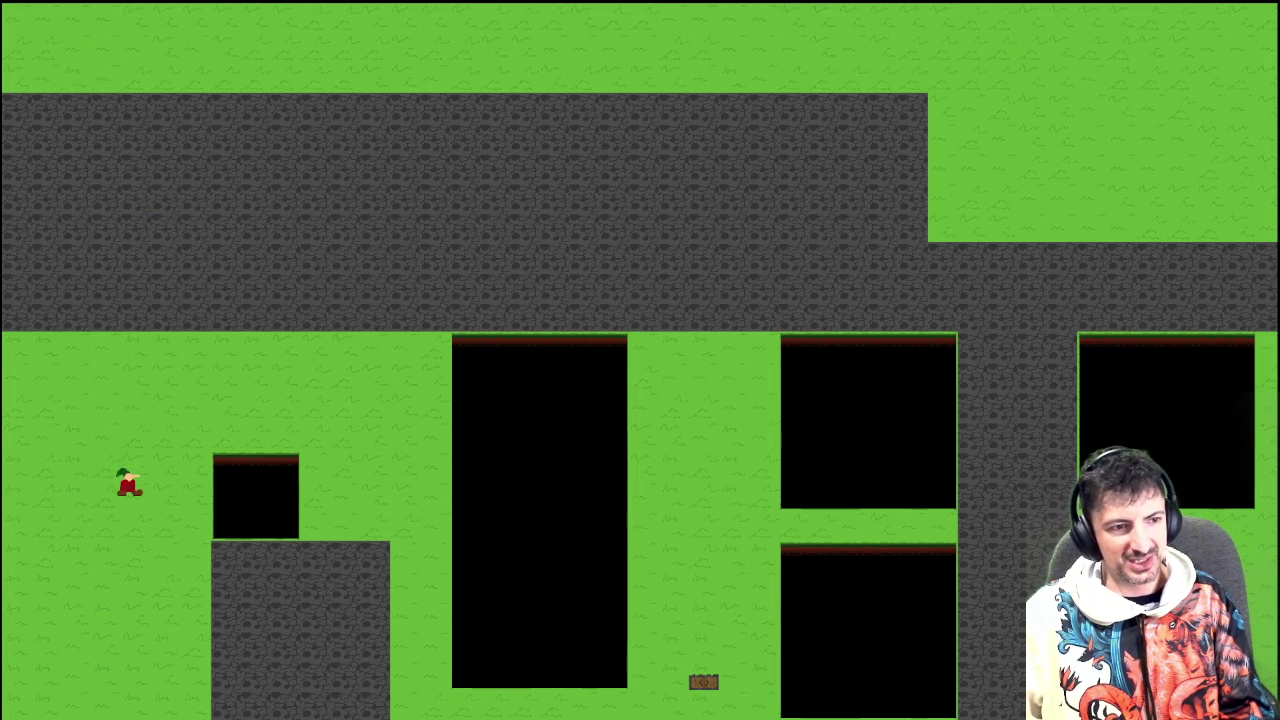
pyautogui.press('Right')
pyautogui.press('Up')
pyautogui.press('Right')
pyautogui.press('Down')
pyautogui.press('Up')
pyautogui.press('Right')
pyautogui.press('Down')
pyautogui.press('Right')
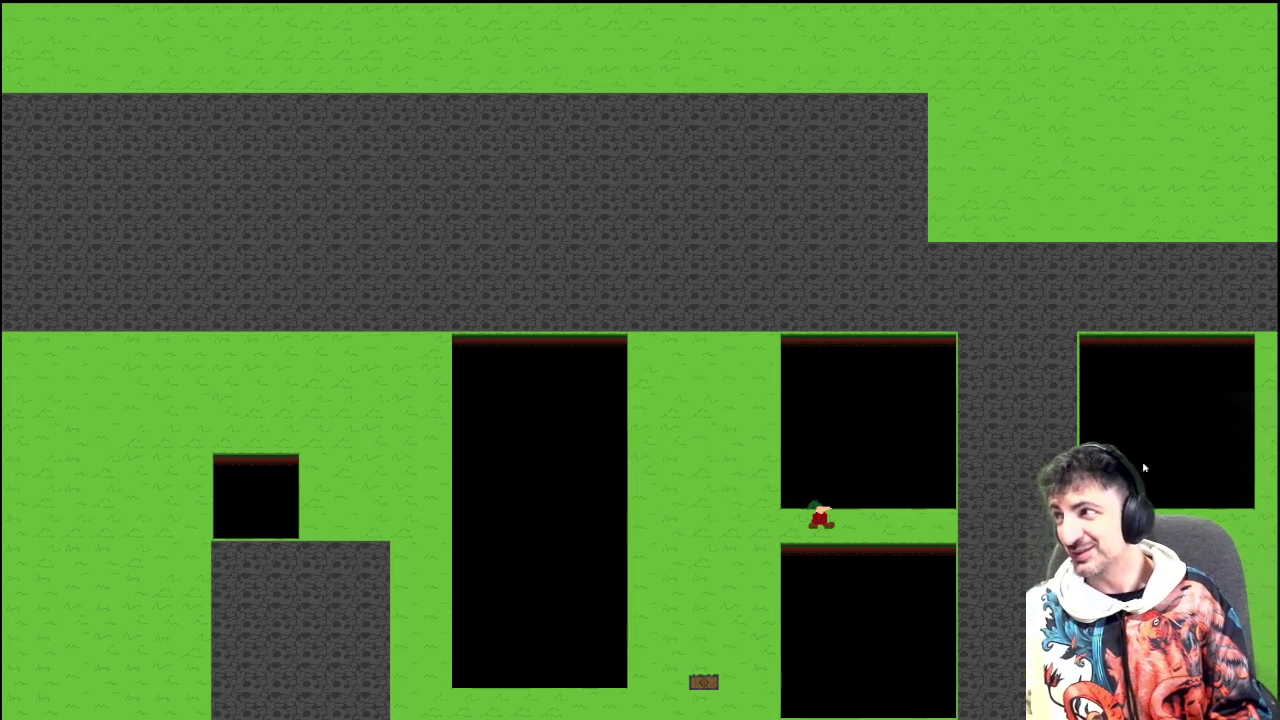
pyautogui.press('Up')
# Move back along the stone path into the tall black pit, then around the green strip
pyautogui.press('Down')
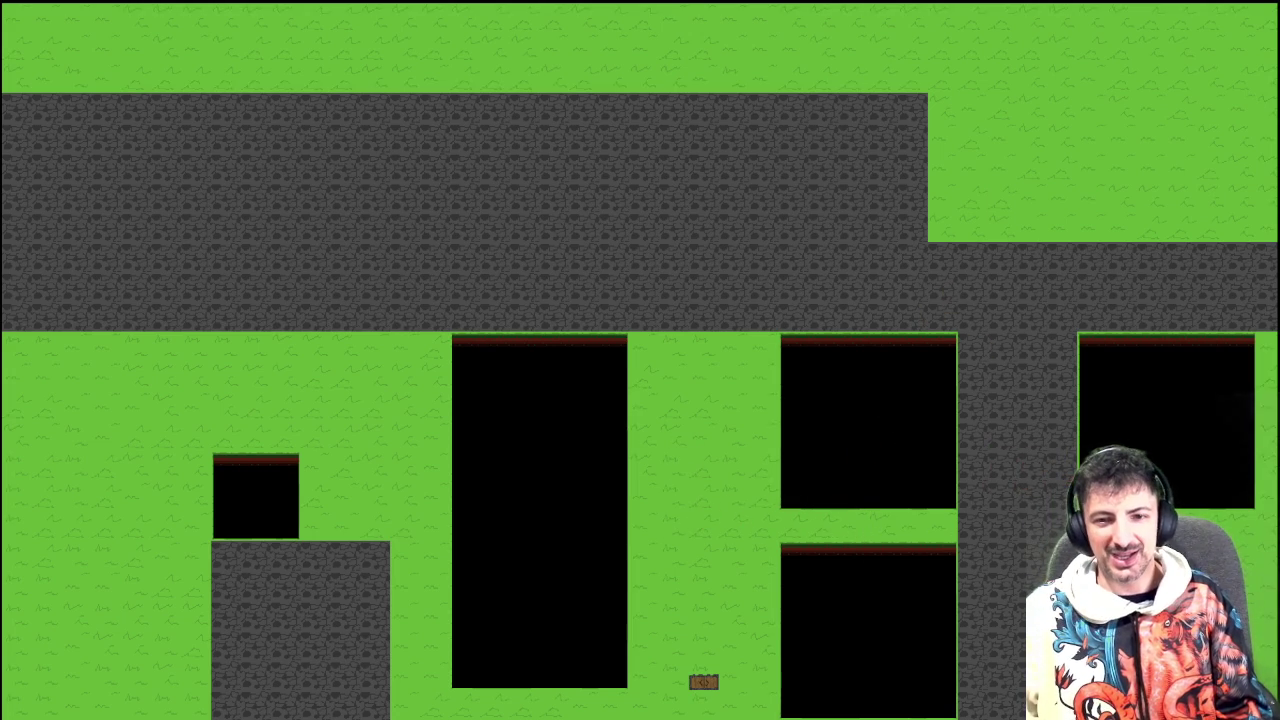
pyautogui.press('Left')
pyautogui.press('Down')
pyautogui.press('Up')
pyautogui.press('Left')
pyautogui.press('Down')
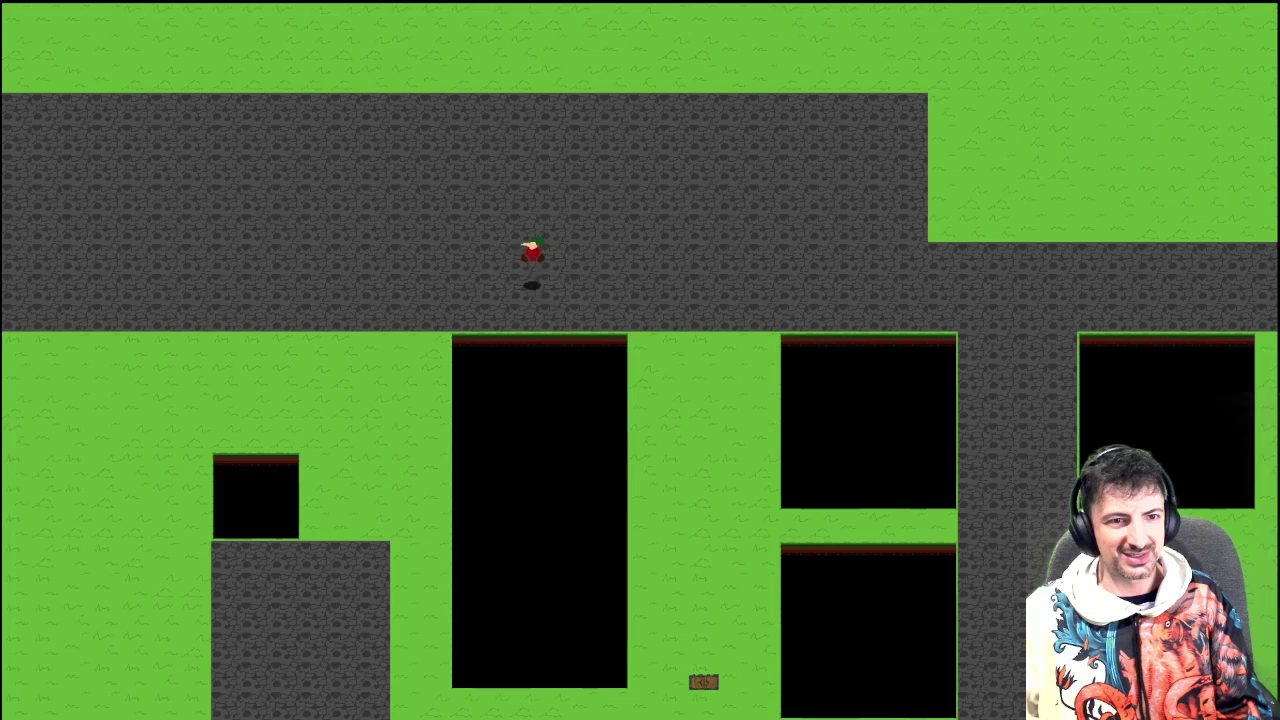
pyautogui.press('Right')
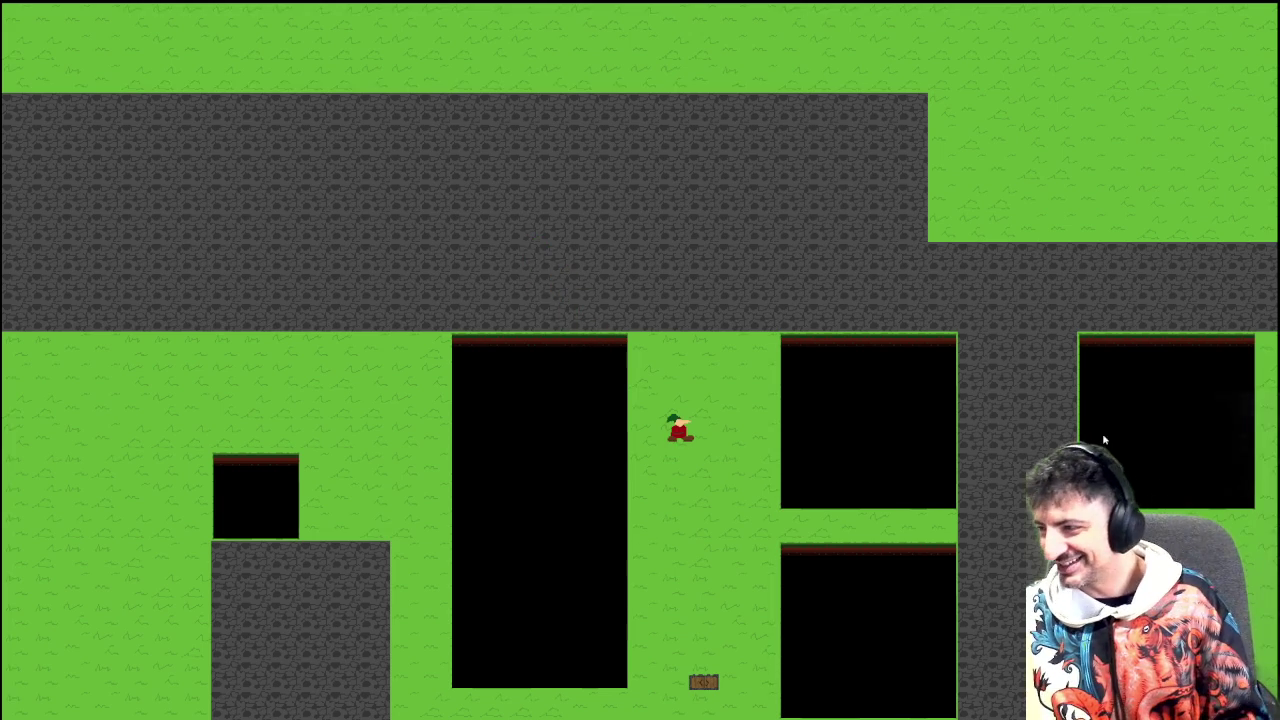
pyautogui.press('Down')
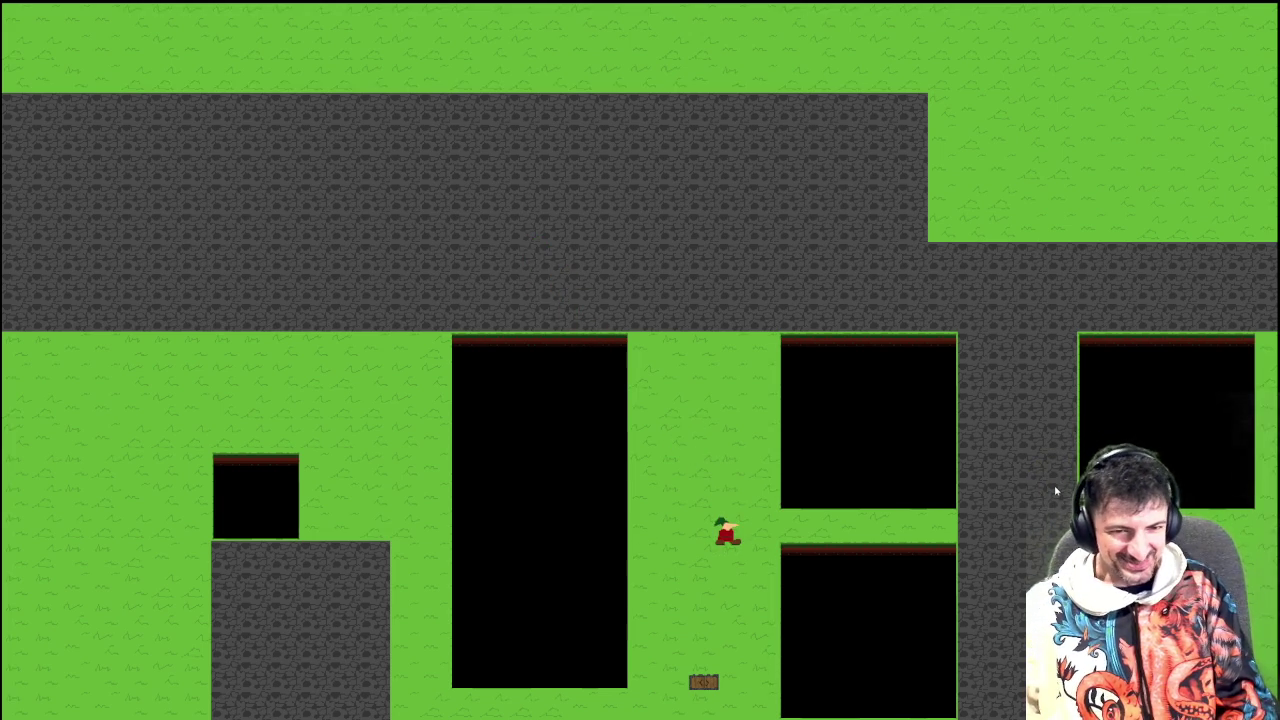
pyautogui.press('Up')
pyautogui.press('Right')
pyautogui.press('Right')
pyautogui.press('Left')
pyautogui.press('Up')
pyautogui.press('Up')
# Cross the grey road and walk into the tall pit again, confirming the respawn on grass
pyautogui.press('Right')
pyautogui.press('Left')
pyautogui.press('Down')
pyautogui.press('Right')
pyautogui.press('Left')
pyautogui.press('Right')
pyautogui.press('Left')
pyautogui.press('Left')
pyautogui.press('Left')
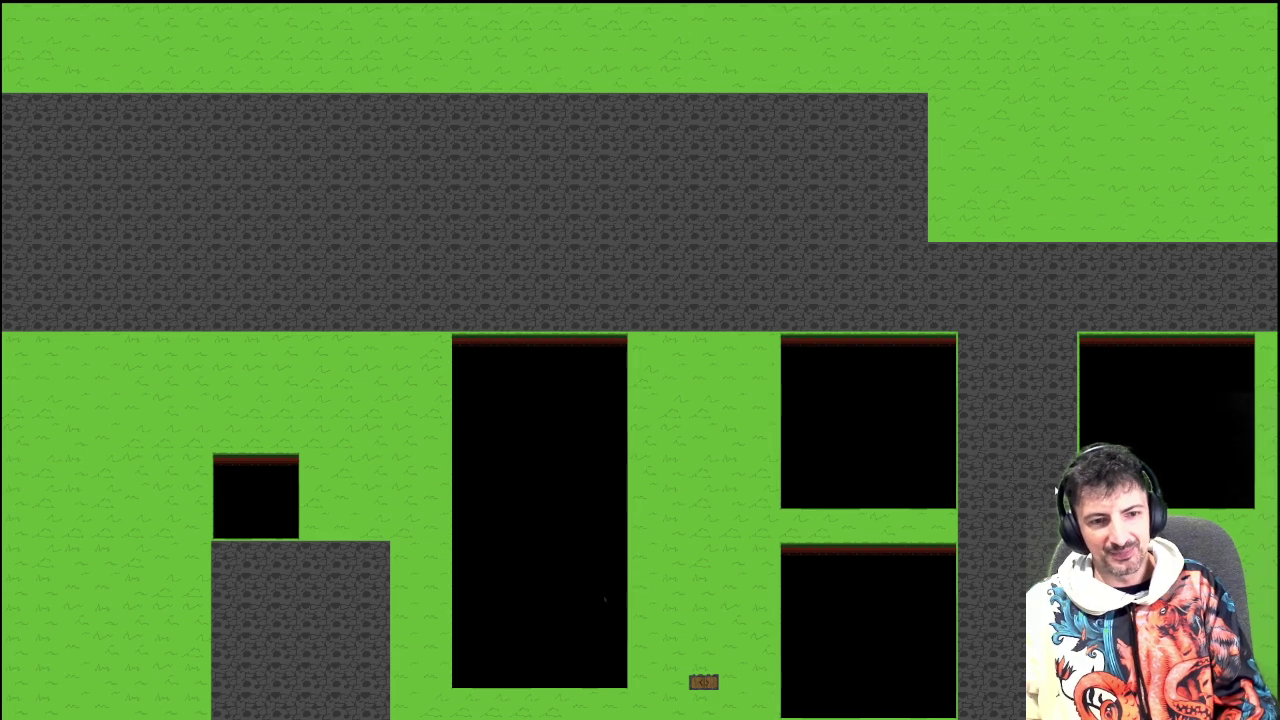
pyautogui.press('Right')
pyautogui.press('Up')
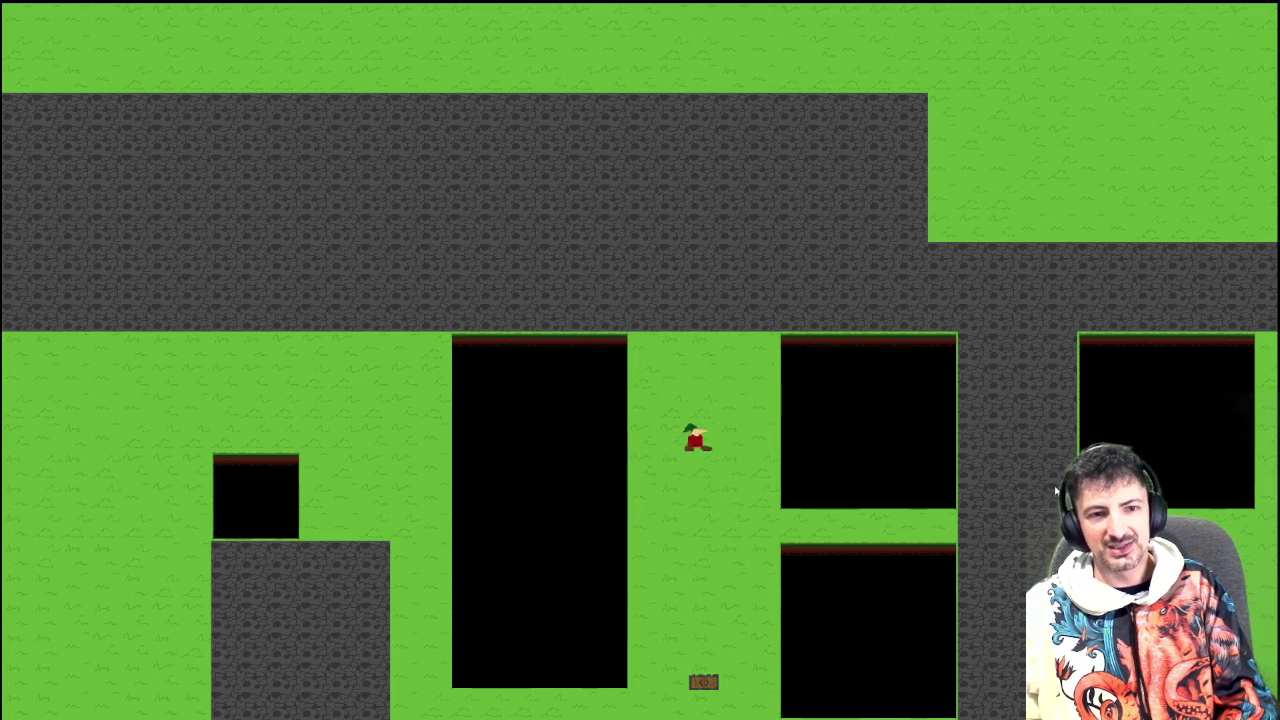
pyautogui.press('Left')
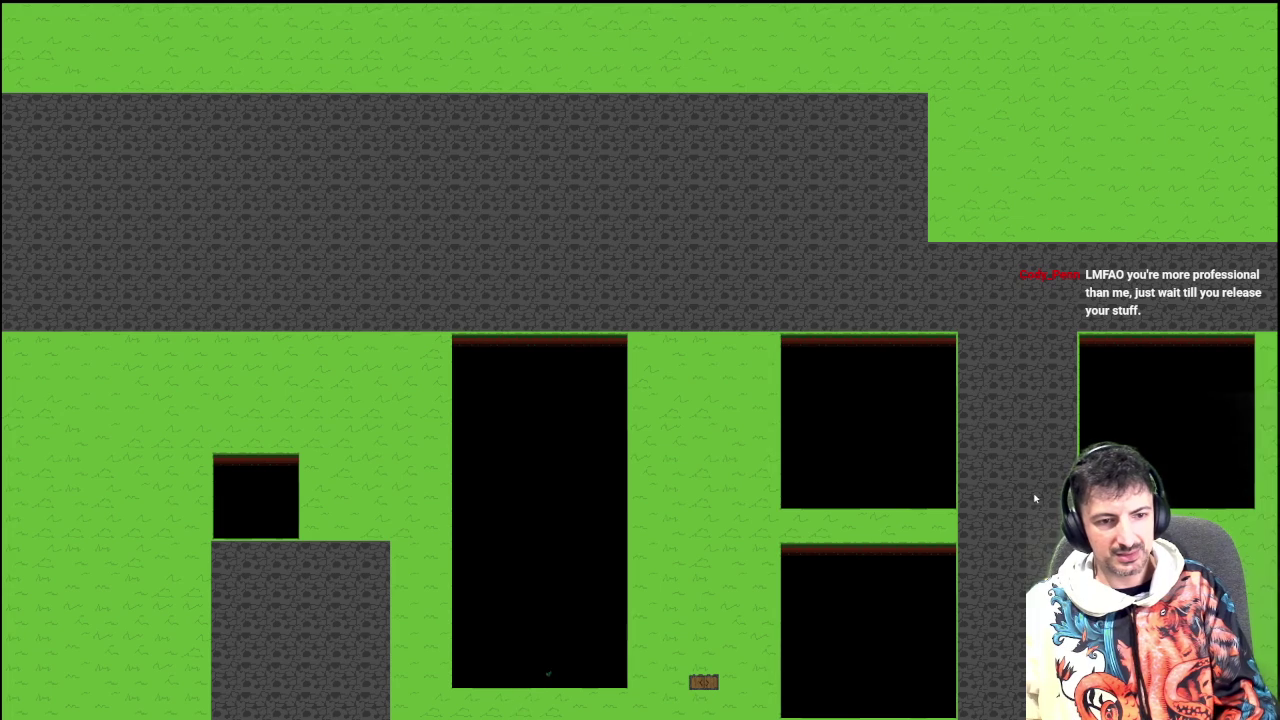
pyautogui.press('Right')
pyautogui.press('Left')
pyautogui.press('space')
pyautogui.press('Right')
pyautogui.press('Left')
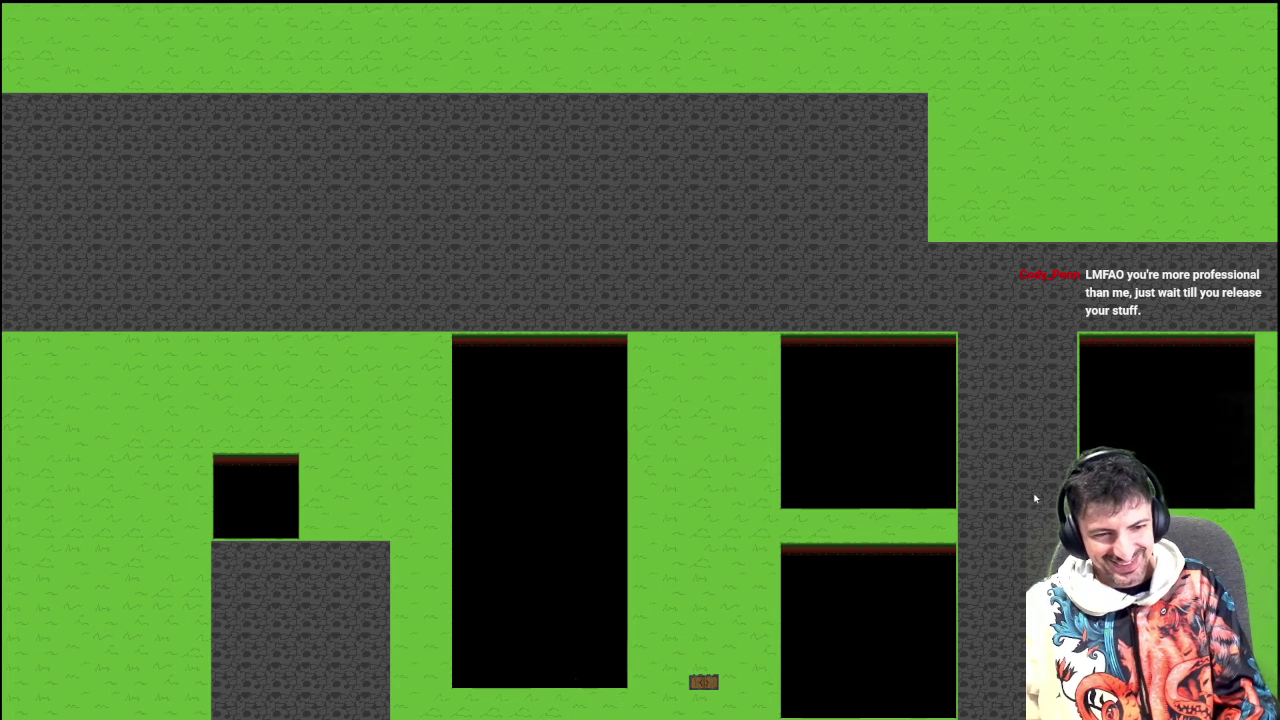
pyautogui.press('space')
pyautogui.press('Right')
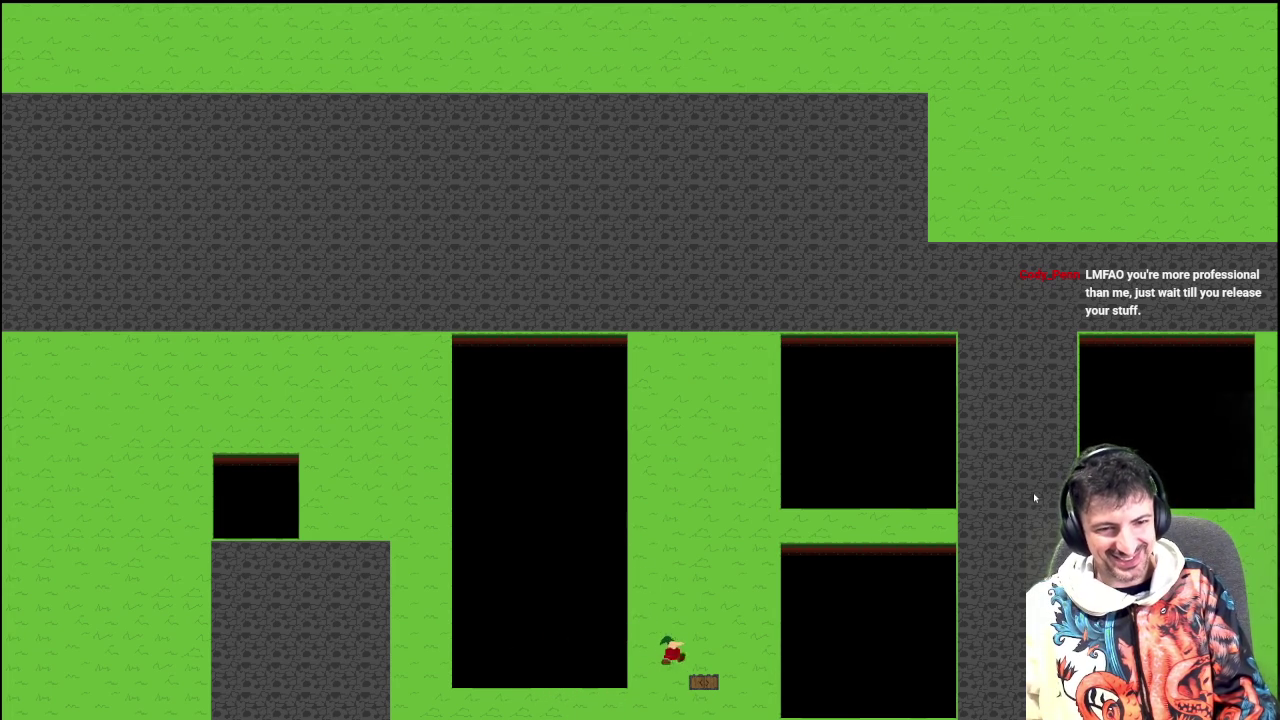
pyautogui.press('space')
pyautogui.press('Right')
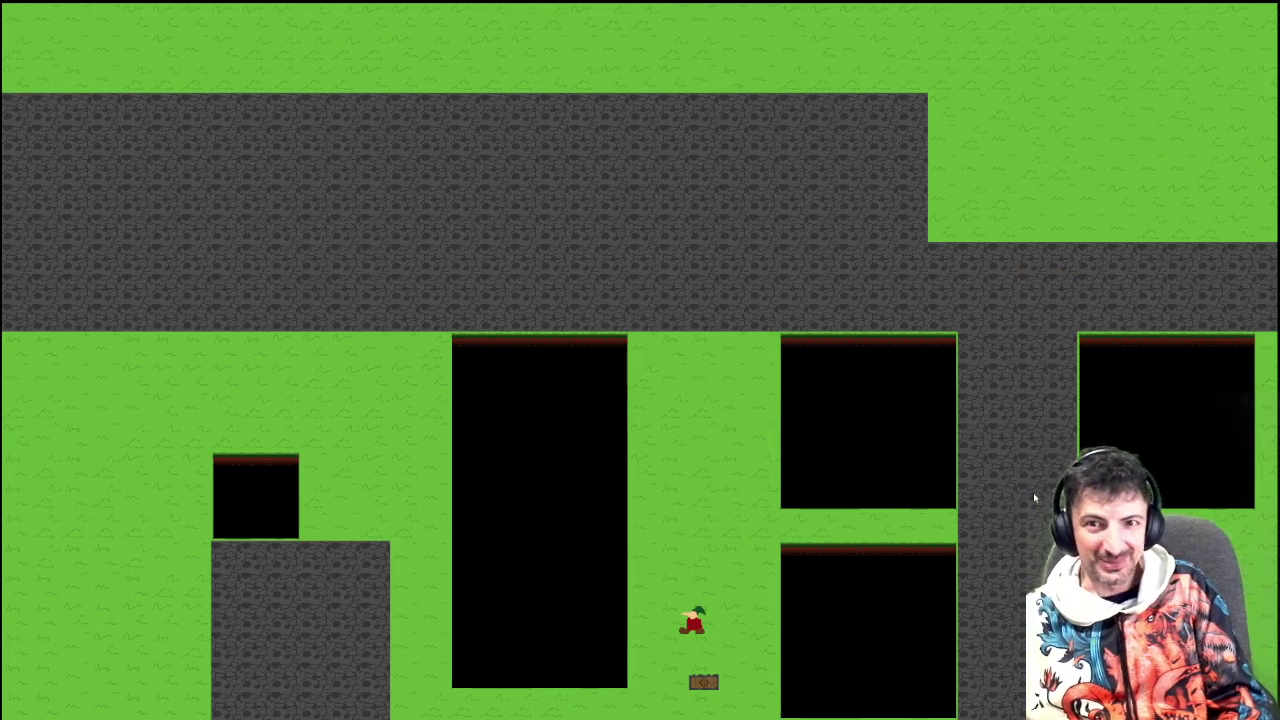
pyautogui.press('Up')
pyautogui.press('Left')
pyautogui.press('Left')
pyautogui.press('Down')
pyautogui.press('Right')
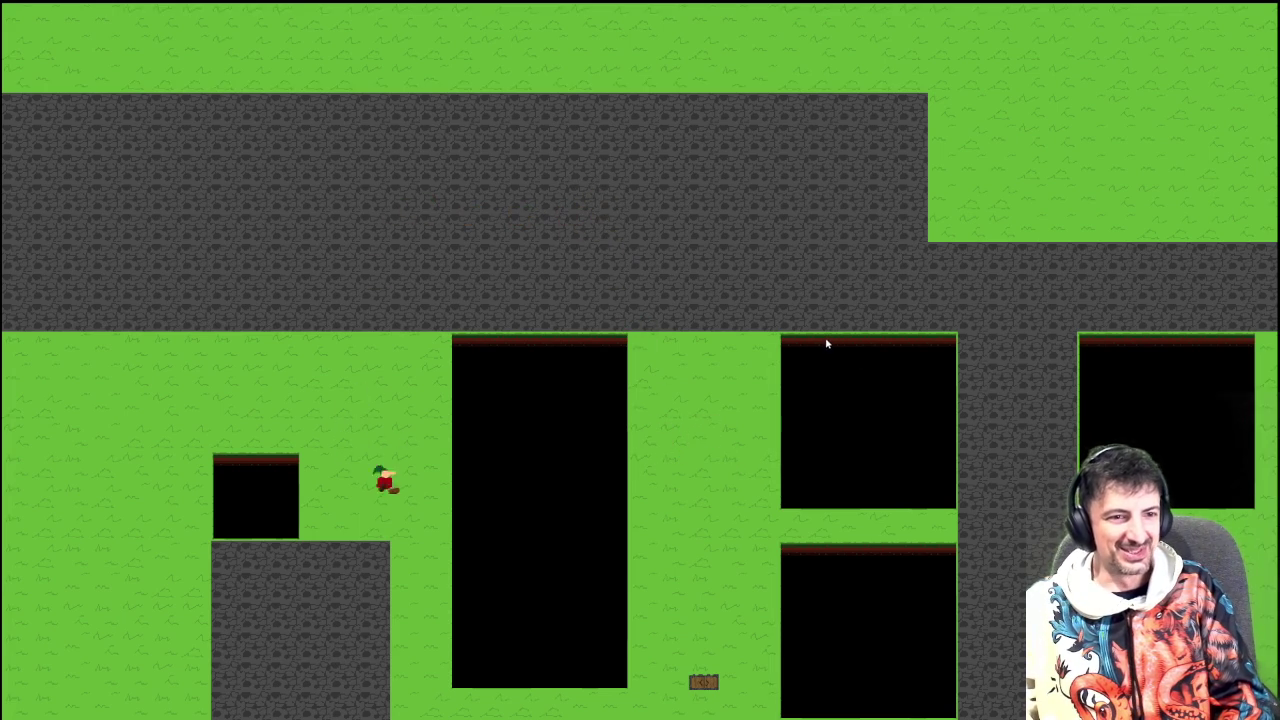
pyautogui.press('Up')
pyautogui.press('Right')
pyautogui.press('Down')
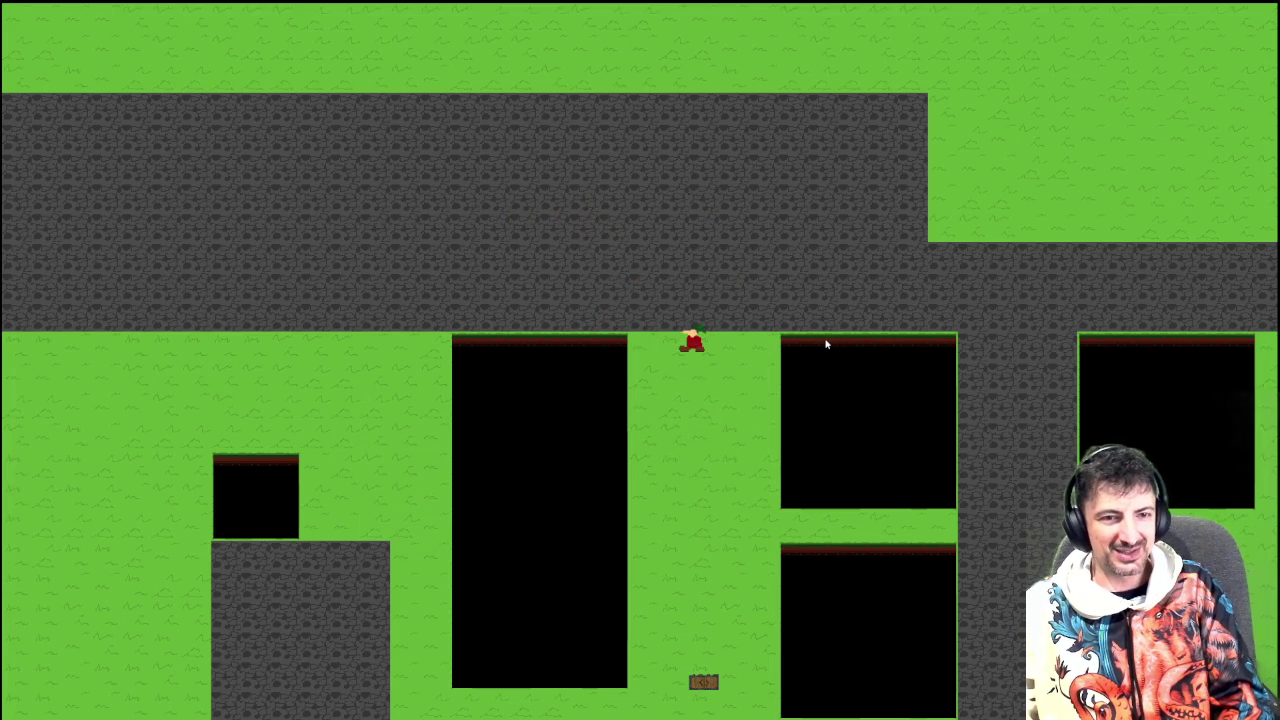
pyautogui.press('Up')
pyautogui.press('Left')
pyautogui.press('Down')
pyautogui.press('Right')
pyautogui.press('Down')
pyautogui.press('Left')
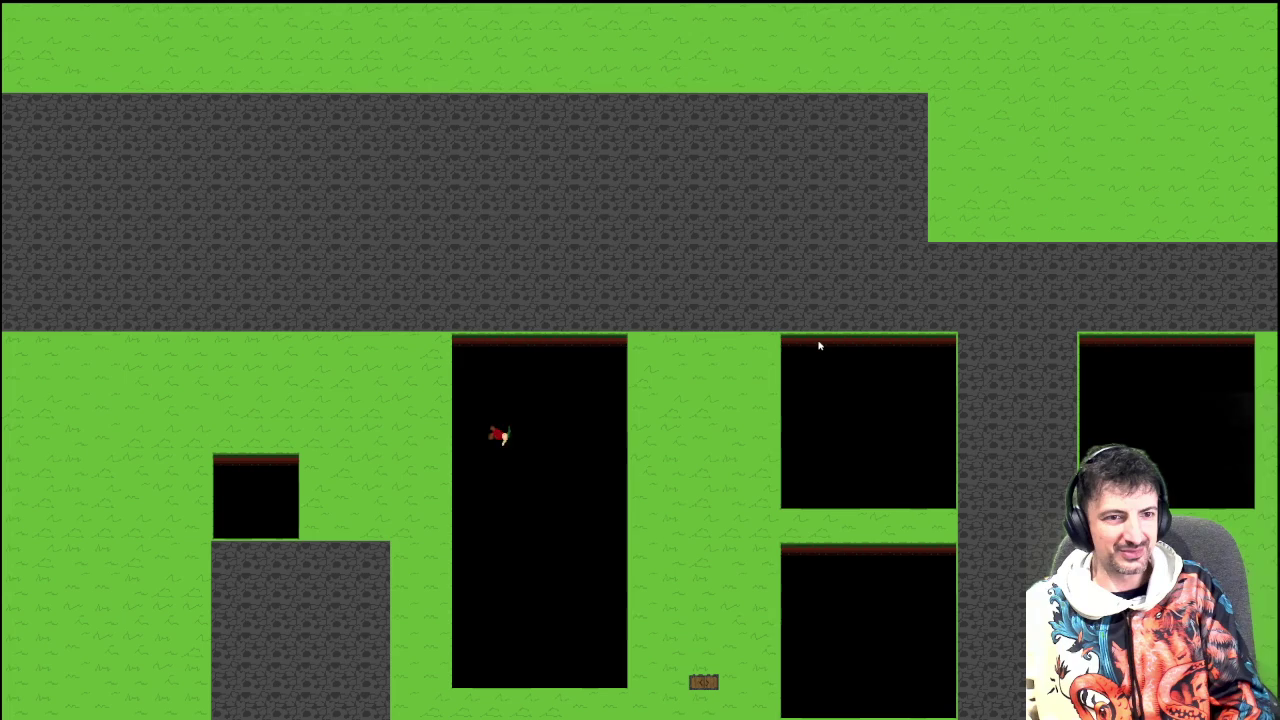
pyautogui.press('Left')
pyautogui.press('Up')
pyautogui.press('Right')
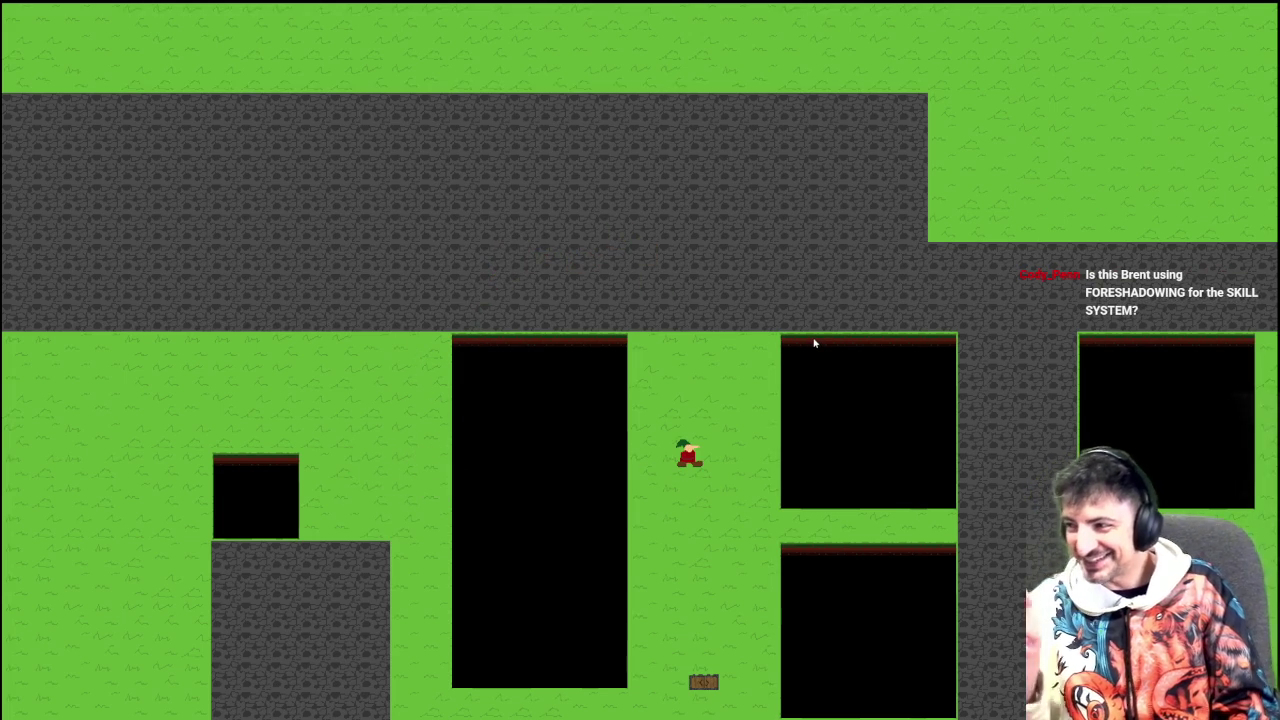
pyautogui.press('s')
pyautogui.press('space')
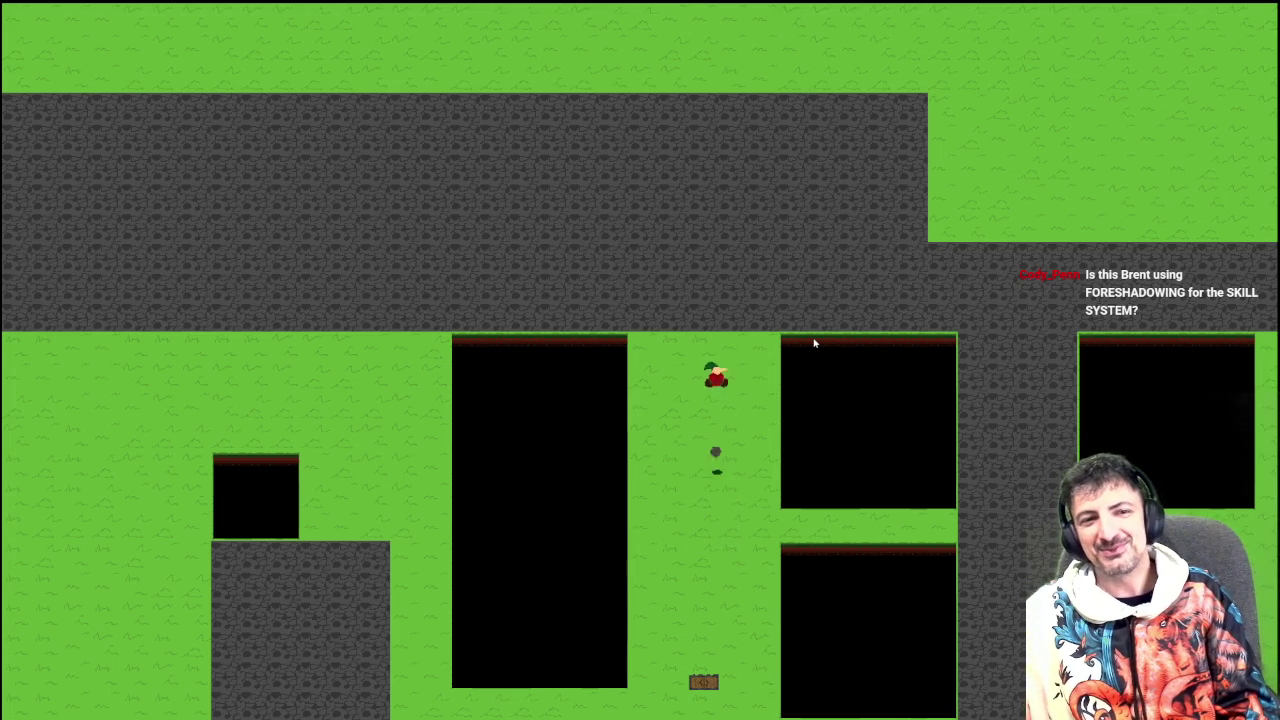
pyautogui.press('space')
pyautogui.press('space')
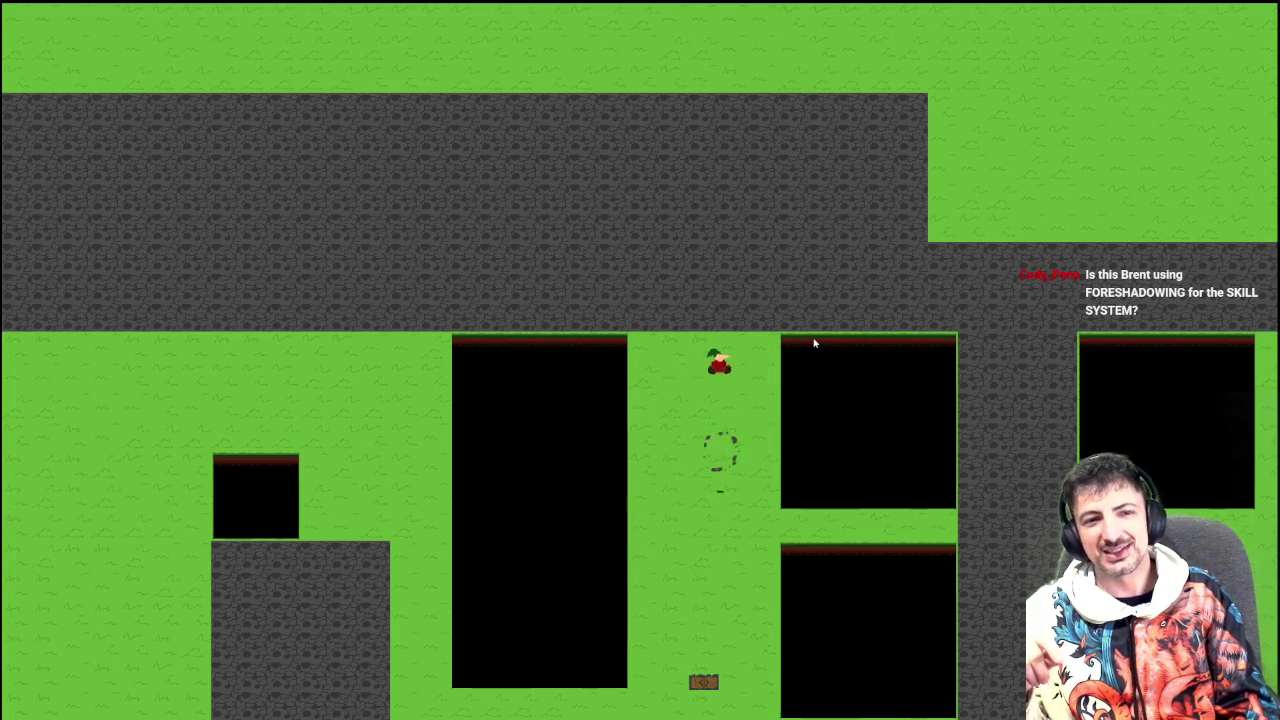
pyautogui.press('a')
pyautogui.press('w')
pyautogui.press('s')
pyautogui.press('a')
pyautogui.press('d')
pyautogui.press('d')
pyautogui.press('a')
pyautogui.press('d')
pyautogui.press('space')
pyautogui.press('a')
pyautogui.press('d')
pyautogui.press('a')
pyautogui.press('space')
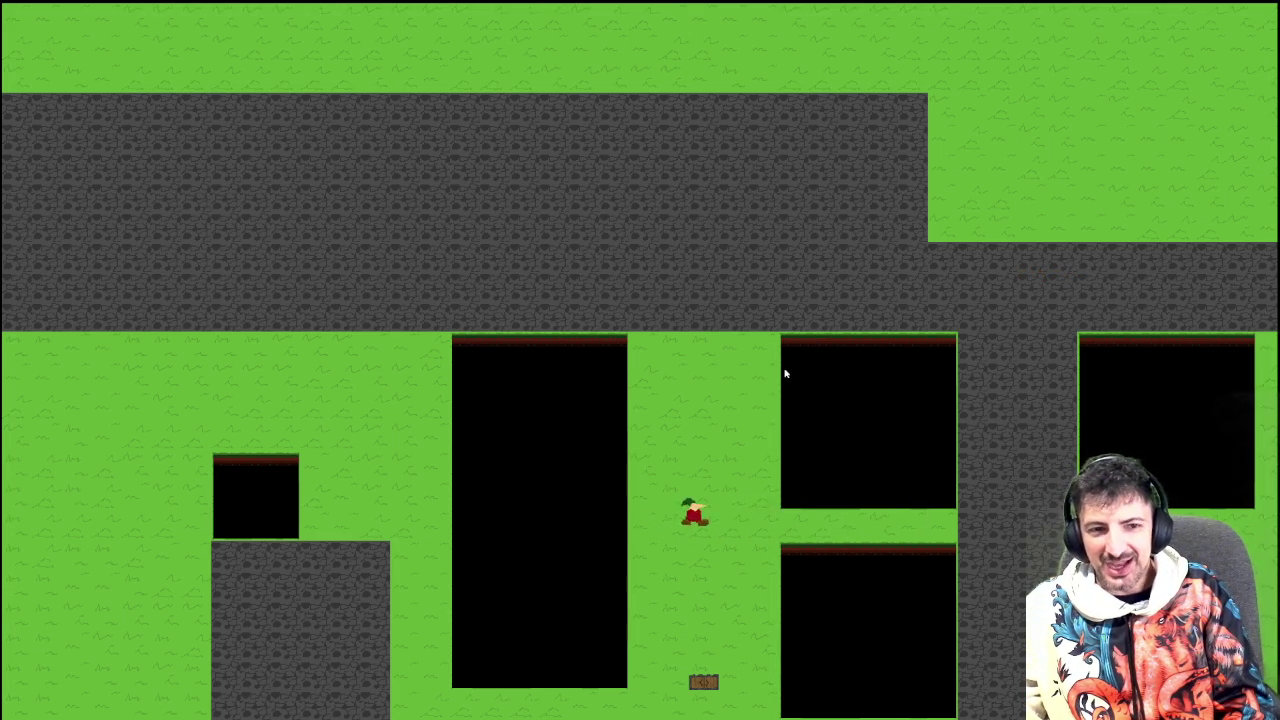
pyautogui.press('d')
pyautogui.press('a')
pyautogui.press('space')
pyautogui.press('d')
pyautogui.press('space')
pyautogui.press('a')
pyautogui.press('d')
pyautogui.press('a')
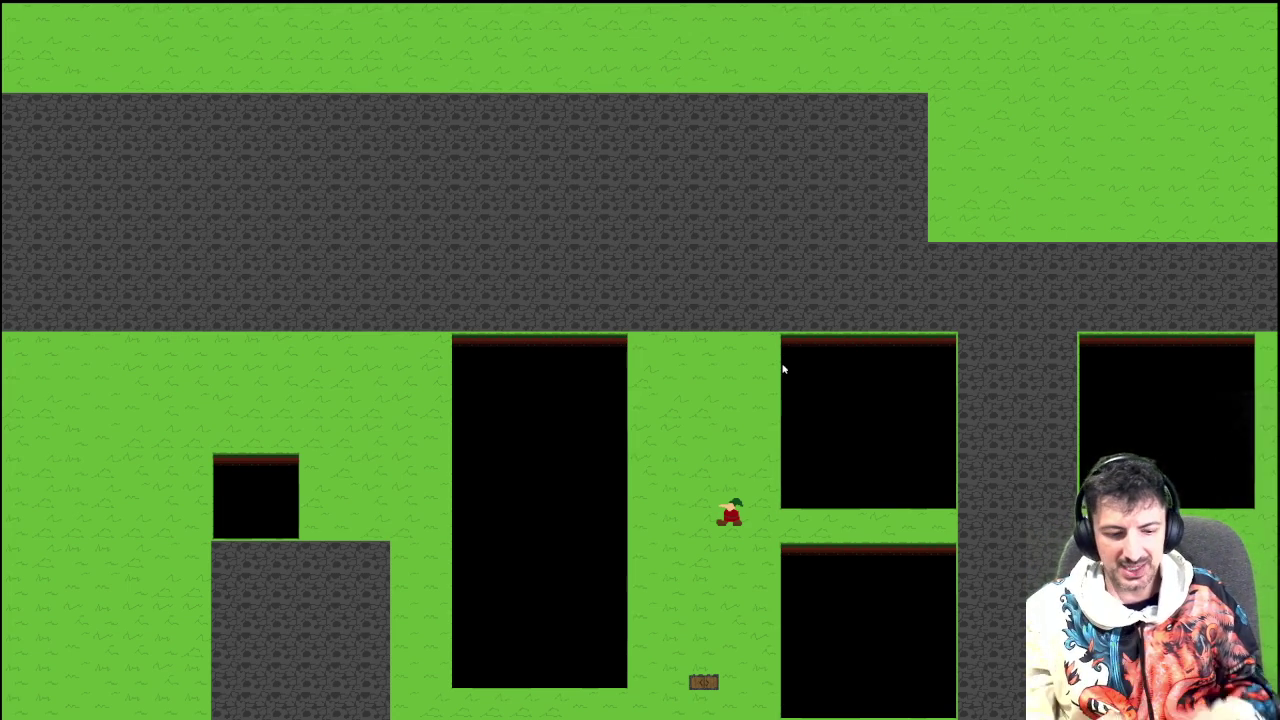
pyautogui.press('space')
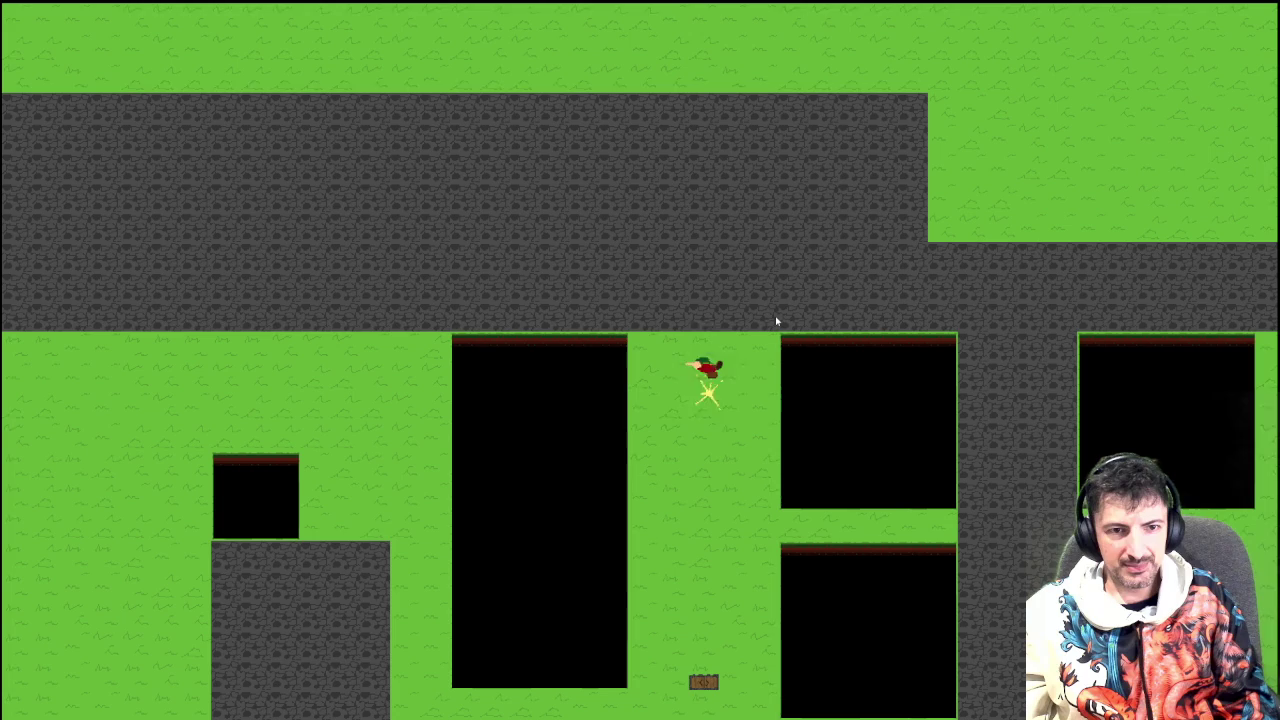
pyautogui.press('s')
pyautogui.press('d')
pyautogui.press('d')
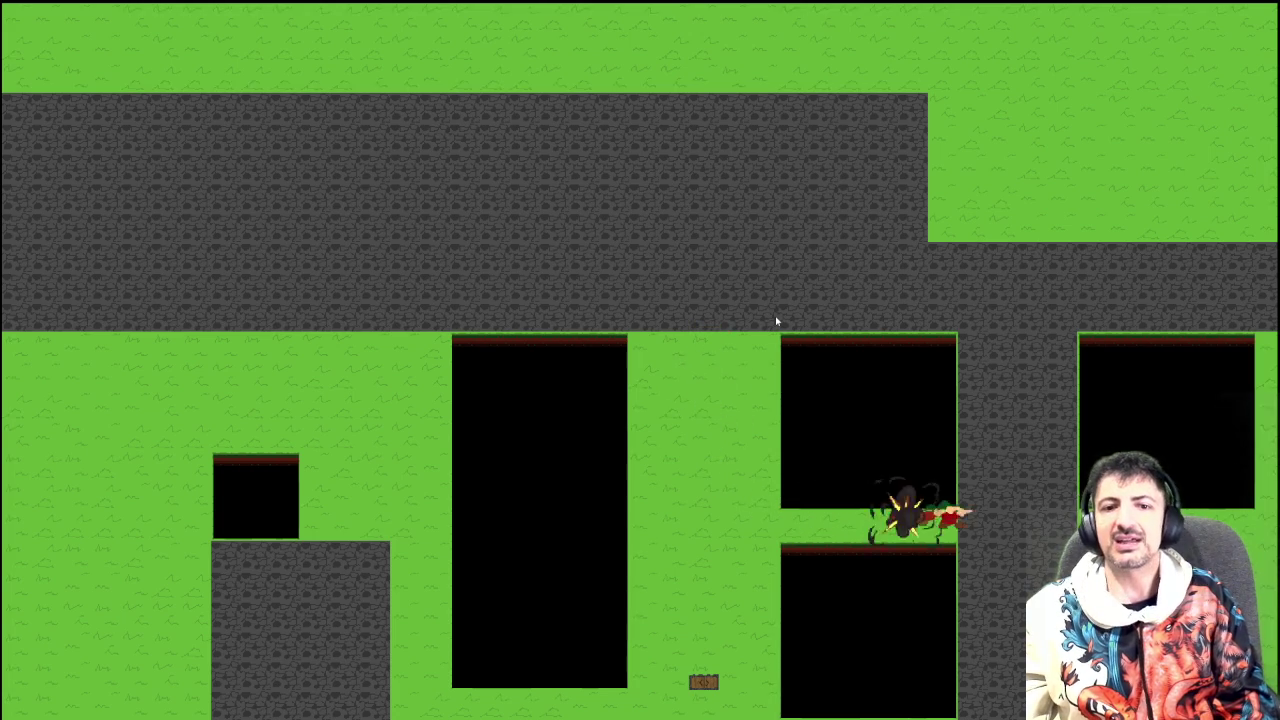
pyautogui.press('a')
pyautogui.press('d')
pyautogui.press('a')
pyautogui.press('d')
pyautogui.press('a')
pyautogui.press('d')
pyautogui.press('a')
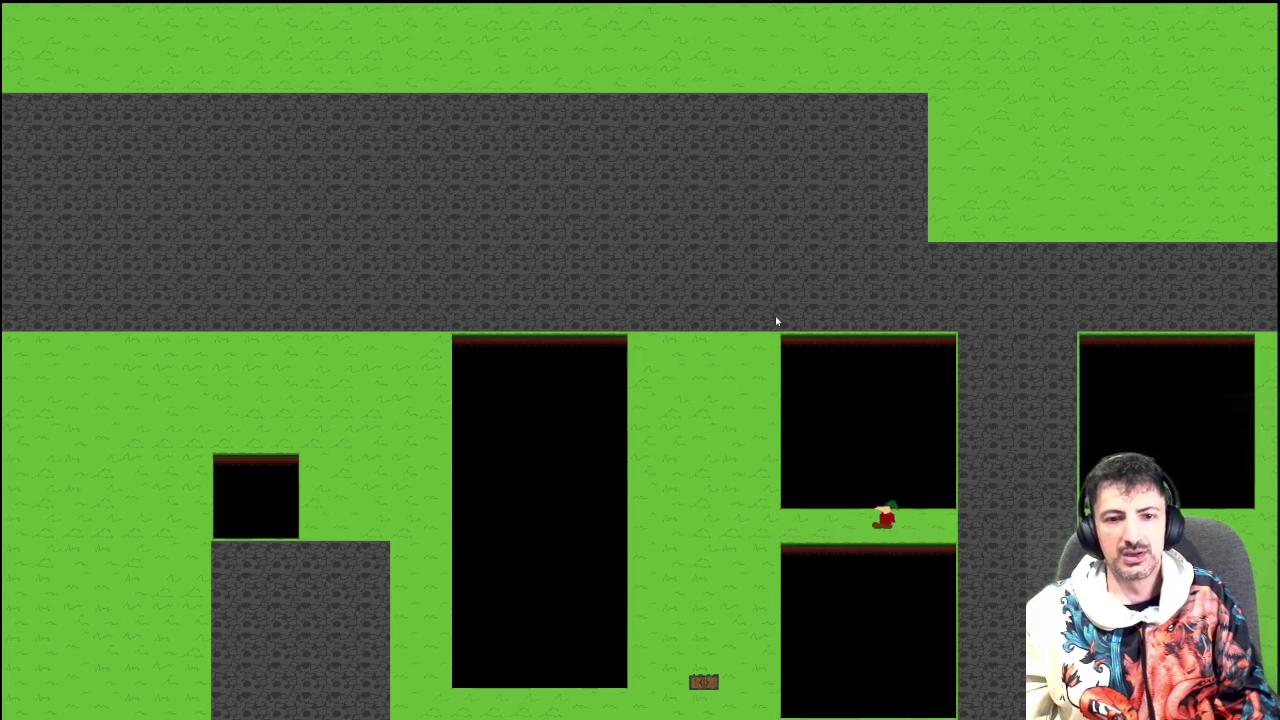
pyautogui.press('d')
pyautogui.press('a')
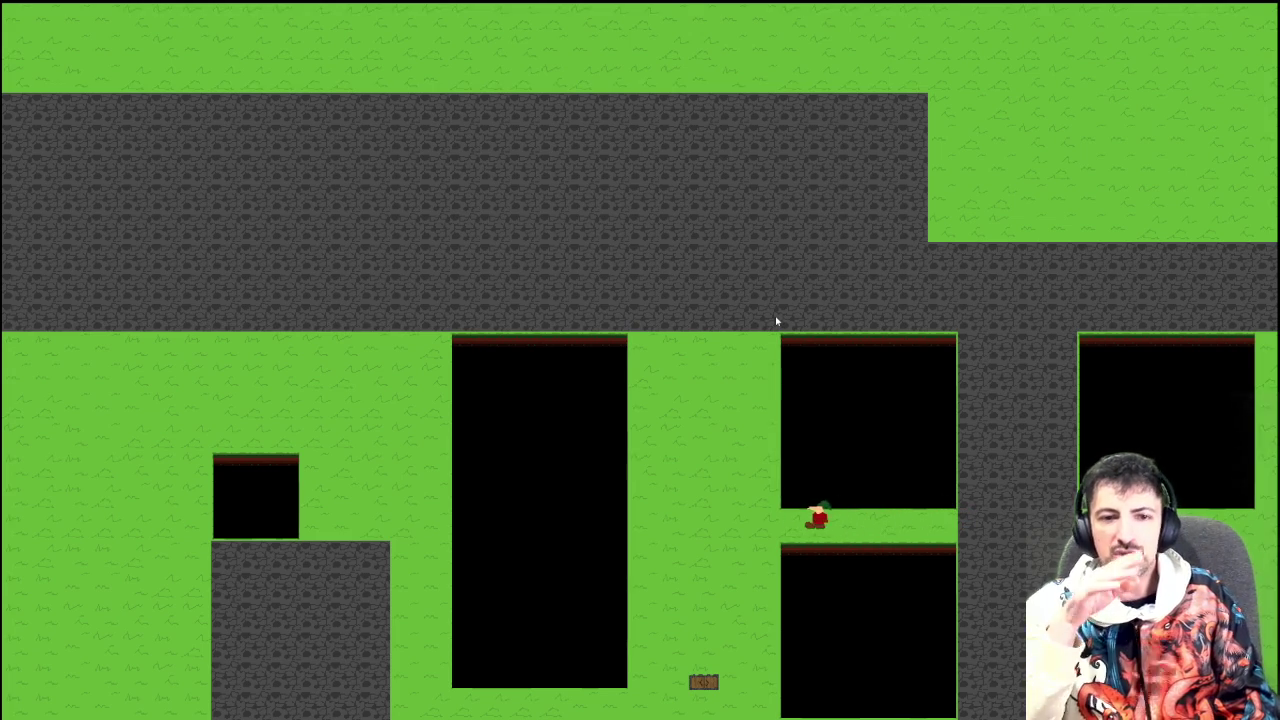
pyautogui.press('a')
pyautogui.press('d')
pyautogui.press('a')
pyautogui.press('a')
pyautogui.press('d')
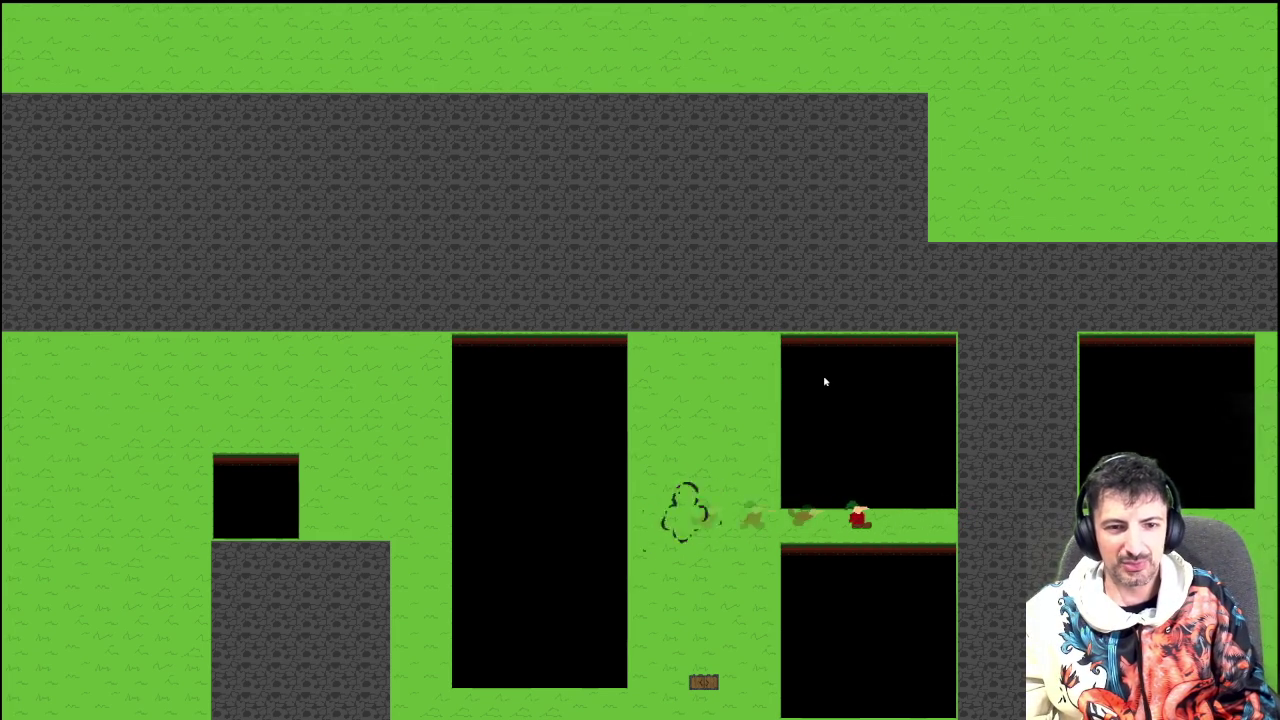
pyautogui.press('a')
pyautogui.press('d')
pyautogui.press('a')
pyautogui.press('d')
pyautogui.press('a')
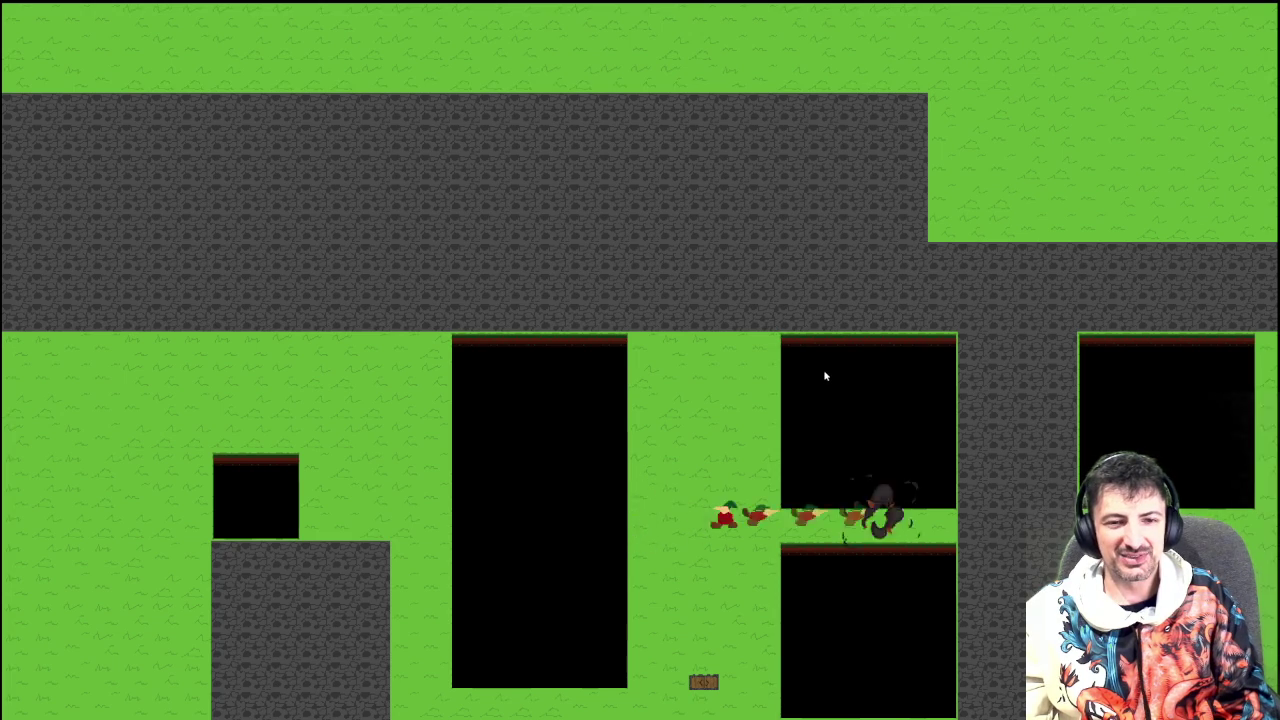
pyautogui.press('d')
pyautogui.press('a')
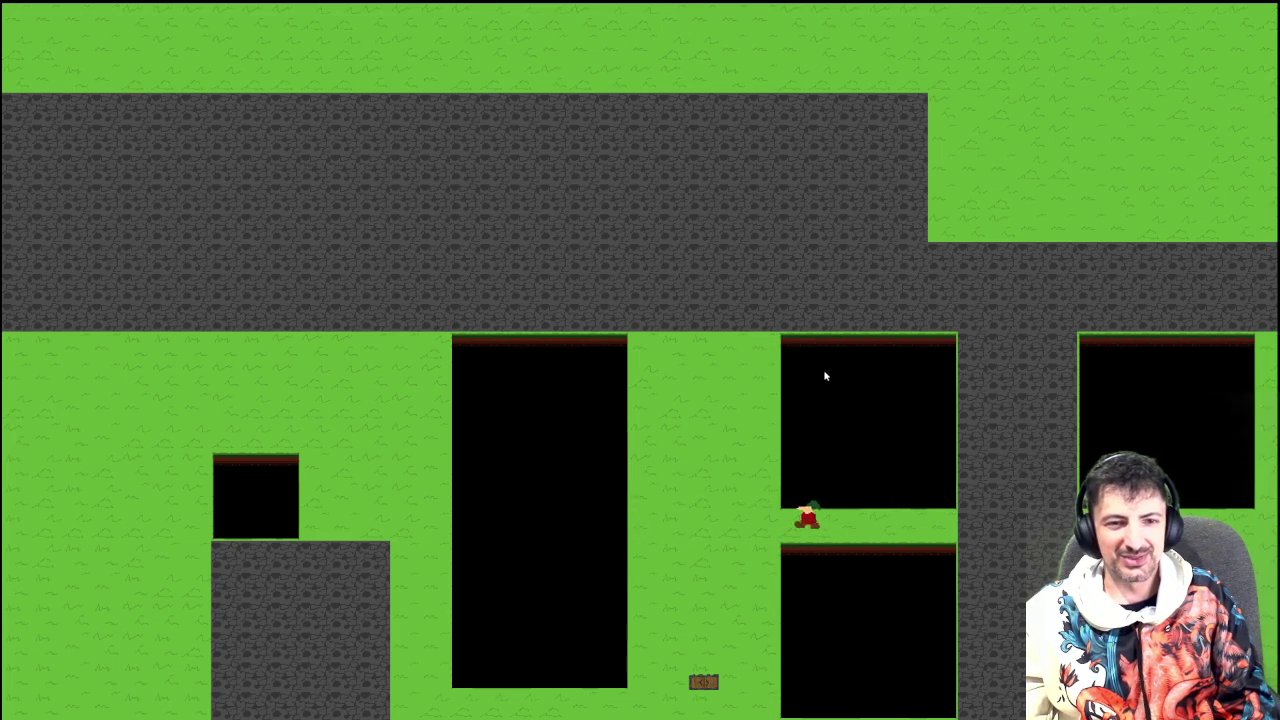
pyautogui.press('d')
pyautogui.press('a')
pyautogui.press('d')
pyautogui.press('space')
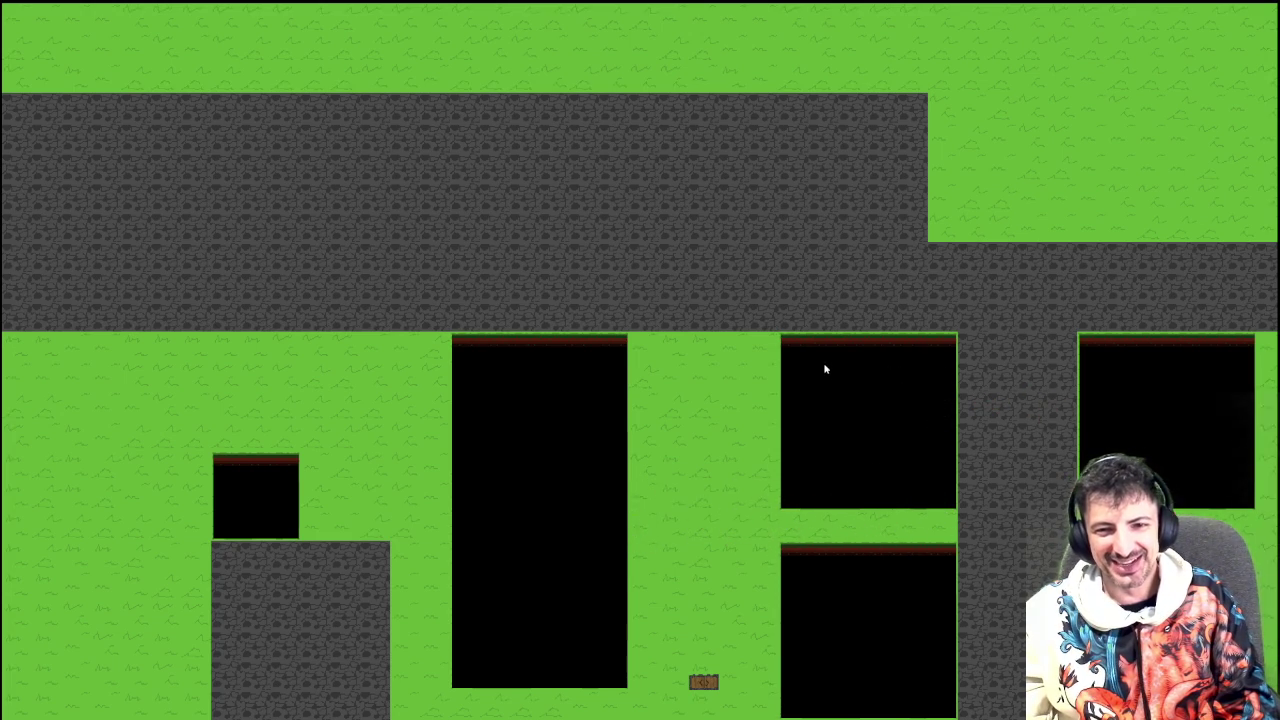
pyautogui.press('a')
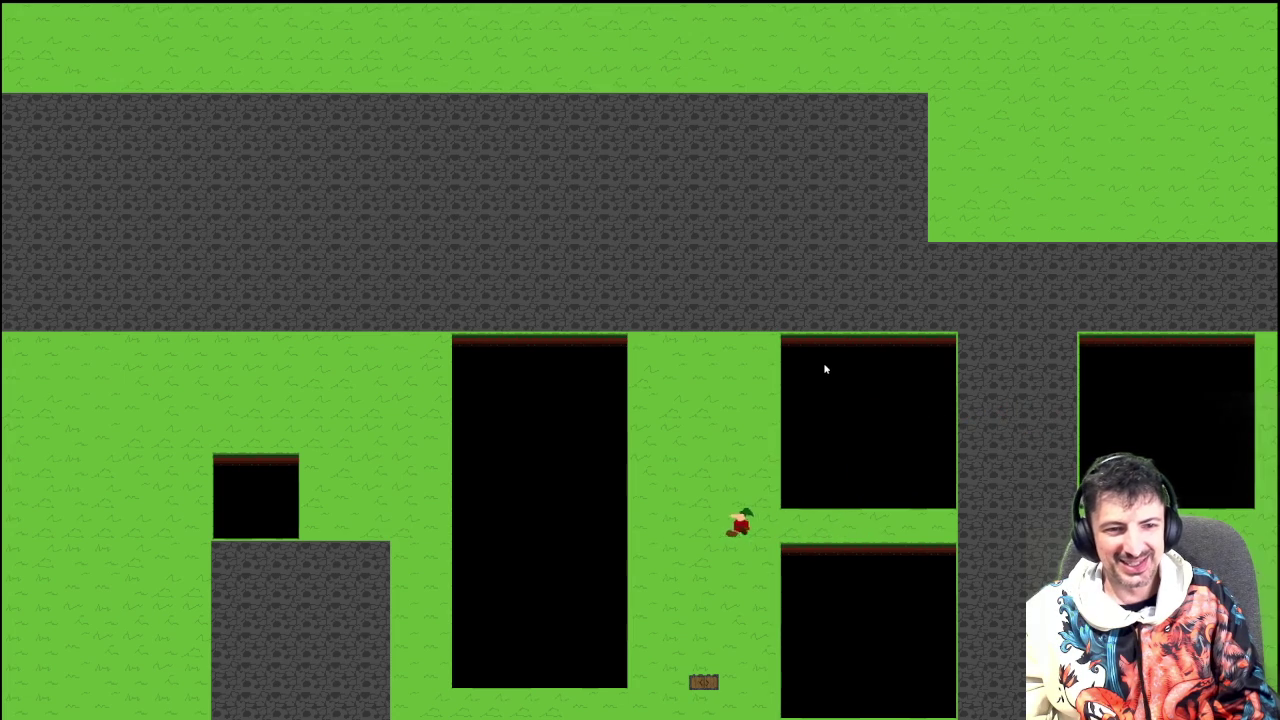
pyautogui.press('space')
pyautogui.press('a')
pyautogui.press('space')
pyautogui.press('d')
pyautogui.press('space')
pyautogui.press('d')
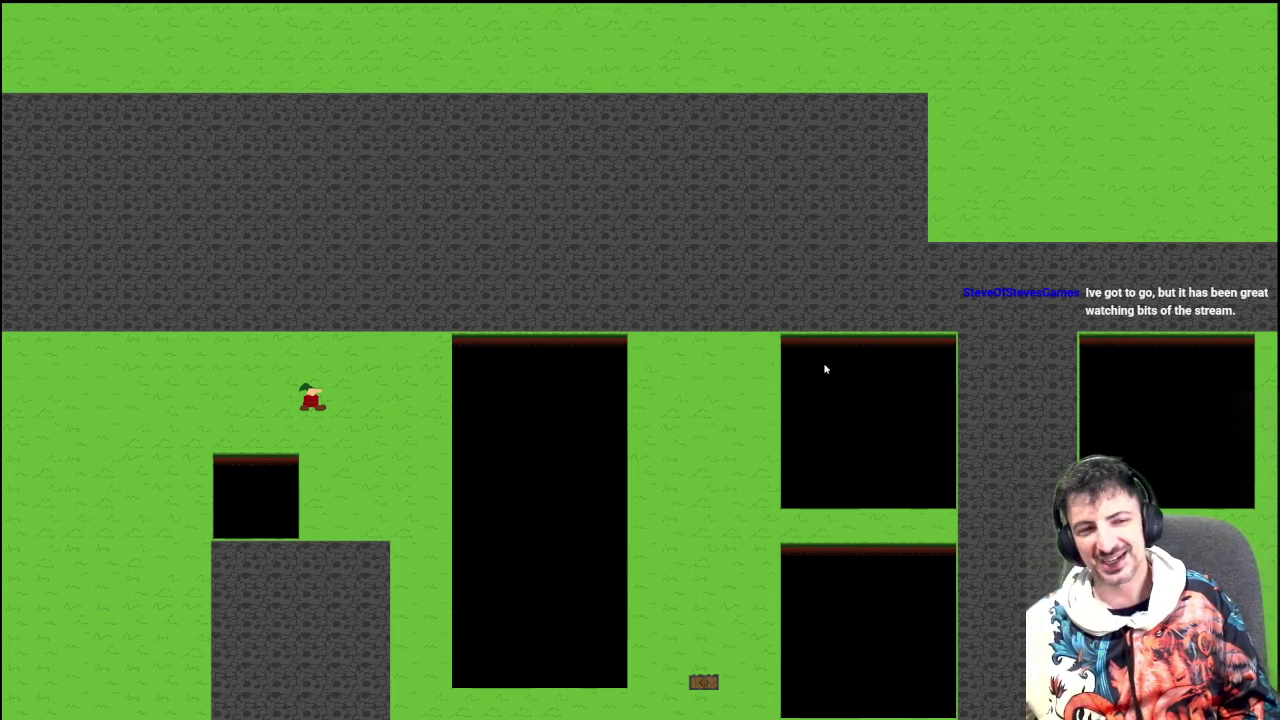
pyautogui.press('space')
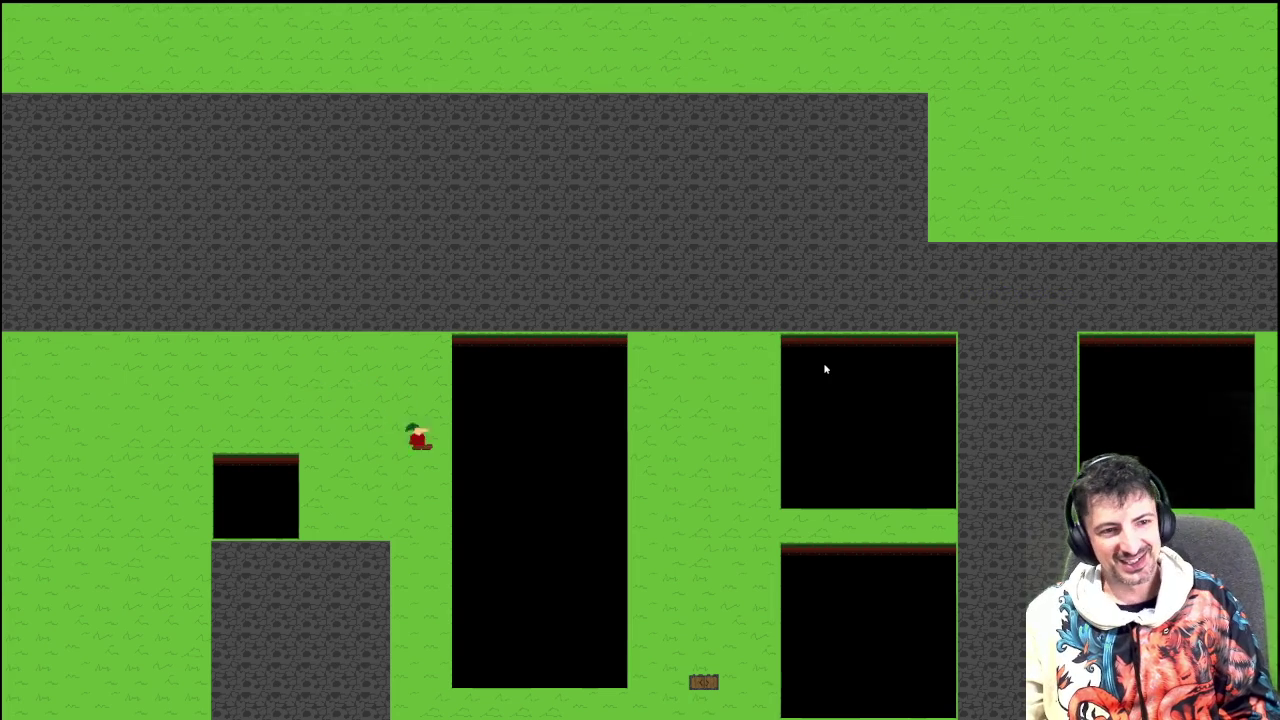
pyautogui.press('space')
pyautogui.press('Left')
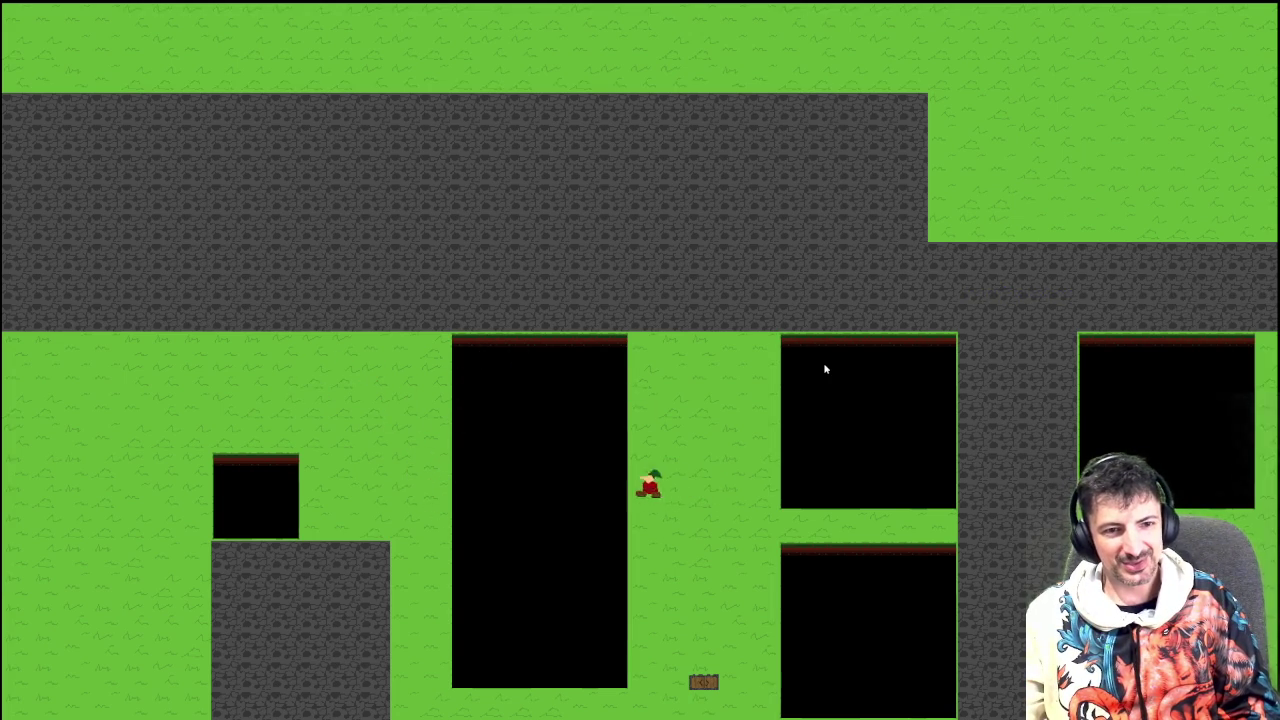
pyautogui.press('space')
pyautogui.press('Left')
pyautogui.press('space')
pyautogui.press('Right')
pyautogui.press('space')
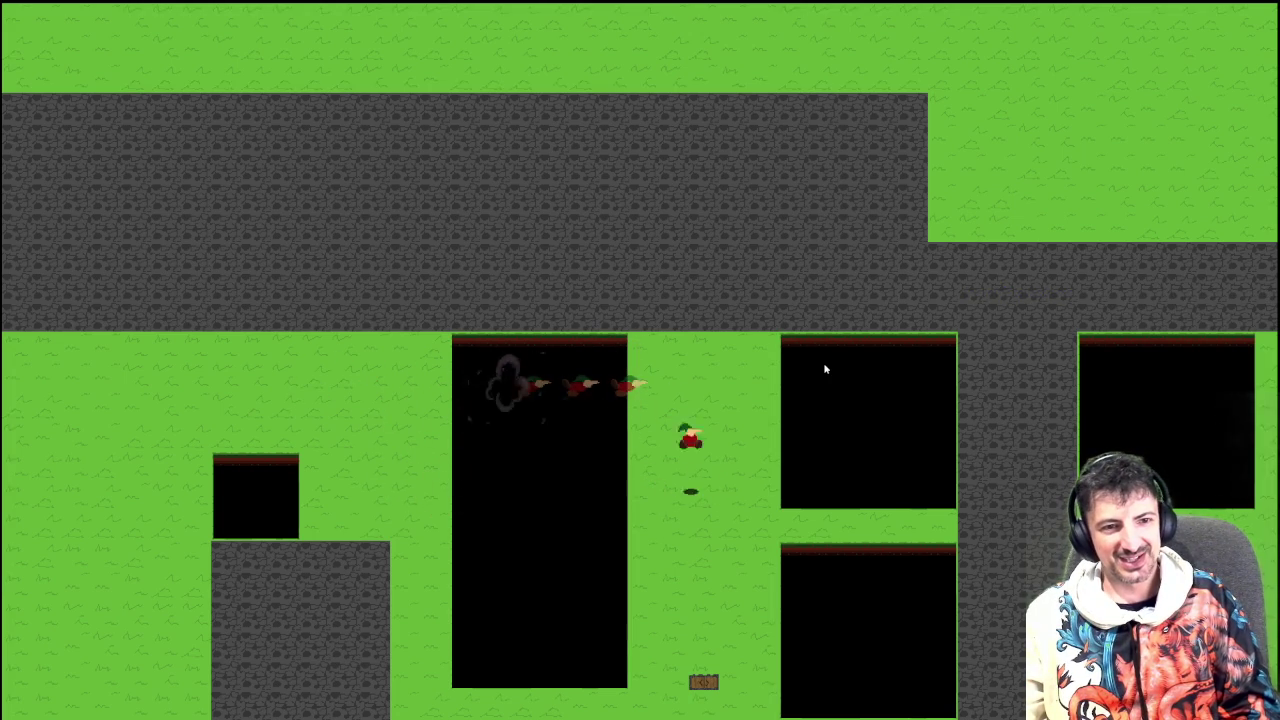
pyautogui.press('space')
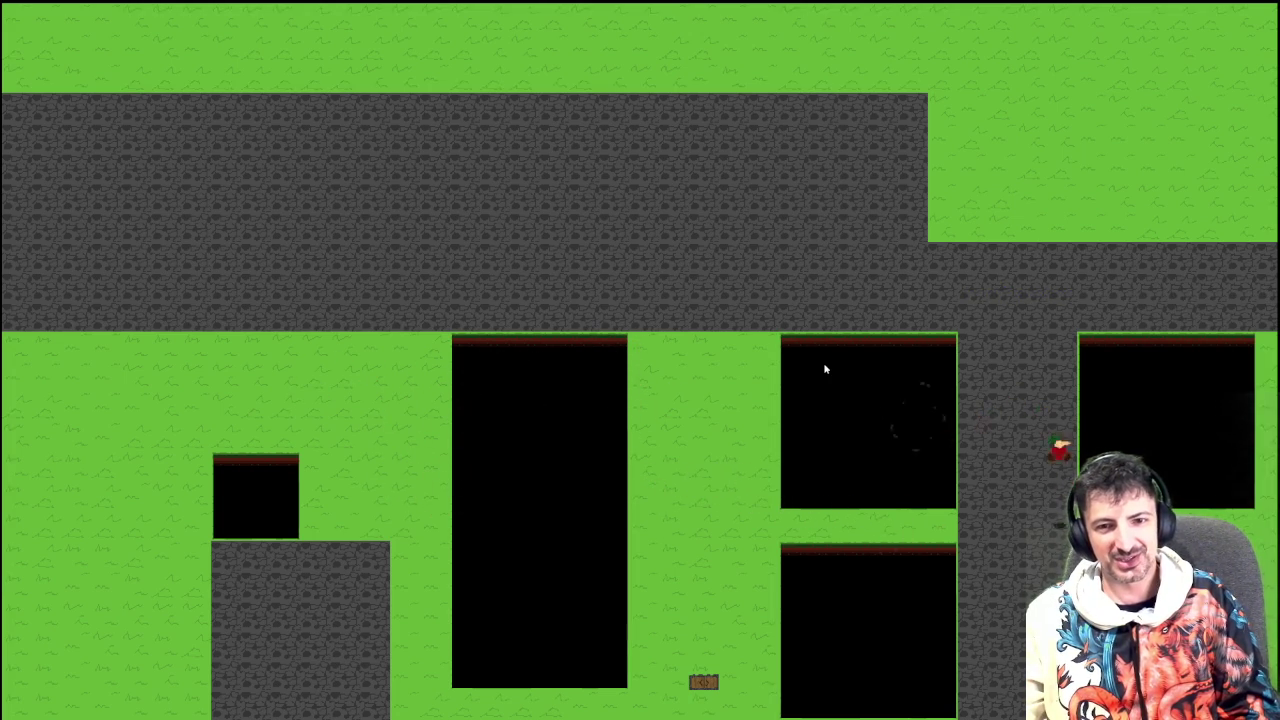
pyautogui.press('Left')
pyautogui.press('Right')
pyautogui.press('space')
pyautogui.press('Right')
pyautogui.press('space')
pyautogui.press('Left')
pyautogui.press('space')
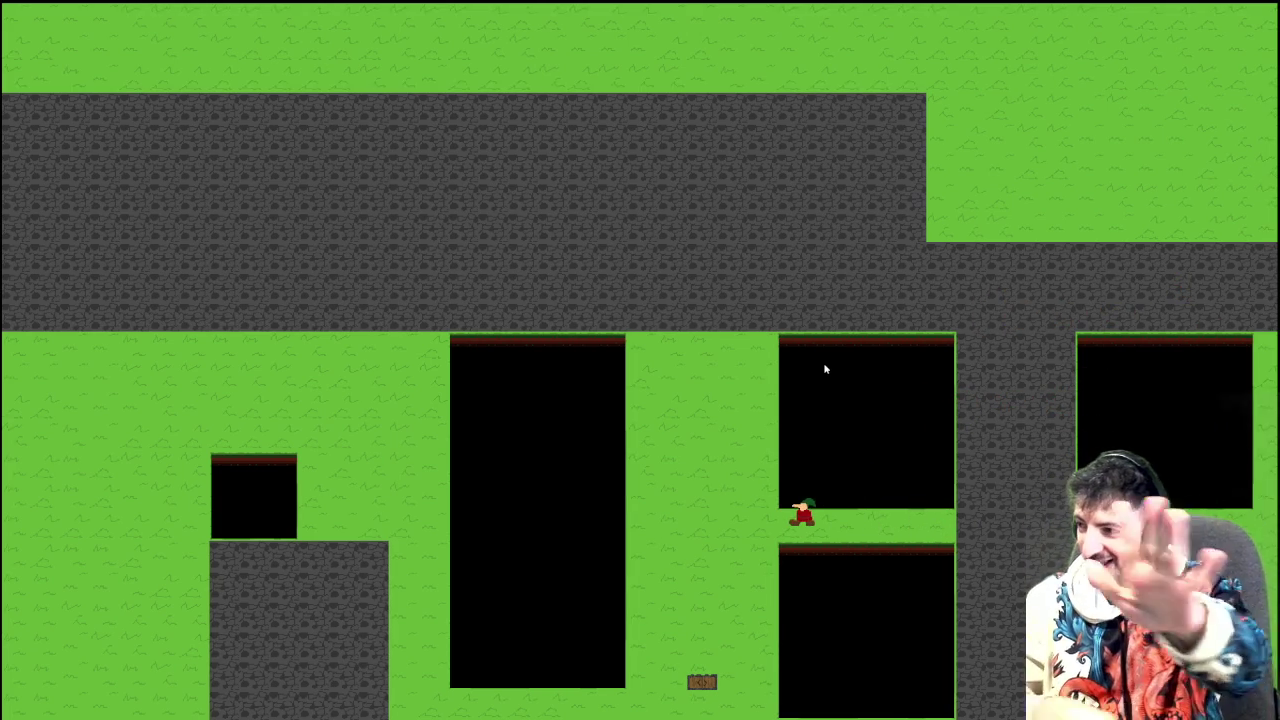
pyautogui.press('Left')
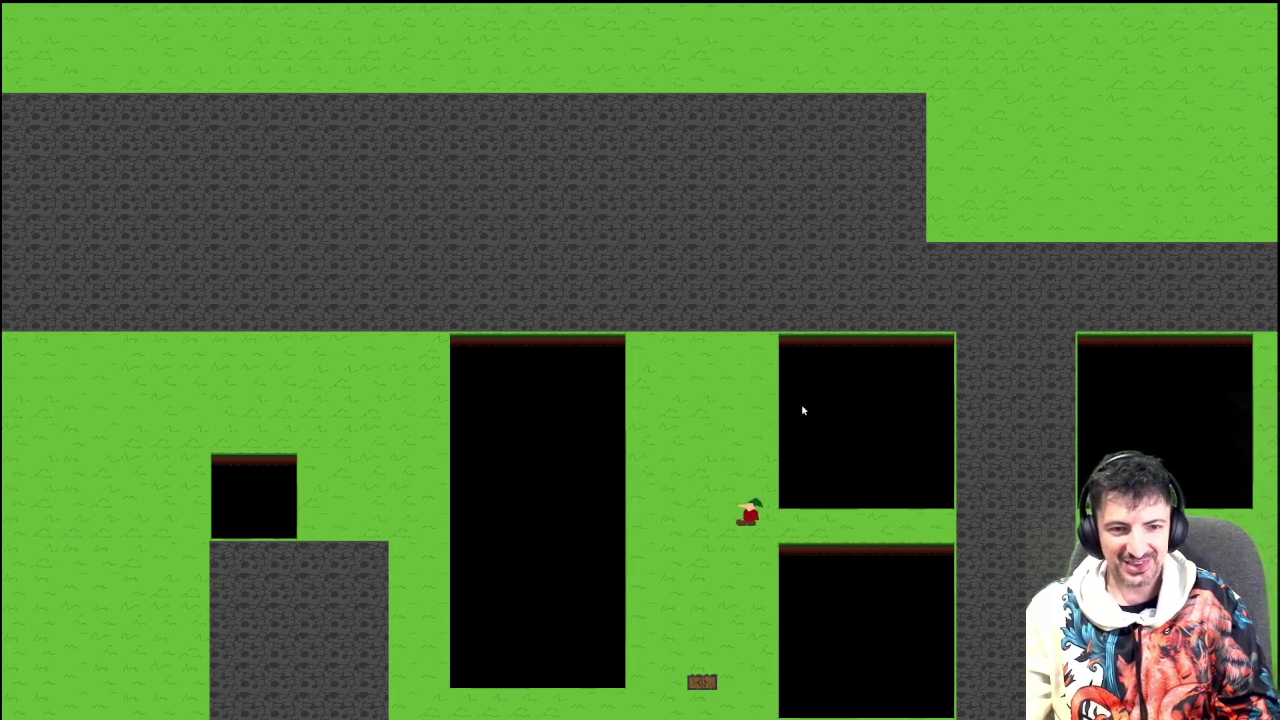
pyautogui.press('space')
pyautogui.press('Left')
pyautogui.press('Right')
pyautogui.press('space')
pyautogui.press('Left')
pyautogui.press('space')
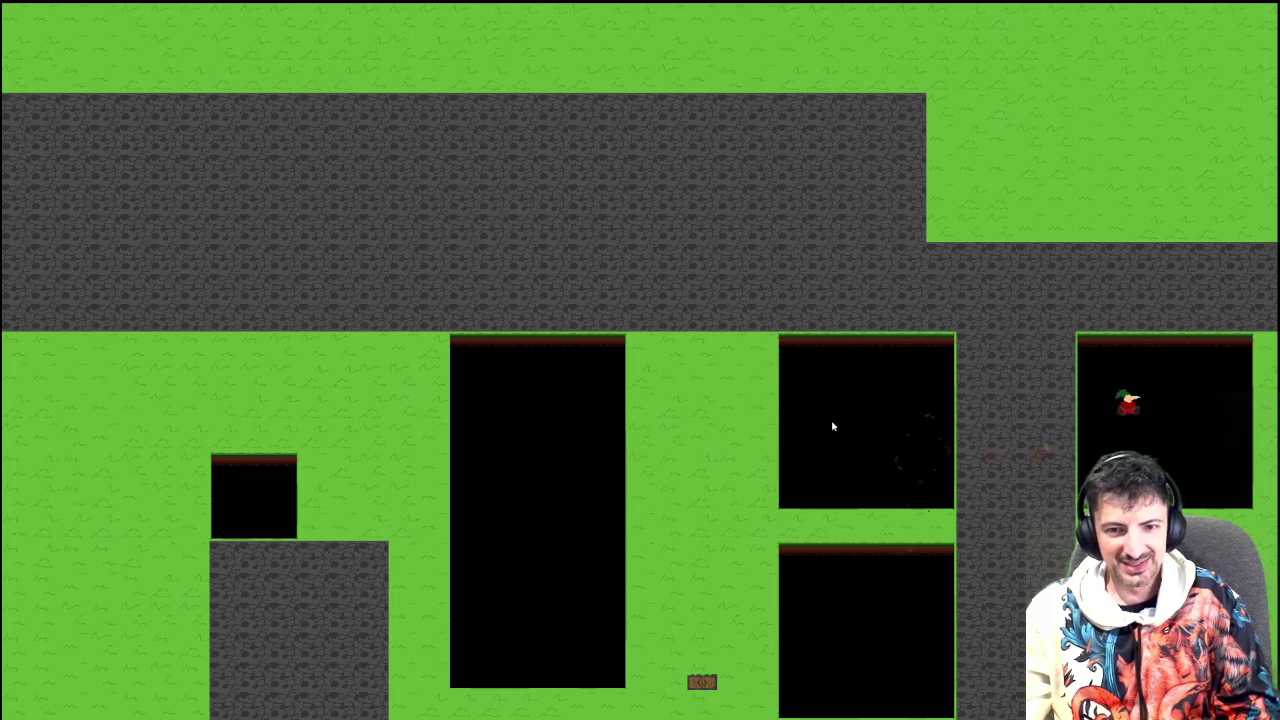
pyautogui.press('Left')
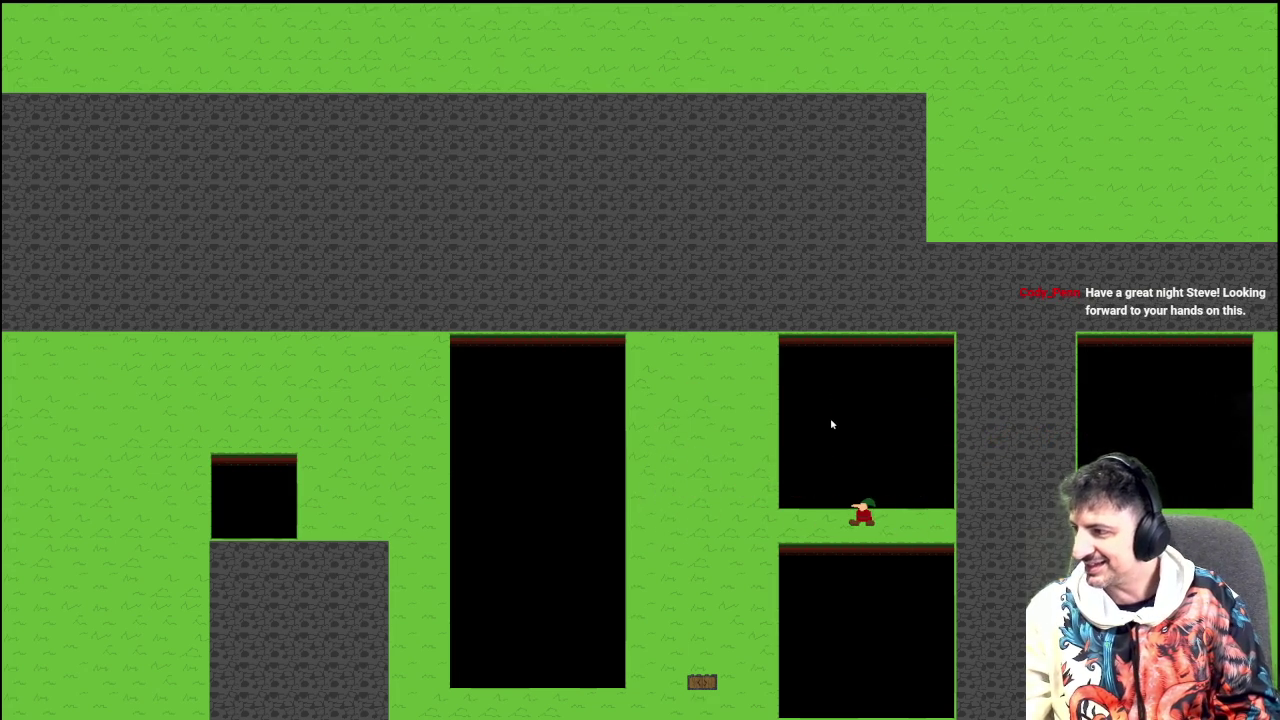
pyautogui.press('Left')
pyautogui.press('space')
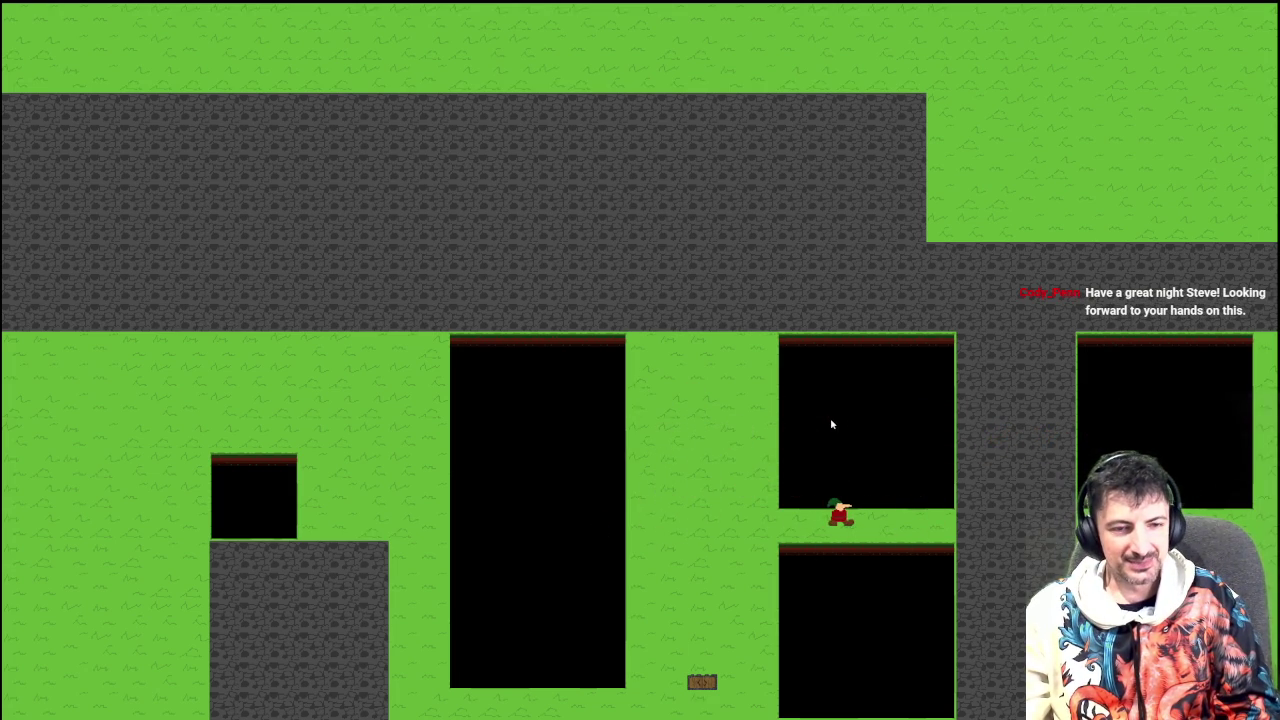
pyautogui.press('Left')
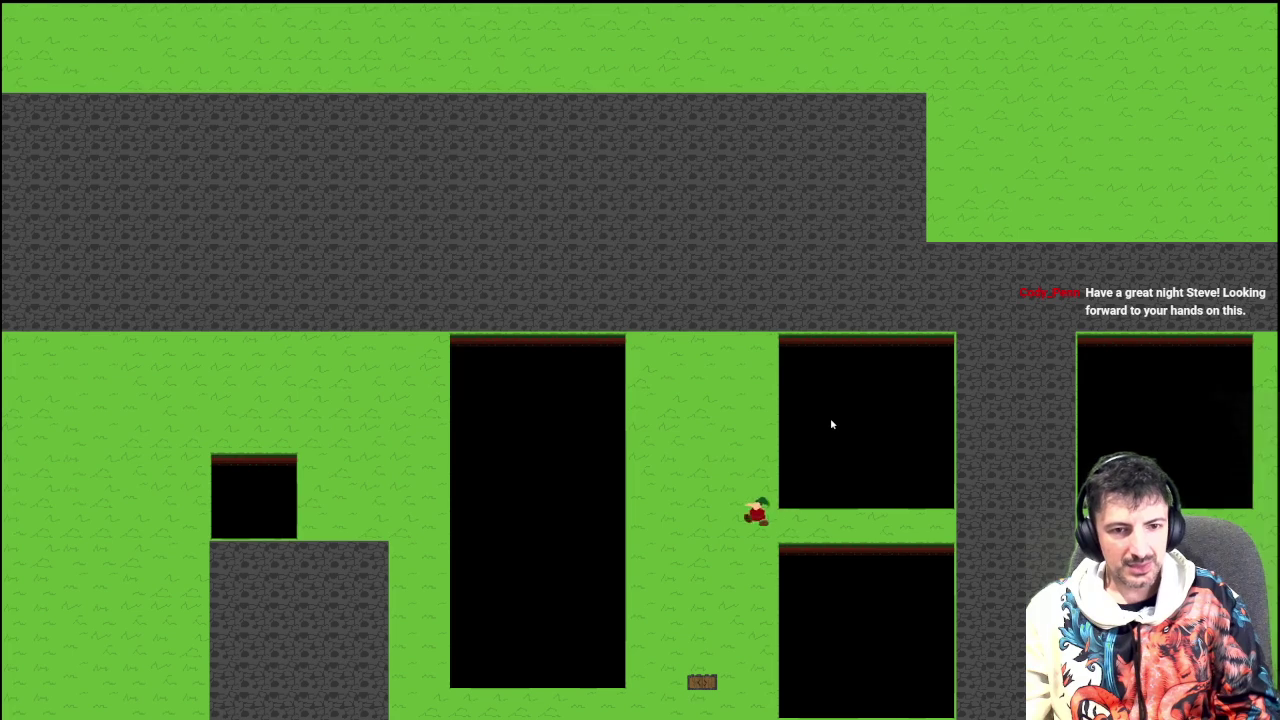
pyautogui.press('space')
pyautogui.press('Left')
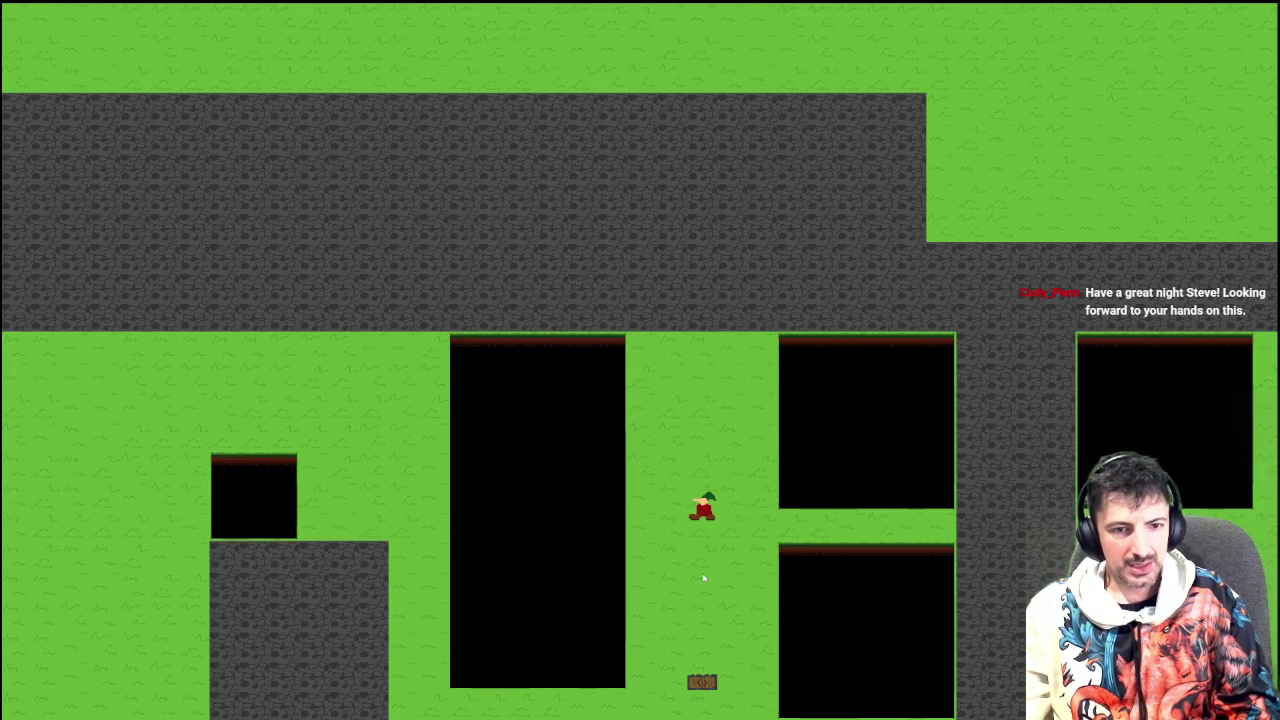
pyautogui.press('Right')
pyautogui.press('space')
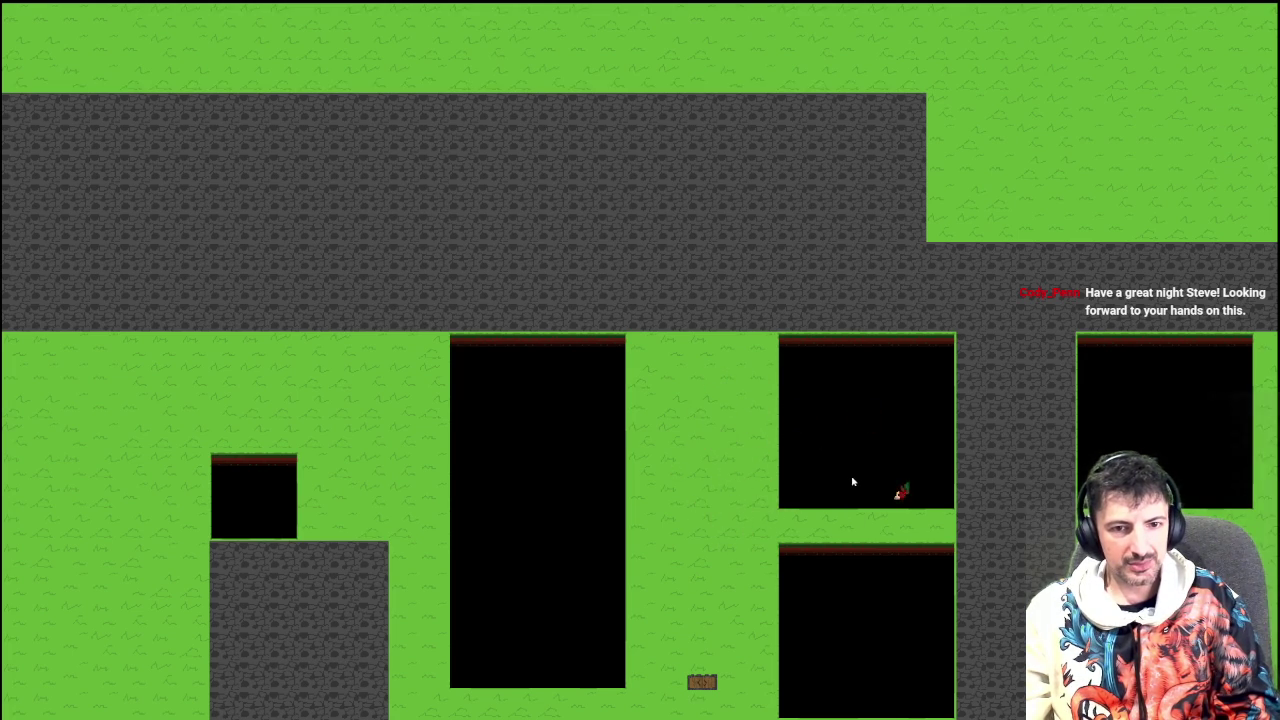
pyautogui.press('Left')
pyautogui.press('space')
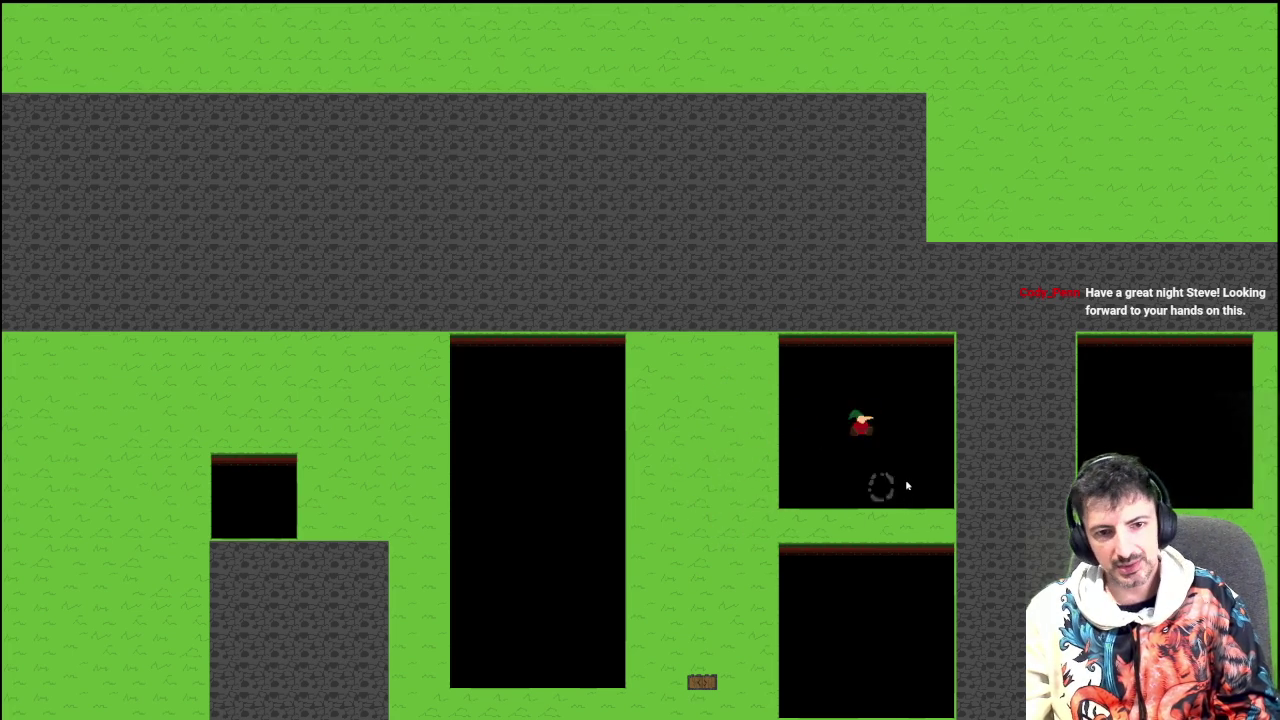
pyautogui.press('space')
pyautogui.press('space')
pyautogui.press('Down')
pyautogui.press('Right')
pyautogui.press('space')
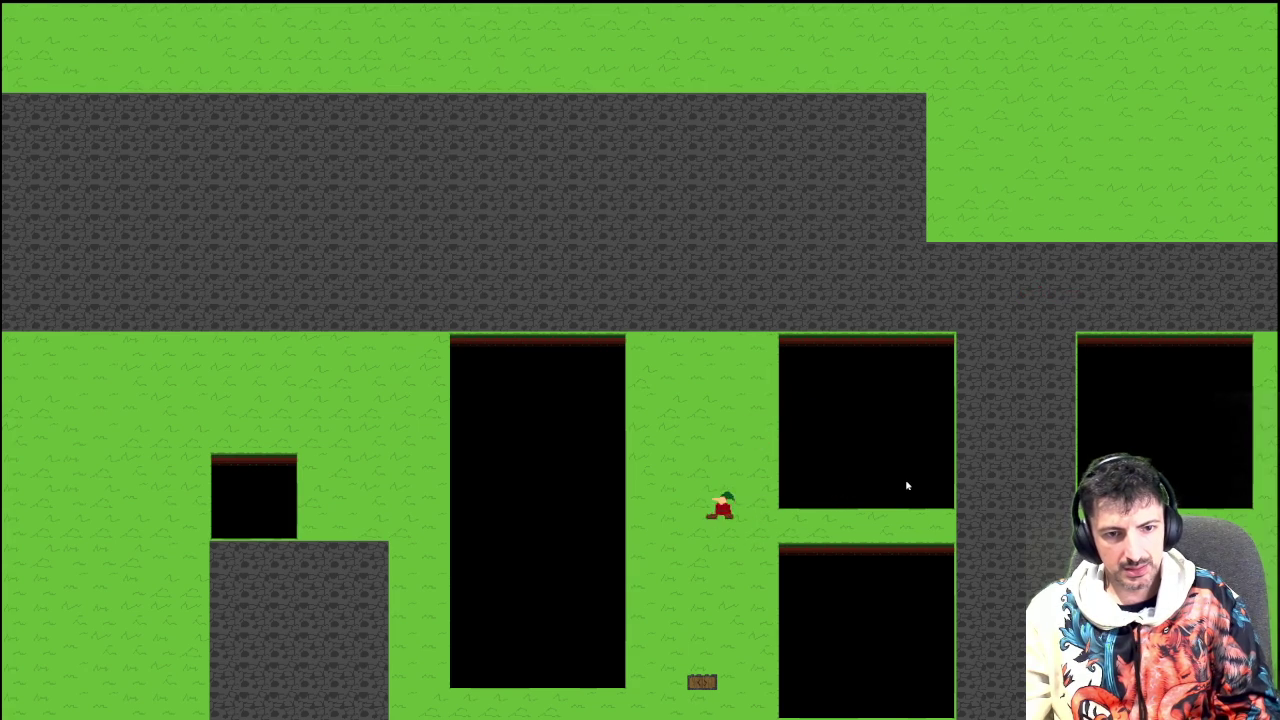
pyautogui.press('Left')
pyautogui.press('space')
pyautogui.press('Right')
pyautogui.press('Right')
pyautogui.press('Left')
pyautogui.press('Right')
pyautogui.press('Right')
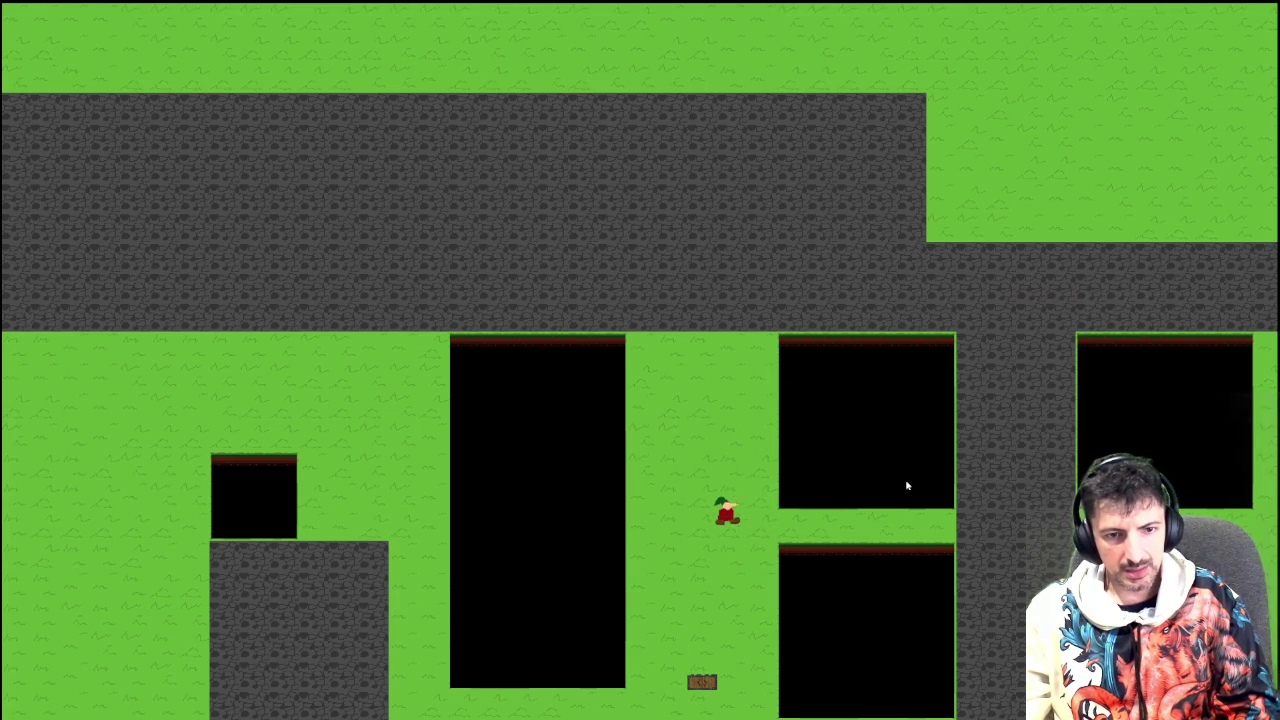
pyautogui.press('Right')
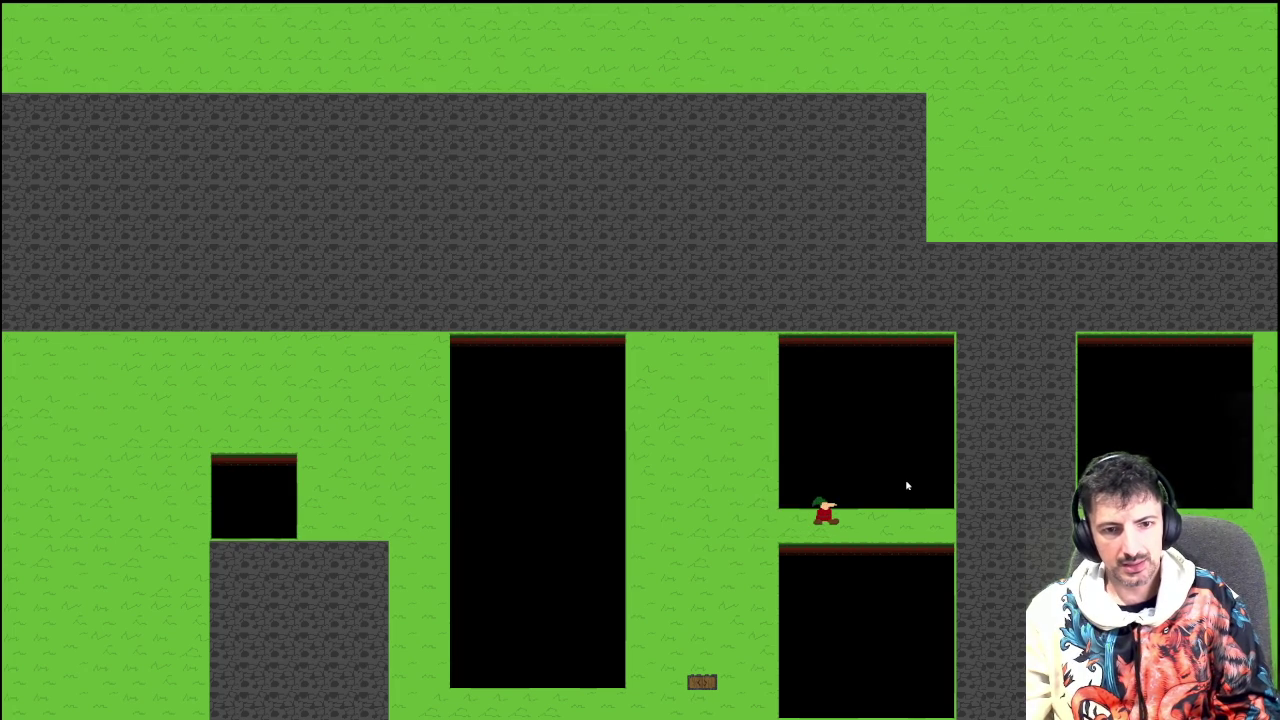
pyautogui.press('space')
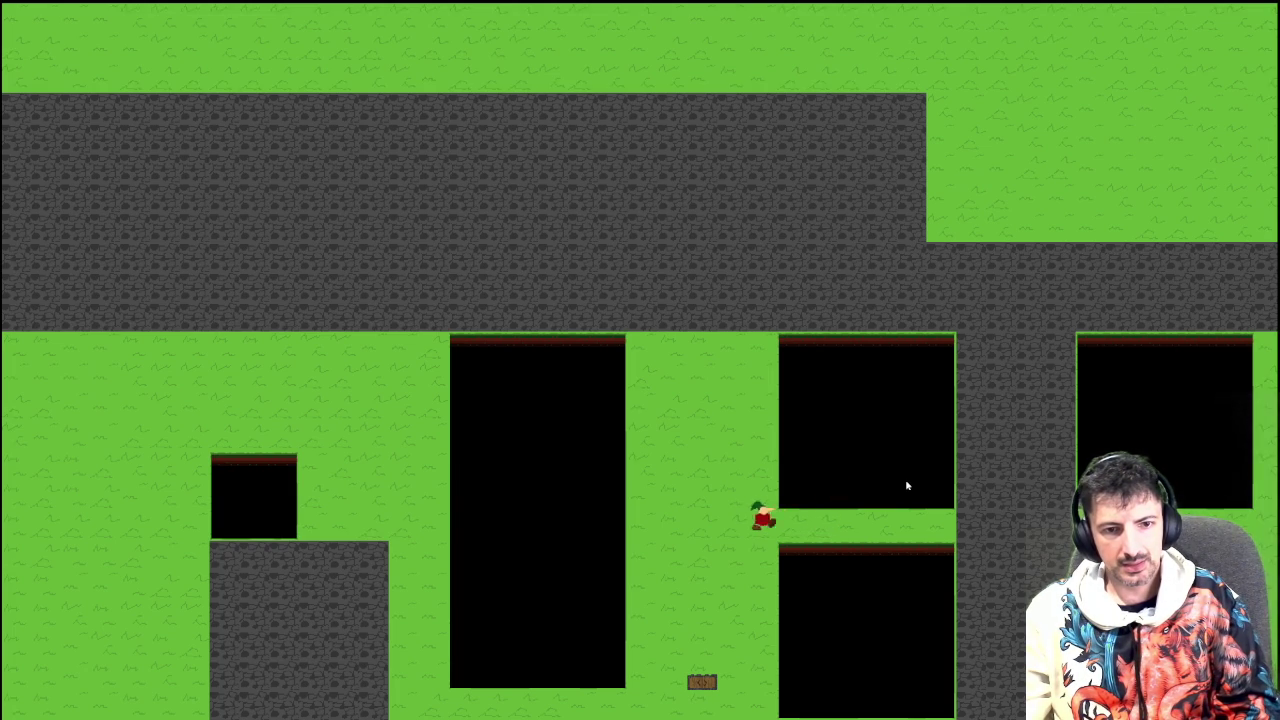
pyautogui.press('Right')
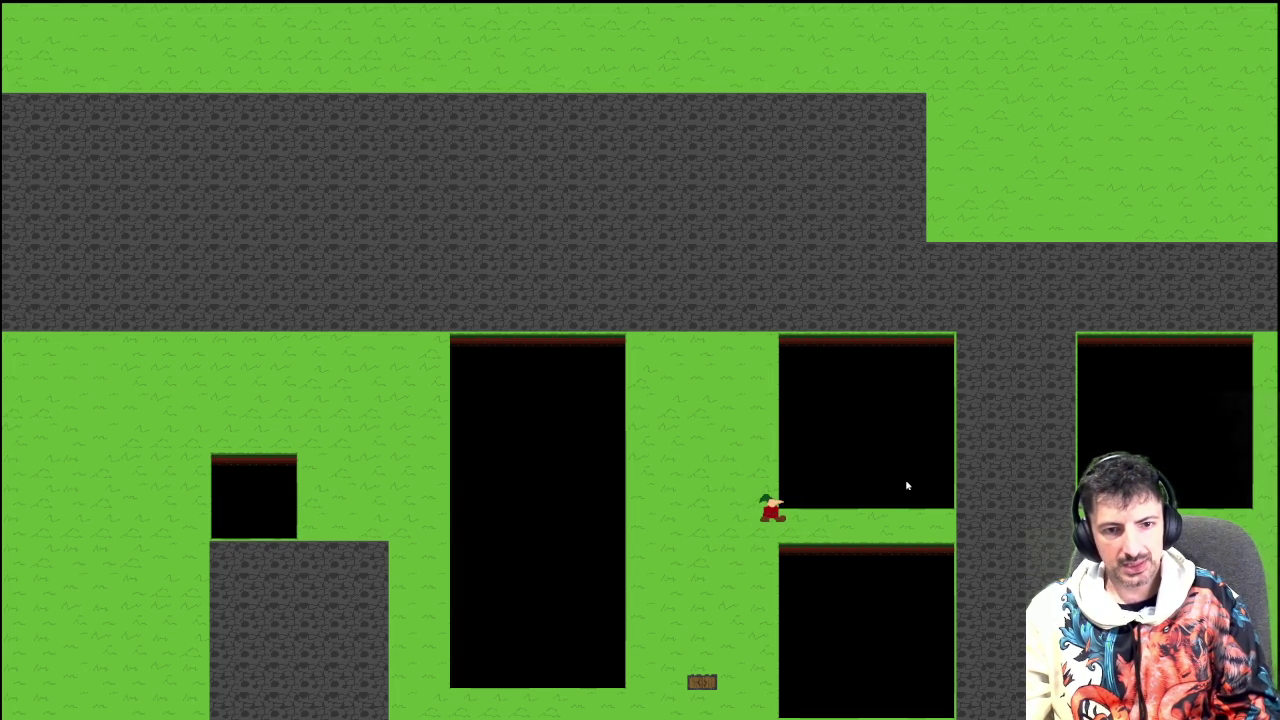
pyautogui.press('Right')
pyautogui.press('Left')
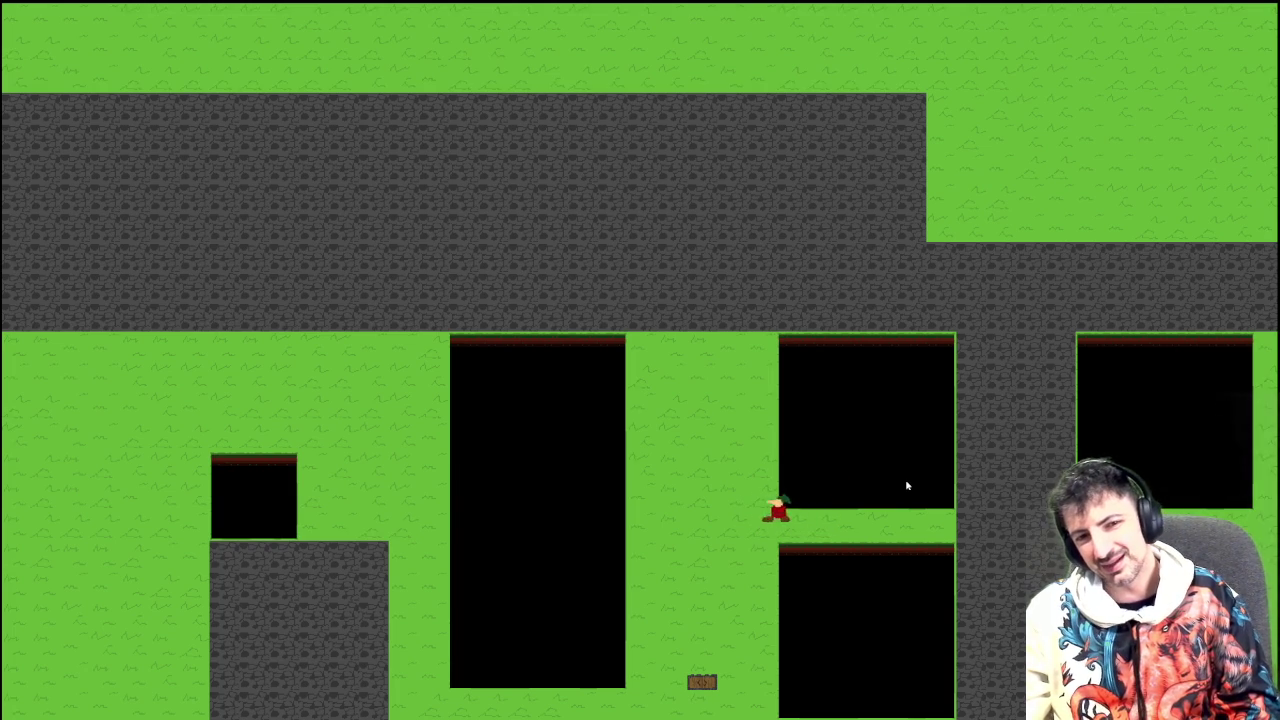
pyautogui.press('Up')
pyautogui.press('Right')
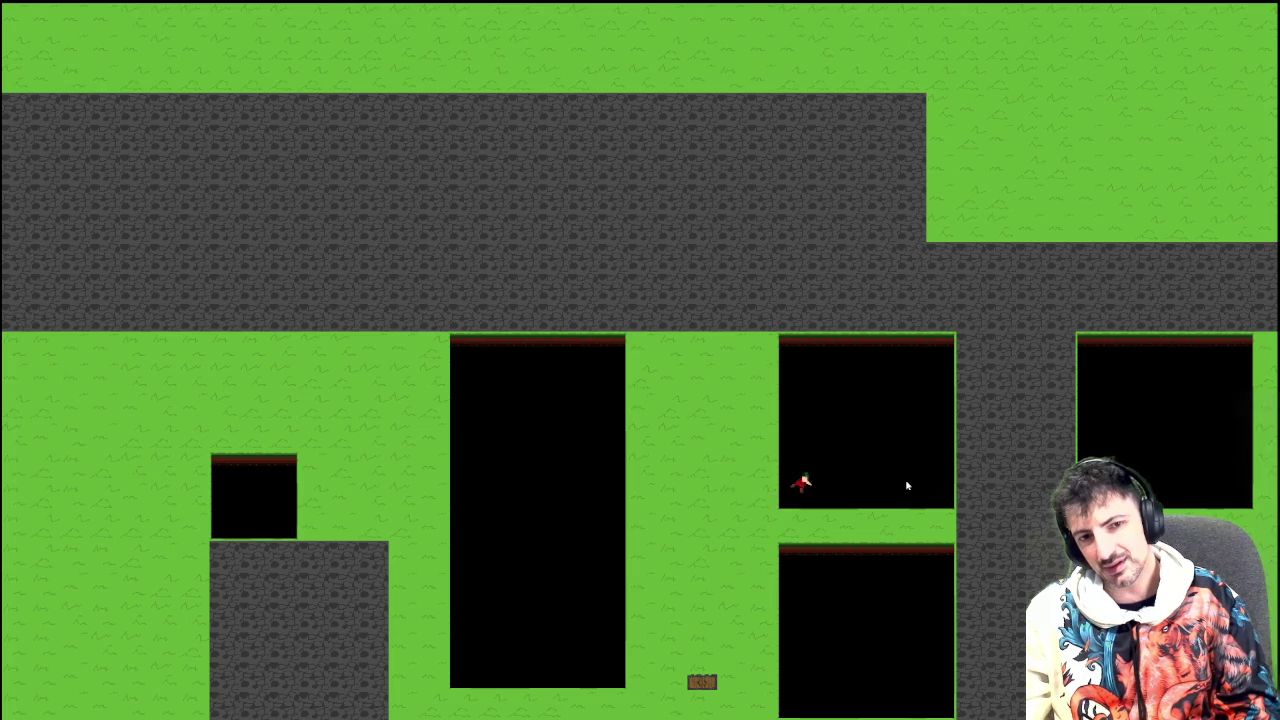
pyautogui.press('Left')
pyautogui.press('Right')
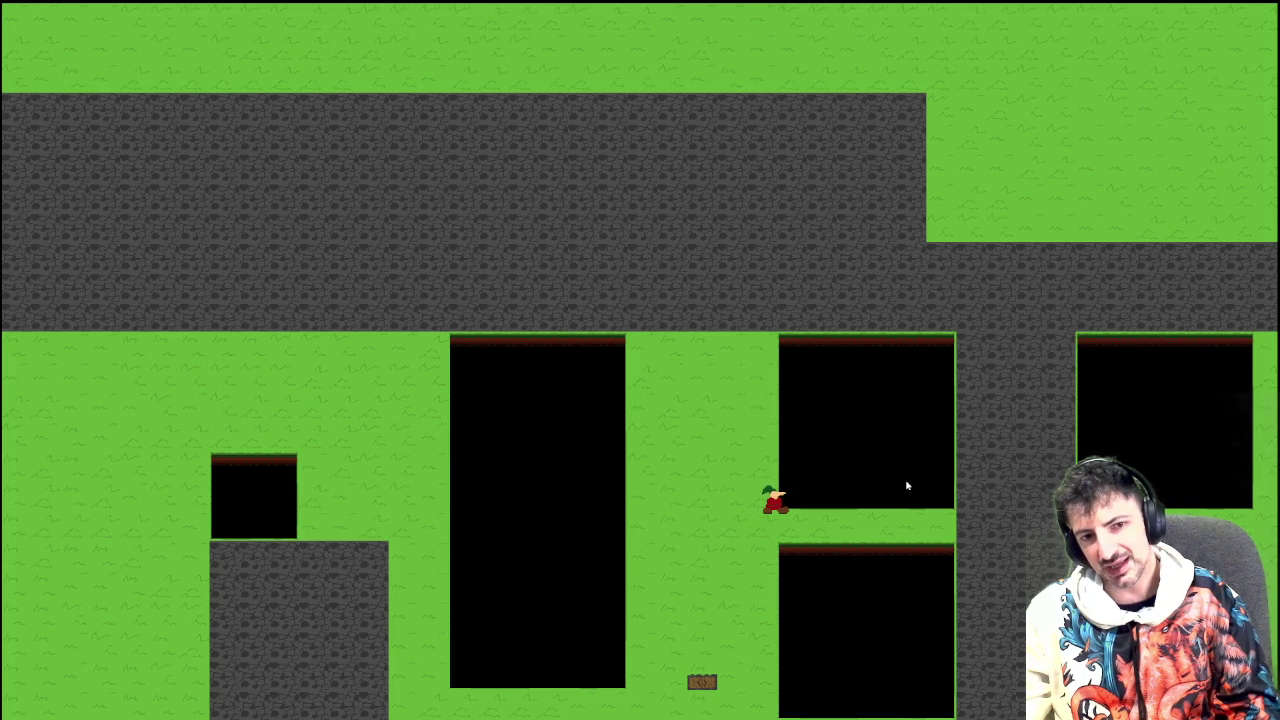
pyautogui.press('Up')
pyautogui.press('Right')
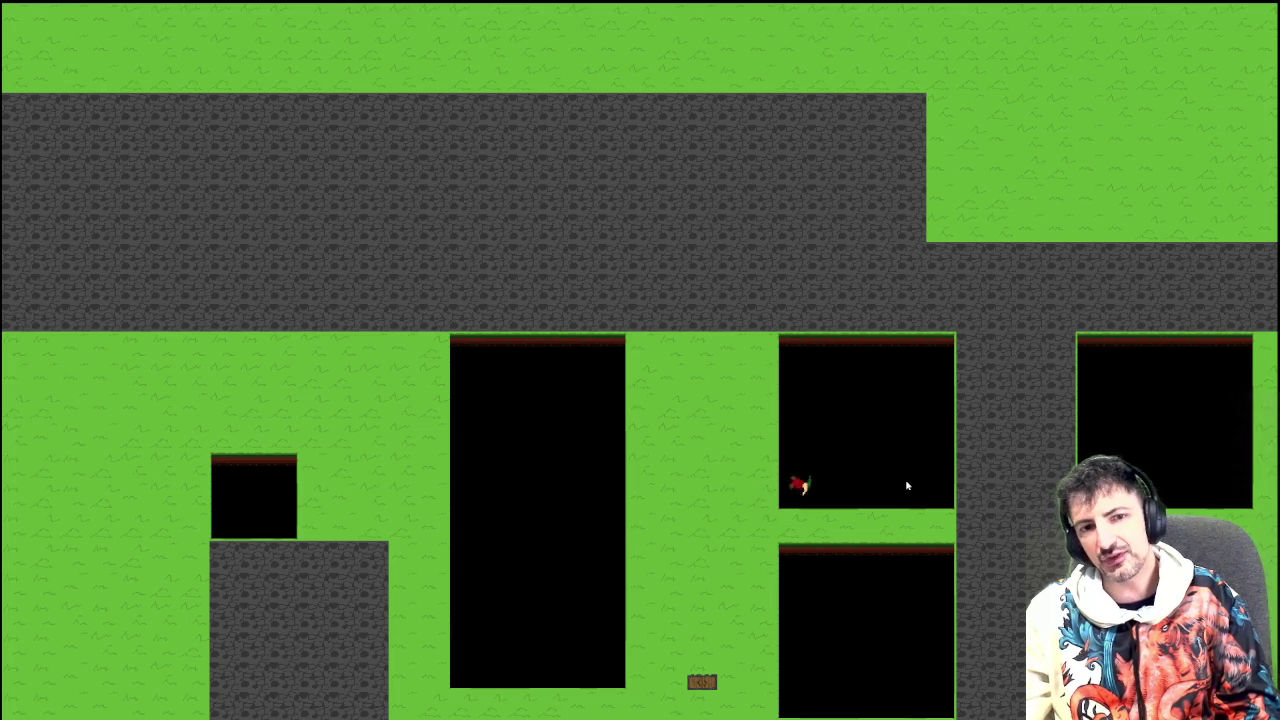
pyautogui.press('Left')
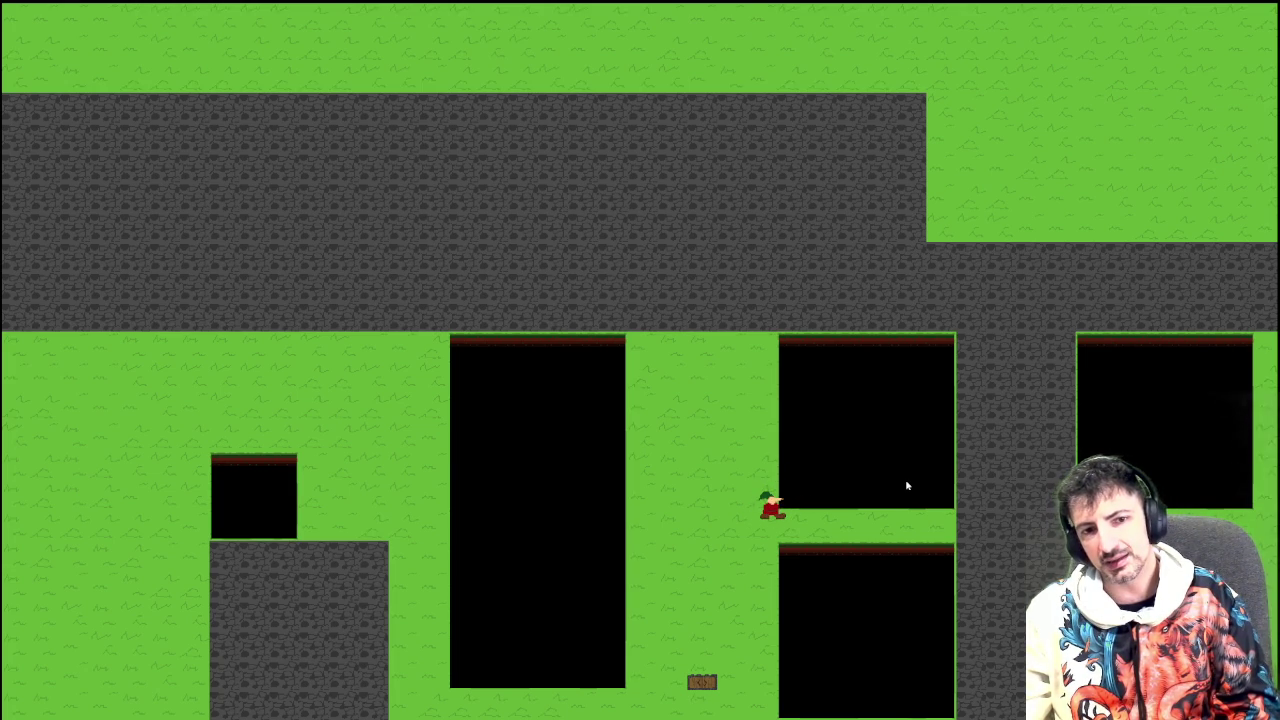
pyautogui.press('Right')
pyautogui.press('Up')
pyautogui.press('Left')
pyautogui.press('Right')
pyautogui.press('Up')
pyautogui.press('Left')
pyautogui.press('Right')
pyautogui.press('Up')
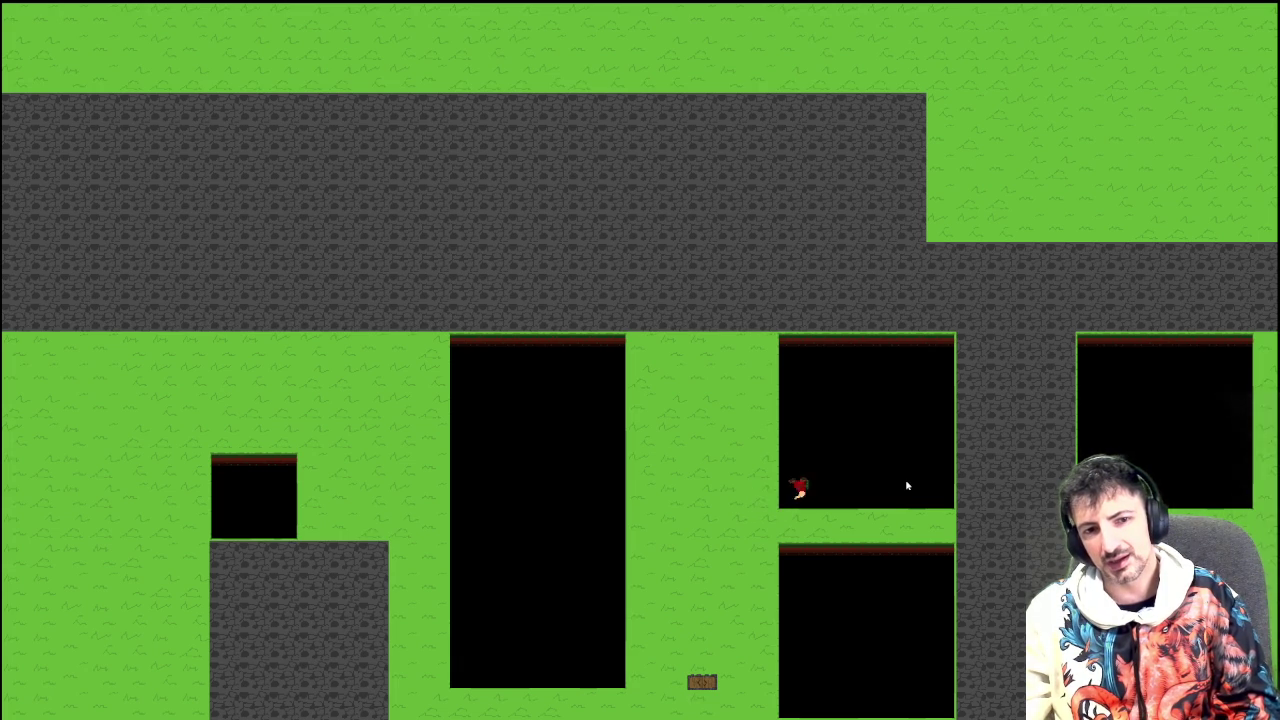
pyautogui.press('Left')
pyautogui.press('Up')
pyautogui.press('Left')
pyautogui.press('Up')
pyautogui.press('Left')
pyautogui.press('Up')
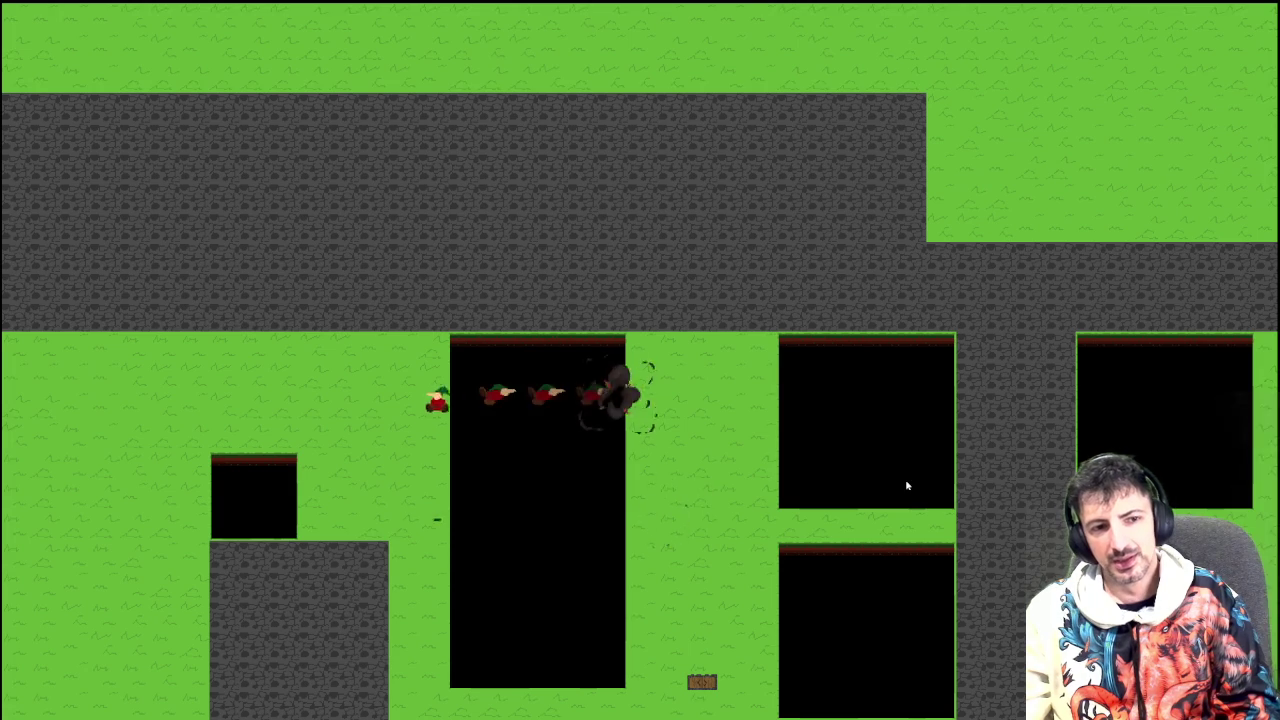
pyautogui.press('Right')
pyautogui.press('Up')
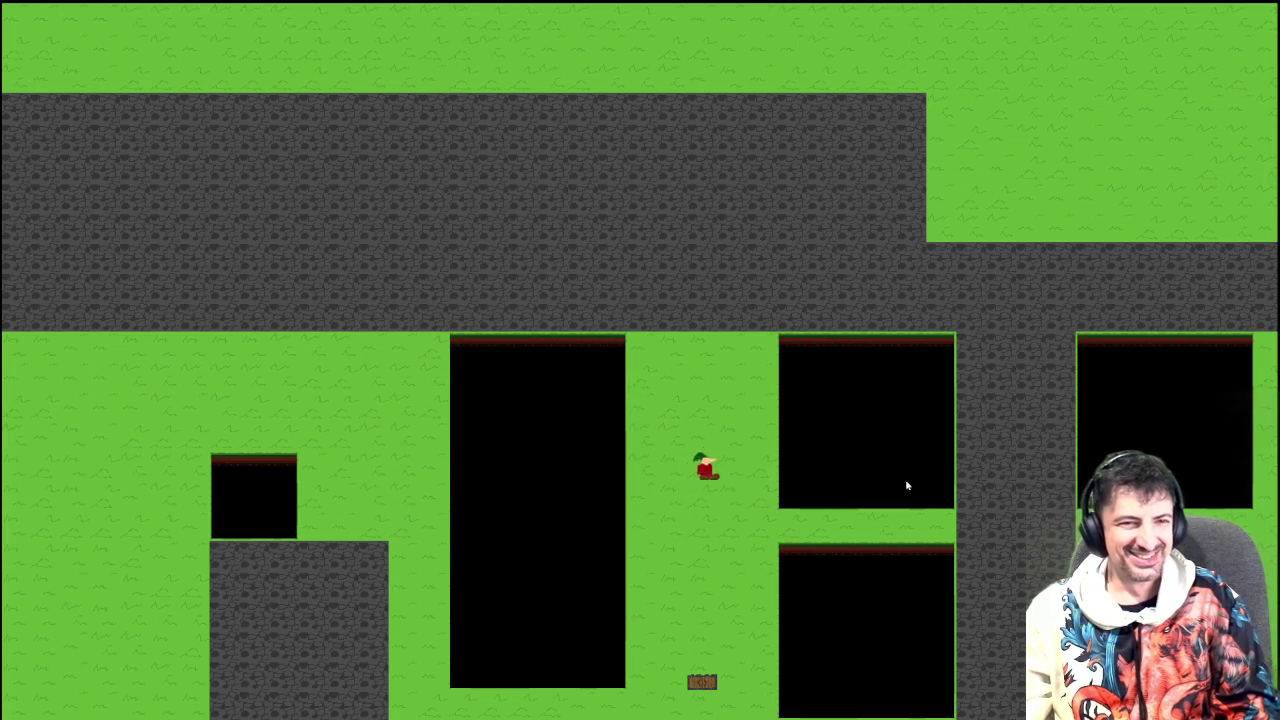
pyautogui.press('Up')
pyautogui.press('Left')
pyautogui.press('Up')
pyautogui.press('Left')
pyautogui.press('Right')
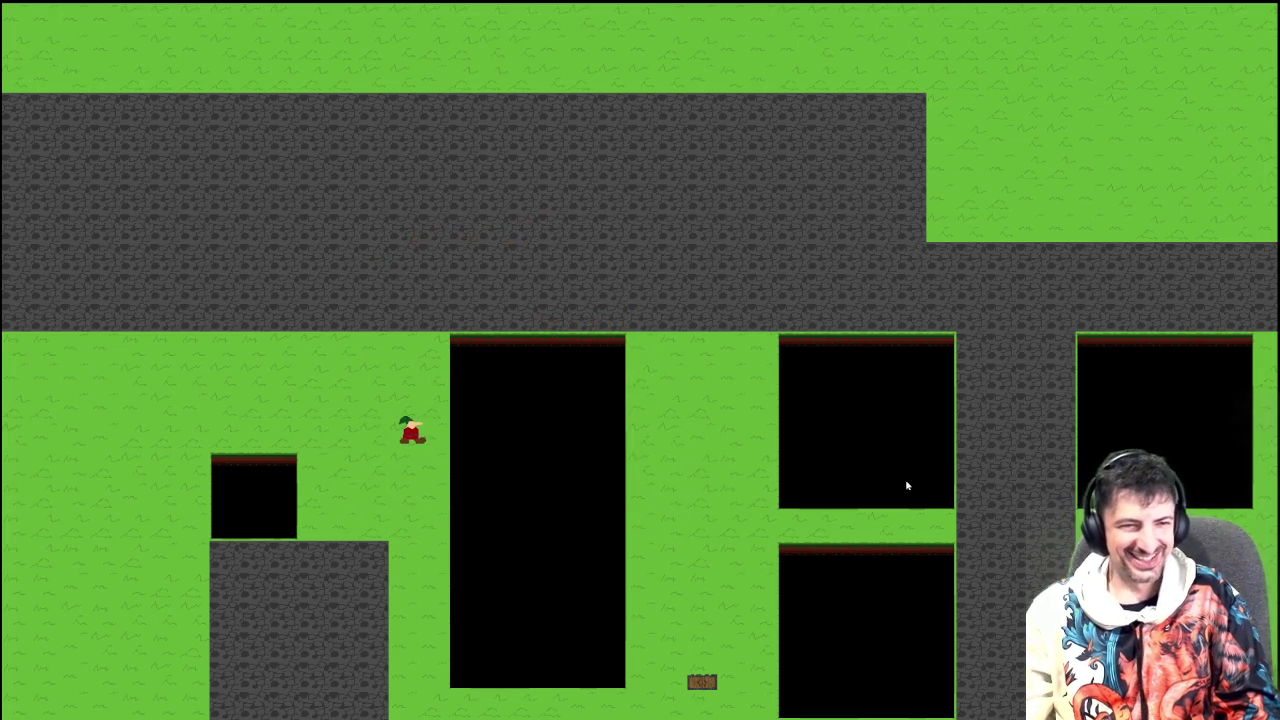
pyautogui.press('Up')
pyautogui.press('Right')
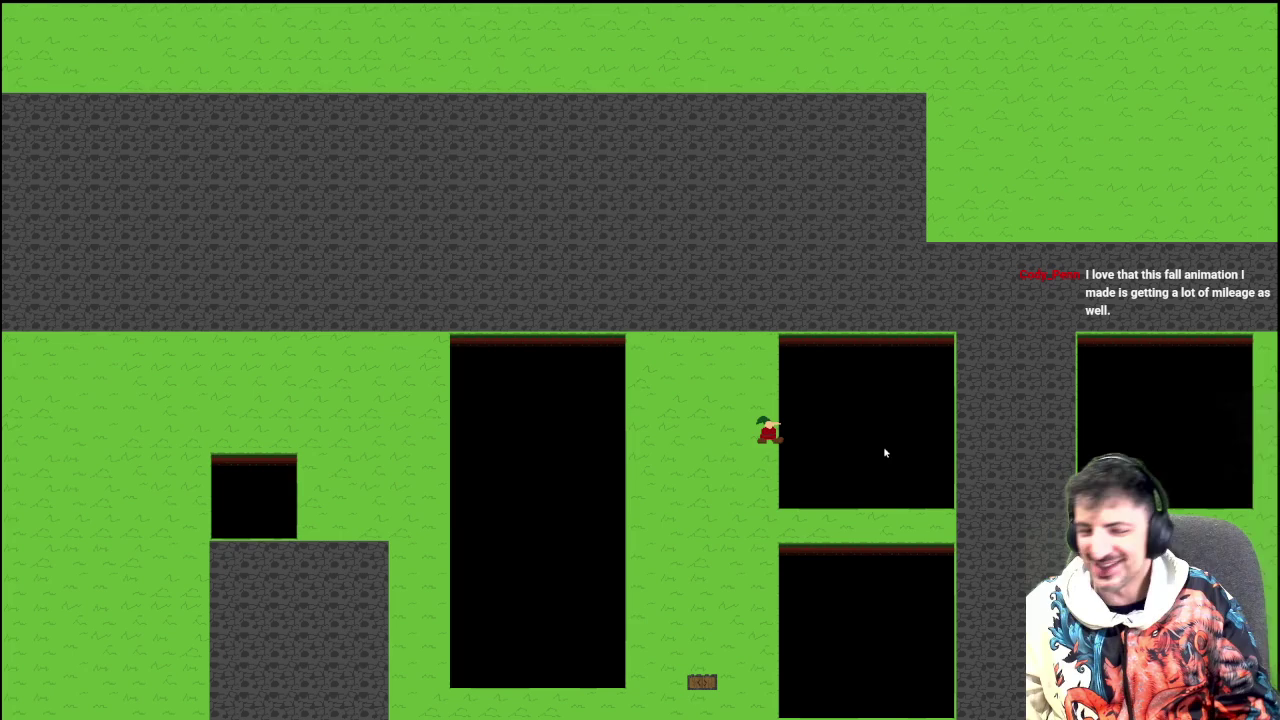
# Walk the character into the pit to trigger the fall animation and respawn
pyautogui.press('a')
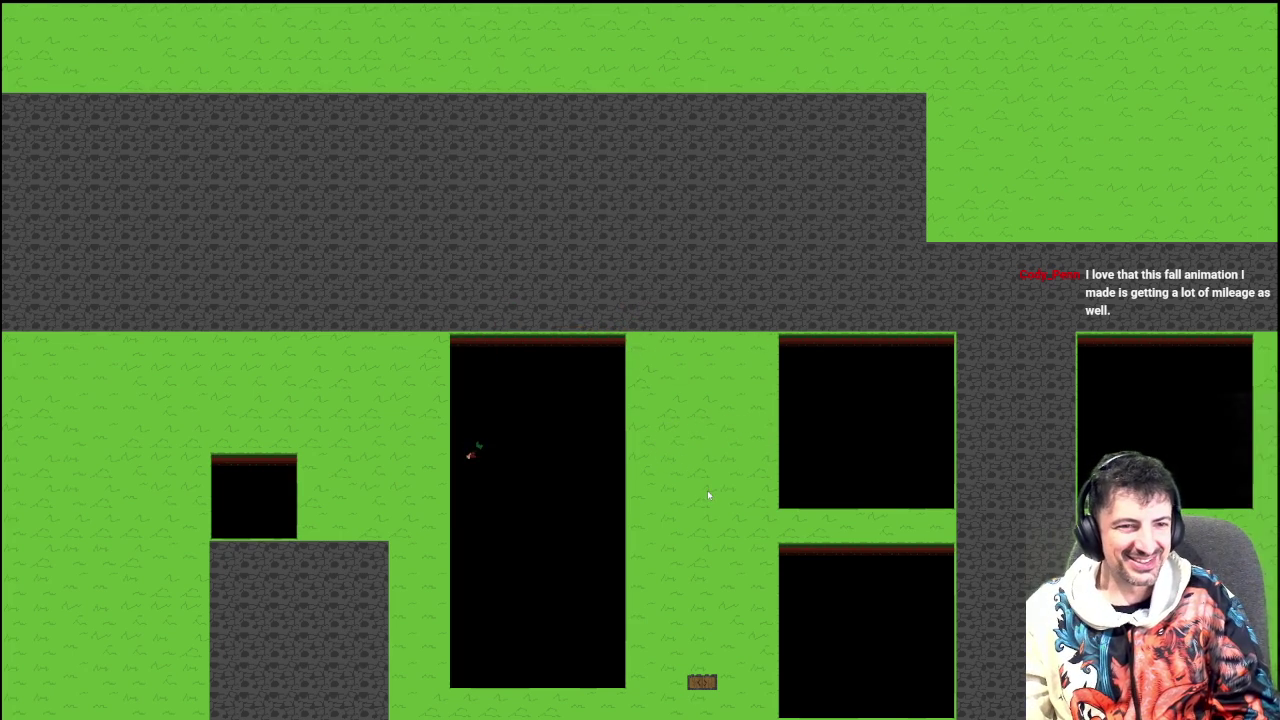
pyautogui.press('d')
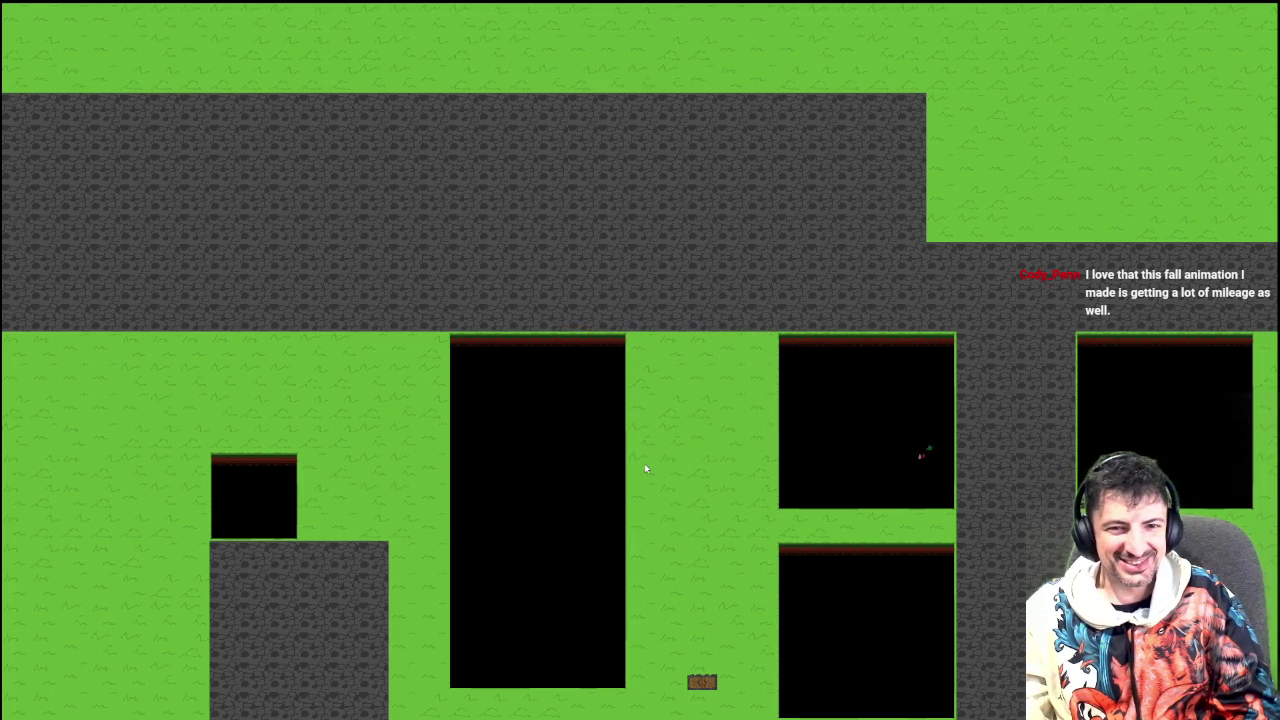
pyautogui.press('d')
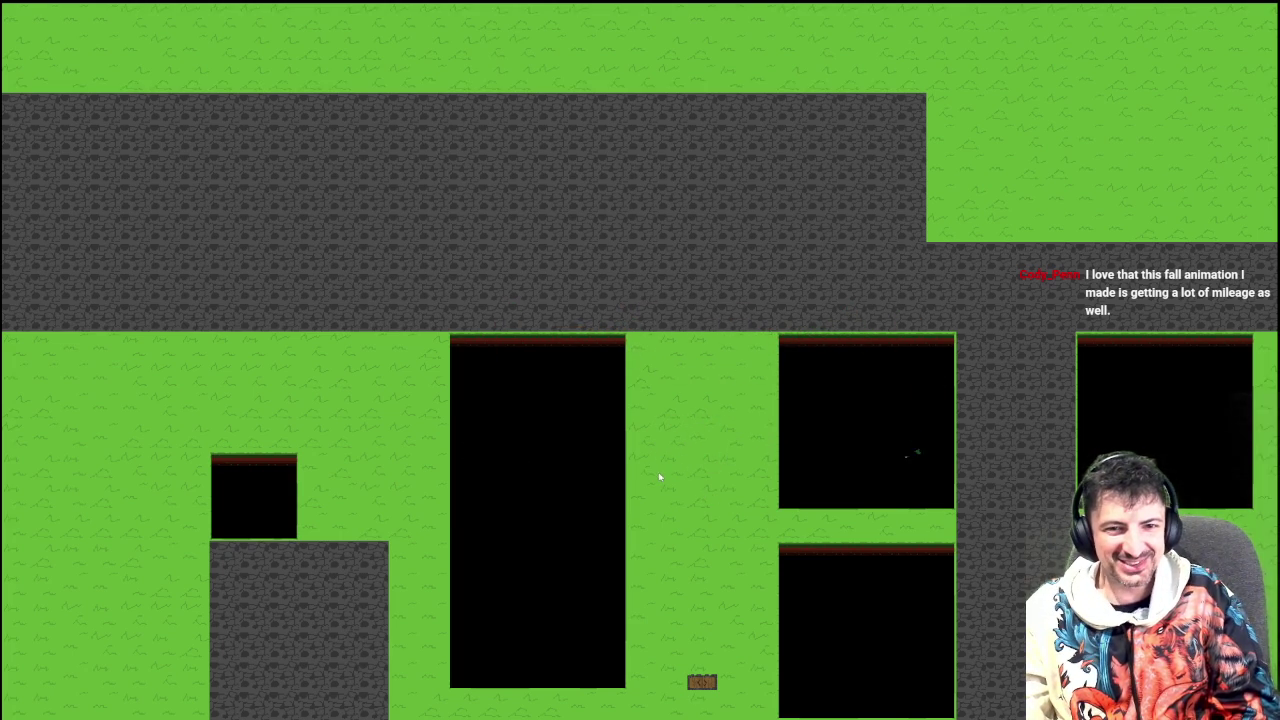
pyautogui.press('space')
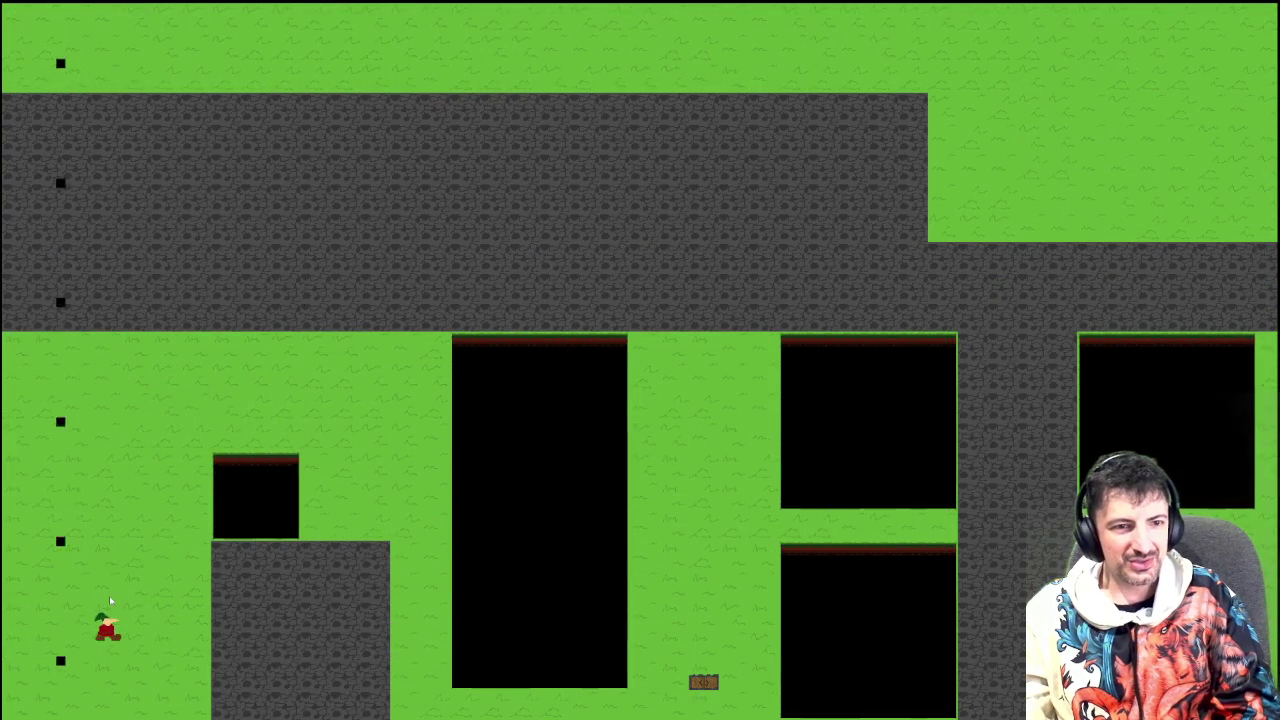
# Jump across the grey blocks past the pillar and reach the exit sign
pyautogui.press('Right')
pyautogui.press('space')
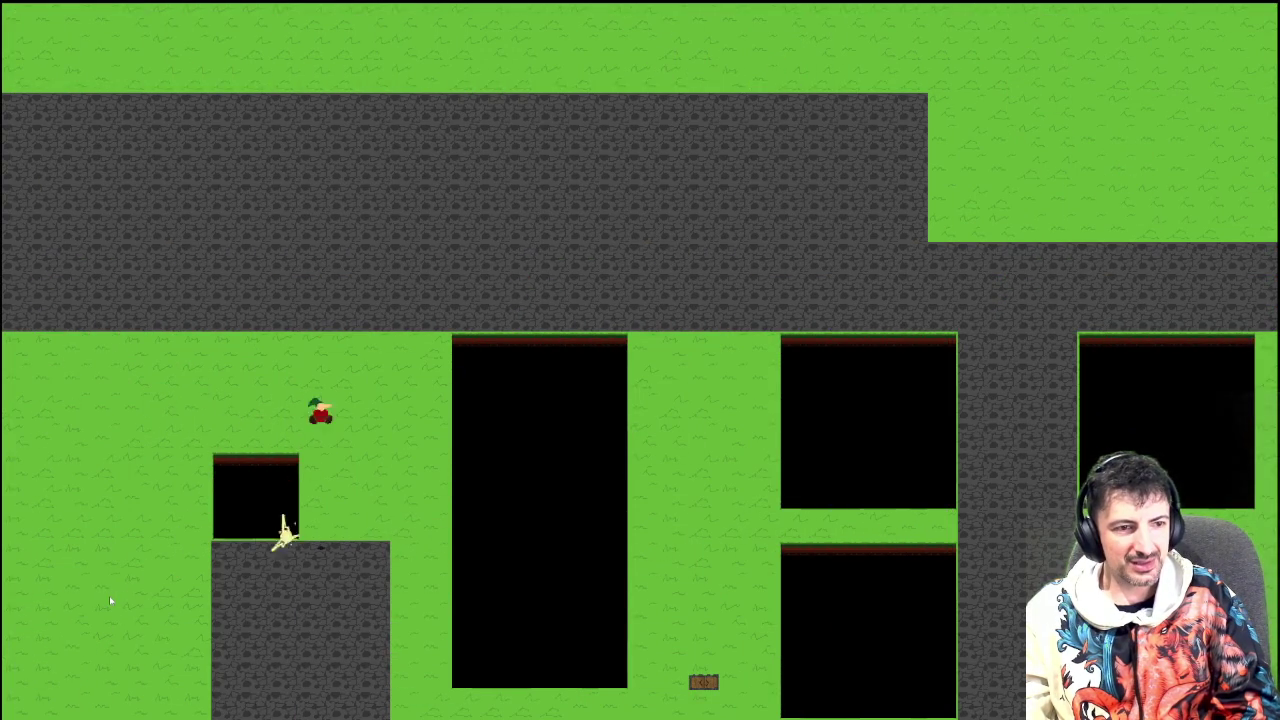
pyautogui.press('Left')
pyautogui.press('Right')
pyautogui.press('space')
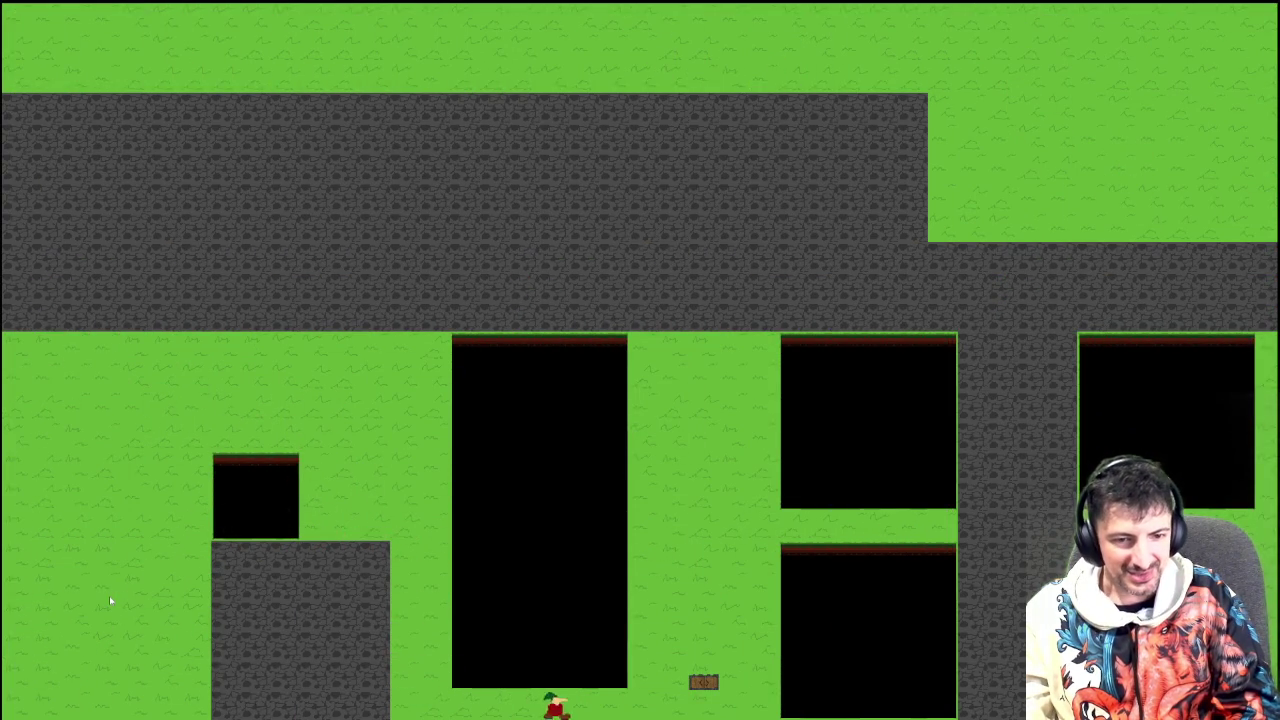
pyautogui.press('Right')
pyautogui.press('space')
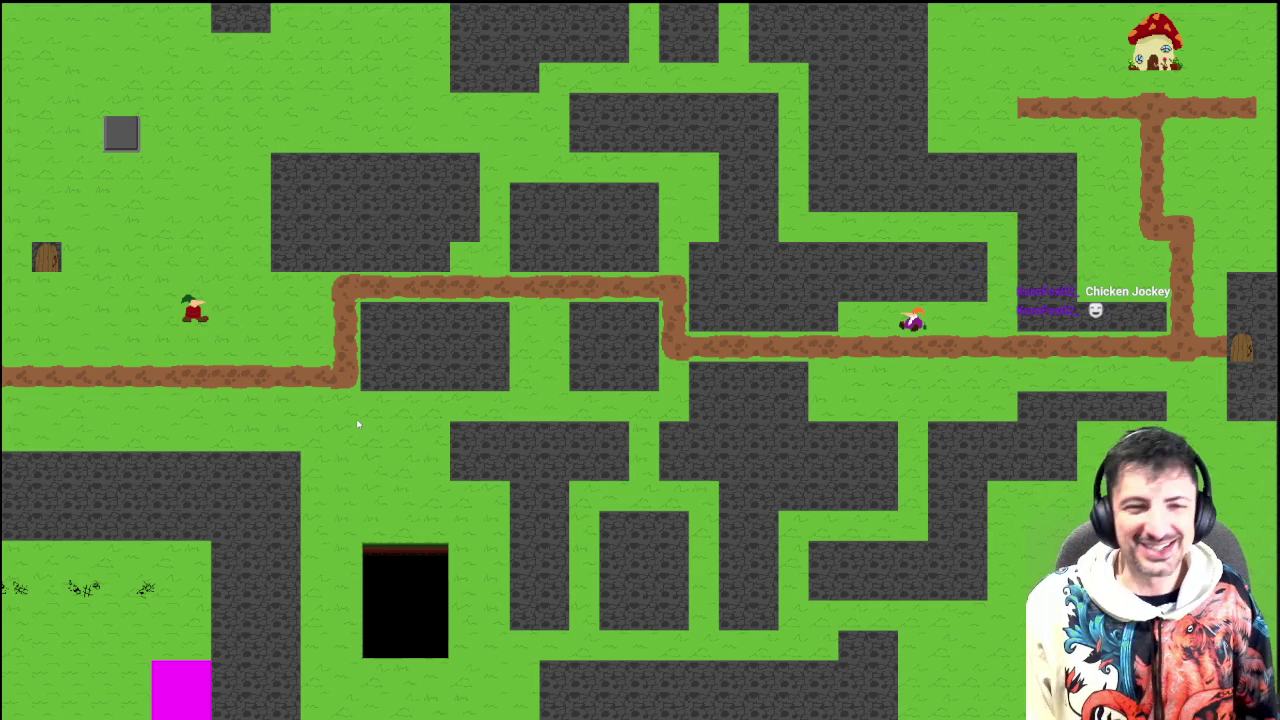
# Walk the player on and off the overworld floor switch repeatedly to watch it light and turn grey
pyautogui.press('Up')
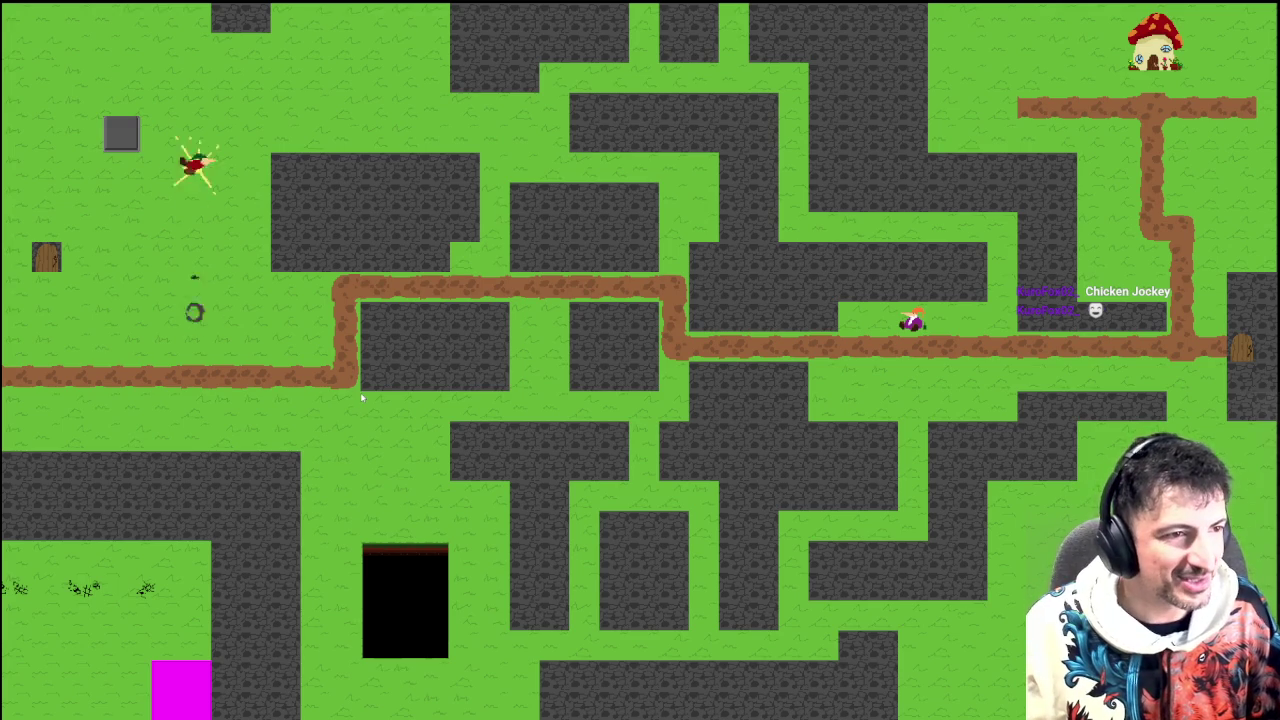
pyautogui.press('Down')
pyautogui.press('Left')
pyautogui.press('Left')
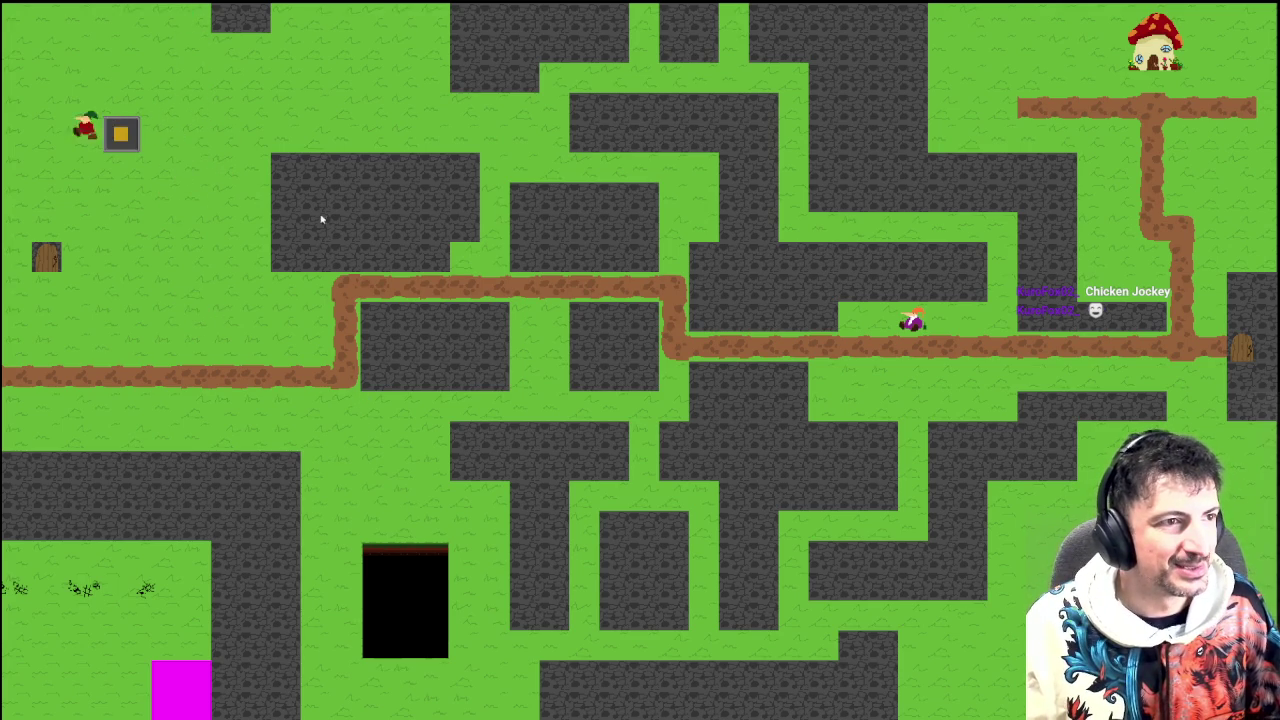
pyautogui.press('Right')
pyautogui.press('Down')
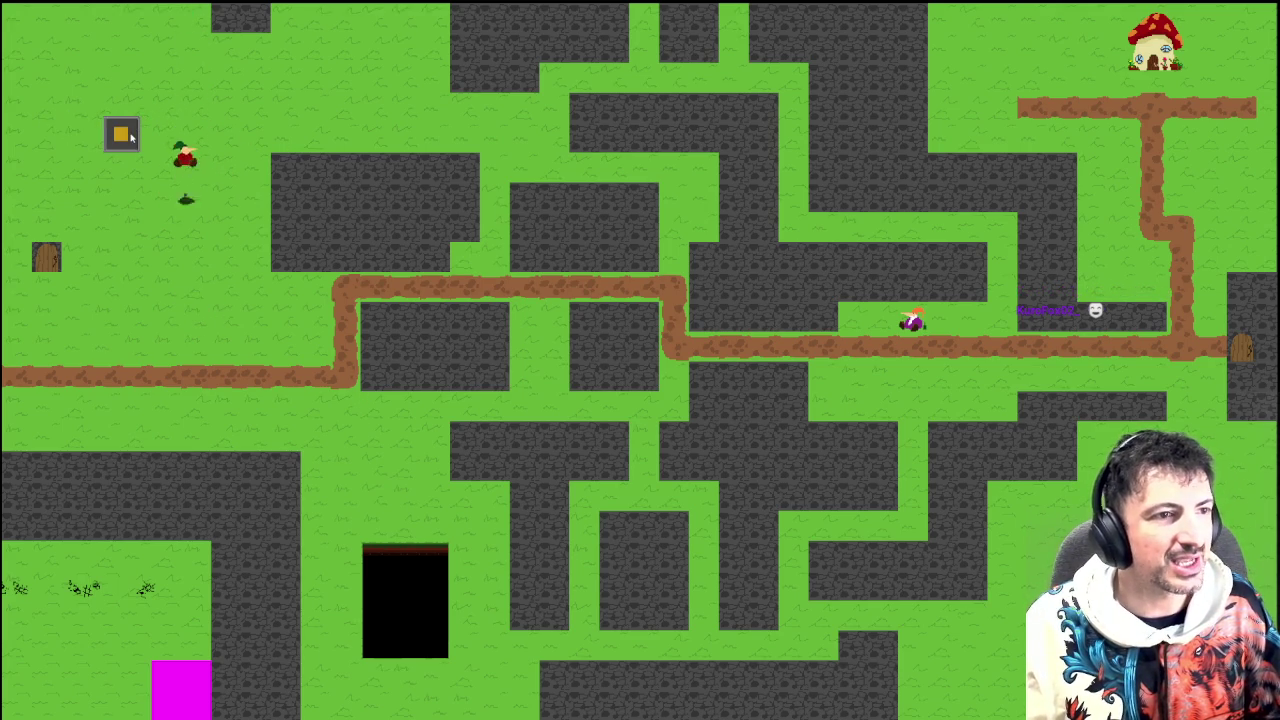
pyautogui.press('Right')
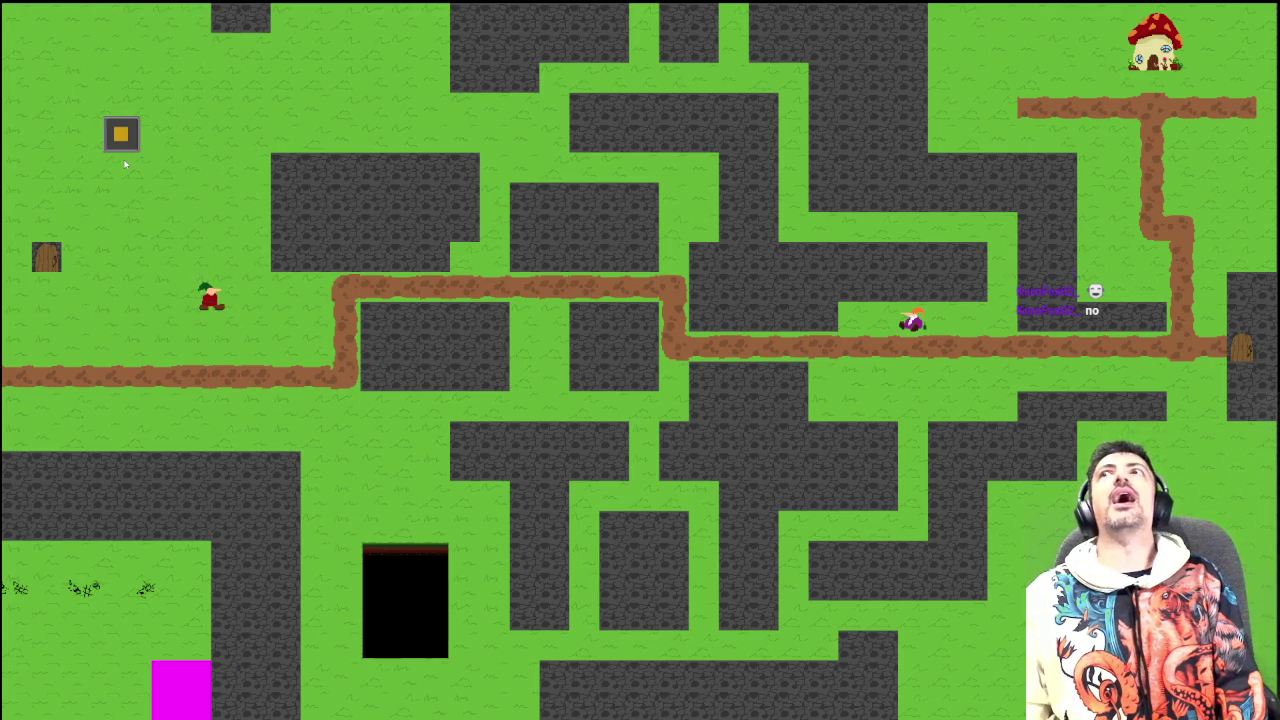
pyautogui.press('Left')
pyautogui.press('Up')
pyautogui.press('Left')
pyautogui.press('Down')
pyautogui.press('Right')
pyautogui.press('Left')
pyautogui.press('Up')
pyautogui.press('Down')
pyautogui.press('Left')
pyautogui.press('Up')
pyautogui.press('Right')
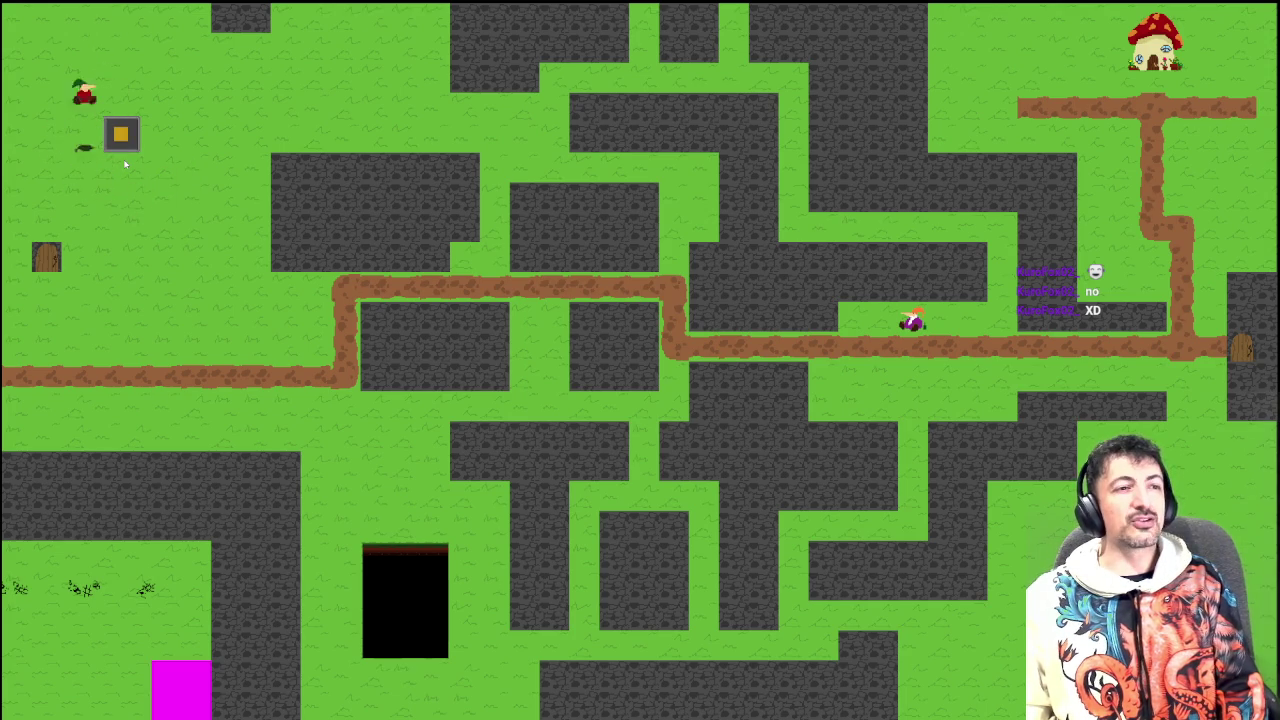
pyautogui.press('Right')
pyautogui.press('Up')
pyautogui.press('Left')
pyautogui.press('Down')
pyautogui.press('Right')
pyautogui.press('Right')
pyautogui.press('Up')
pyautogui.press('Down')
pyautogui.press('Left')
pyautogui.press('Up')
# Wander near the switch, step back across it leaving it lit, then quit the game with Escape
pyautogui.press('Right')
pyautogui.press('Down')
pyautogui.press('Right')
pyautogui.press('Down')
pyautogui.press('Left')
pyautogui.press('Right')
pyautogui.press('Up')
pyautogui.press('Left')
pyautogui.press('Up')
pyautogui.press('Left')
pyautogui.press('Down')
pyautogui.press('Up')
pyautogui.press('Right')
pyautogui.press('Down')
pyautogui.press('Left')
pyautogui.press('Right')
pyautogui.press('Down')
pyautogui.press('Left')
pyautogui.press('Down')
pyautogui.press('Up')
pyautogui.press('Left')
pyautogui.press('Down')
pyautogui.press('Right')
pyautogui.press('Down')
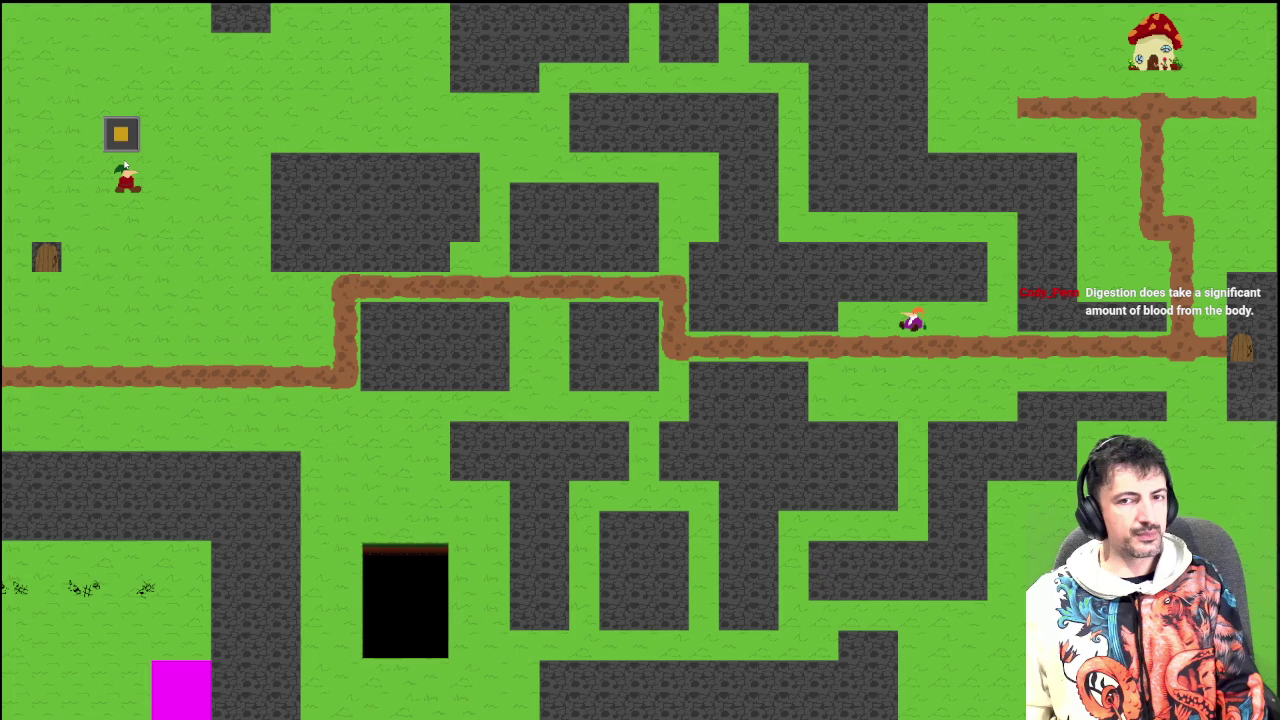
pyautogui.press('Up')
pyautogui.press('Up')
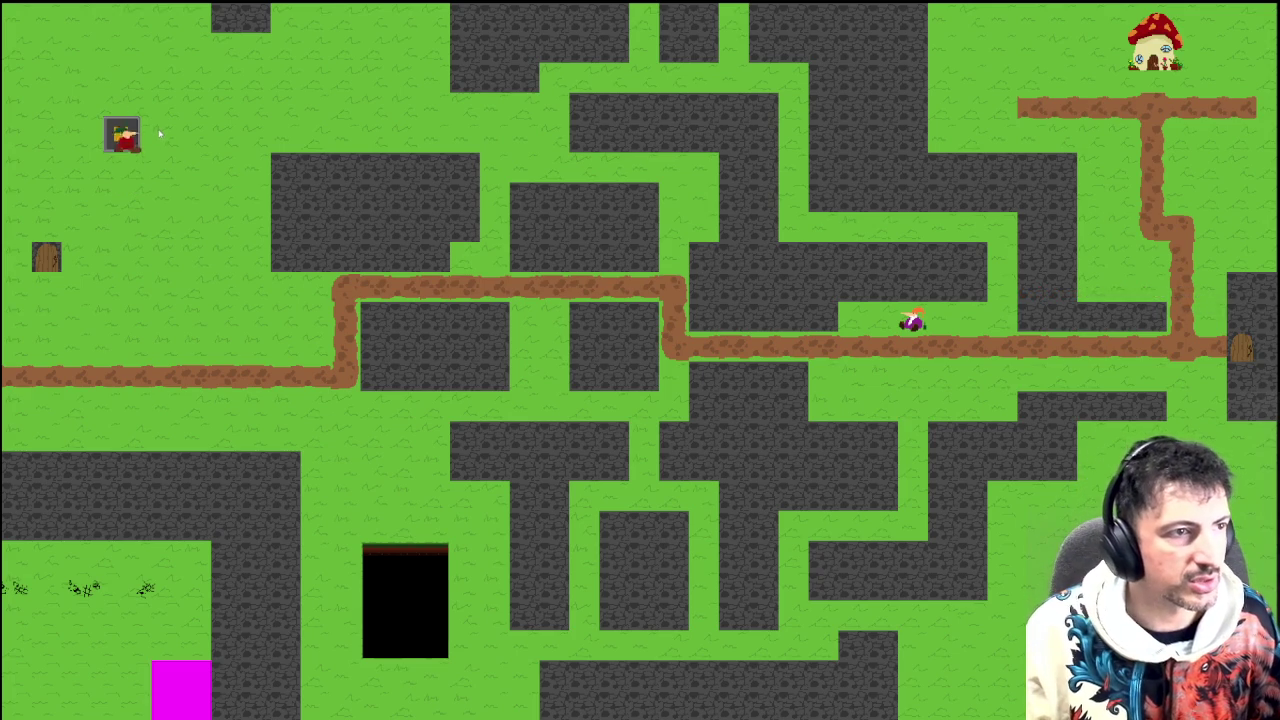
pyautogui.press('Right')
pyautogui.press('Escape')
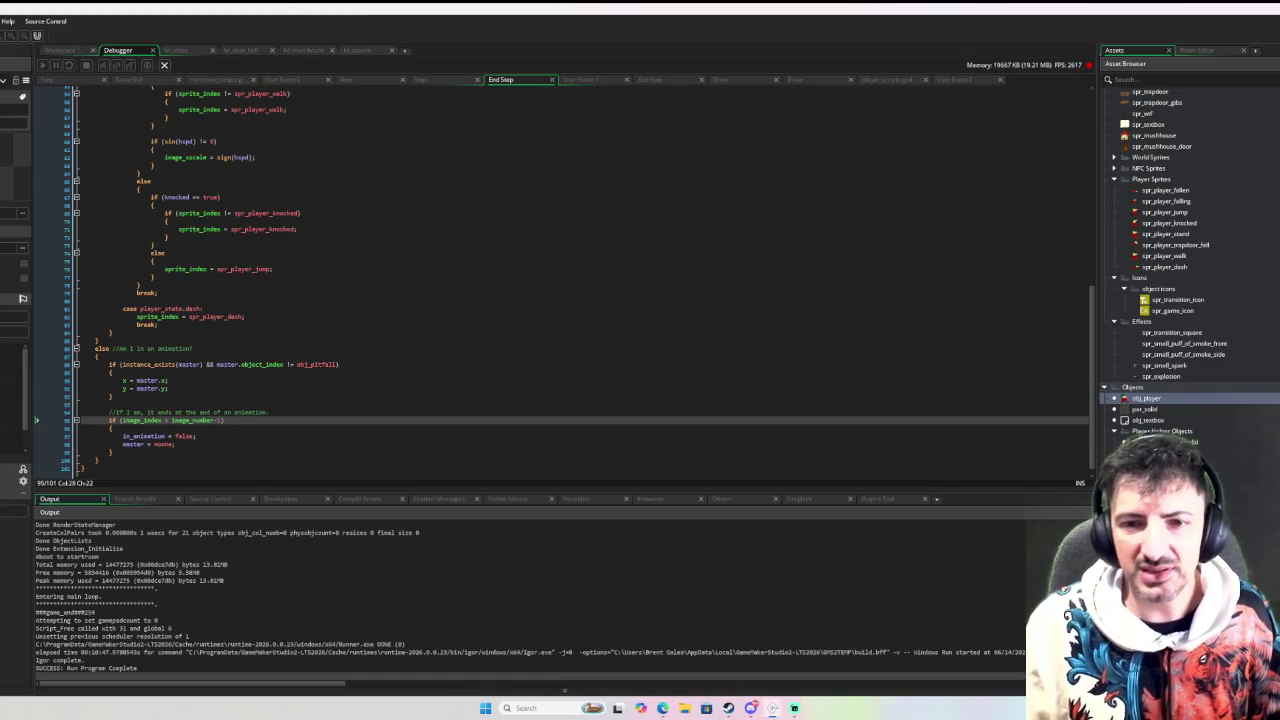
# Scroll the Asset Browser to Sprites and expand World Sprites to show spr_floor_switch
pyautogui.scroll(6, 1174, 432)
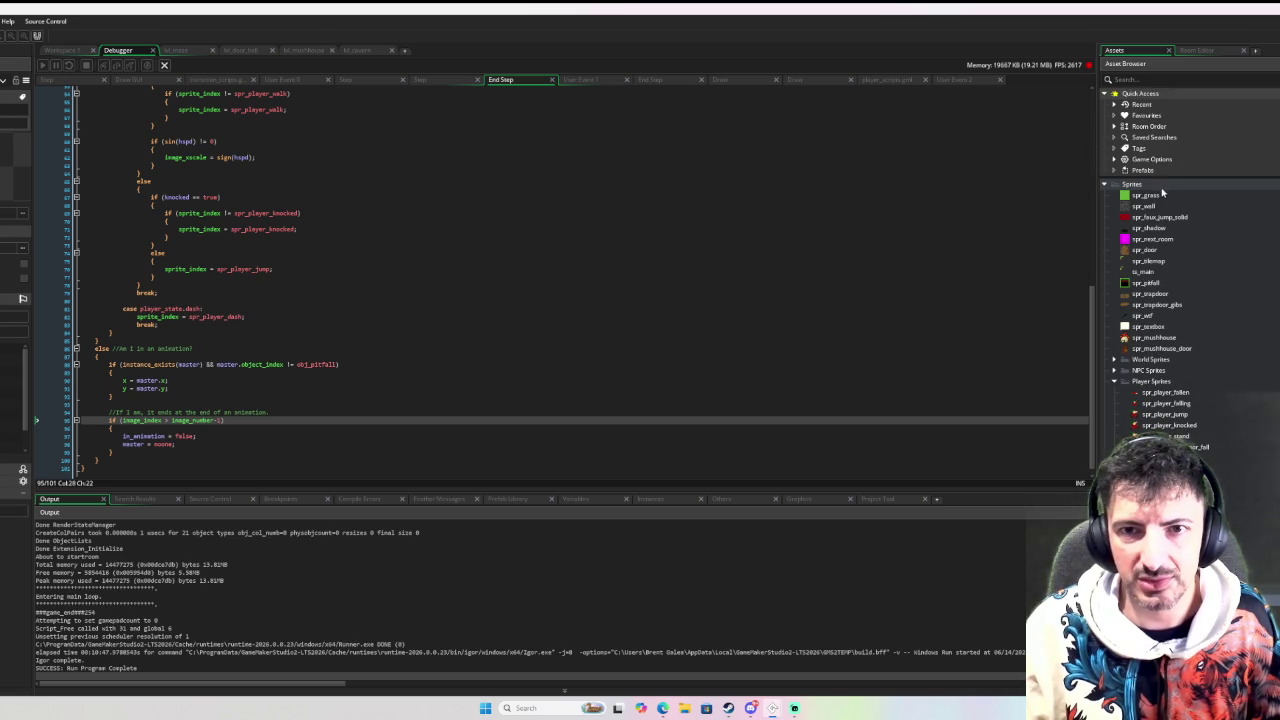
pyautogui.scroll(-3, 1199, 360)
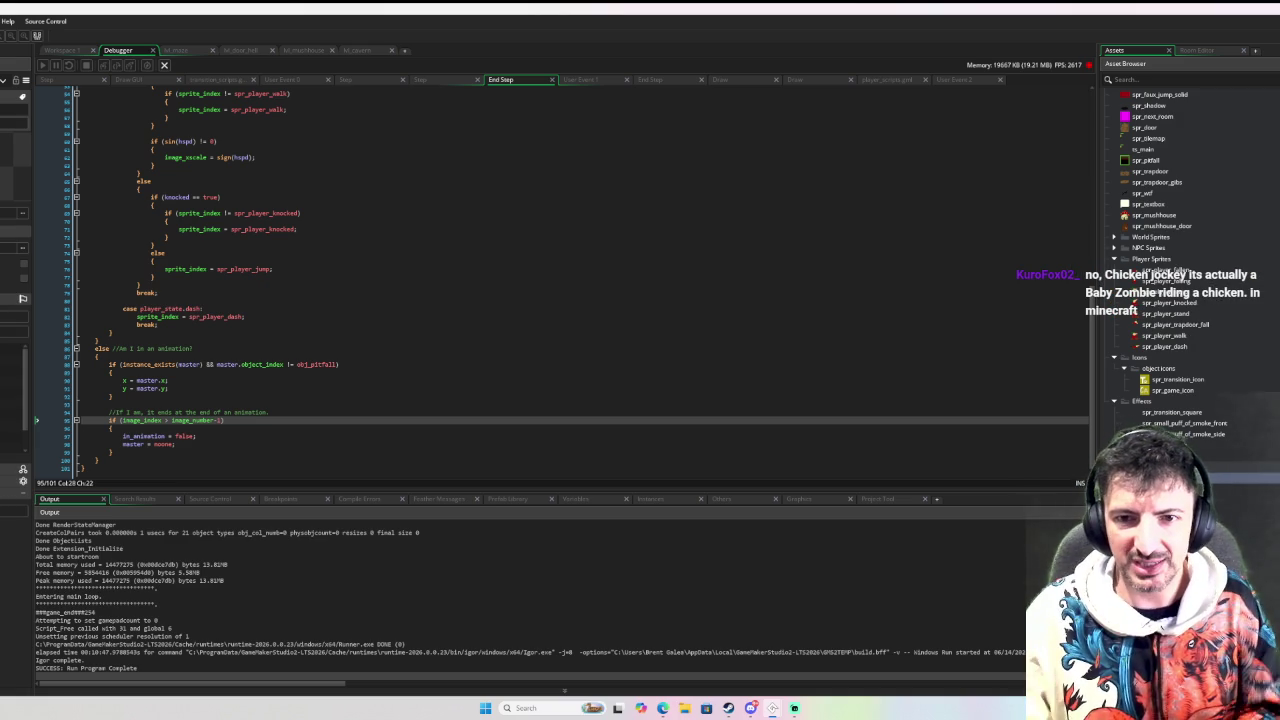
pyautogui.scroll(3, 1230, 385)
pyautogui.scroll(2, 1114, 323)
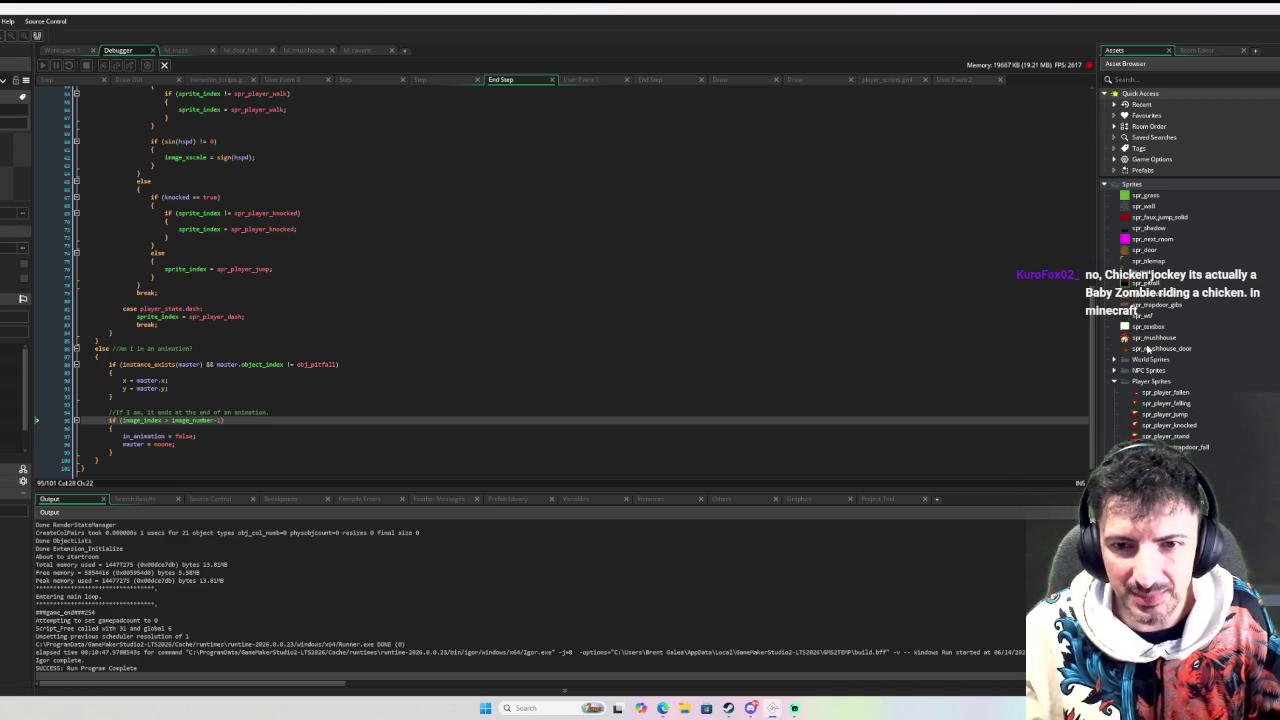
pyautogui.click(1115, 360)
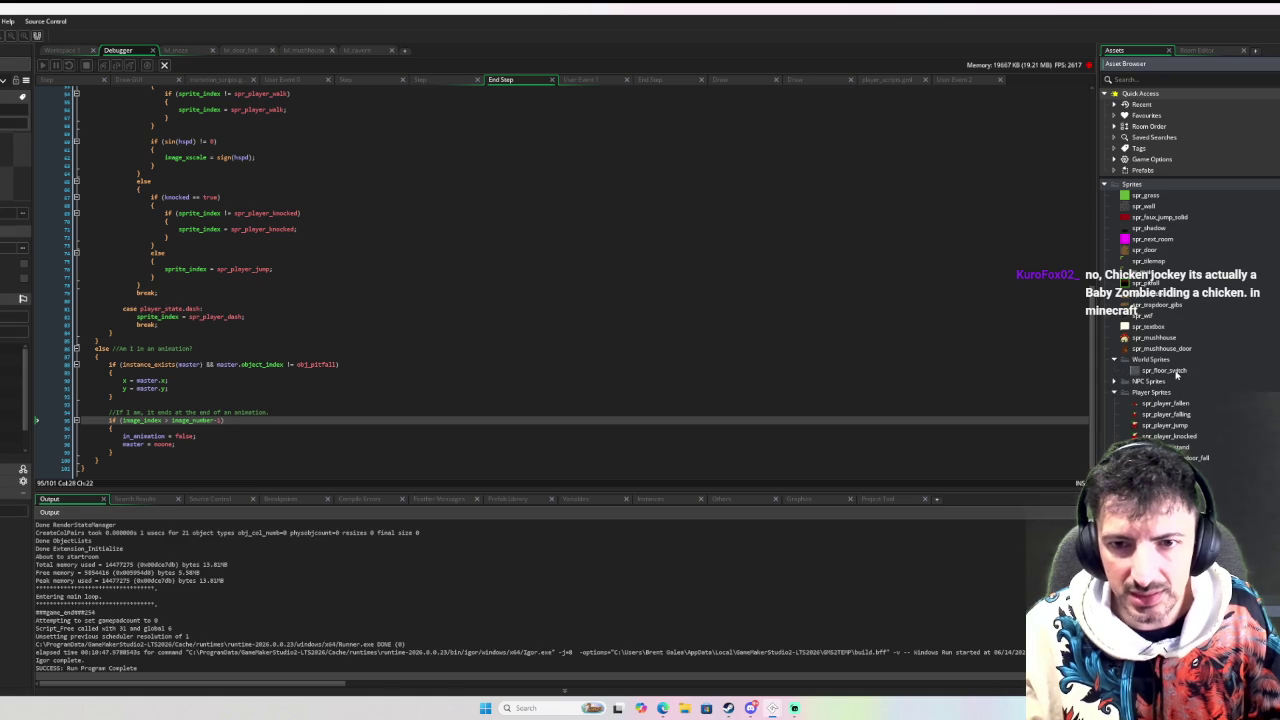
# Open spr_floor_switch's image editor and move its bottom pixel strip up about two pixels on the default layer
pyautogui.doubleClick(1170, 371)
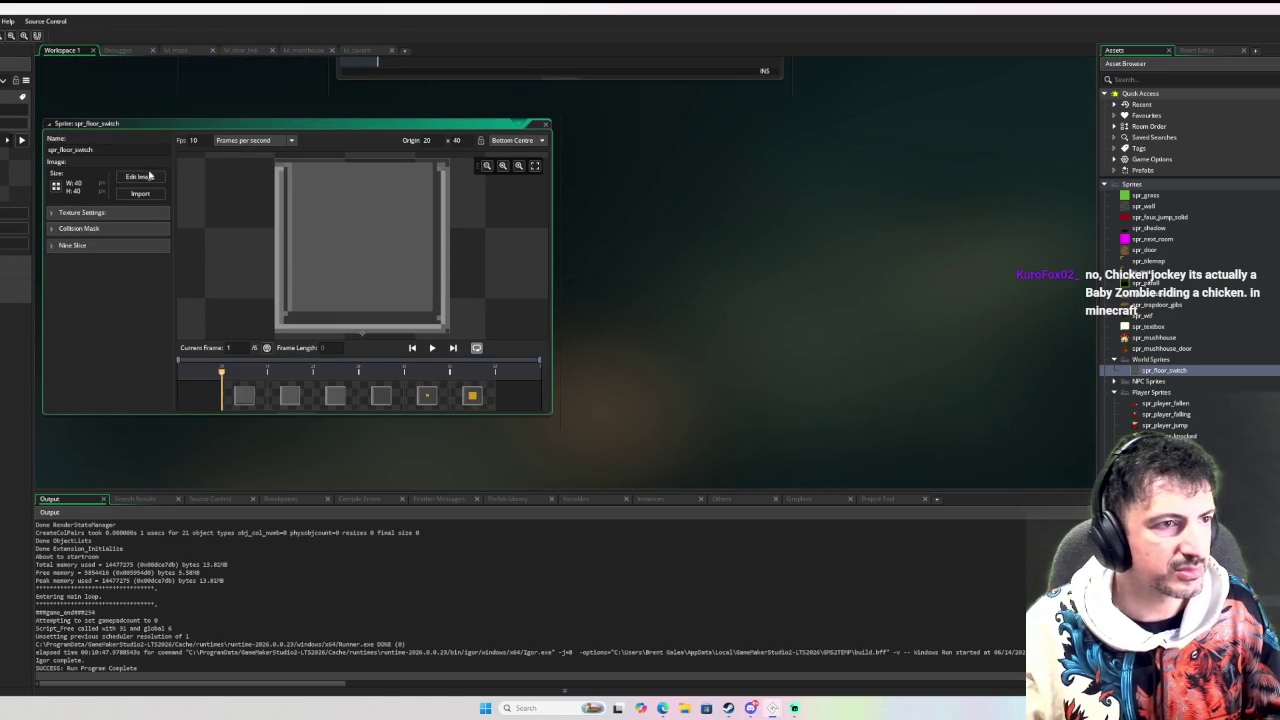
pyautogui.click(150, 176)
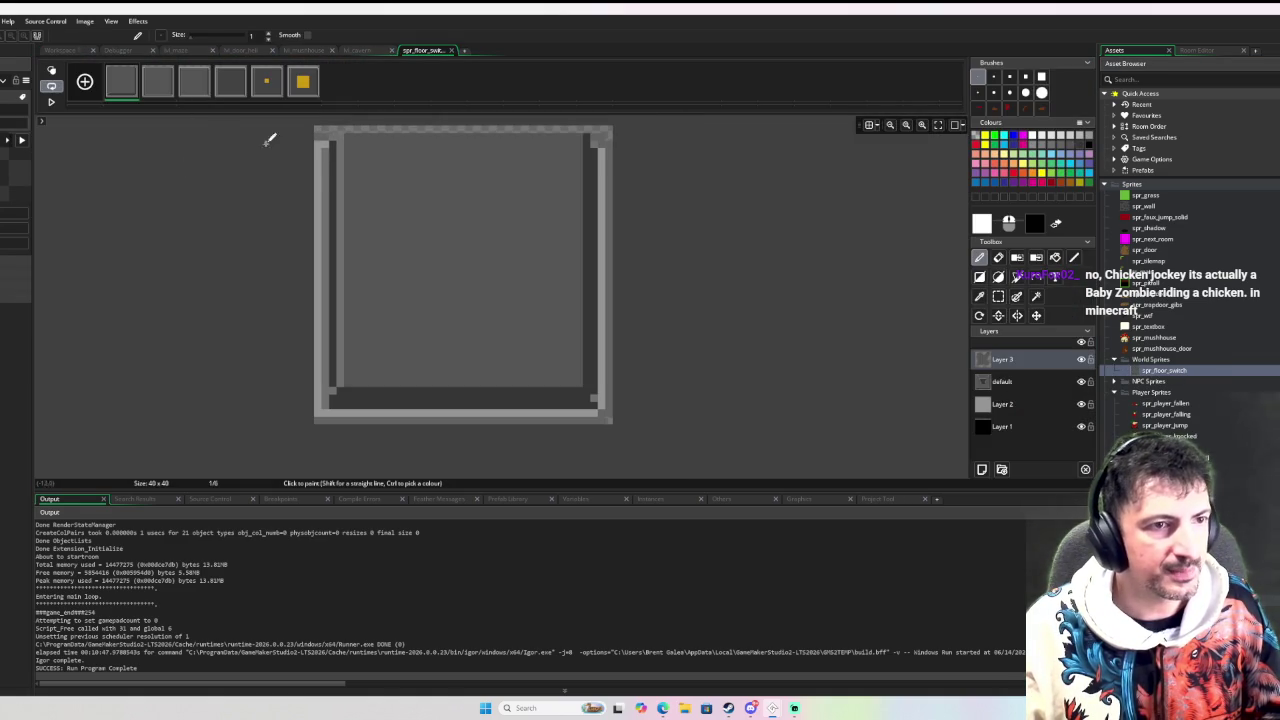
pyautogui.press('s')
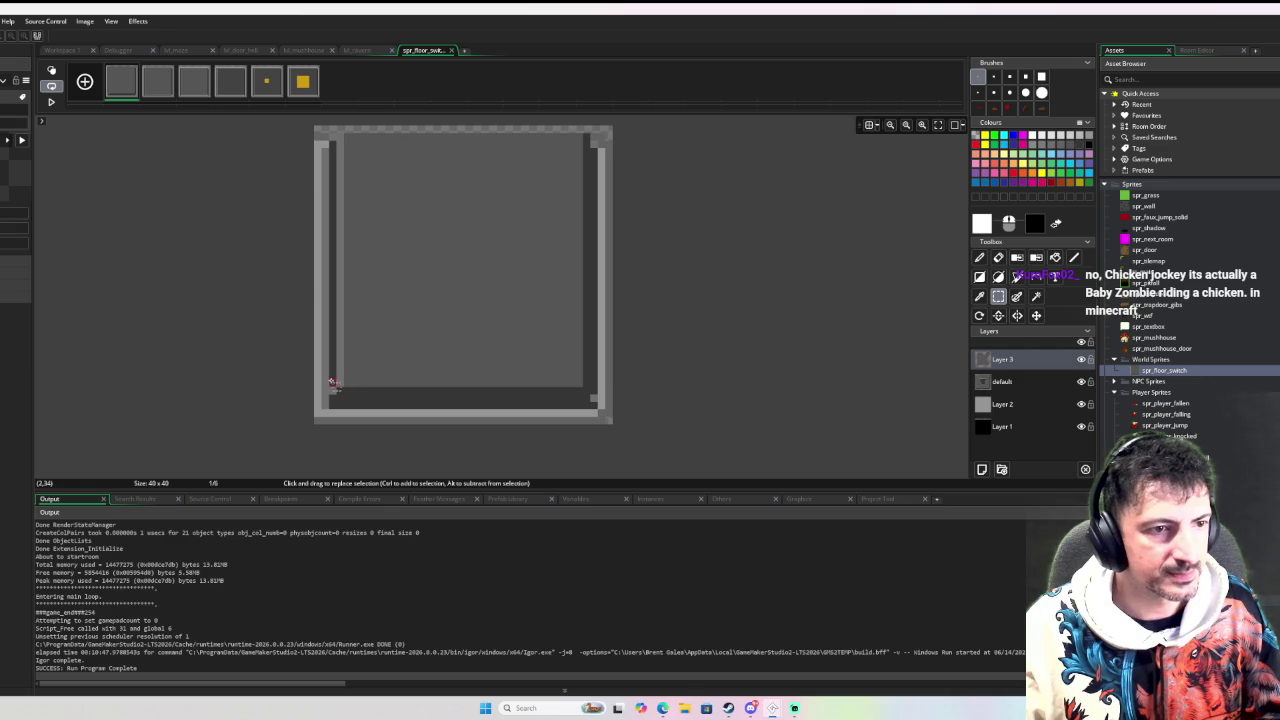
pyautogui.moveTo(331, 381); pyautogui.dragTo(598, 410)
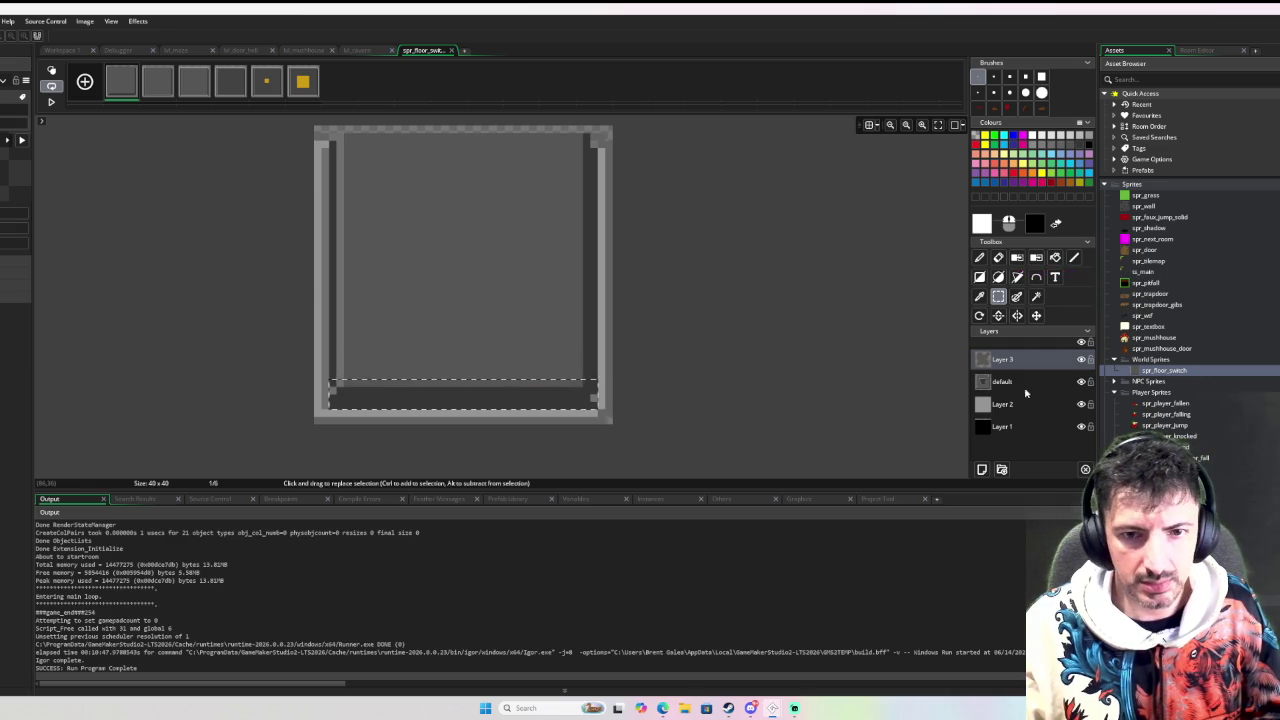
pyautogui.scroll(3, 743, 377)
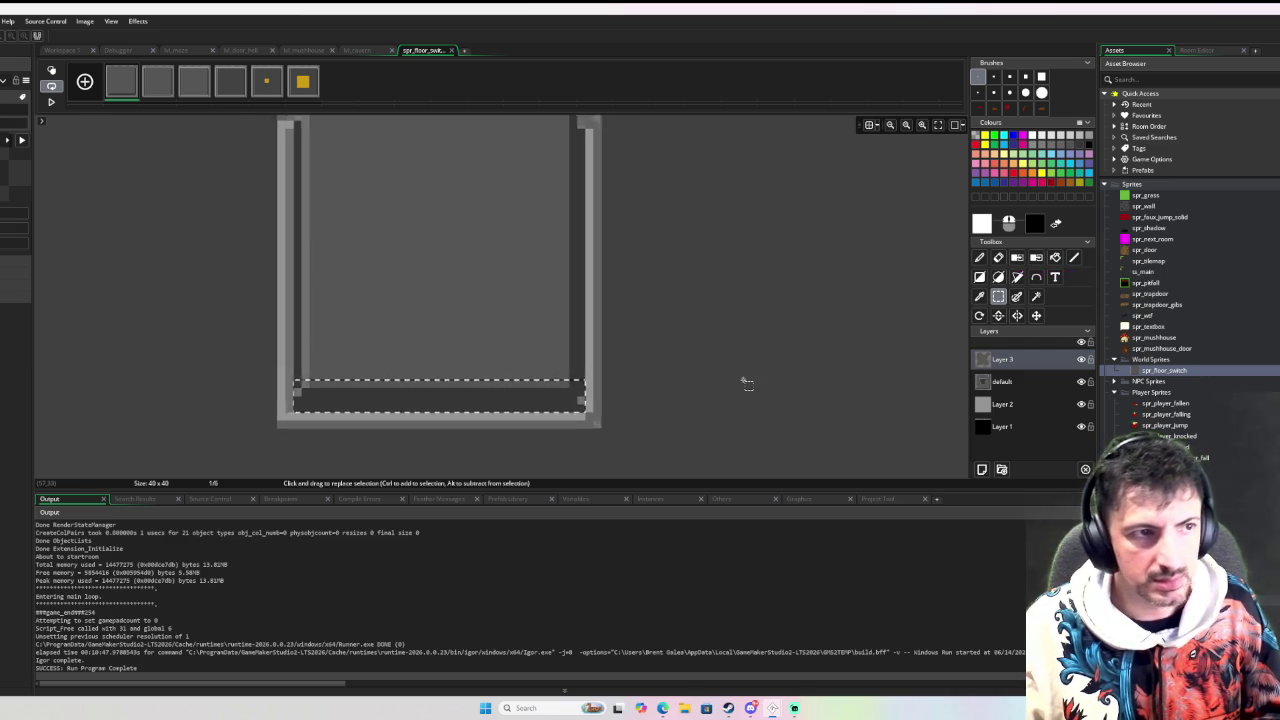
pyautogui.click(1015, 382)
pyautogui.moveTo(406, 394); pyautogui.dragTo(408, 374)
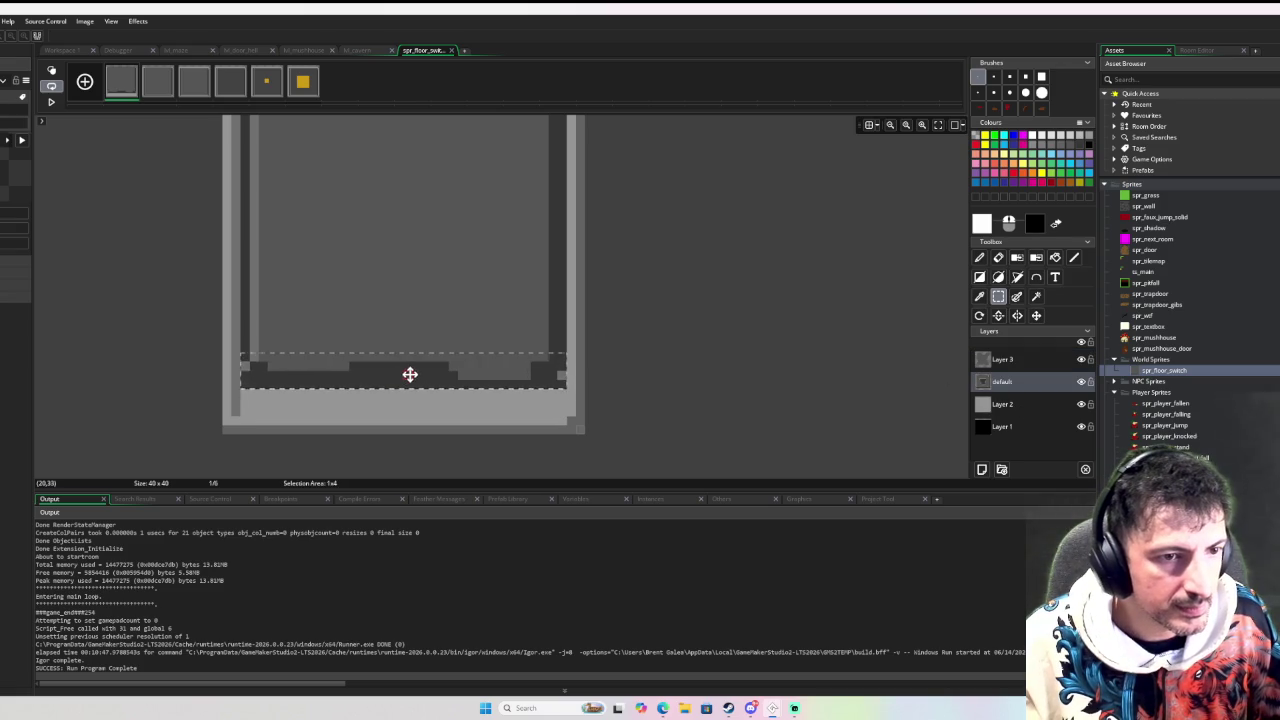
pyautogui.scroll(3, 480, 295)
pyautogui.scroll(-1, 500, 277)
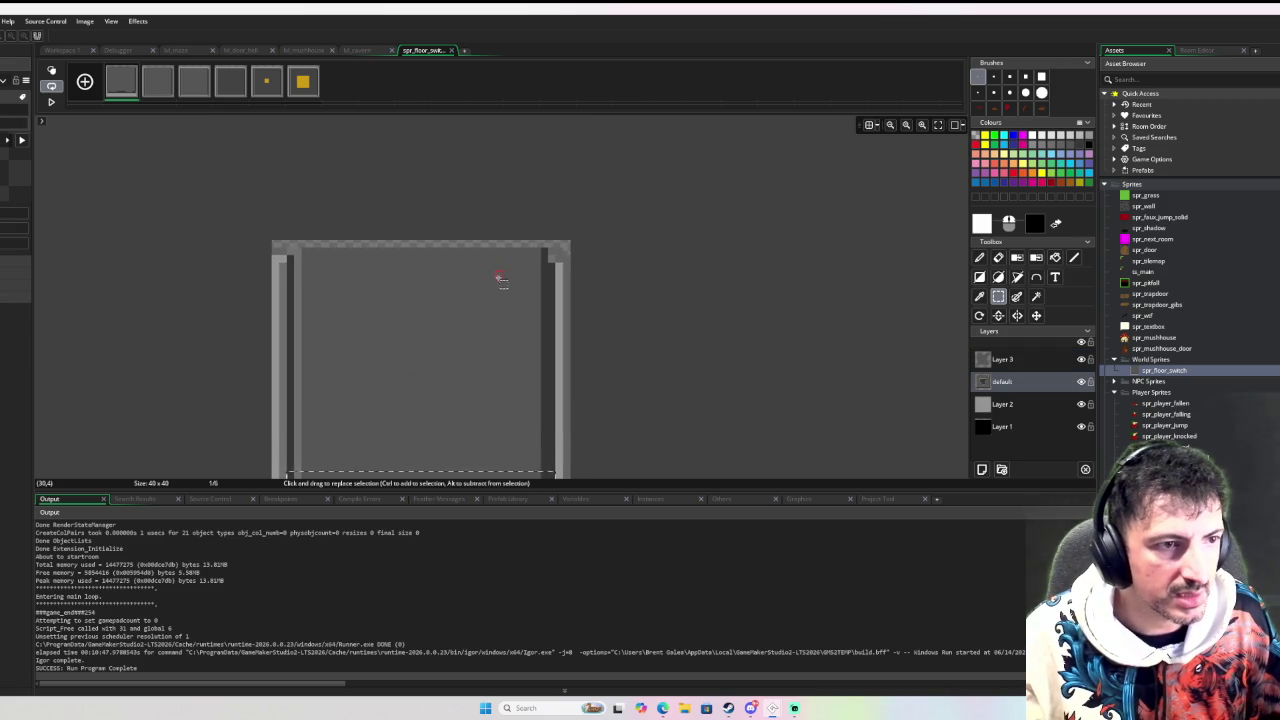
pyautogui.scroll(-1, 343, 223)
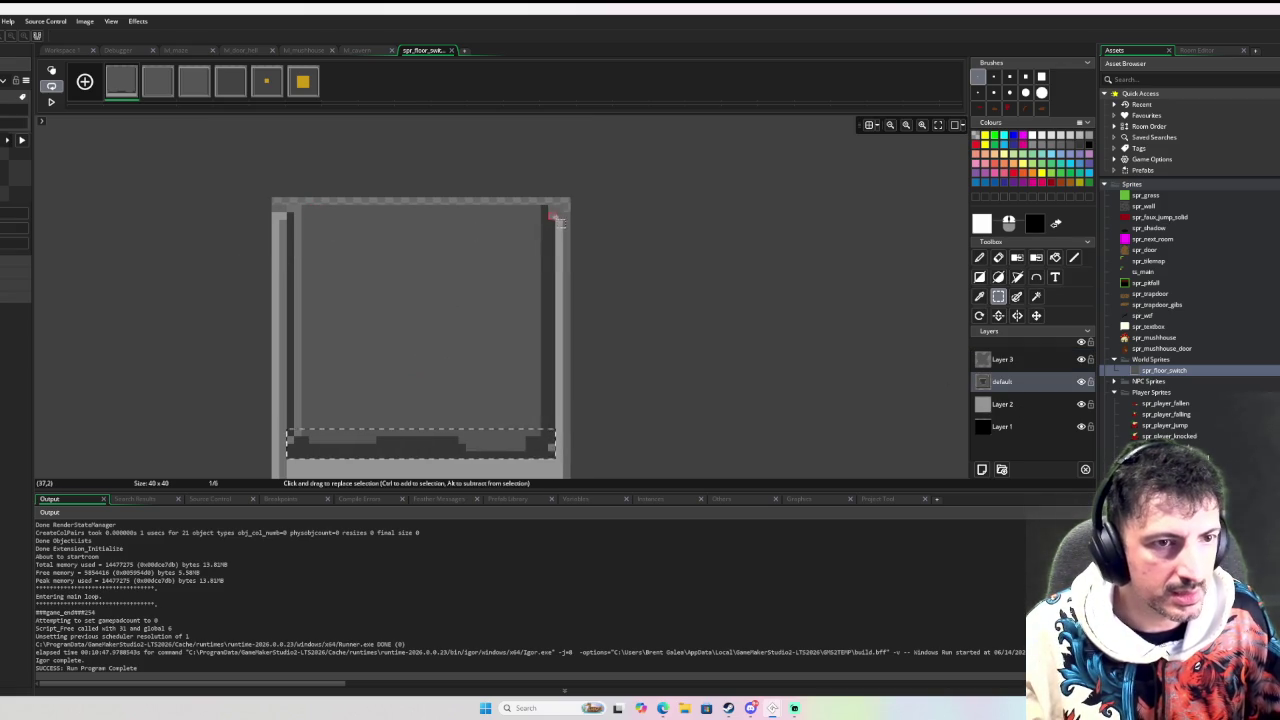
pyautogui.scroll(-3, 580, 300)
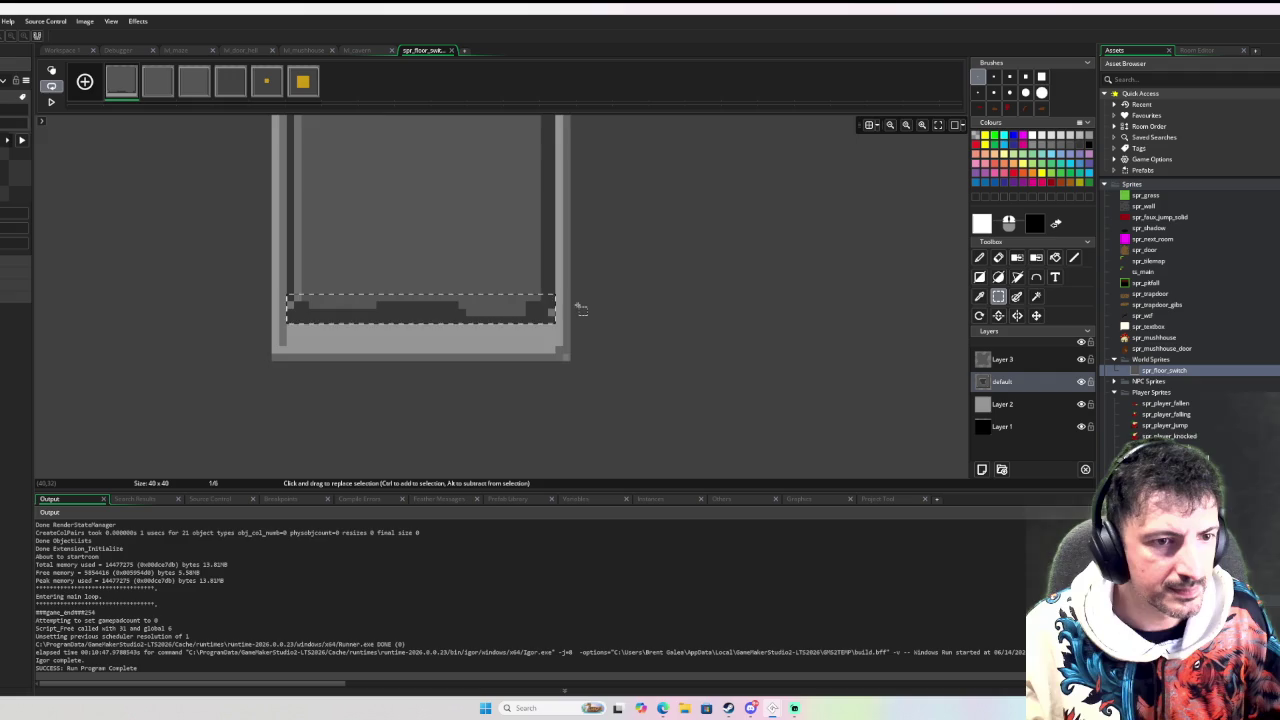
pyautogui.scroll(1, 580, 305)
# Shift the sprite's right and left columns inward, then clear the selection
pyautogui.moveTo(526, 117)
pyautogui.mouseDown()
pyautogui.moveTo(612, 428)
pyautogui.moveTo(605, 420)
pyautogui.mouseUp()
pyautogui.moveTo(552, 369); pyautogui.dragTo(531, 371)
pyautogui.moveTo(324, 116)
pyautogui.mouseDown()
pyautogui.moveTo(277, 400)
pyautogui.moveTo(252, 418)
pyautogui.mouseUp()
pyautogui.moveTo(306, 330); pyautogui.dragTo(329, 328)
pyautogui.click(414, 306)
# Magic-wand select the grey region inside the sprite on Layer 3 and delete it
pyautogui.click(1046, 366)
pyautogui.scroll(3, 850, 340)
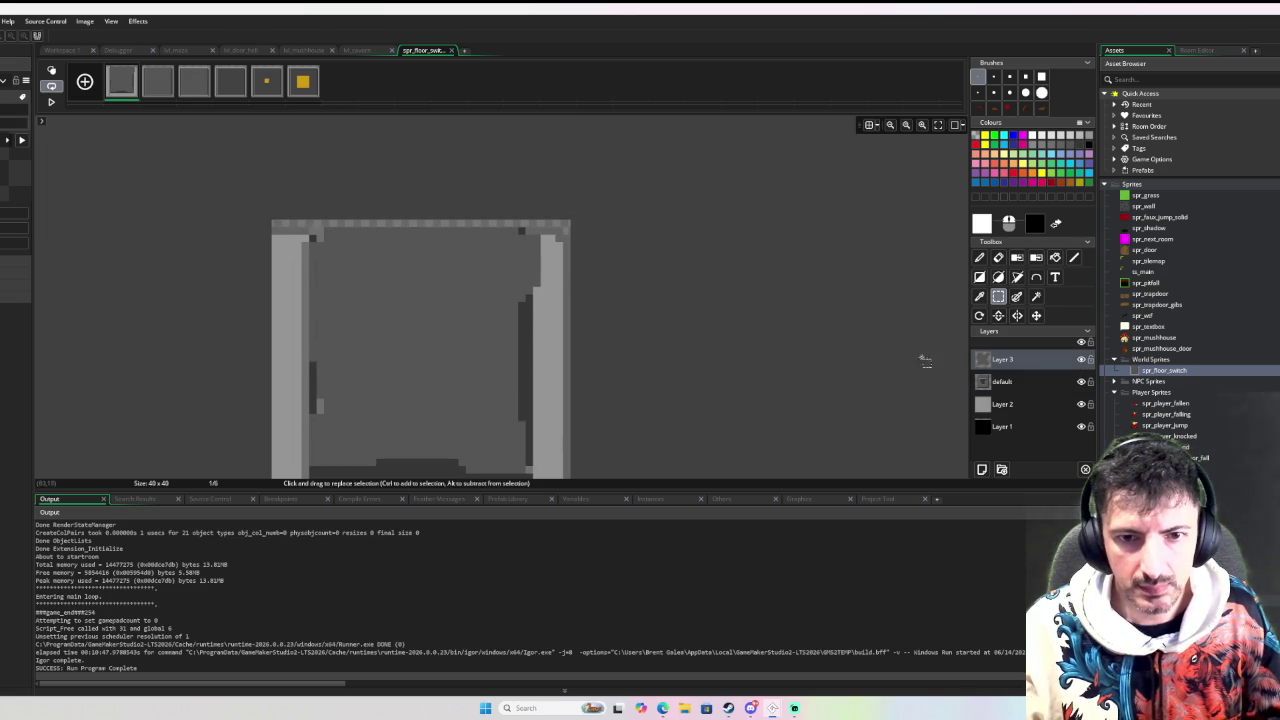
pyautogui.press('w')
pyautogui.click(445, 340)
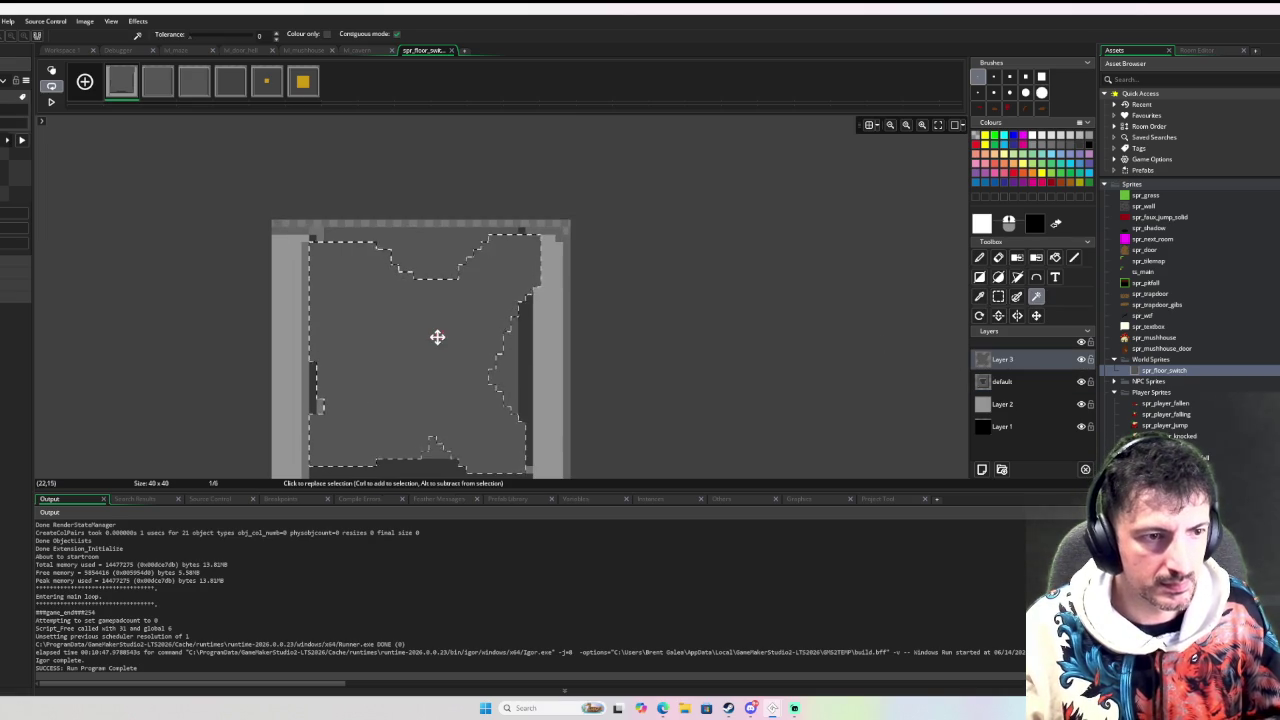
pyautogui.press('Delete')
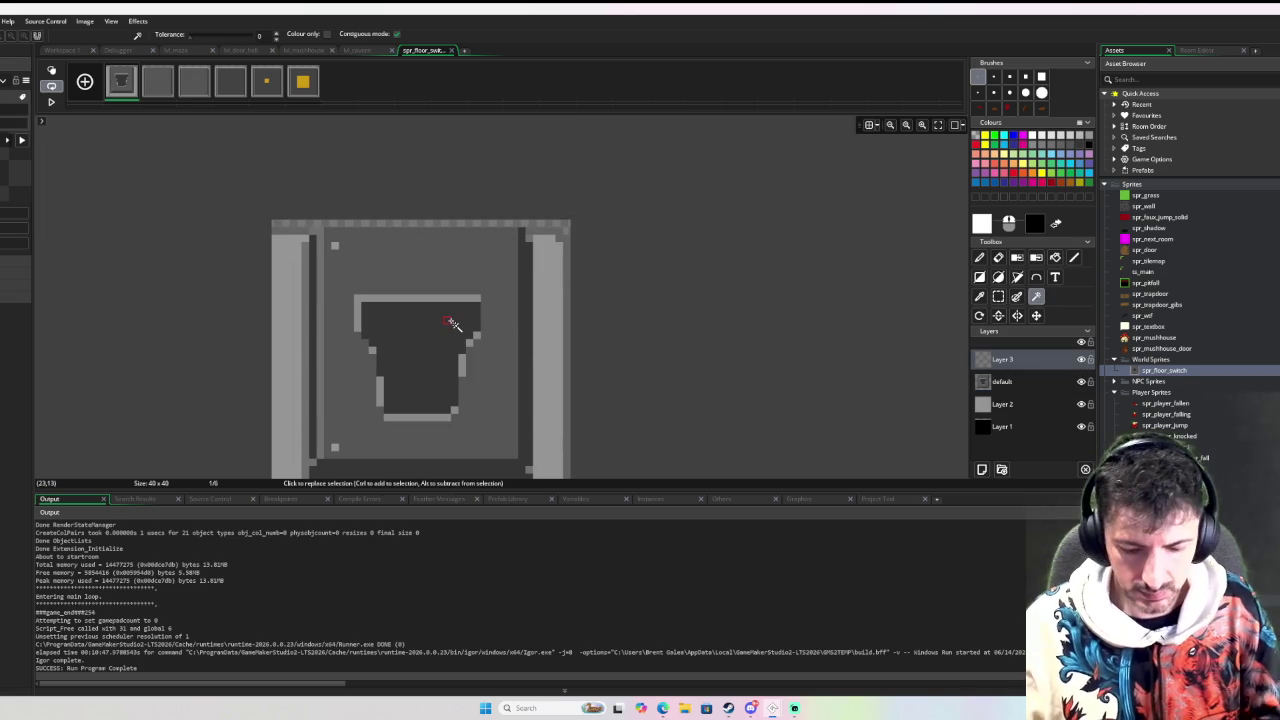
# Pick the sprite's grey and paint over the dark inner shape on the default layer with a larger brush
pyautogui.press('i')
pyautogui.click(475, 274)
pyautogui.click(989, 386)
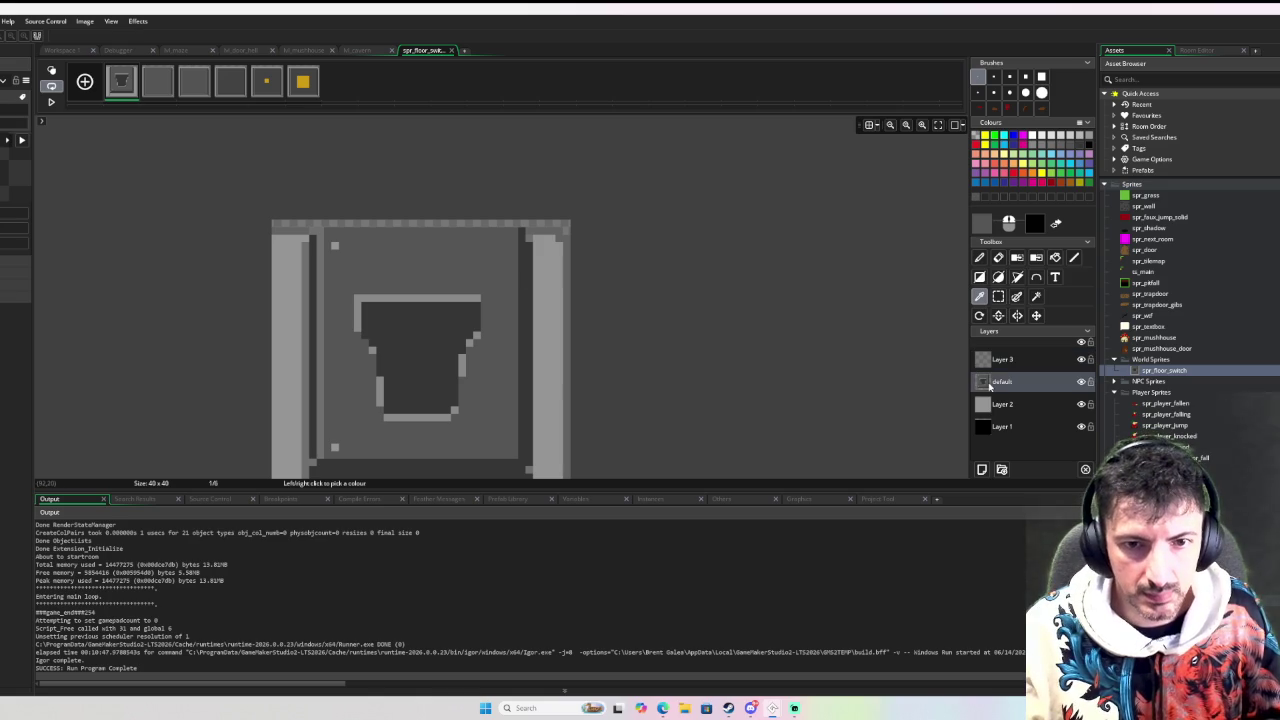
pyautogui.click(1025, 76)
pyautogui.moveTo(371, 246); pyautogui.dragTo(345, 425)
pyautogui.hotkey('ctrl', 'z')
pyautogui.hotkey('ctrl', 'z')
pyautogui.hotkey('ctrl', 'y')
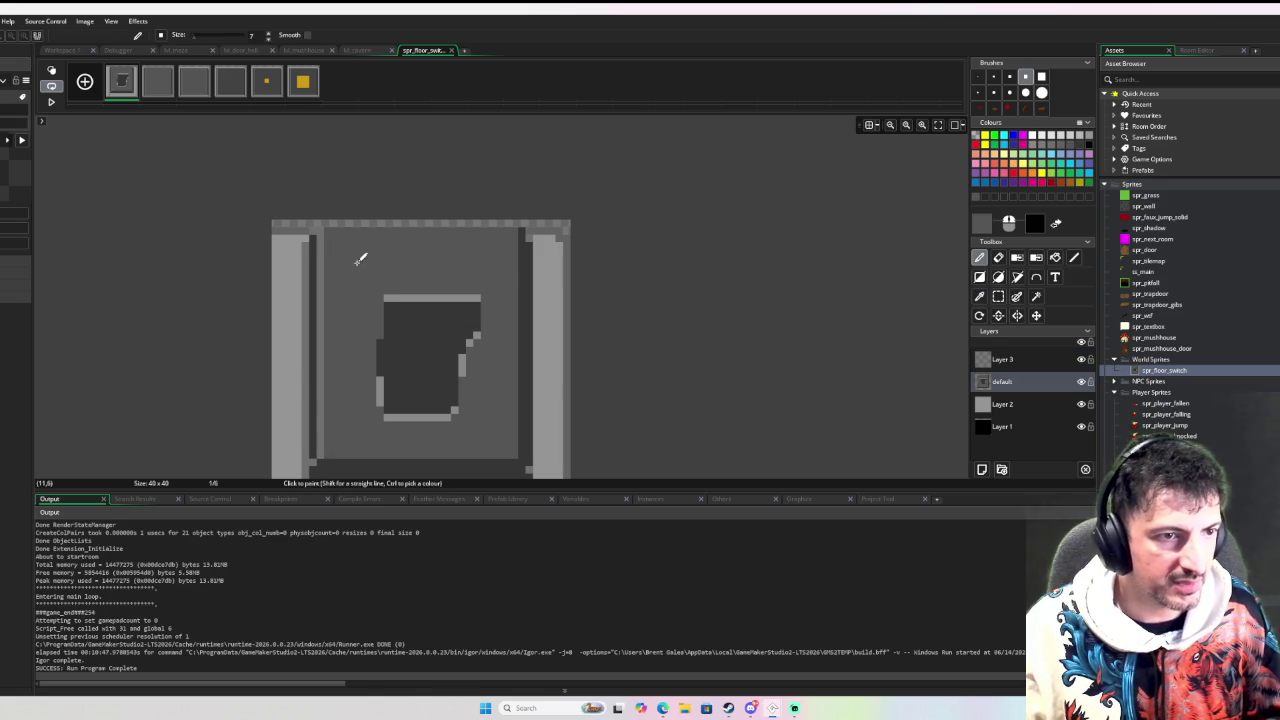
pyautogui.moveTo(391, 286)
pyautogui.mouseDown()
pyautogui.moveTo(486, 306)
pyautogui.moveTo(417, 343)
pyautogui.moveTo(437, 390)
pyautogui.moveTo(465, 388)
pyautogui.mouseUp()
# Preview the second frame and step through the frames, ending back on the first frame
pyautogui.scroll(-2, 606, 229)
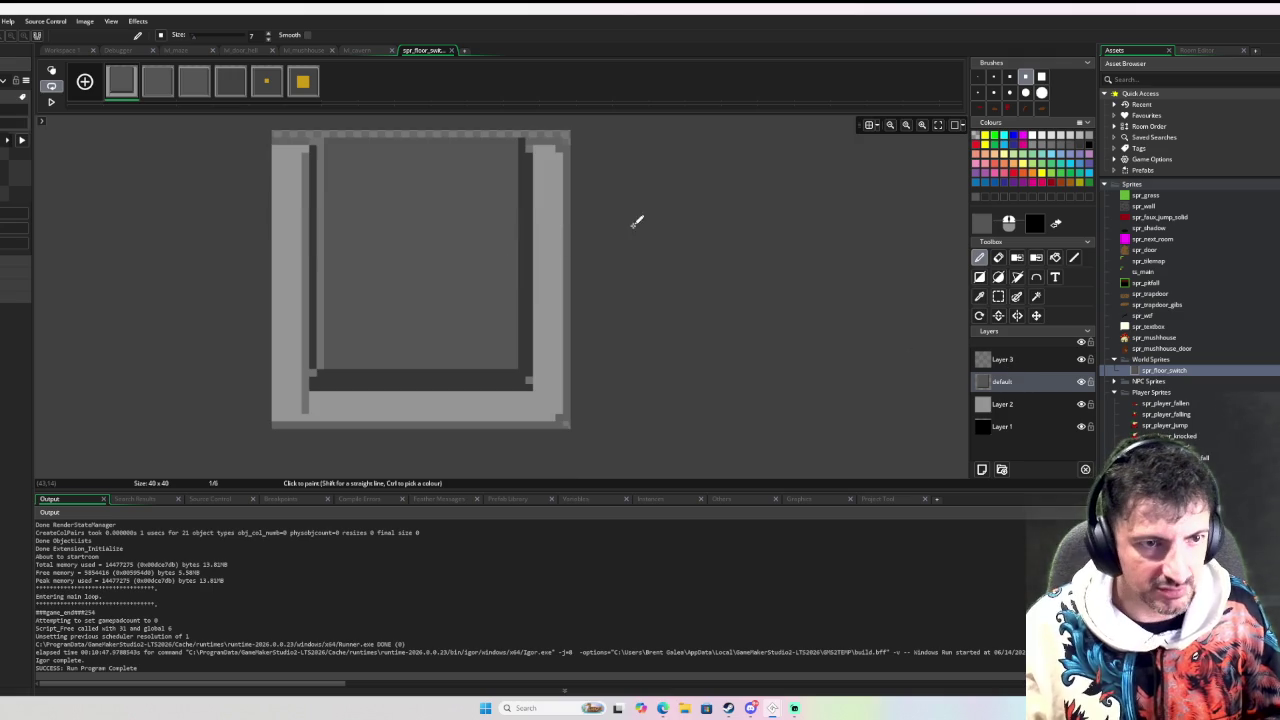
pyautogui.scroll(2, 560, 275)
pyautogui.scroll(-2, 620, 271)
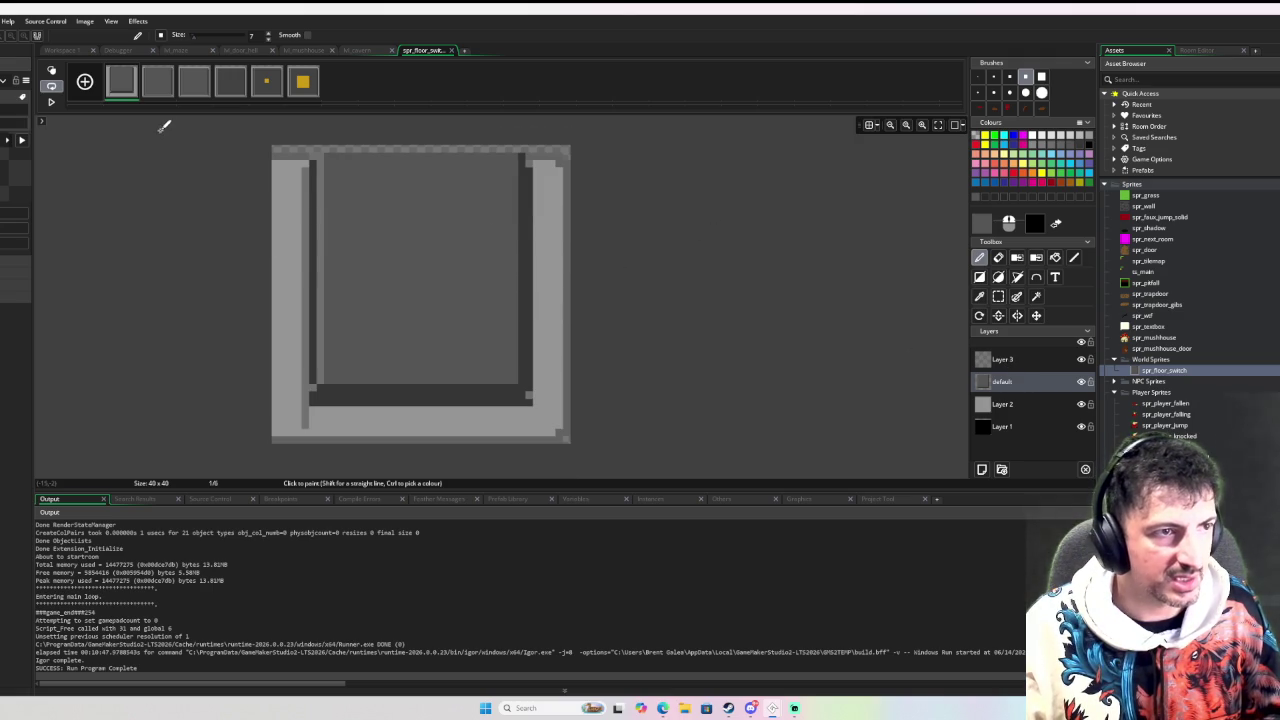
pyautogui.click(157, 87)
pyautogui.click(132, 86)
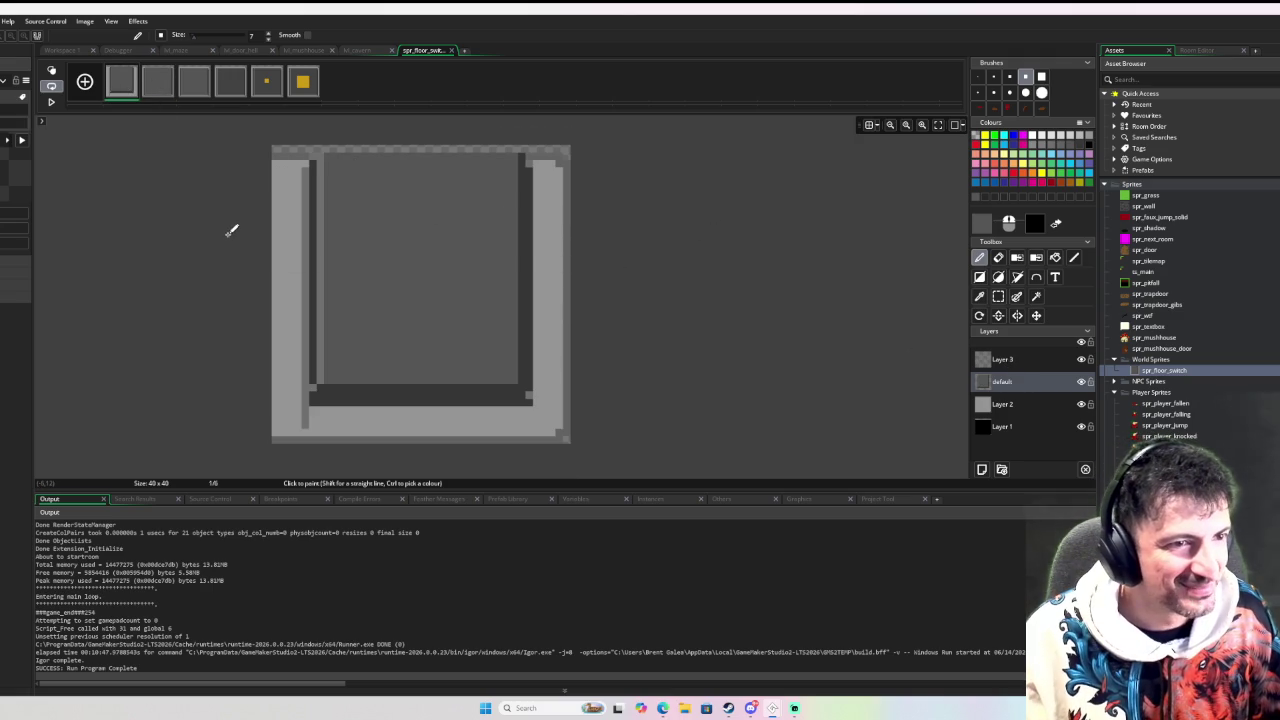
pyautogui.press('Left')
pyautogui.press('Right')
pyautogui.press('Right')
pyautogui.press('Right')
pyautogui.press('Left')
pyautogui.press('Left')
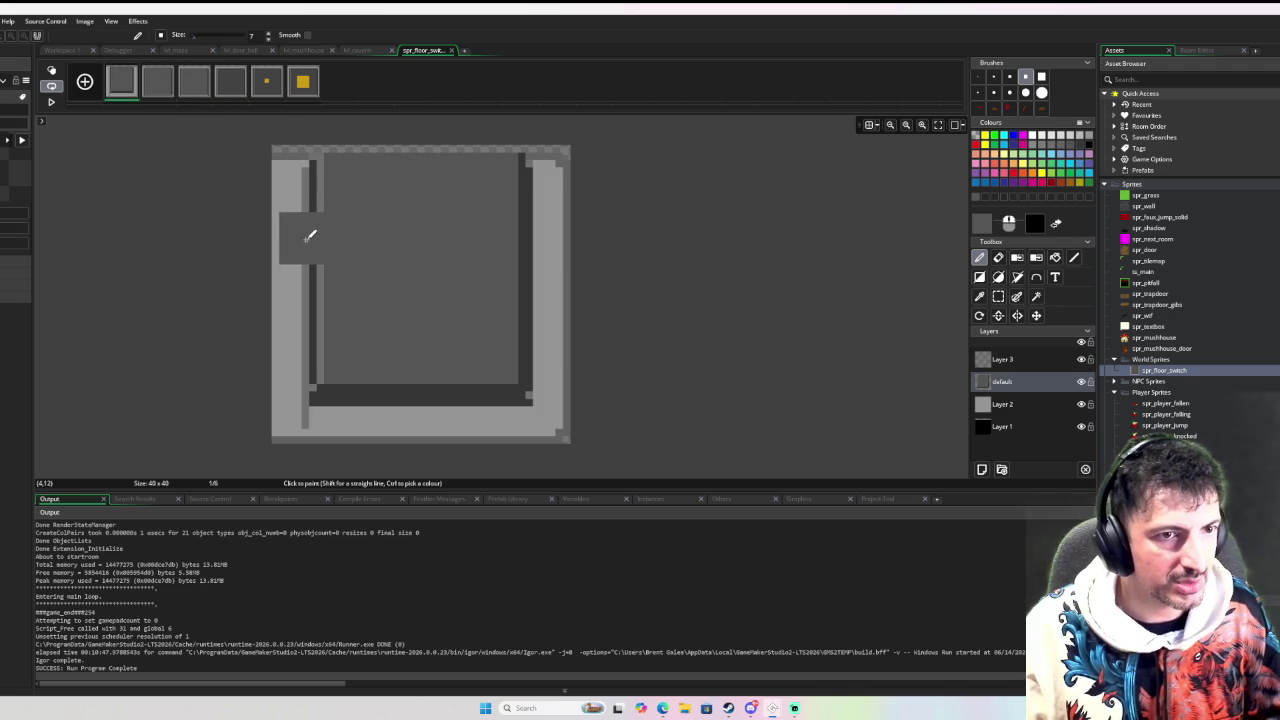
# Select the right edge and darken the top-right corner pixels with a darker grey picked from the sprite
pyautogui.press('s')
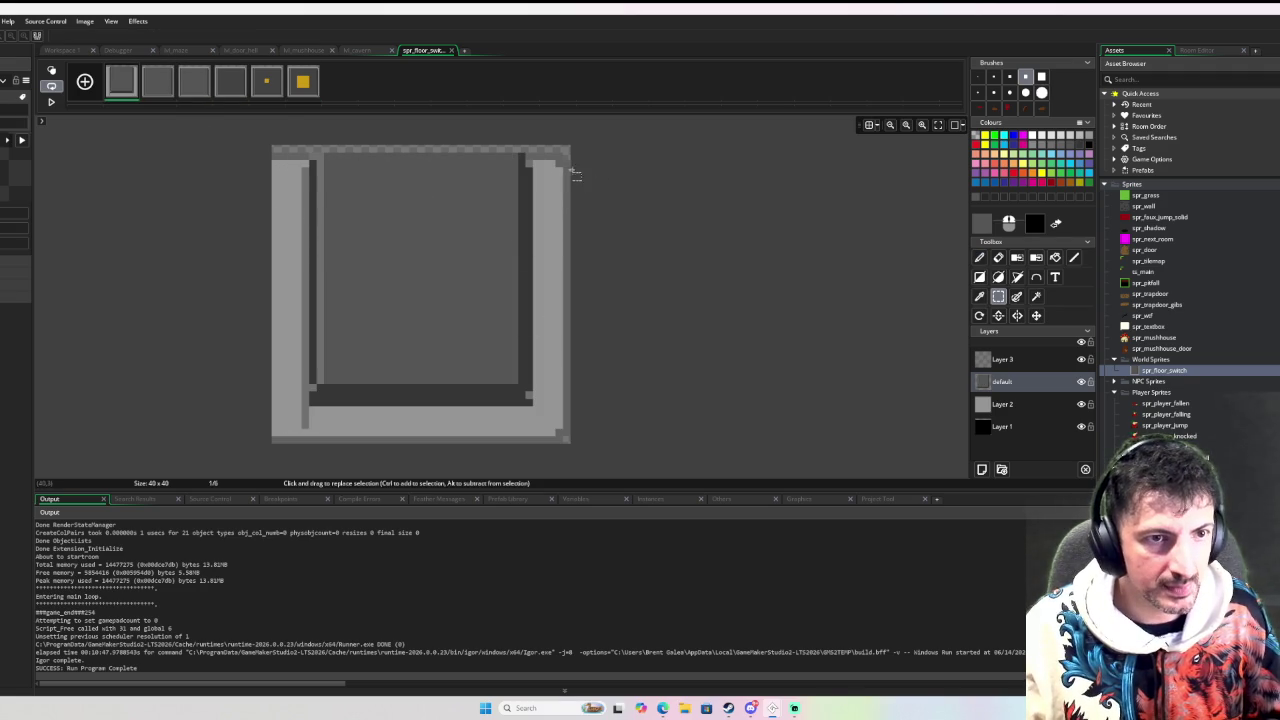
pyautogui.moveTo(548, 153); pyautogui.dragTo(586, 434)
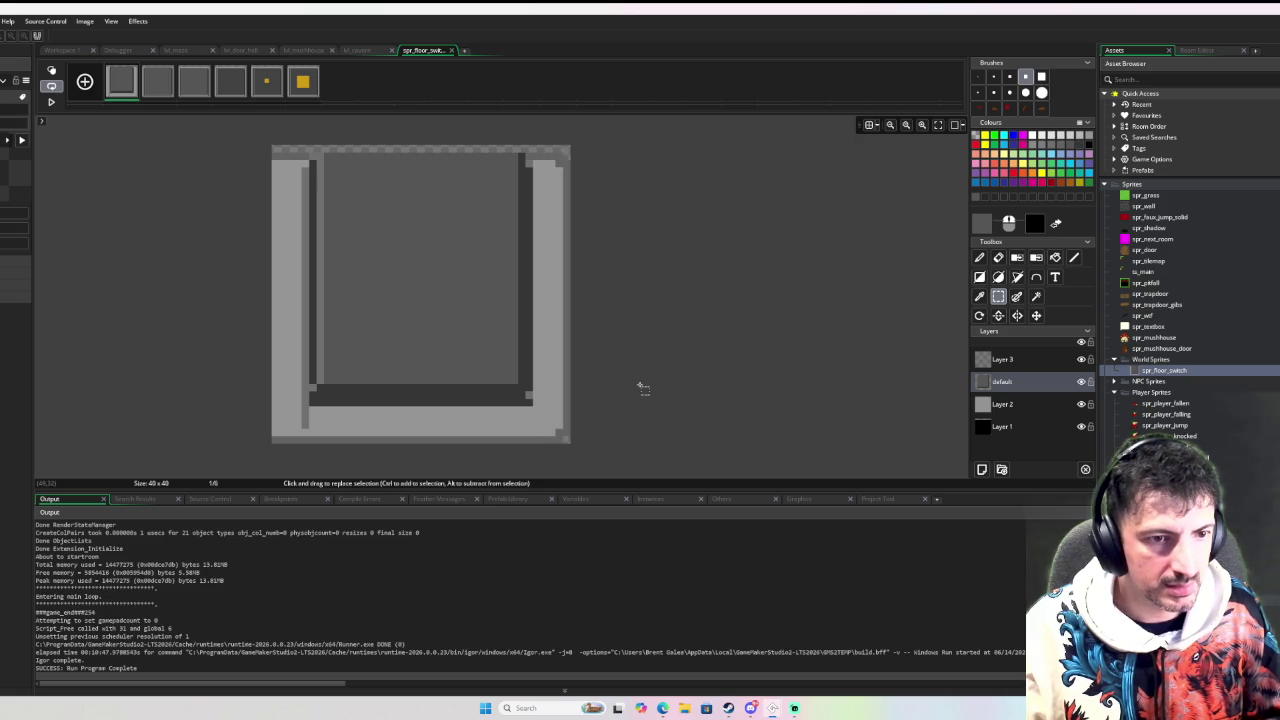
pyautogui.scroll(3, 540, 367)
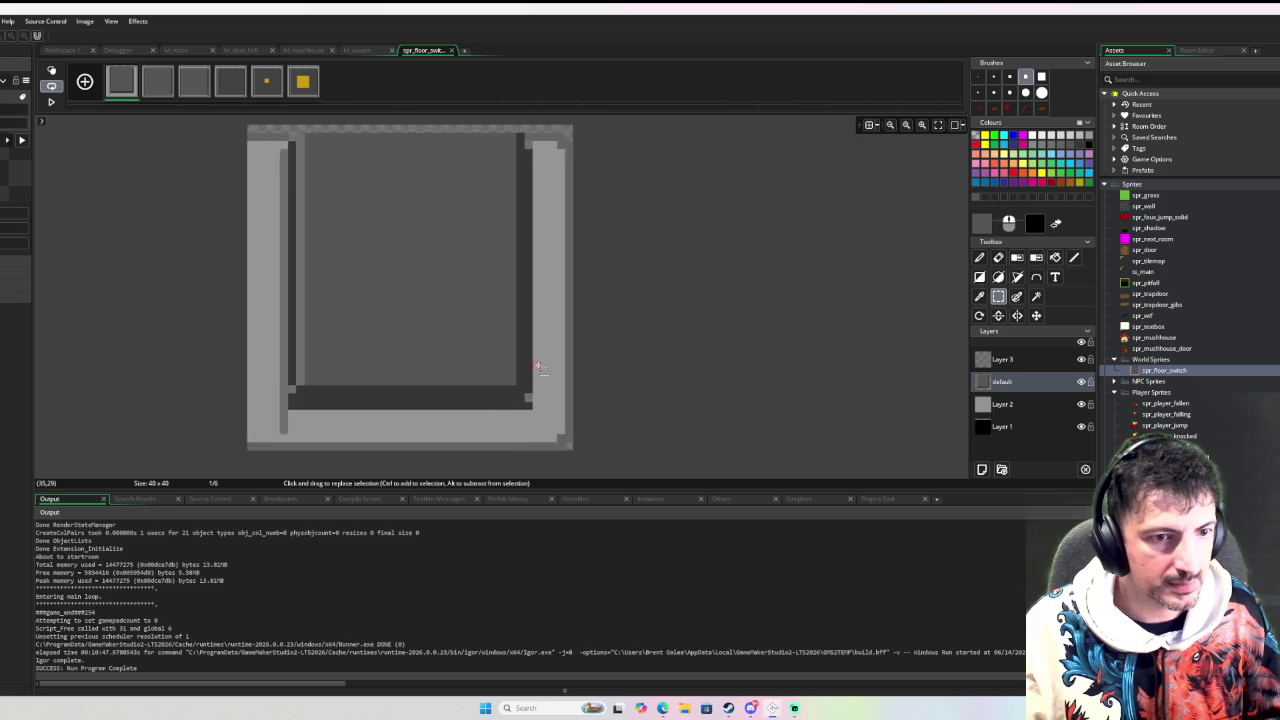
pyautogui.scroll(-4, 546, 366)
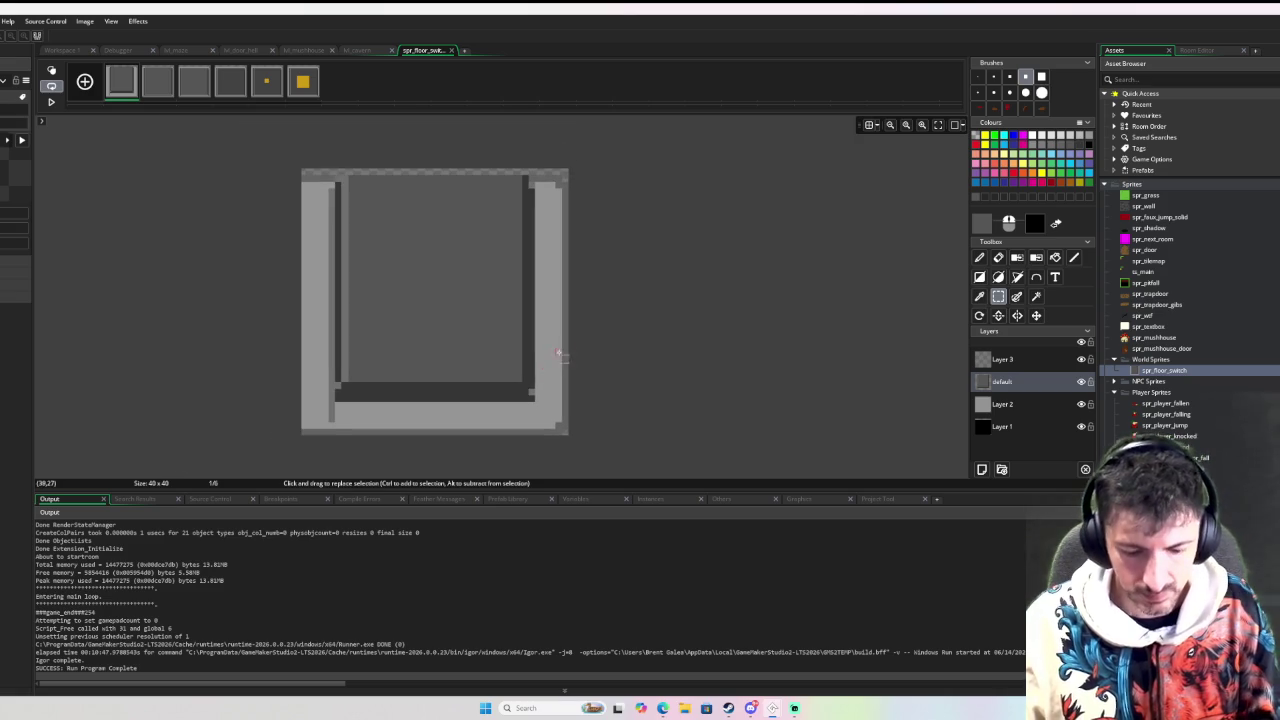
pyautogui.press('i')
pyautogui.click(563, 186)
pyautogui.press('d')
pyautogui.click(552, 190)
pyautogui.press('[')
pyautogui.press('[')
pyautogui.press('[')
pyautogui.scroll(3, 603, 170)
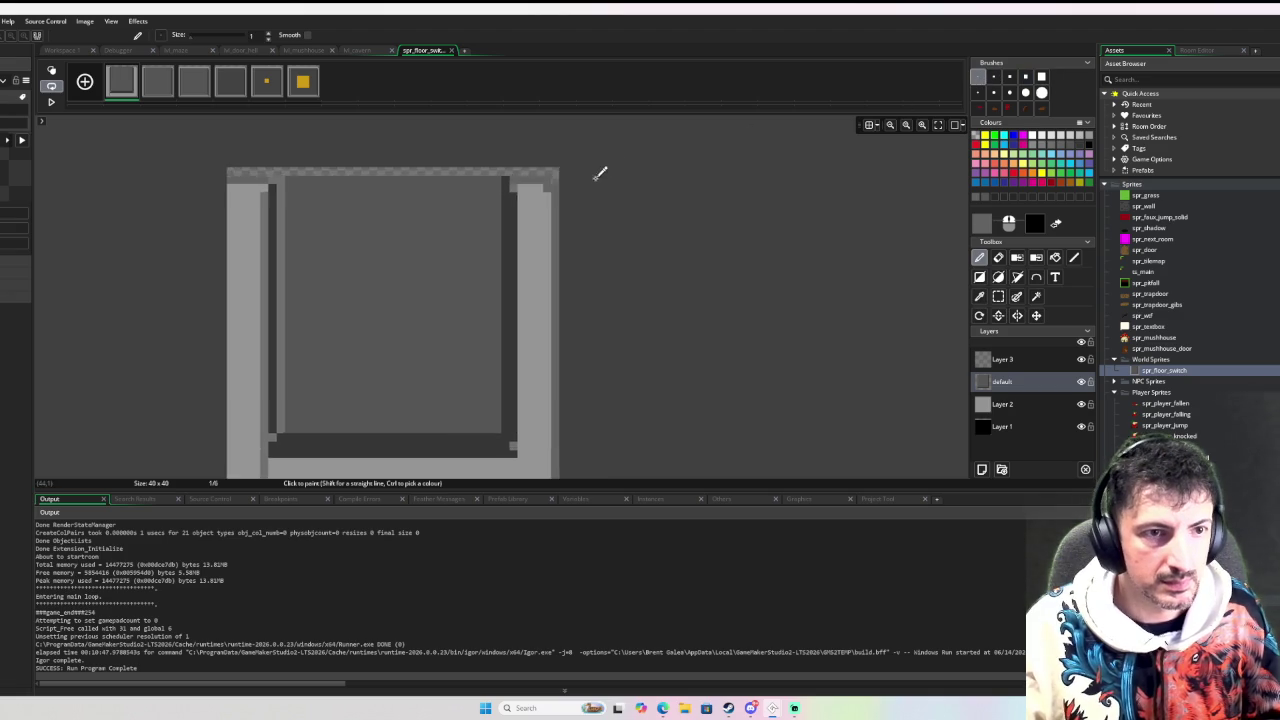
# Erase a small square near the sprite's top-right corner on Layer 2, exposing black beneath
pyautogui.scroll(1, 541, 178)
pyautogui.press('e')
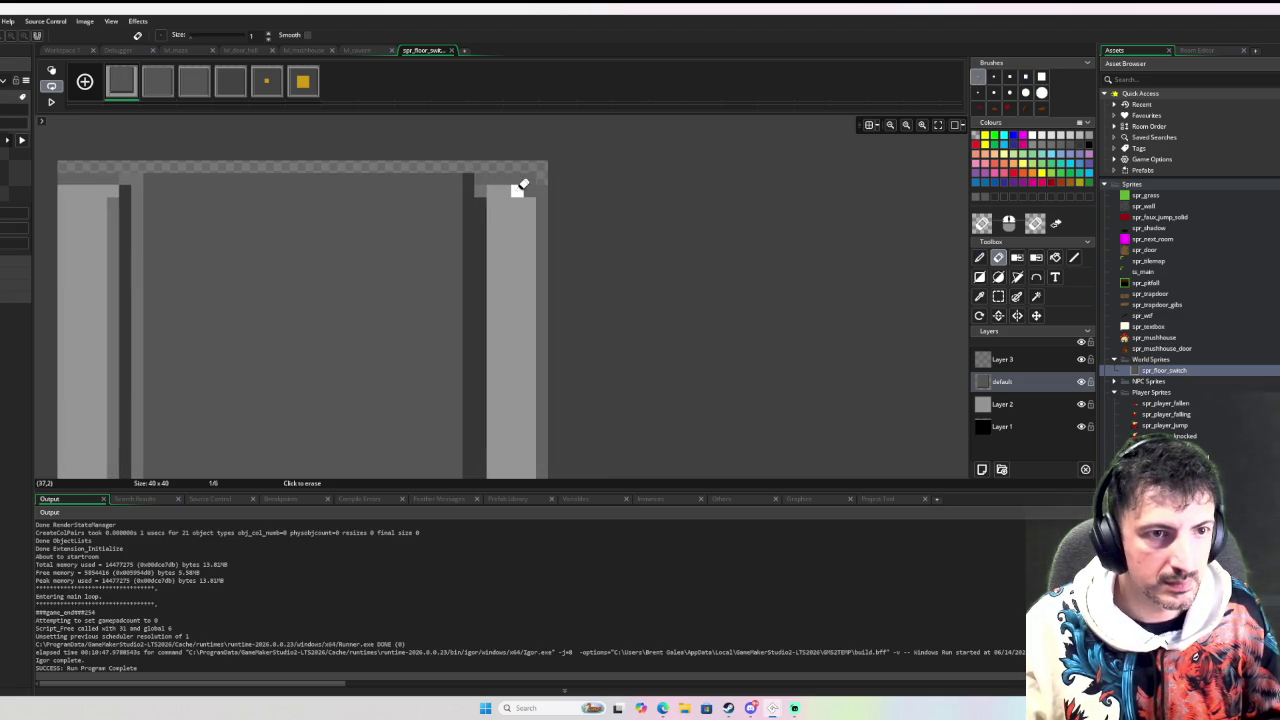
pyautogui.click(1026, 404)
pyautogui.moveTo(522, 178)
pyautogui.mouseDown()
pyautogui.moveTo(517, 192)
pyautogui.moveTo(560, 191)
pyautogui.mouseUp()
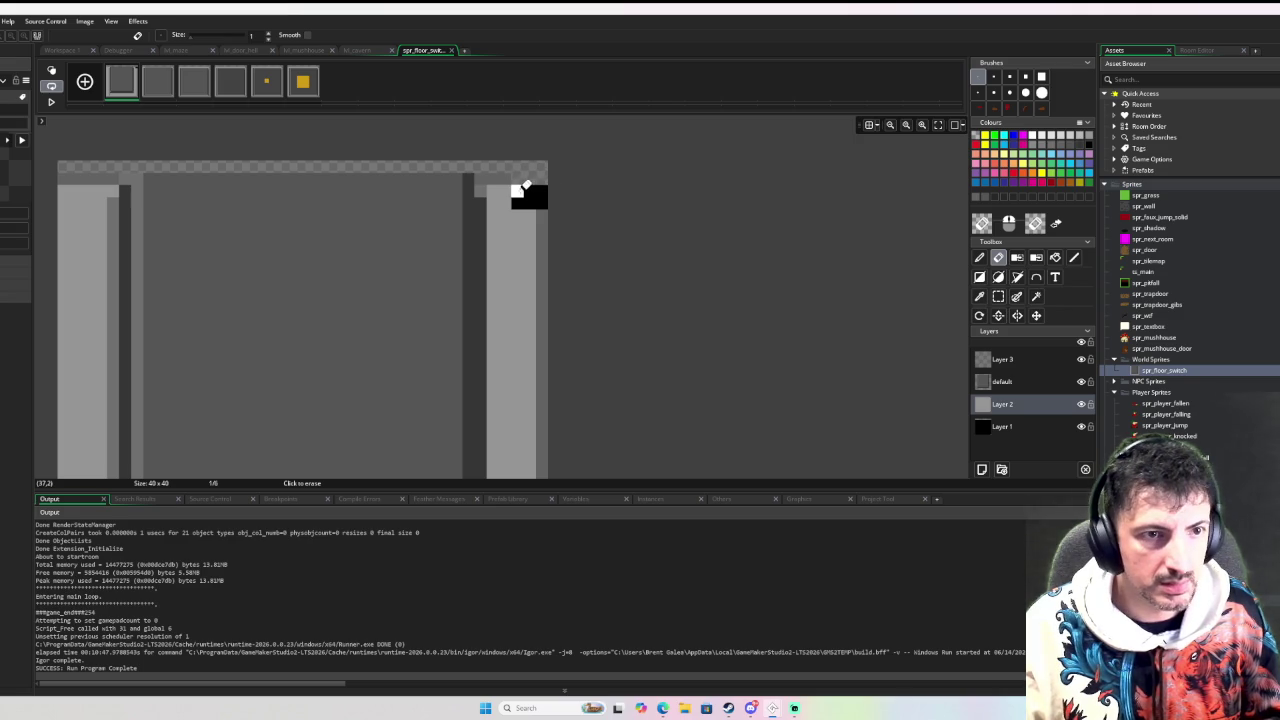